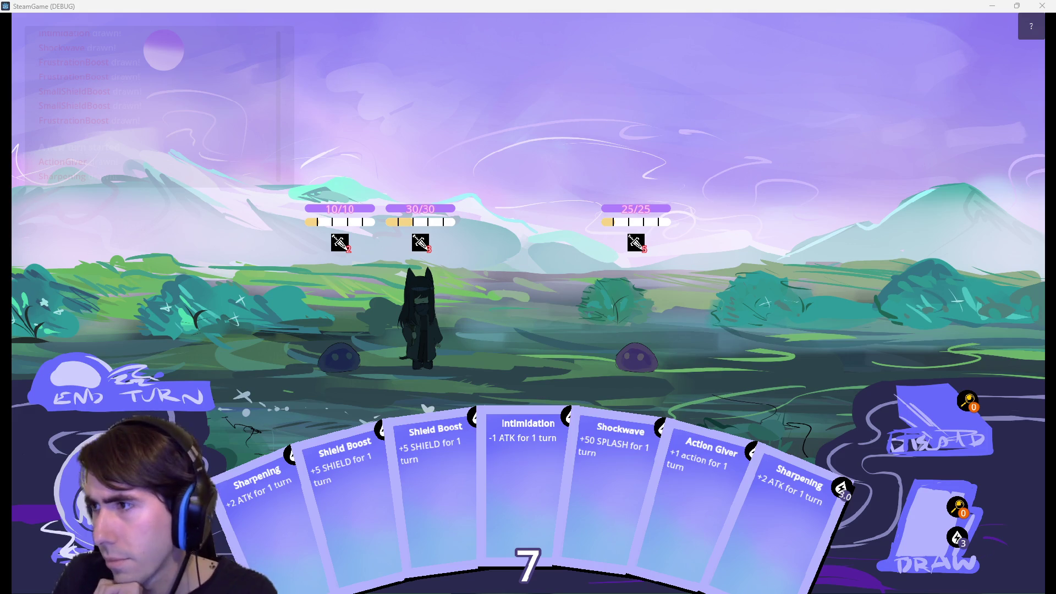
Back in the browser, search Google Images for 'yugioh duel master hand'.
{"action": "key", "text": "alt+Tab"}
{"action": "left_click", "coordinate": [312, 80]}
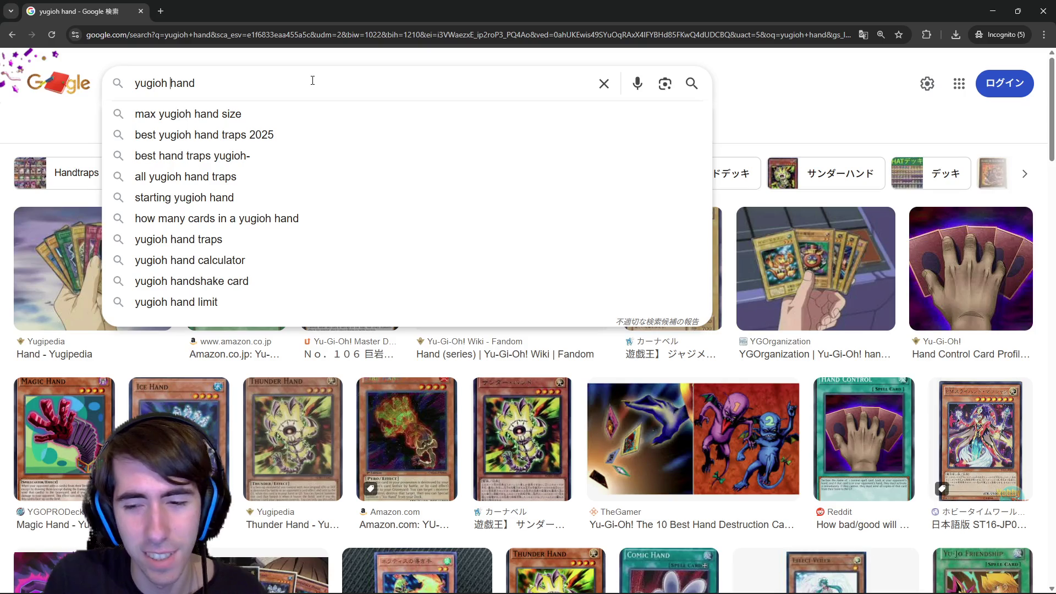
{"action": "type", "text": "dual "}
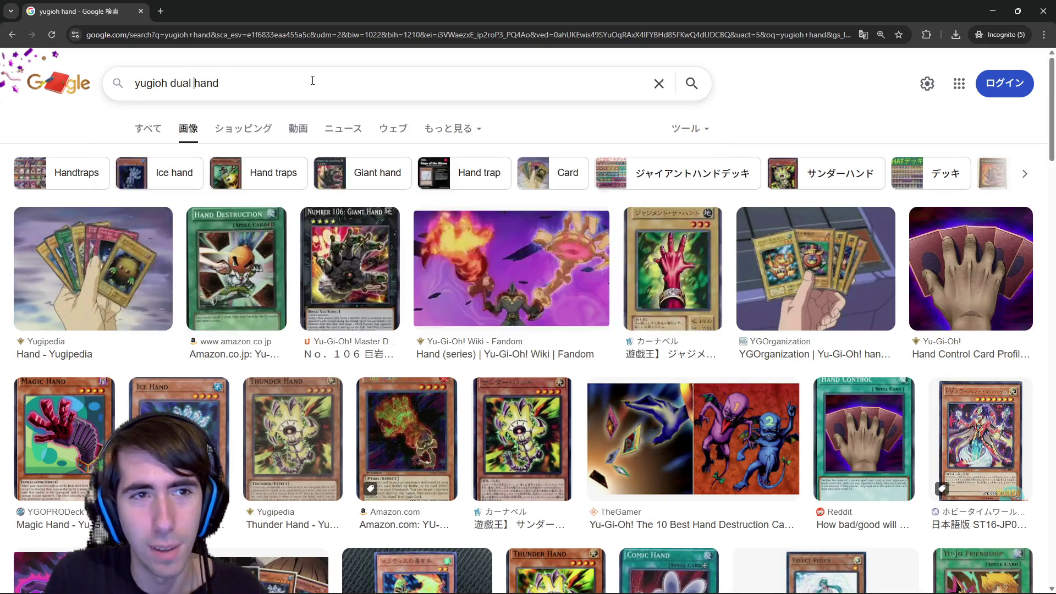
{"action": "type", "text": "mas"}
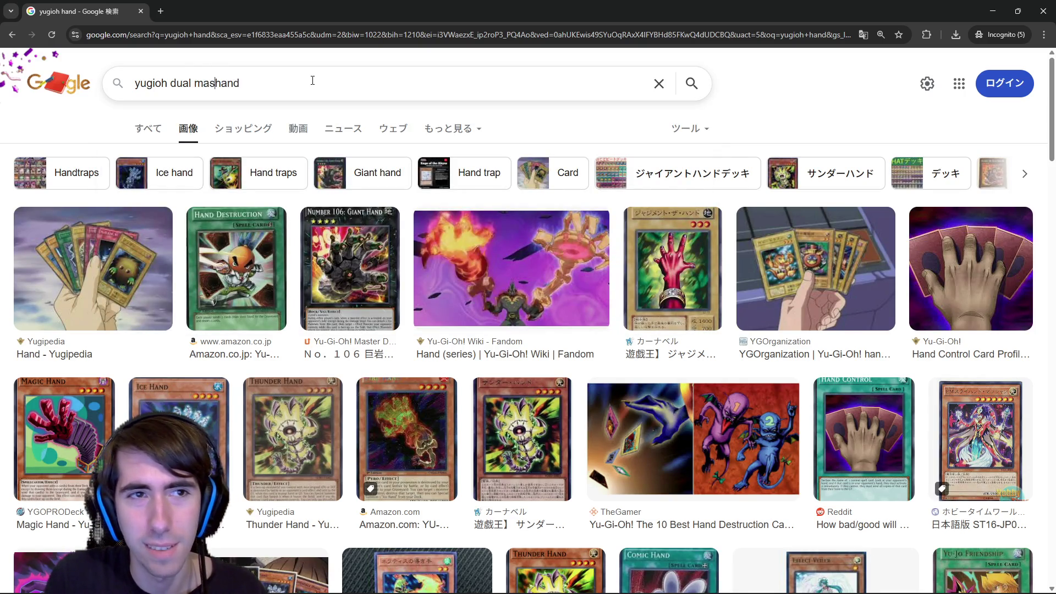
{"action": "key", "text": "BackSpace"}
{"action": "key", "text": "BackSpace"}
{"action": "key", "text": "BackSpace"}
{"action": "type", "text": "el master"}
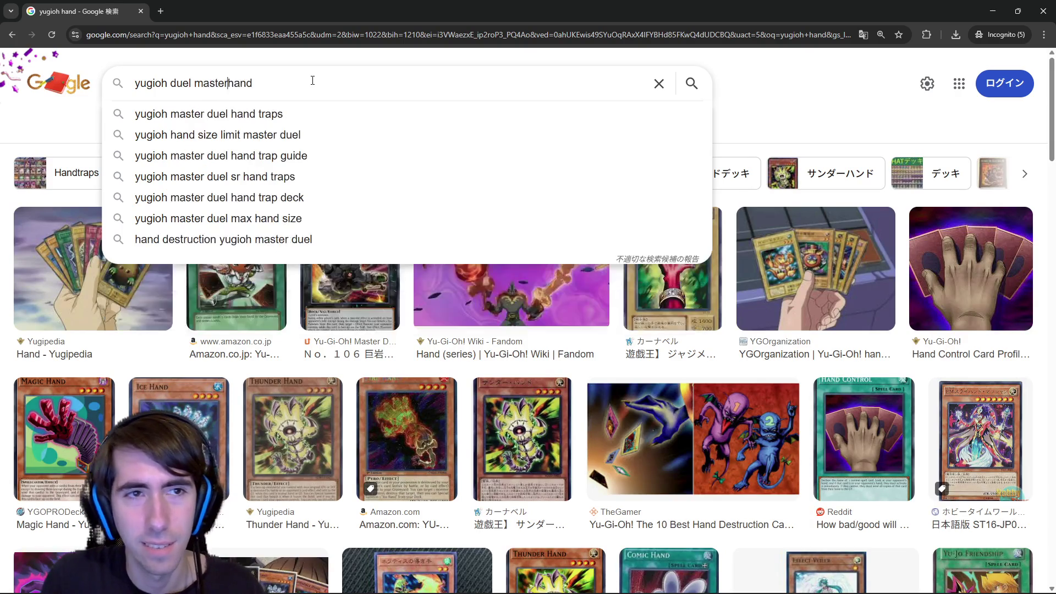
{"action": "key", "text": "Return"}
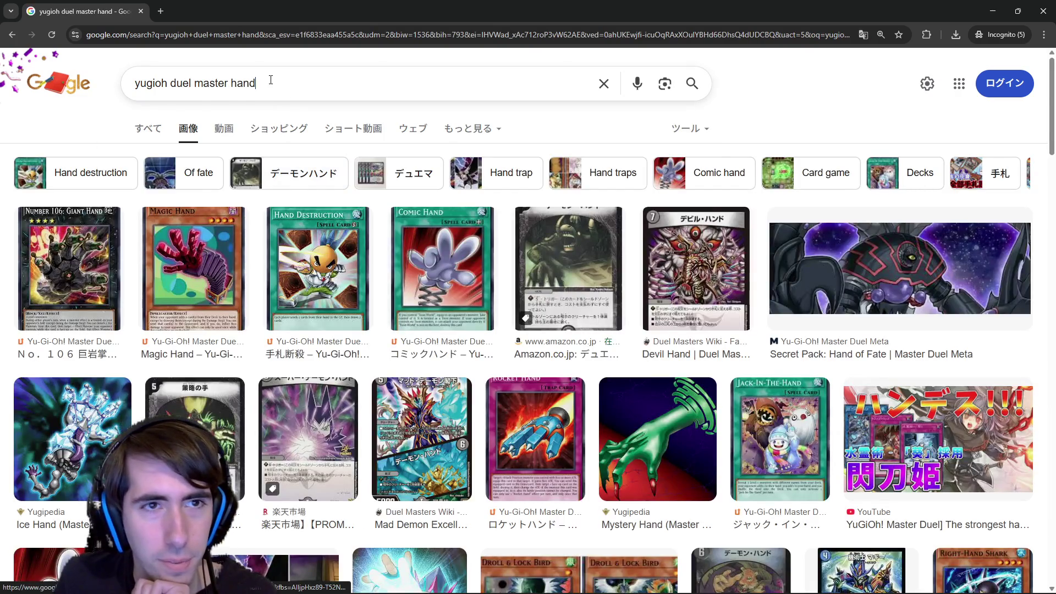
Refine the query to 'yugioh duel master card hand' and rerun the search.
{"action": "double_click", "coordinate": [270, 80]}
{"action": "key", "text": "BackSpace"}
{"action": "key", "text": "Return"}
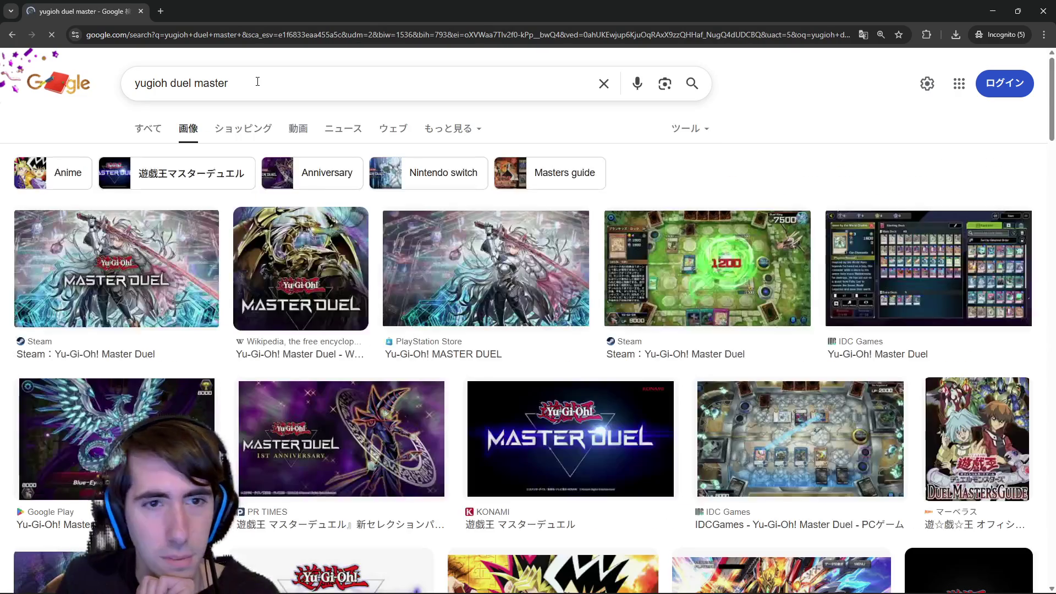
{"action": "left_click", "coordinate": [257, 82]}
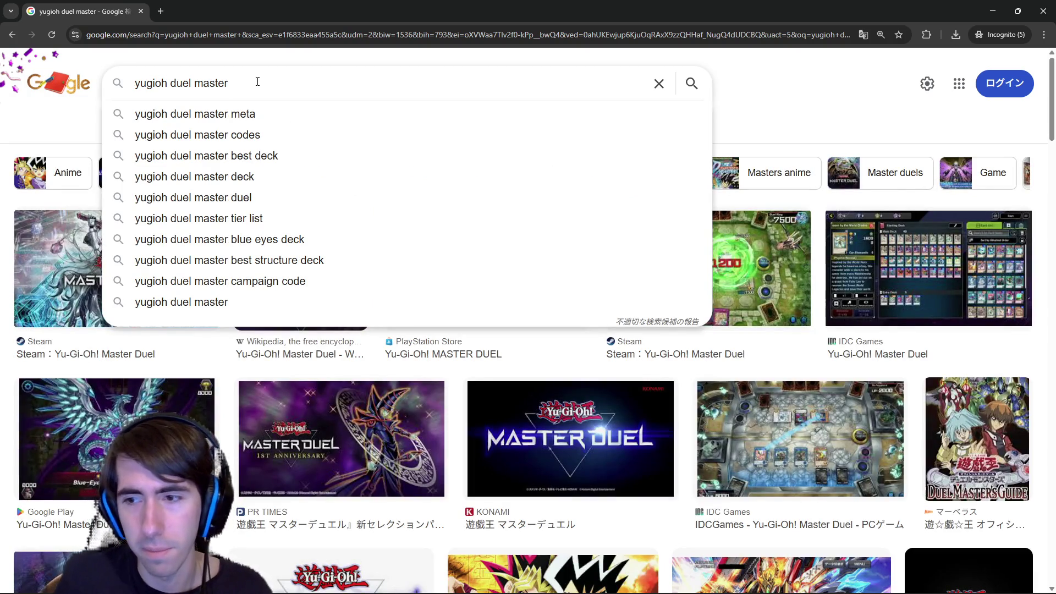
{"action": "scroll", "coordinate": [261, 88], "scroll_direction": "down", "scroll_amount": 3}
{"action": "type", "text": "and"}
{"action": "key", "text": "BackSpace"}
{"action": "key", "text": "BackSpace"}
{"action": "key", "text": "BackSpace"}
{"action": "type", "text": "card hand"}
{"action": "key", "text": "Return"}
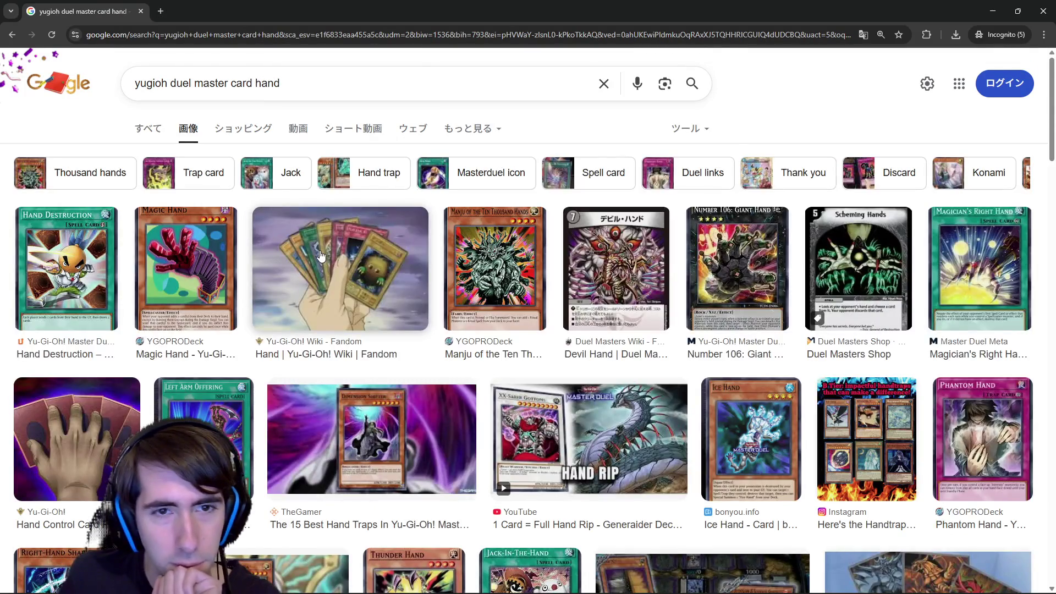
Preview the Yu-Gi-Oh! Wiki 'Hand' image and bring up its image options.
{"action": "left_click", "coordinate": [321, 256]}
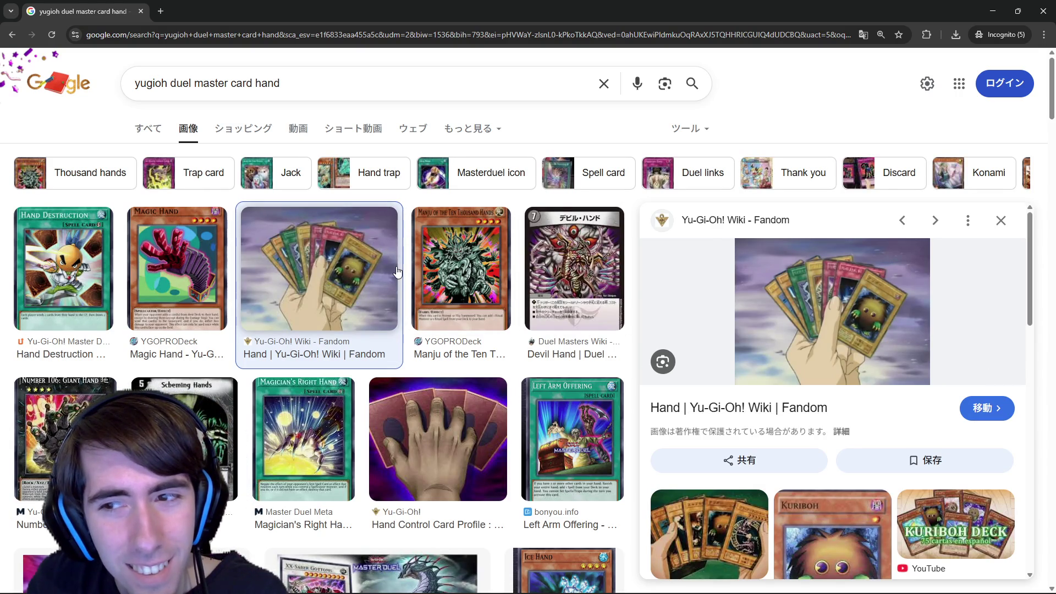
{"action": "scroll", "coordinate": [275, 297], "scroll_direction": "down", "scroll_amount": 2}
{"action": "scroll", "coordinate": [124, 315], "scroll_direction": "down", "scroll_amount": 2}
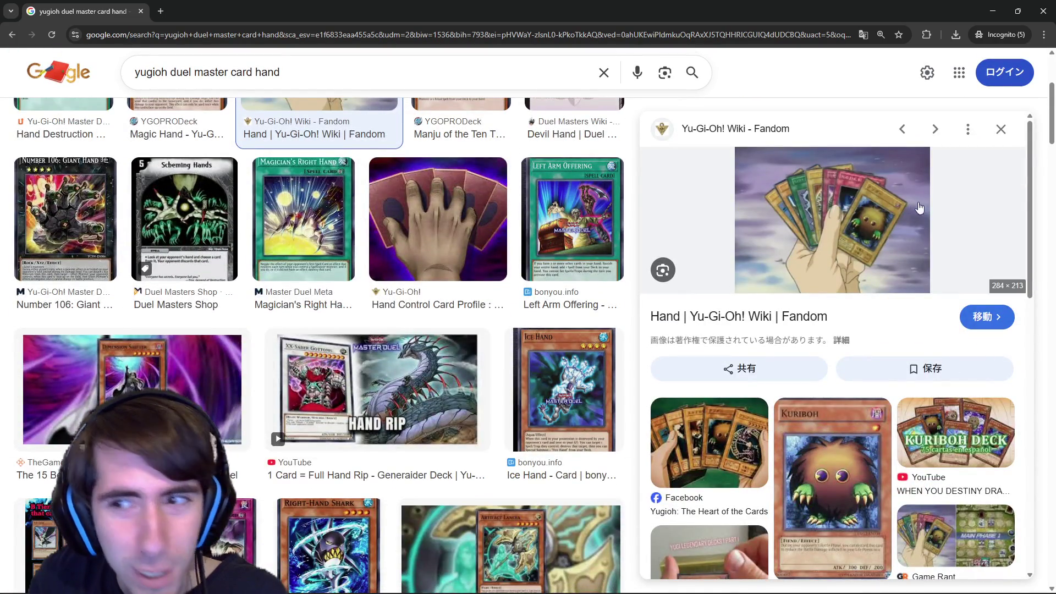
{"action": "right_click", "coordinate": [829, 212]}
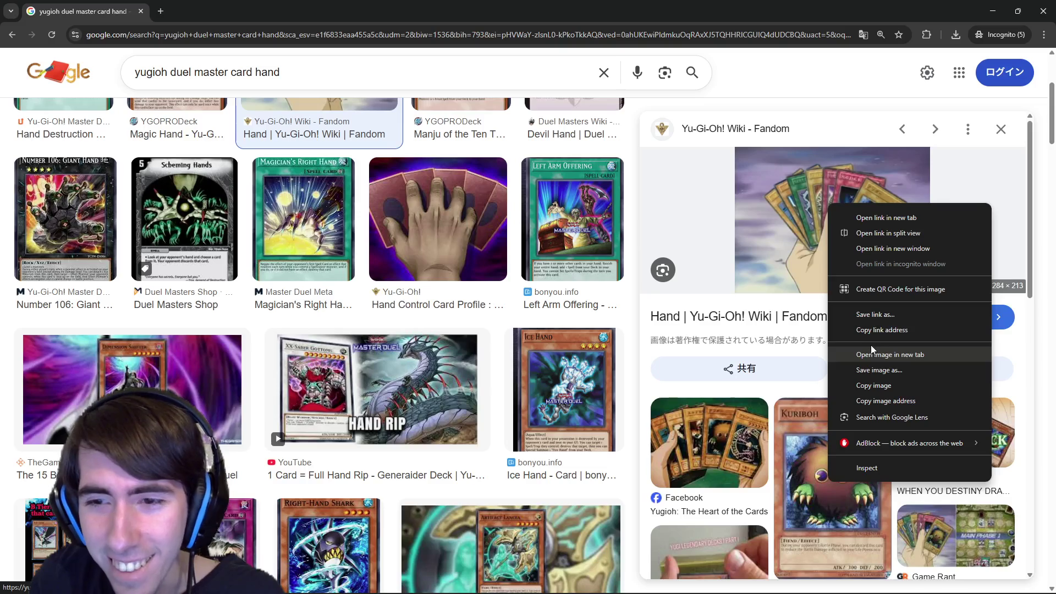
Open the Yu-Gi-Oh! hand image in a new tab, view it, then return to results.
{"action": "left_click", "coordinate": [873, 354]}
{"action": "left_click", "coordinate": [209, 11]}
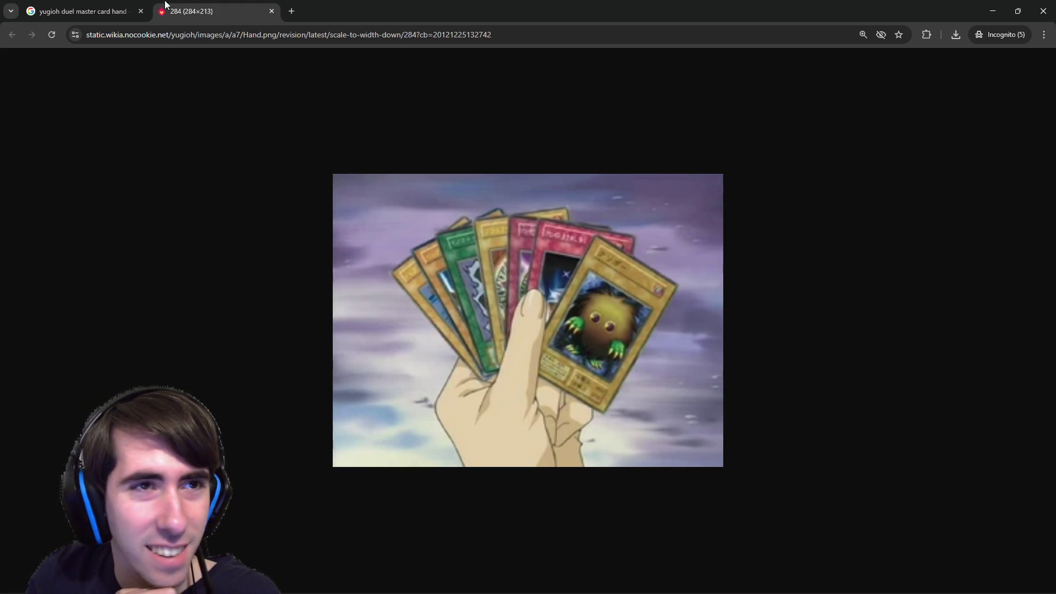
{"action": "left_click", "coordinate": [110, 11]}
Preview Dicebreaker's Egyptian God cards image, then select 'yugioh' in the query for replacement.
{"action": "scroll", "coordinate": [579, 404], "scroll_direction": "down", "scroll_amount": 1}
{"action": "scroll", "coordinate": [578, 404], "scroll_direction": "up", "scroll_amount": 1}
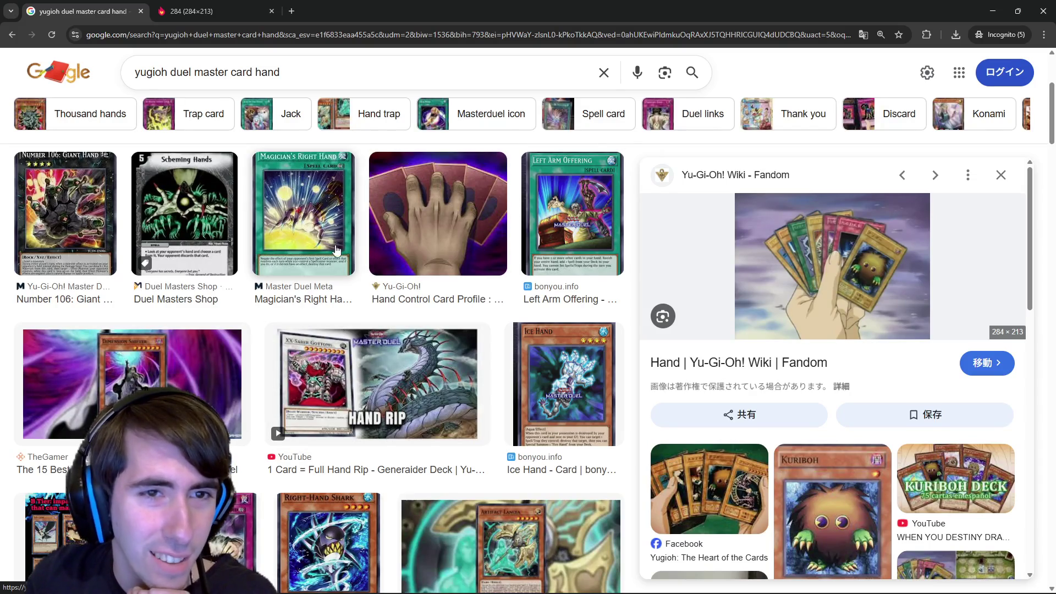
{"action": "scroll", "coordinate": [338, 226], "scroll_direction": "down", "scroll_amount": 7}
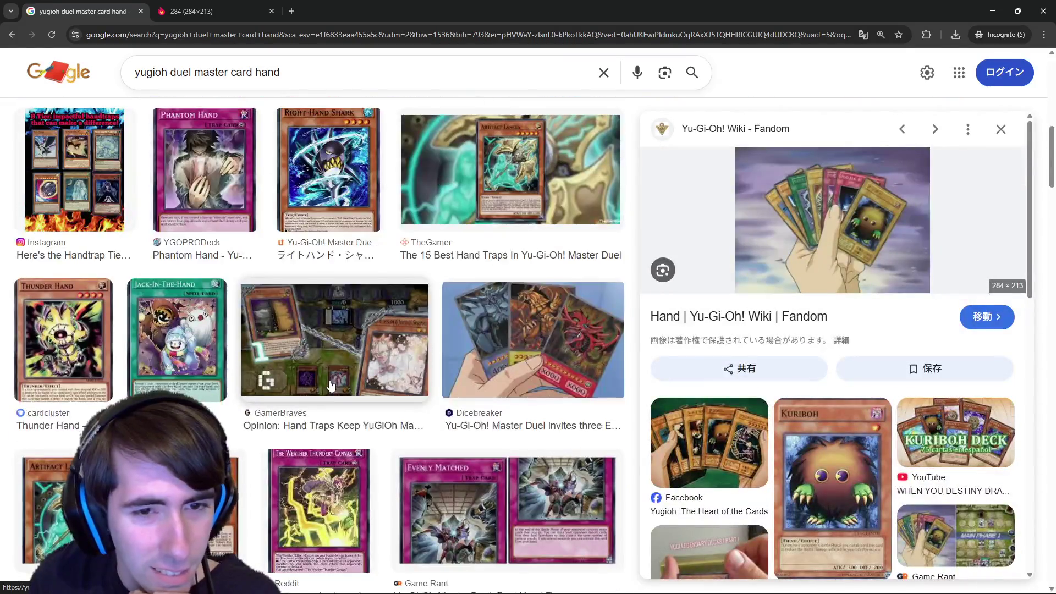
{"action": "scroll", "coordinate": [331, 386], "scroll_direction": "down", "scroll_amount": 6}
{"action": "scroll", "coordinate": [495, 330], "scroll_direction": "up", "scroll_amount": 5}
{"action": "left_click", "coordinate": [533, 286]}
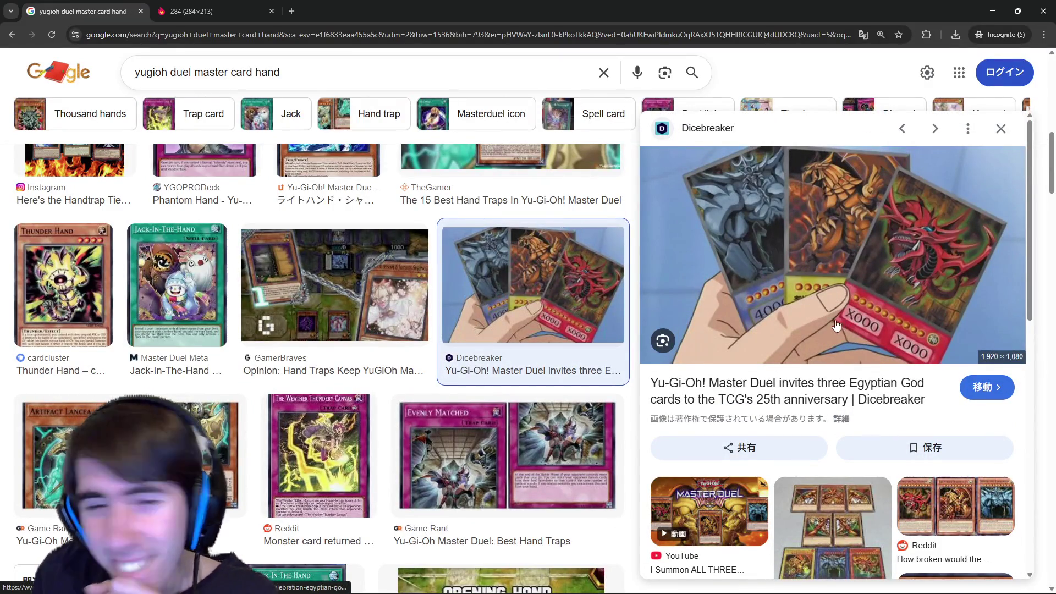
{"action": "scroll", "coordinate": [385, 319], "scroll_direction": "down", "scroll_amount": 5}
{"action": "scroll", "coordinate": [825, 330], "scroll_direction": "down", "scroll_amount": 3}
{"action": "scroll", "coordinate": [380, 320], "scroll_direction": "down", "scroll_amount": 5}
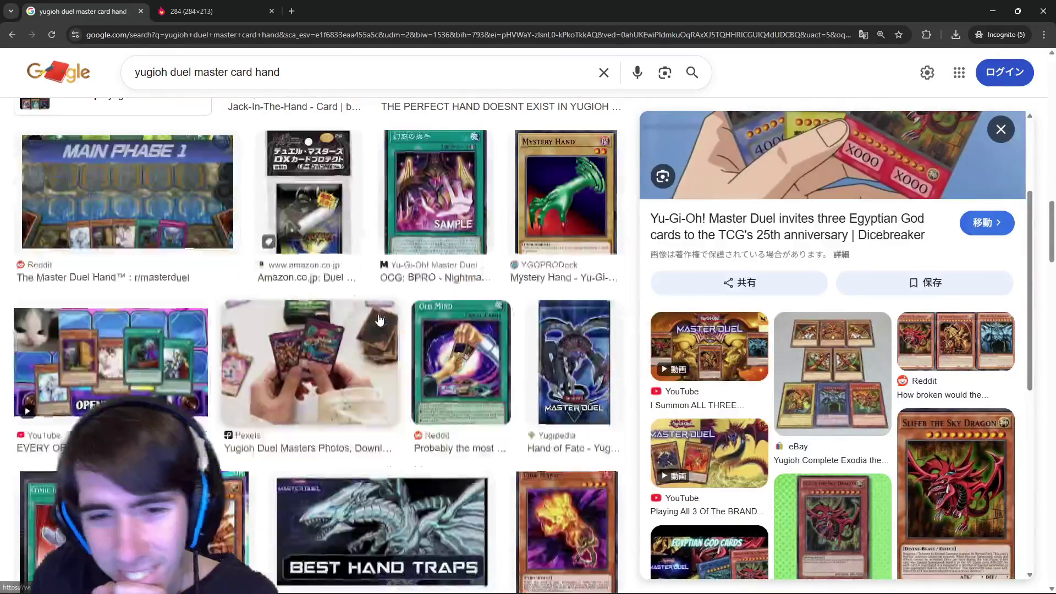
{"action": "scroll", "coordinate": [379, 319], "scroll_direction": "down", "scroll_amount": 4}
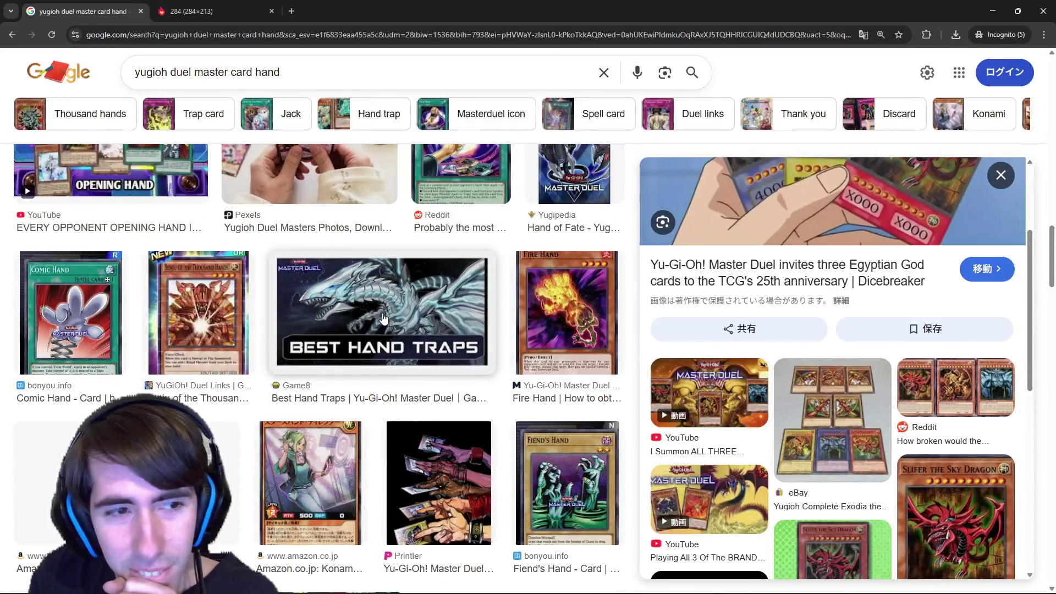
{"action": "scroll", "coordinate": [383, 318], "scroll_direction": "down", "scroll_amount": 5}
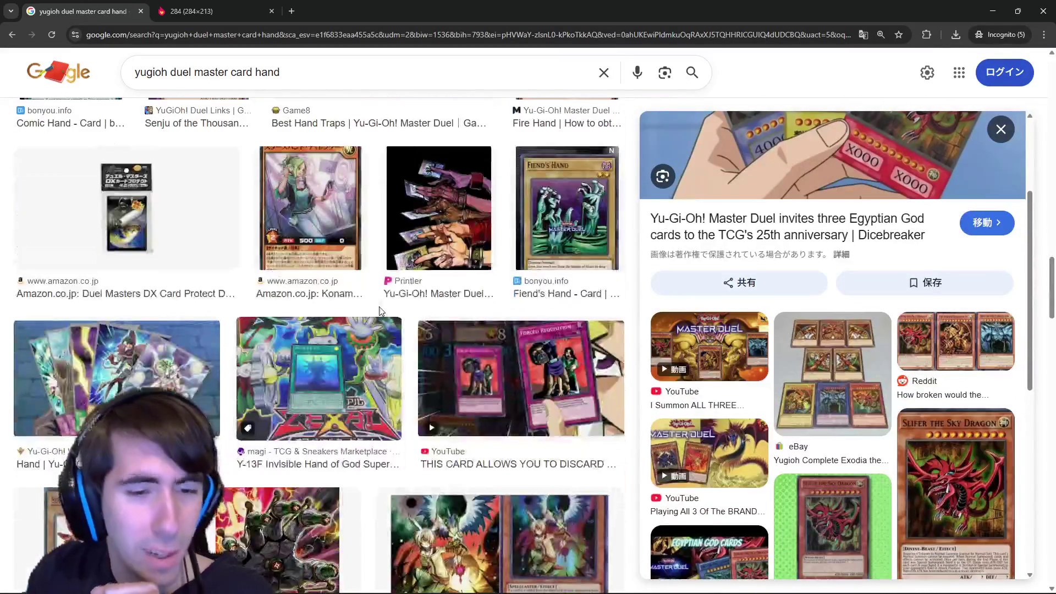
{"action": "scroll", "coordinate": [264, 410], "scroll_direction": "down", "scroll_amount": 4}
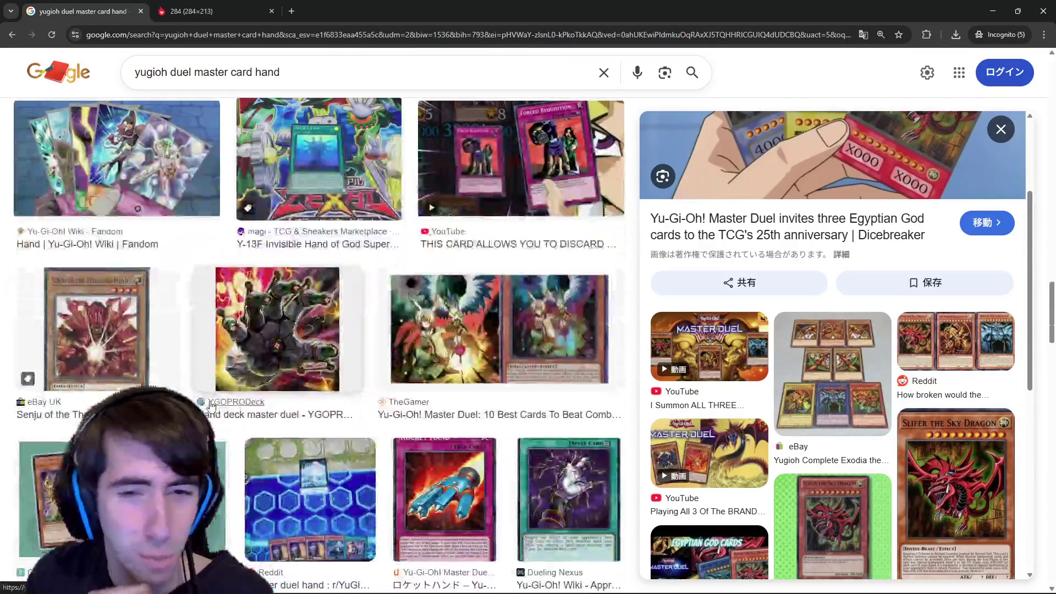
{"action": "scroll", "coordinate": [290, 411], "scroll_direction": "down", "scroll_amount": 12}
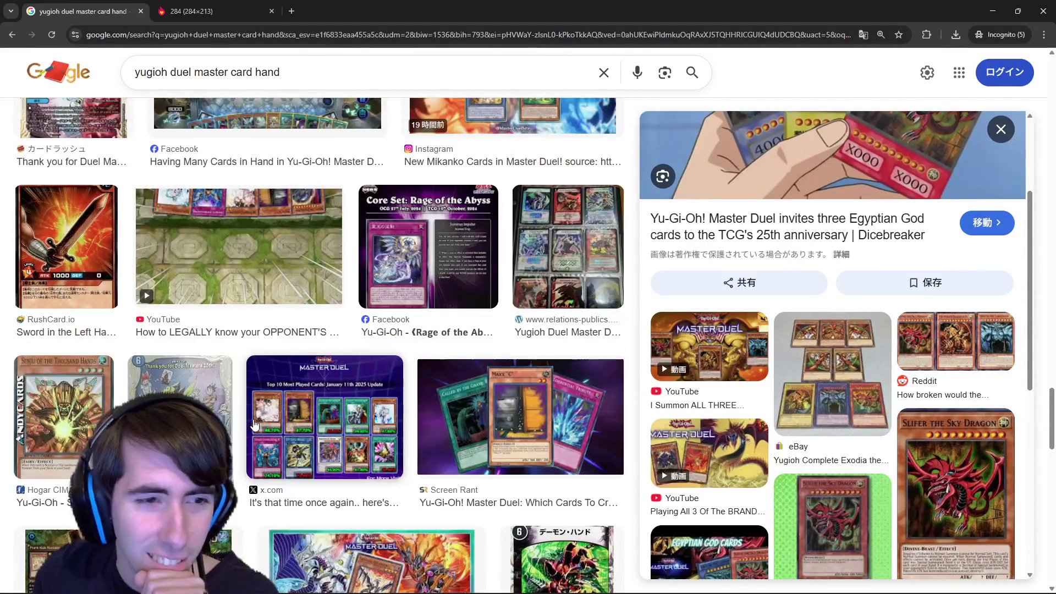
{"action": "left_click", "coordinate": [360, 75]}
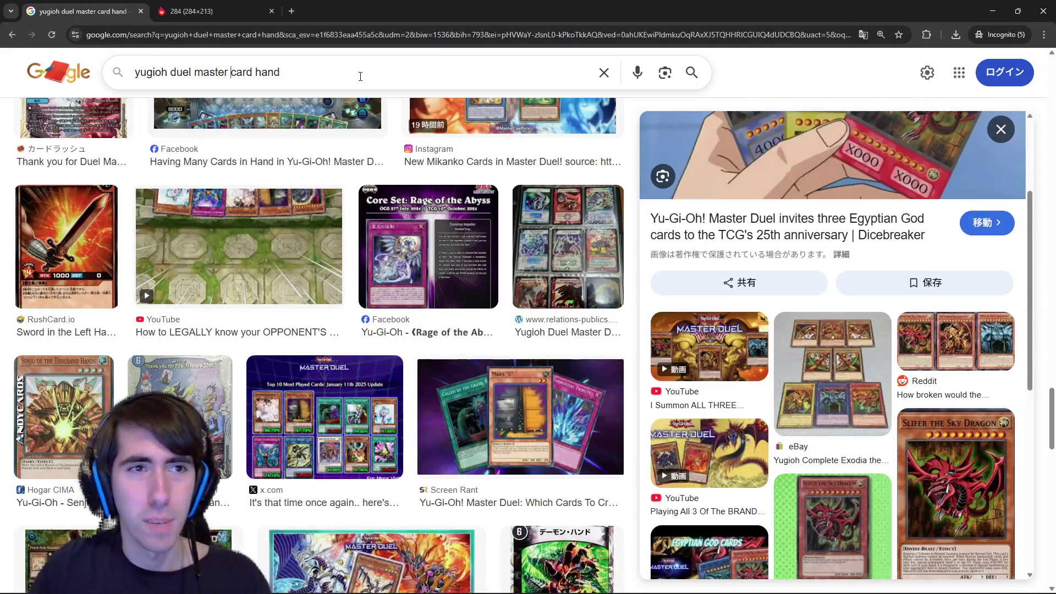
{"action": "key", "text": "shift+Home"}
Search Google Images for 'magic the gathering card hand'.
{"action": "type", "text": "magic the g"}
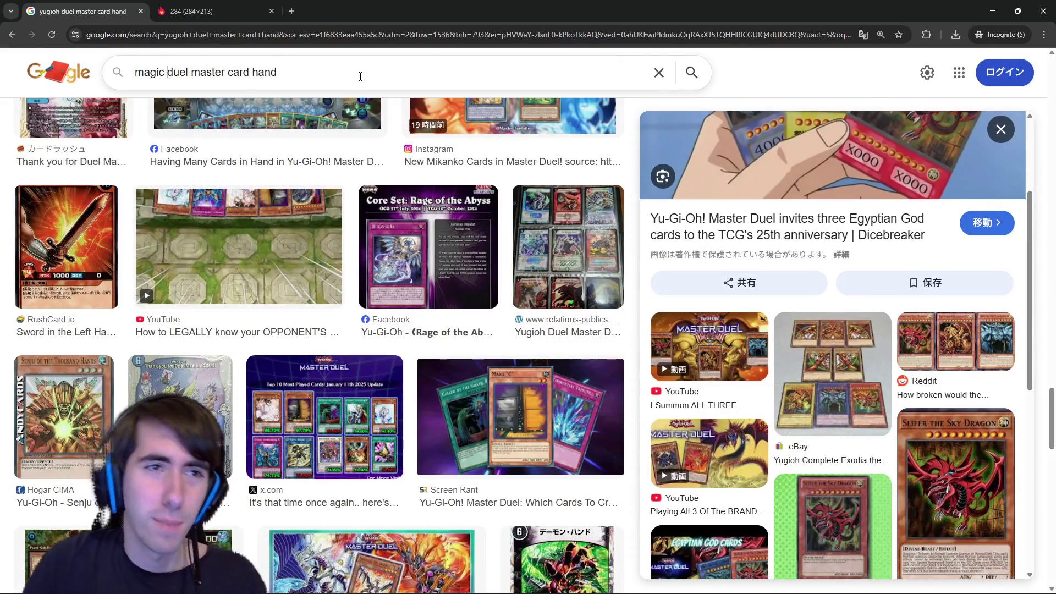
{"action": "type", "text": "athering"}
{"action": "key", "text": "Return"}
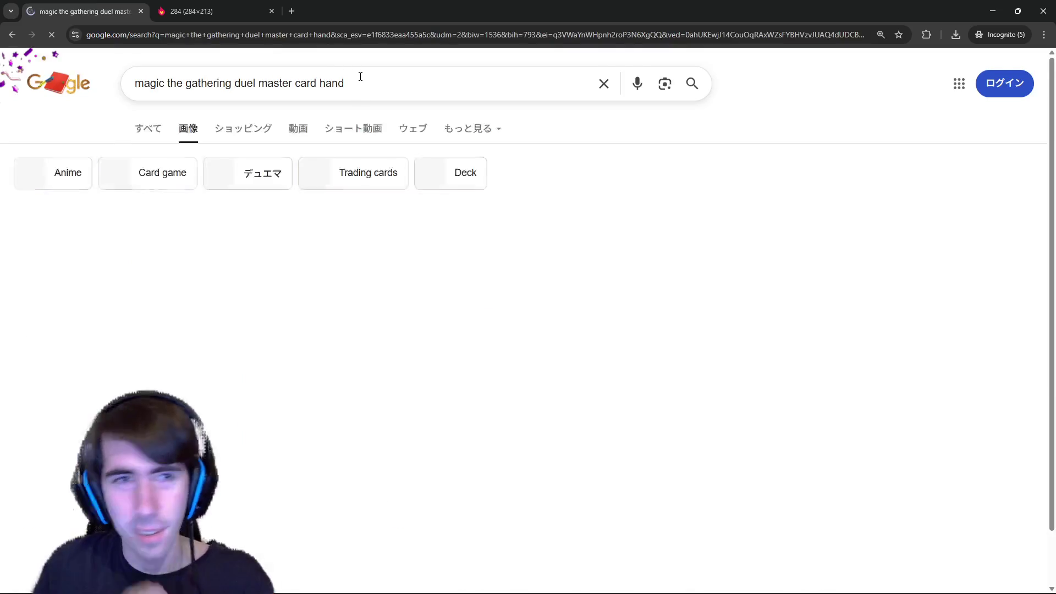
{"action": "left_click_drag", "start_coordinate": [236, 83], "coordinate": [297, 80]}
{"action": "key", "text": "BackSpace"}
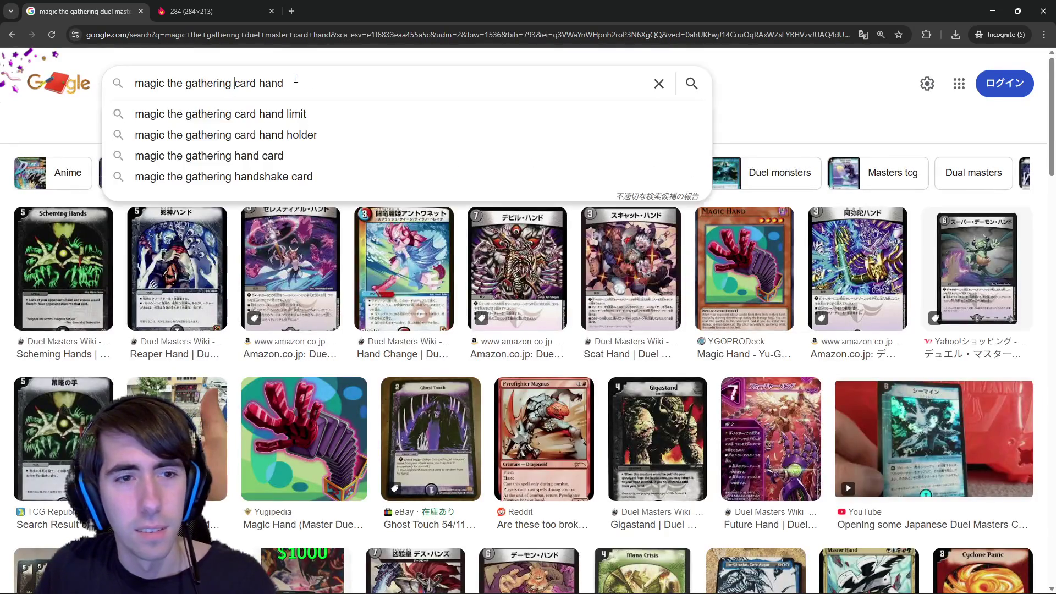
{"action": "key", "text": "Return"}
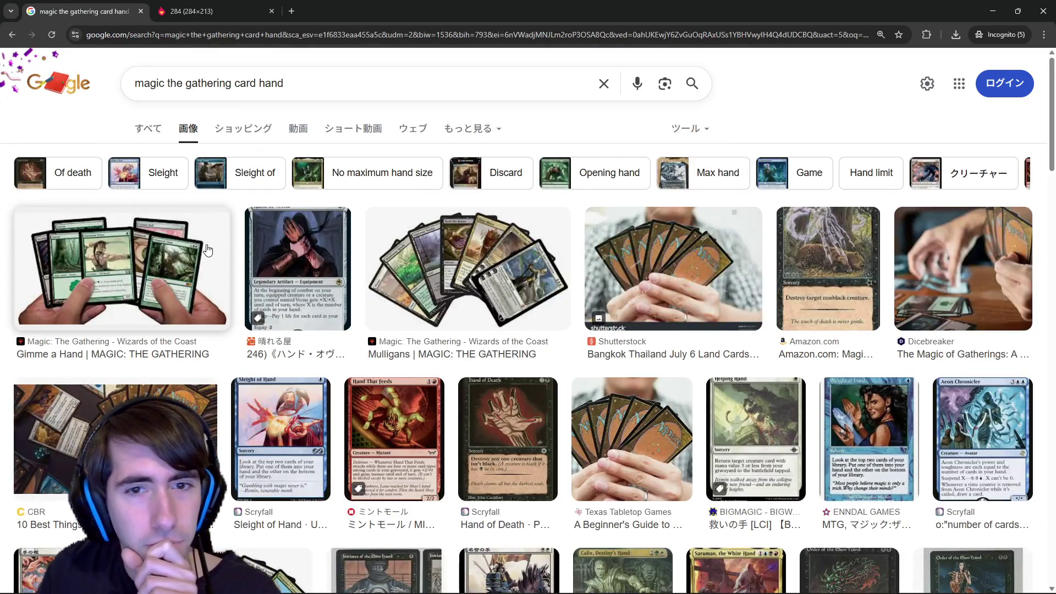
Open the Mulligans fanned-cards image in a new tab, view it, then return to results.
{"action": "left_click", "coordinate": [458, 256]}
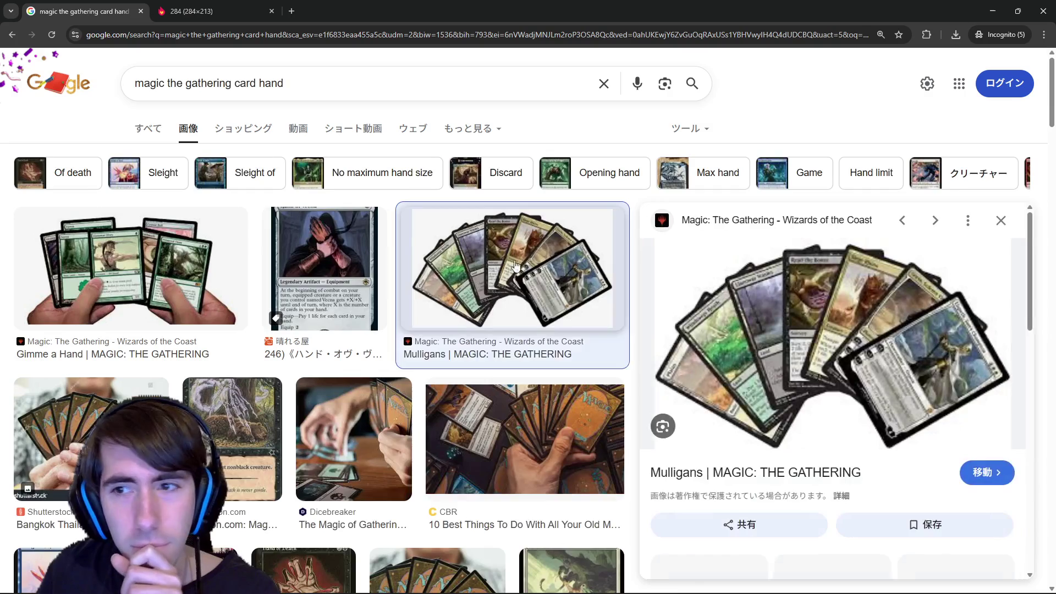
{"action": "right_click", "coordinate": [768, 322]}
{"action": "left_click", "coordinate": [825, 190]}
{"action": "left_click", "coordinate": [308, 5]}
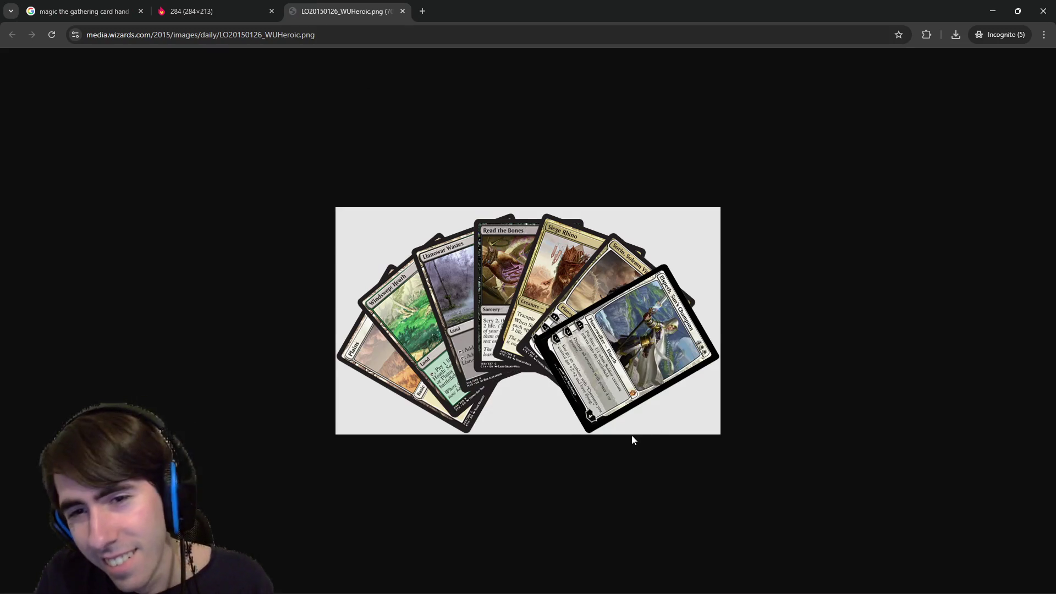
{"action": "scroll", "coordinate": [621, 422], "scroll_direction": "up", "scroll_amount": 3}
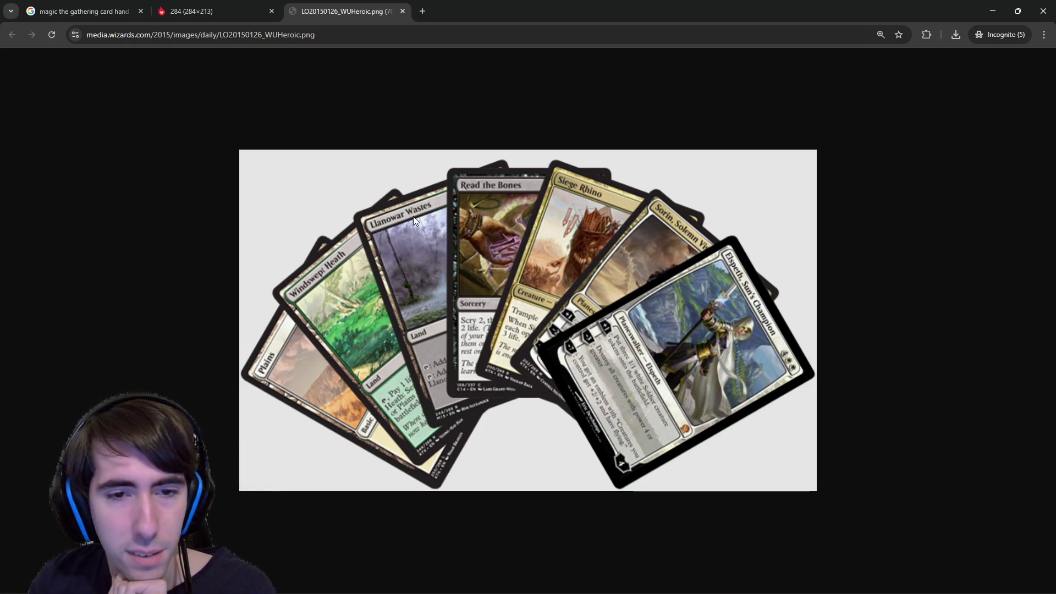
{"action": "left_click", "coordinate": [242, 11]}
{"action": "left_click", "coordinate": [93, 11]}
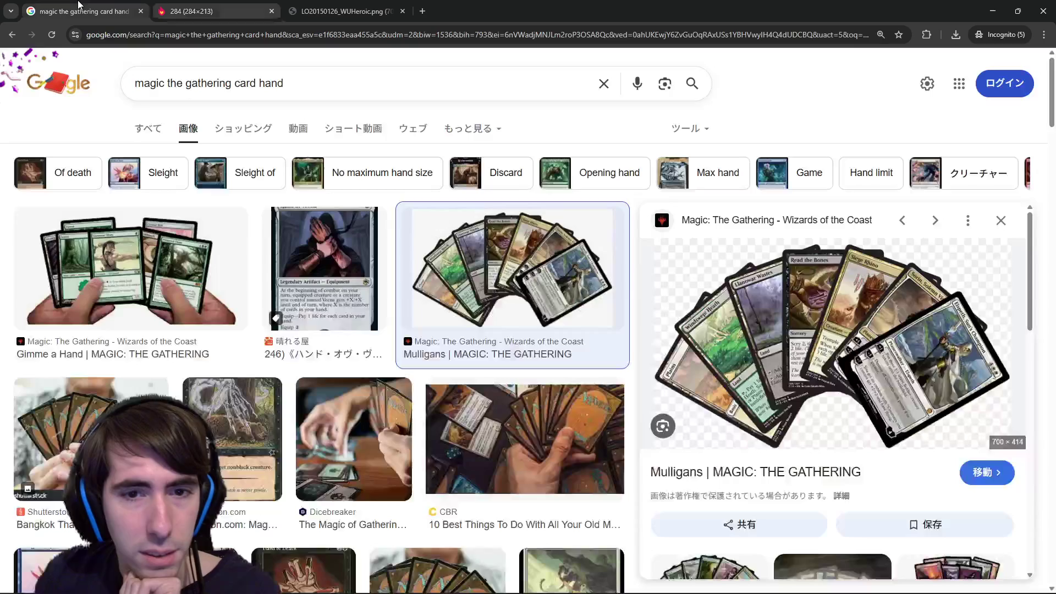
Preview the Hand of Death and Scry 1 images, then select 'magic the gathering' in the query.
{"action": "scroll", "coordinate": [561, 323], "scroll_direction": "down", "scroll_amount": 5}
{"action": "left_click", "coordinate": [302, 280]}
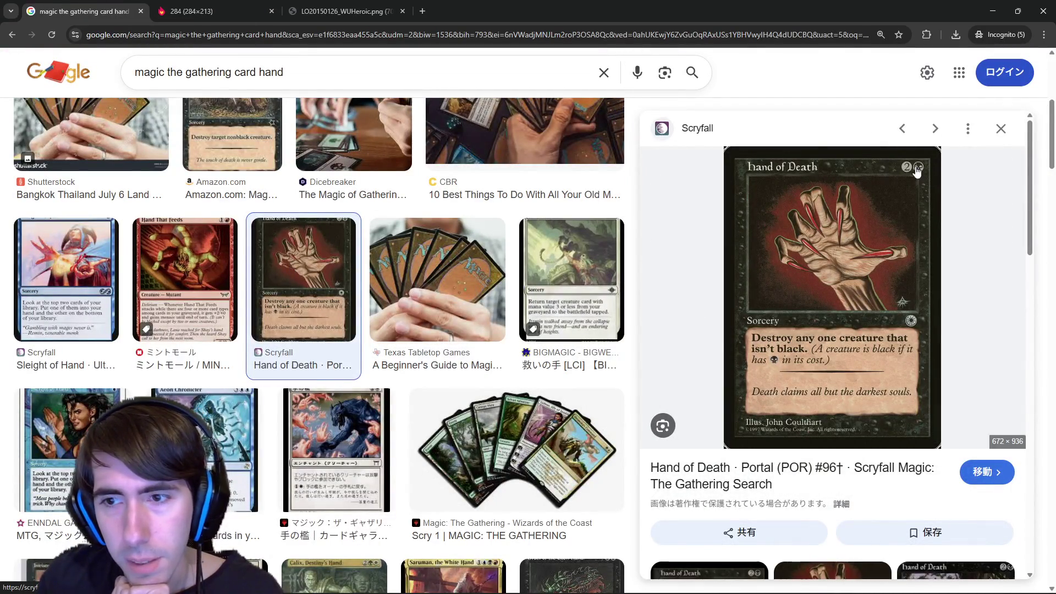
{"action": "scroll", "coordinate": [495, 247], "scroll_direction": "down", "scroll_amount": 4}
{"action": "left_click", "coordinate": [622, 225]}
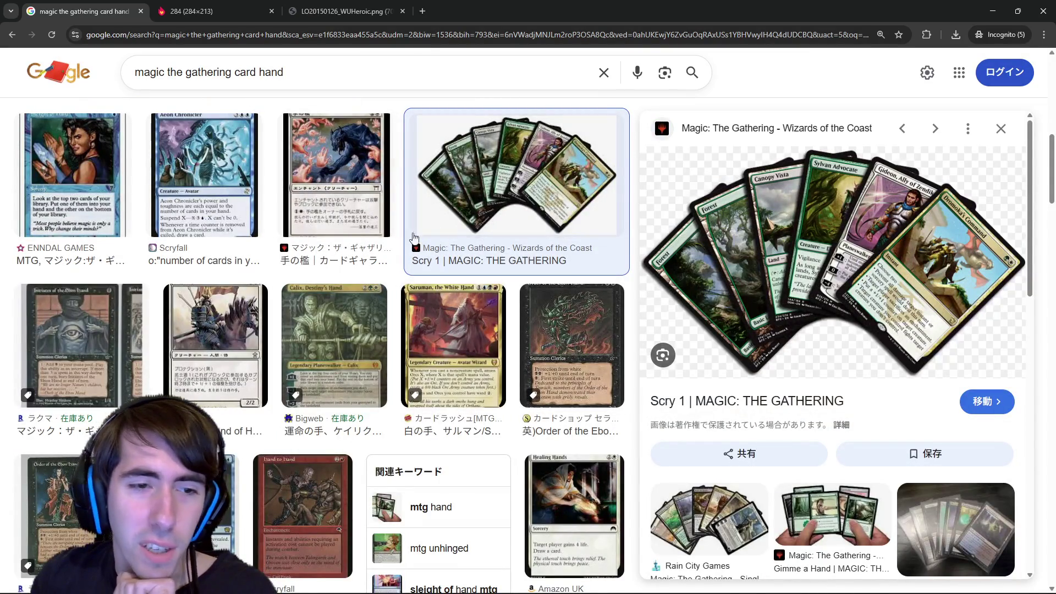
{"action": "scroll", "coordinate": [341, 308], "scroll_direction": "up", "scroll_amount": 8}
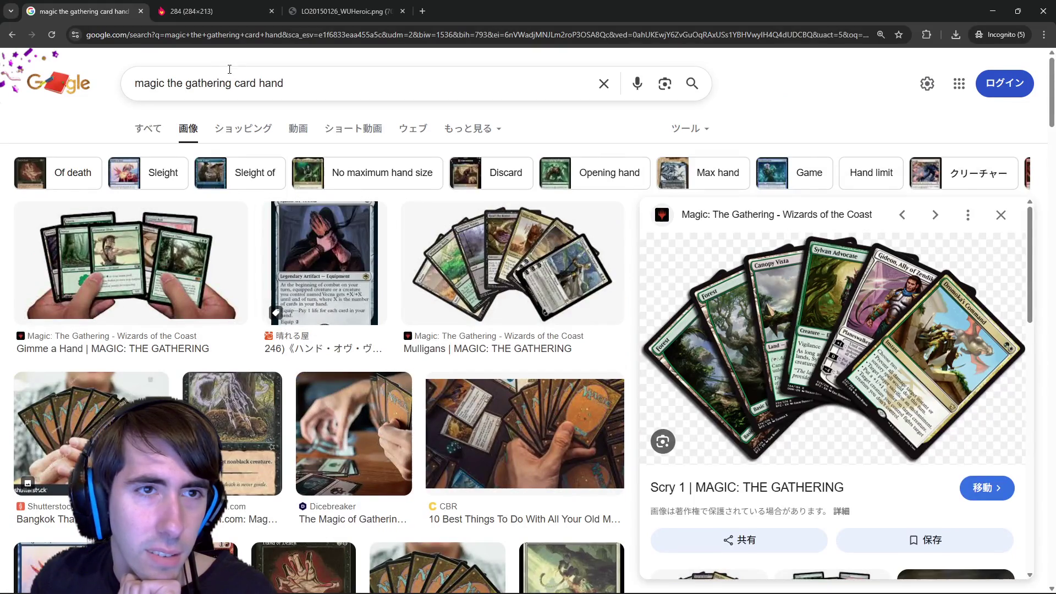
{"action": "left_click_drag", "start_coordinate": [234, 83], "coordinate": [91, 80]}
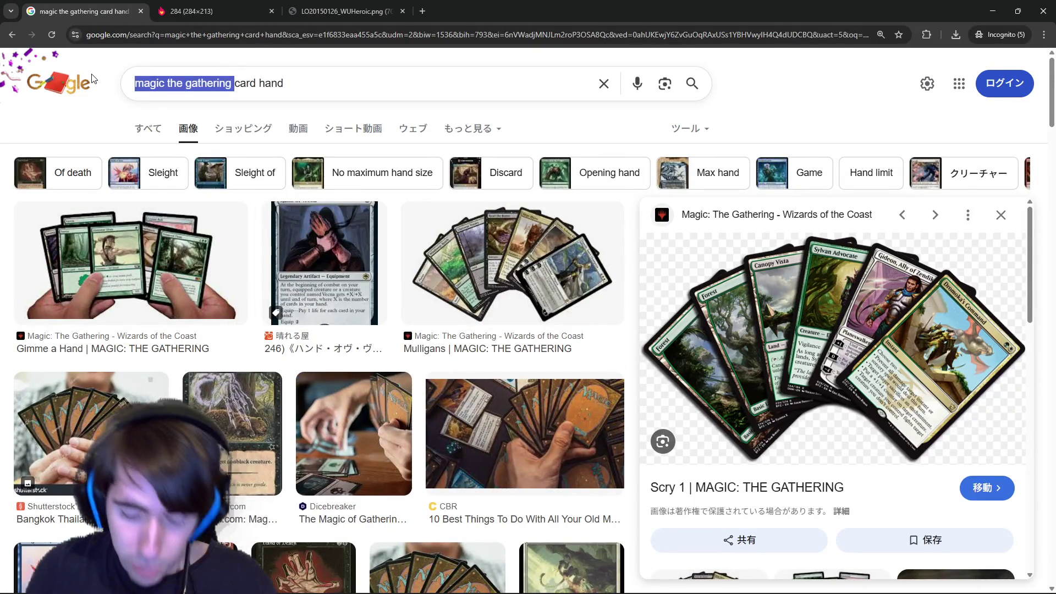
Search Google Images for 'pokemon tcg card hand'.
{"action": "type", "text": "pokemon rp"}
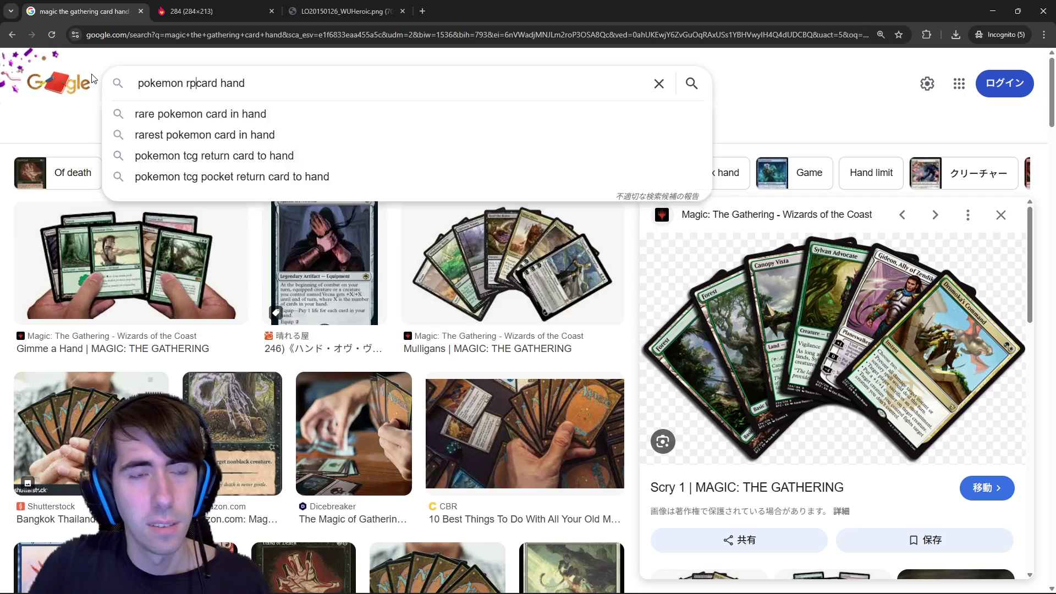
{"action": "key", "text": "BackSpace"}
{"action": "key", "text": "BackSpace"}
{"action": "type", "text": "tcg"}
{"action": "key", "text": "Return"}
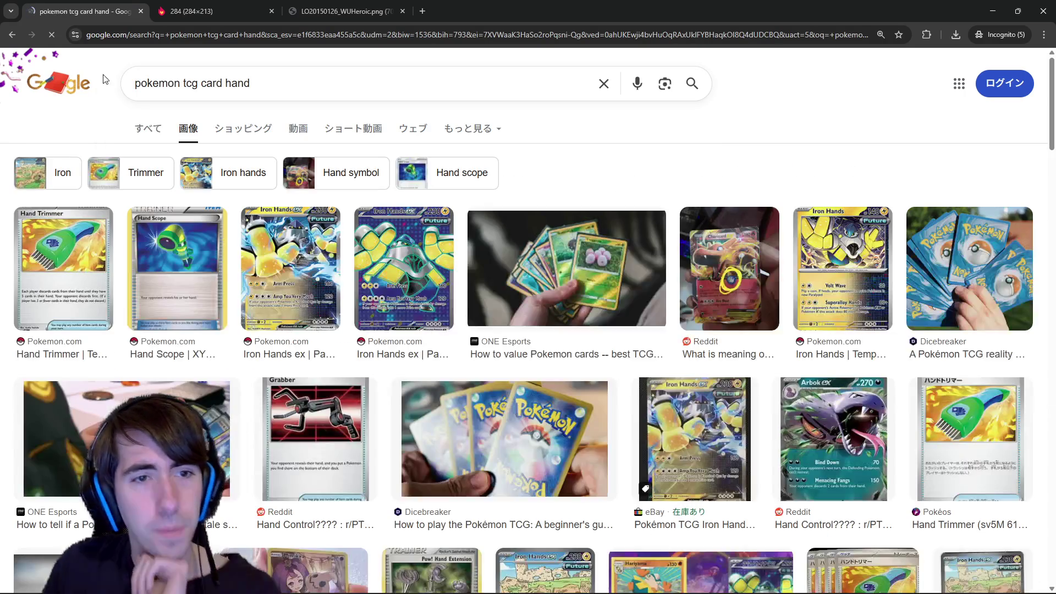
Preview the ONE Esports, Charizard and Arbok ex results, then select 'pokemon tcg' in the query.
{"action": "left_click", "coordinate": [579, 250]}
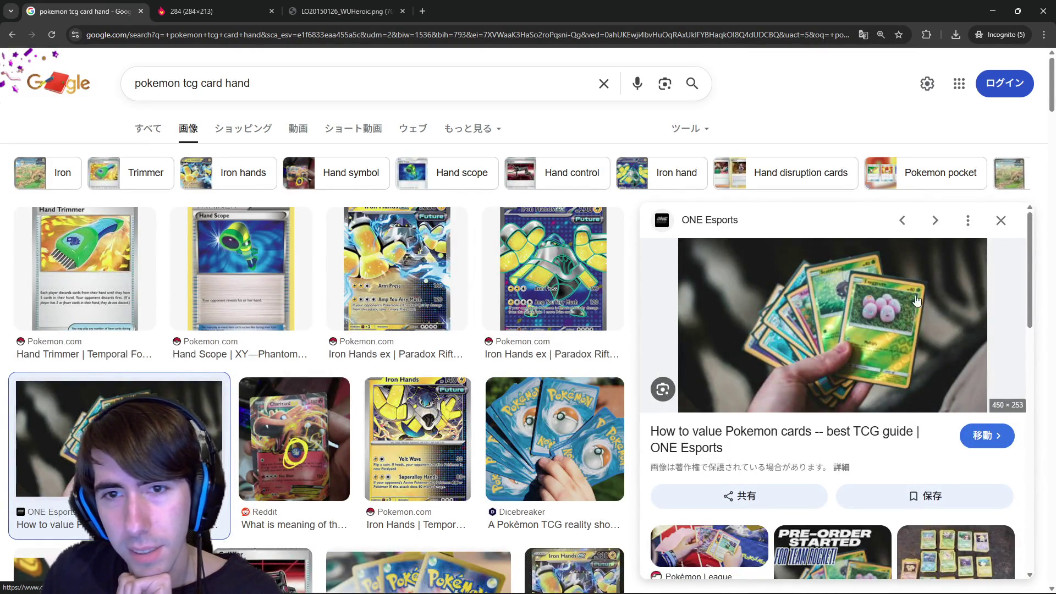
{"action": "scroll", "coordinate": [403, 378], "scroll_direction": "down", "scroll_amount": 1}
{"action": "left_click", "coordinate": [302, 360]}
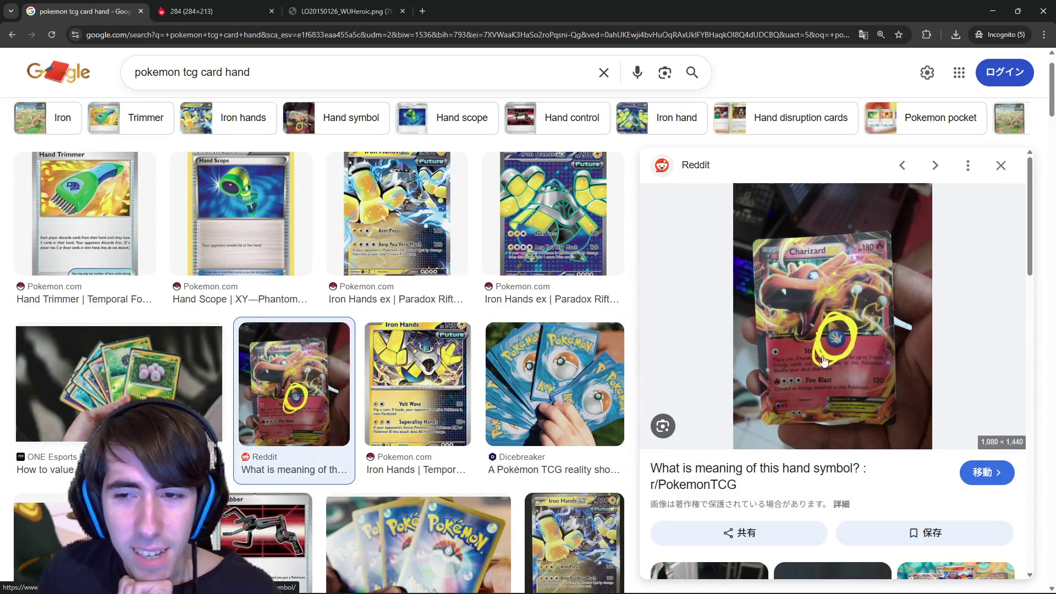
{"action": "left_click", "coordinate": [159, 382]}
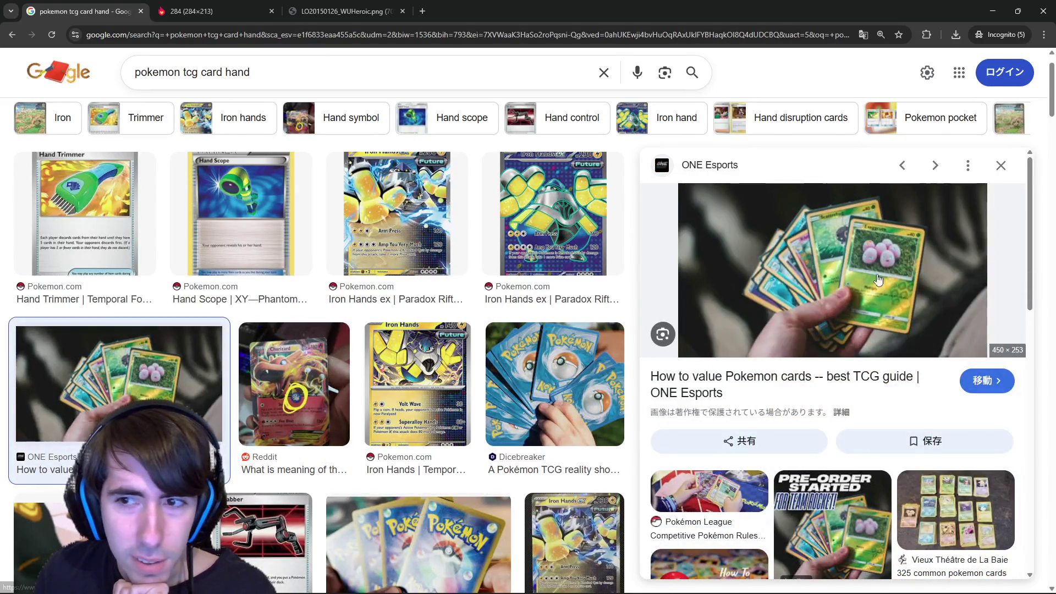
{"action": "scroll", "coordinate": [201, 273], "scroll_direction": "down", "scroll_amount": 4}
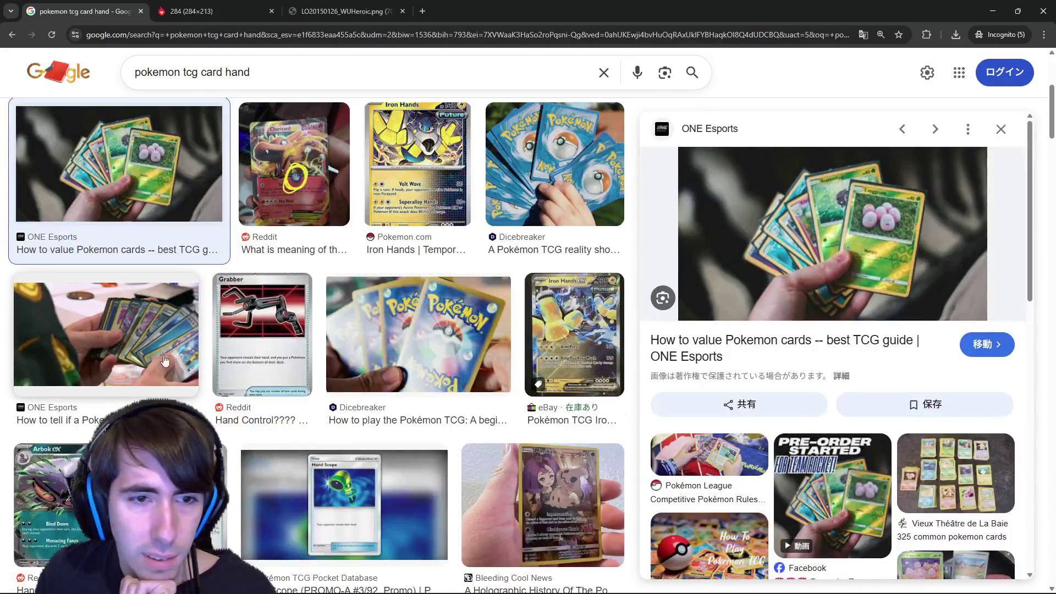
{"action": "scroll", "coordinate": [257, 345], "scroll_direction": "down", "scroll_amount": 2}
{"action": "left_click", "coordinate": [60, 374]}
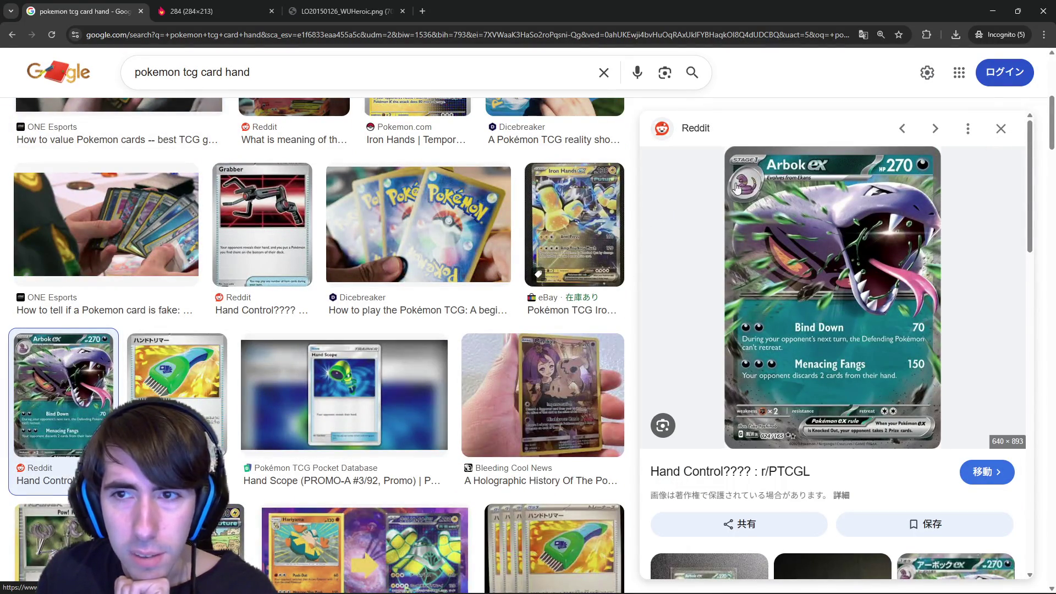
{"action": "left_click_drag", "start_coordinate": [199, 81], "coordinate": [132, 80]}
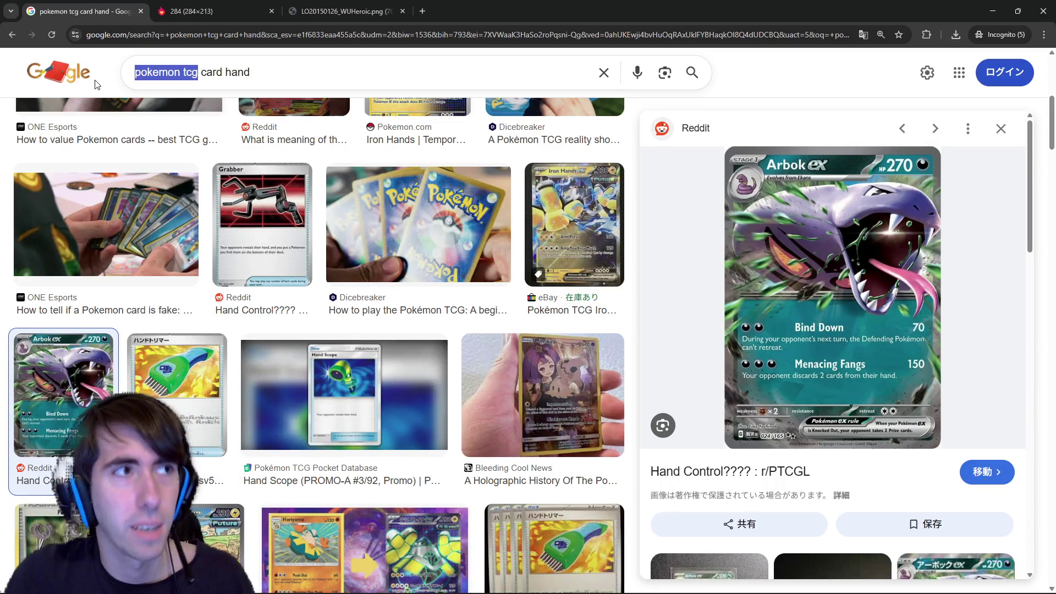
Search 'slay the spire card hand' and open the Reddit battle screenshot in a new tab.
{"action": "type", "text": "slay the spire"}
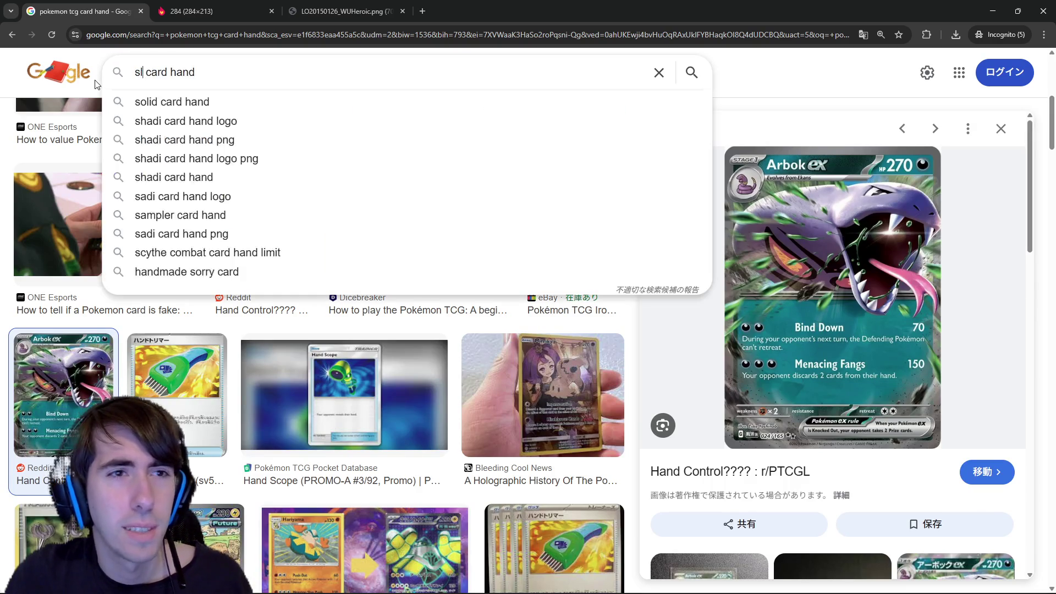
{"action": "key", "text": "Return"}
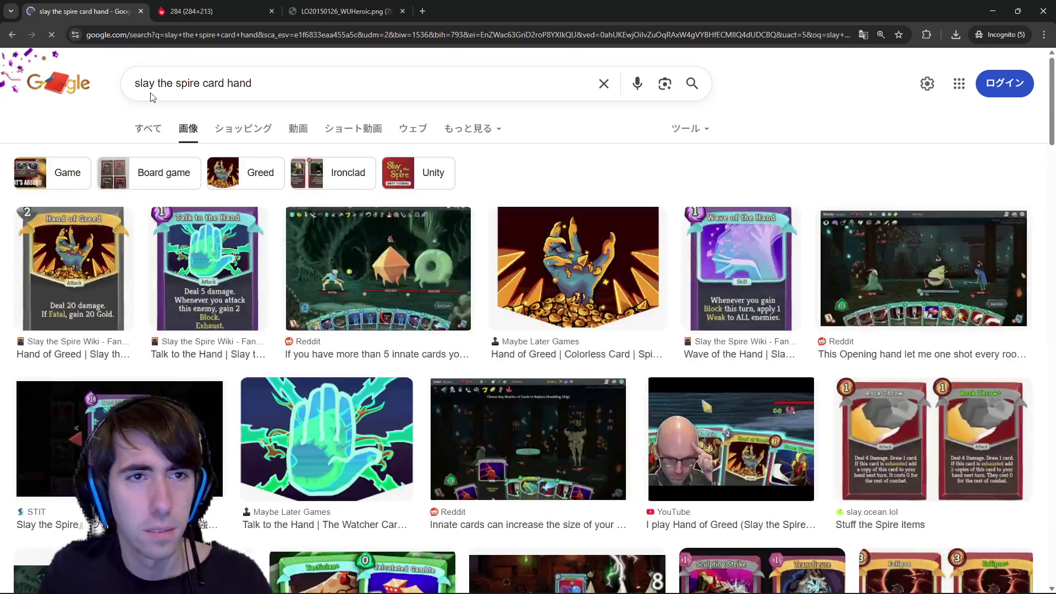
{"action": "left_click", "coordinate": [391, 258]}
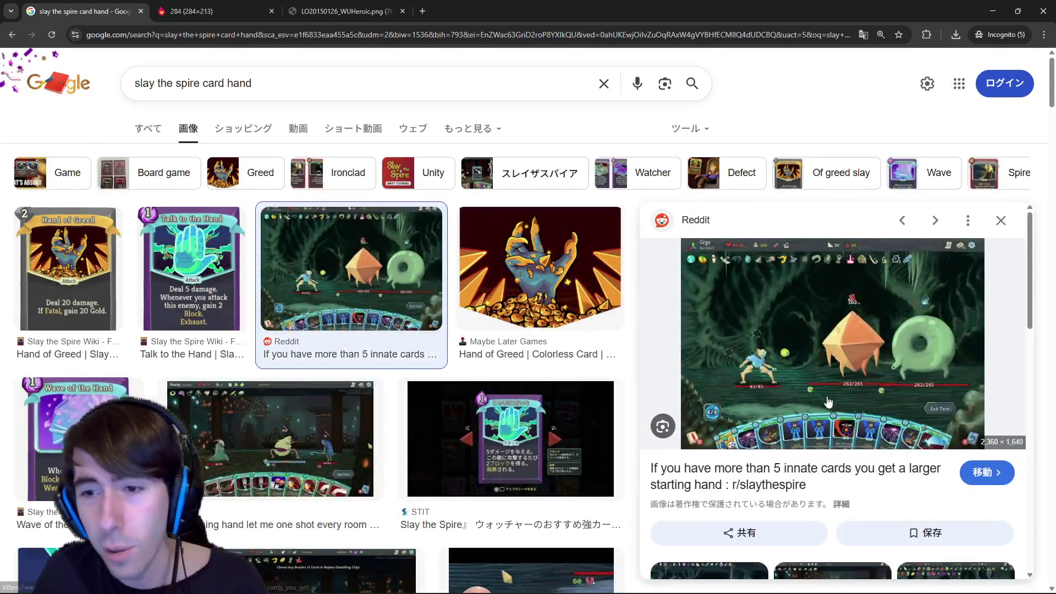
{"action": "right_click", "coordinate": [799, 357]}
{"action": "left_click", "coordinate": [837, 220]}
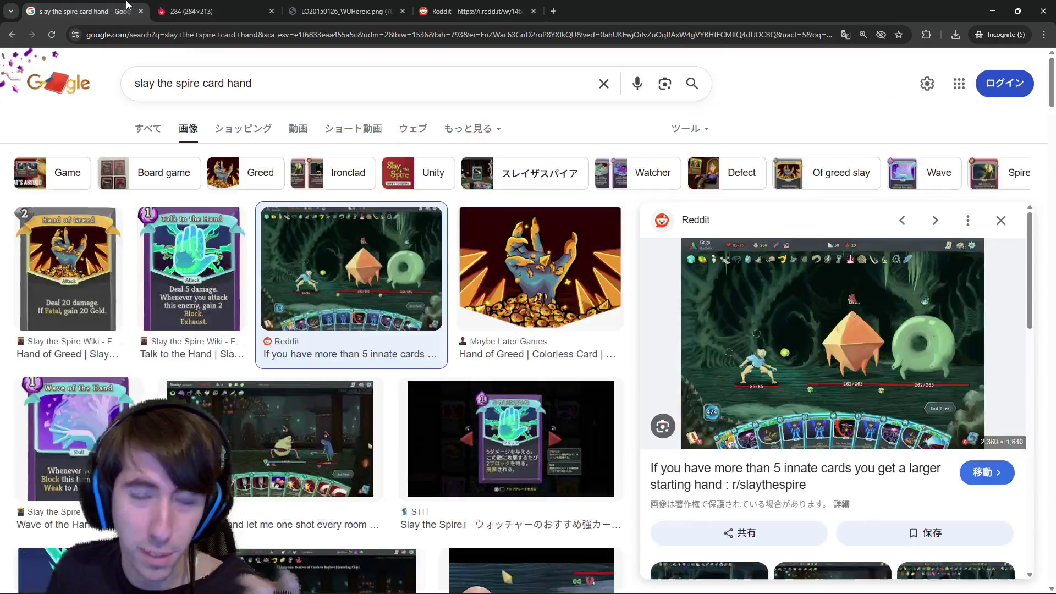
{"action": "left_click", "coordinate": [126, 10]}
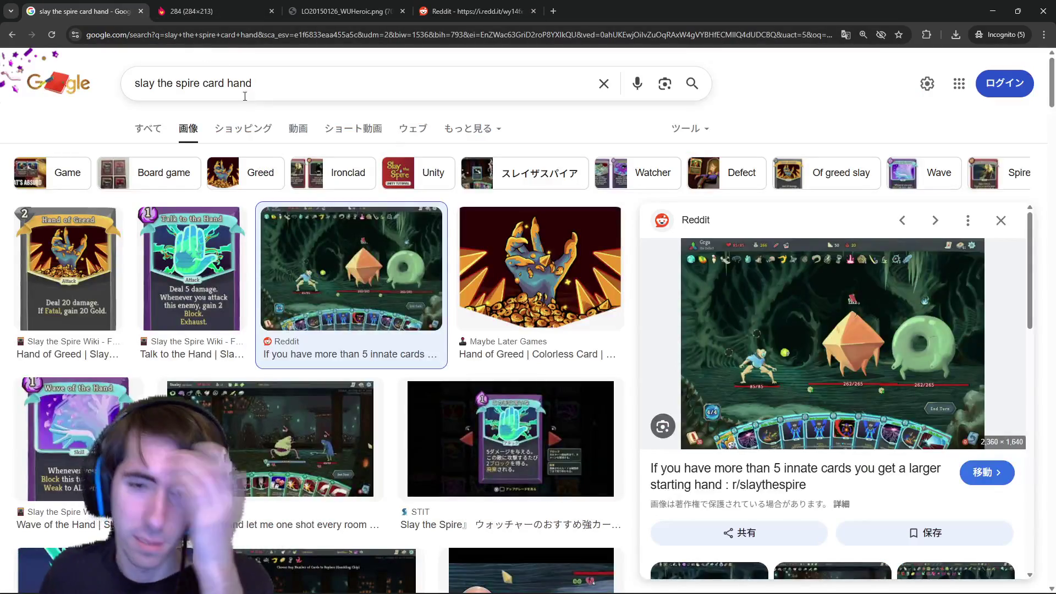
Change the search query to 'chaos zero nightmare'.
{"action": "scroll", "coordinate": [368, 323], "scroll_direction": "down", "scroll_amount": 6}
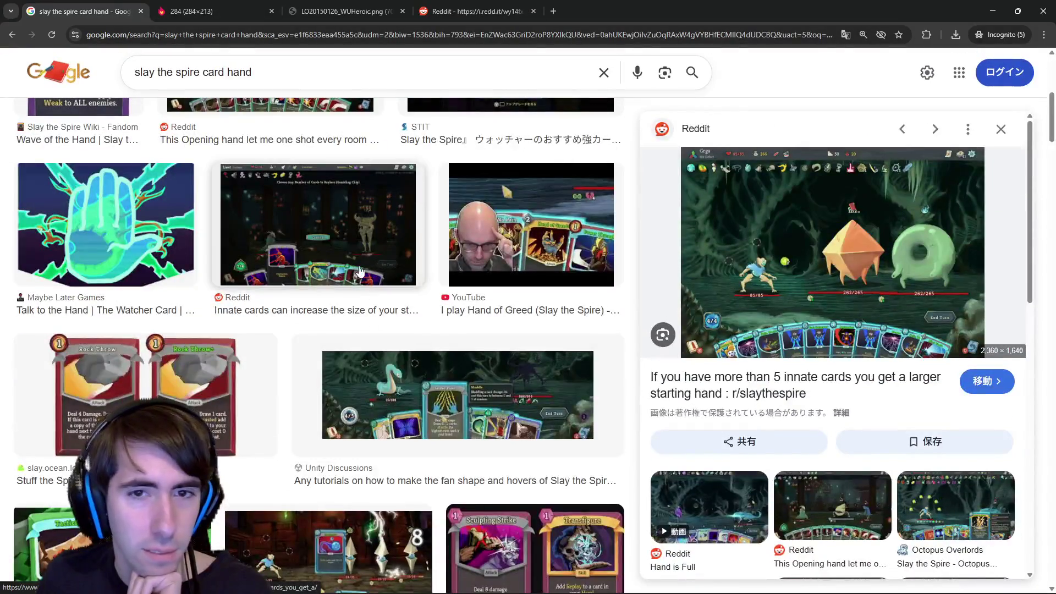
{"action": "scroll", "coordinate": [360, 271], "scroll_direction": "down", "scroll_amount": 3}
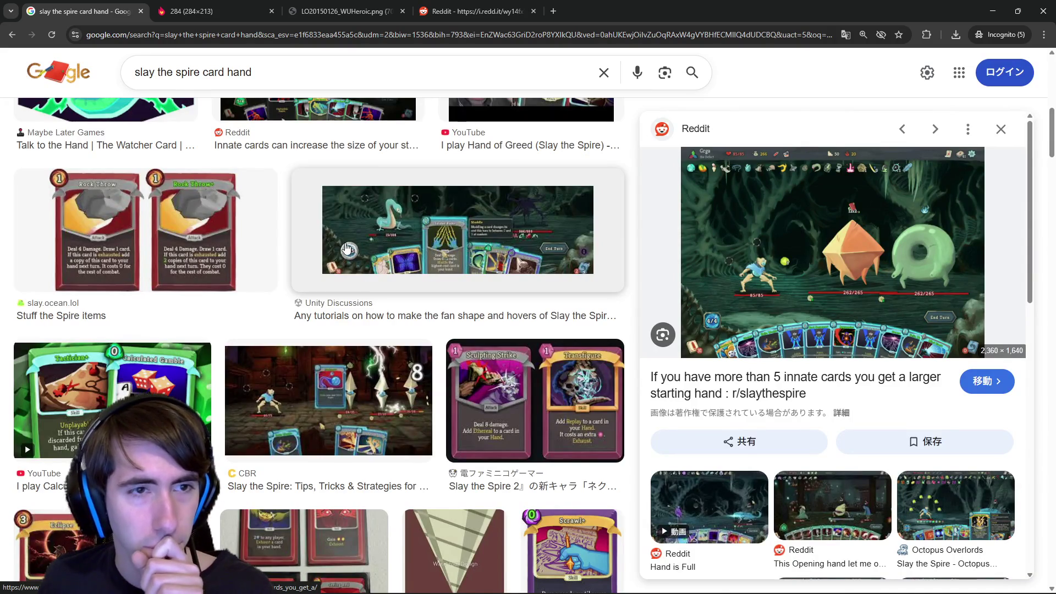
{"action": "left_click", "coordinate": [282, 78]}
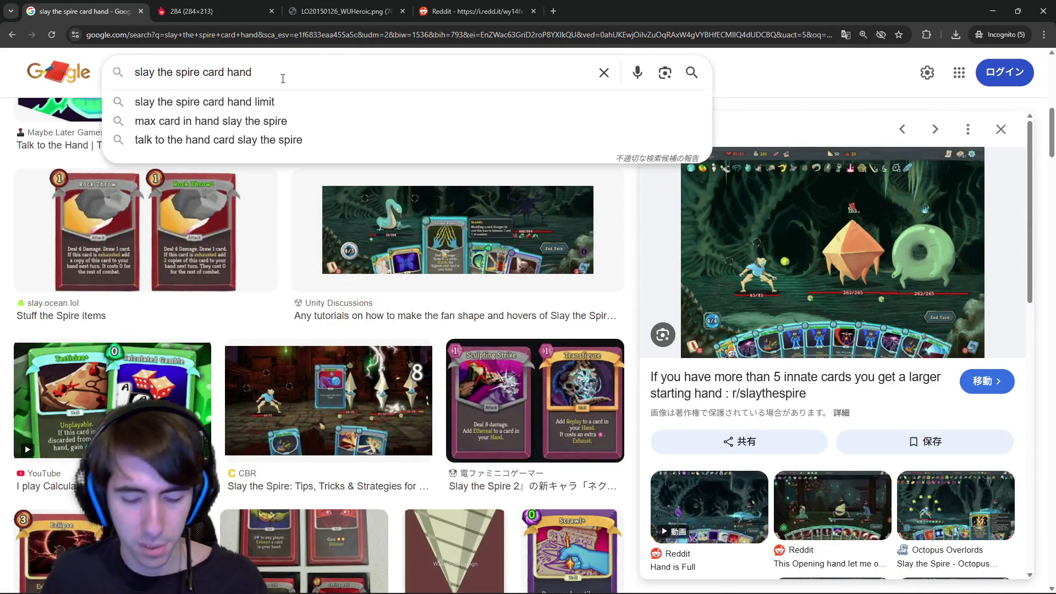
{"action": "type", "text": " c"}
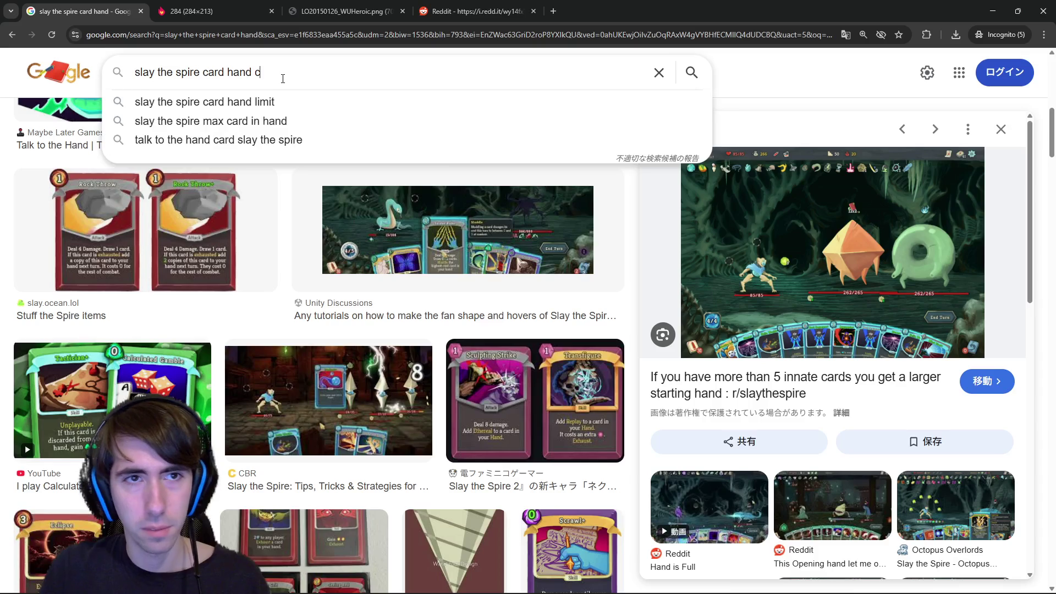
{"action": "type", "text": "haos zero"}
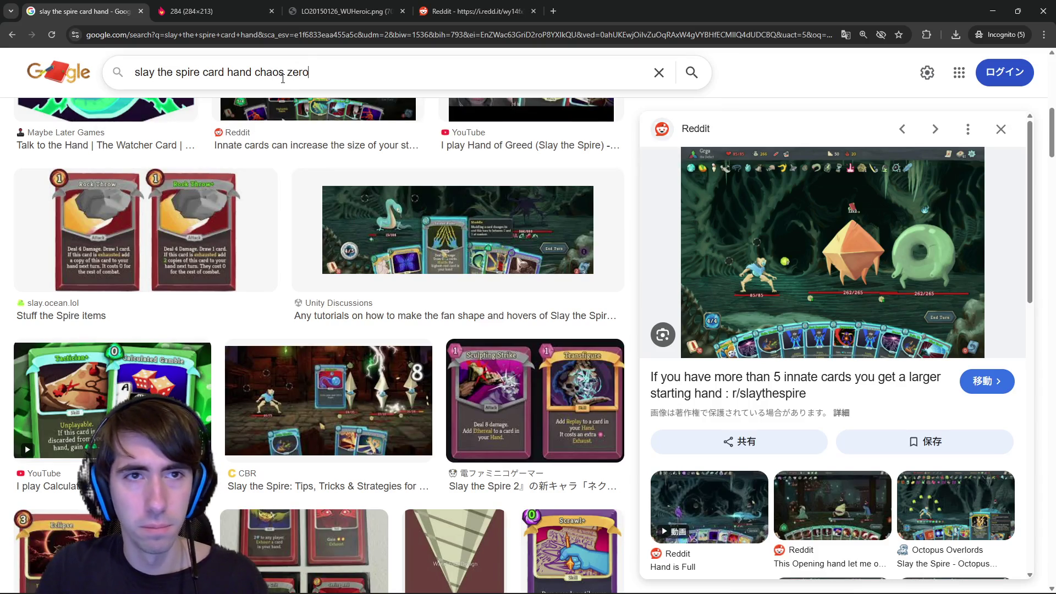
{"action": "type", "text": " nightmare"}
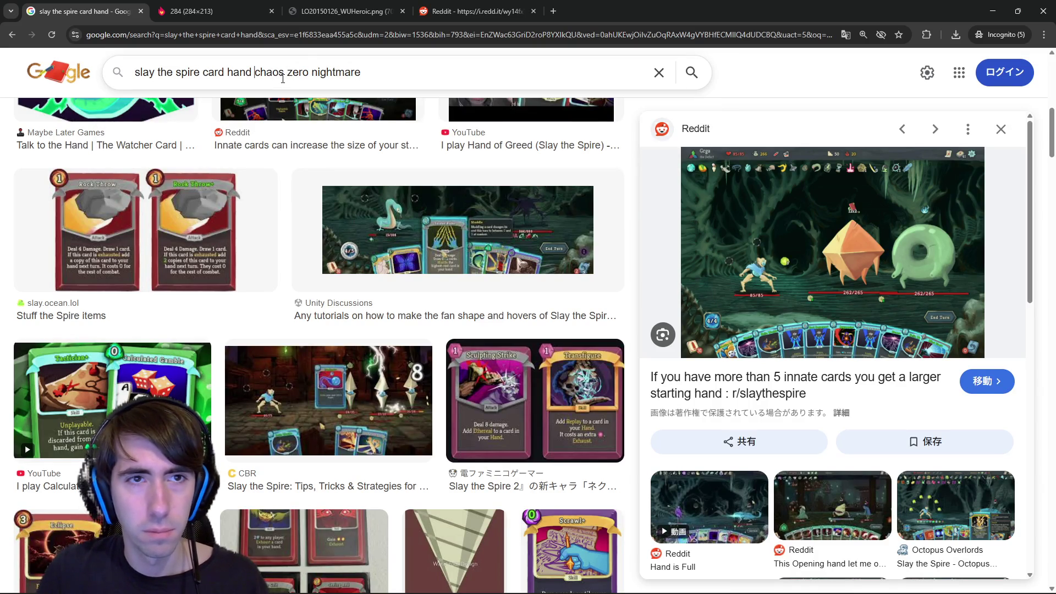
{"action": "key", "text": "ctrl+shift+Left"}
{"action": "key", "text": "ctrl+shift+Left"}
{"action": "key", "text": "ctrl+shift+Left"}
{"action": "key", "text": "BackSpace"}
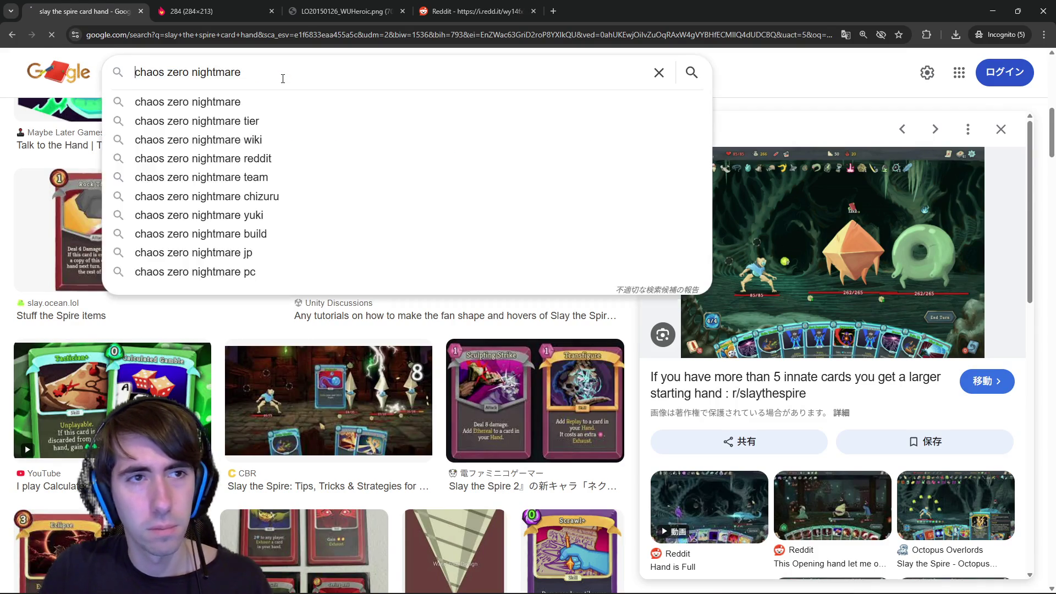
Search 'chaos zero nightmare' images and preview the Polygon gameplay screenshot.
{"action": "key", "text": "Return"}
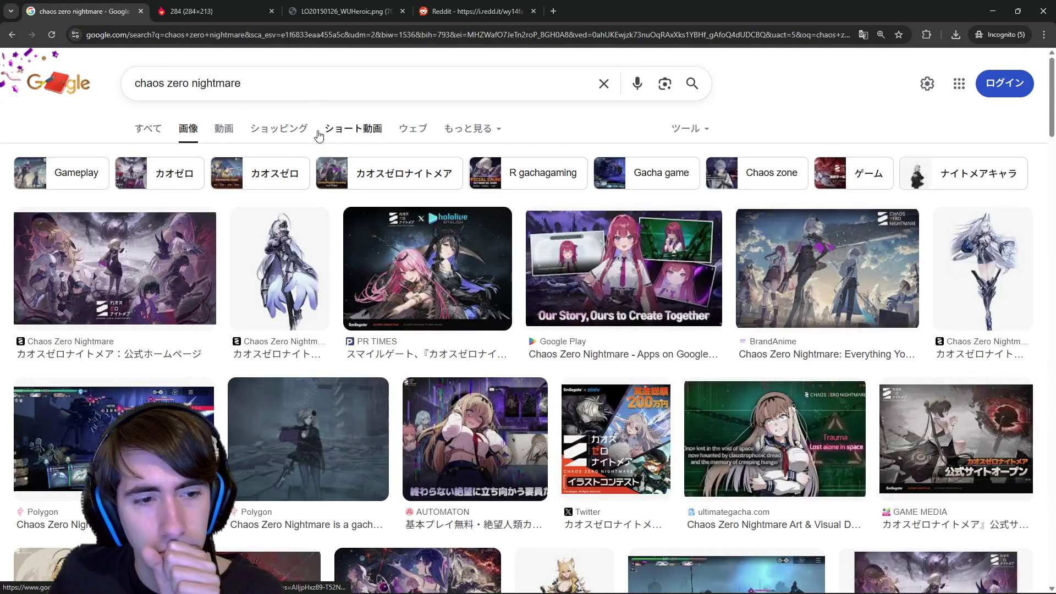
{"action": "left_click", "coordinate": [49, 440]}
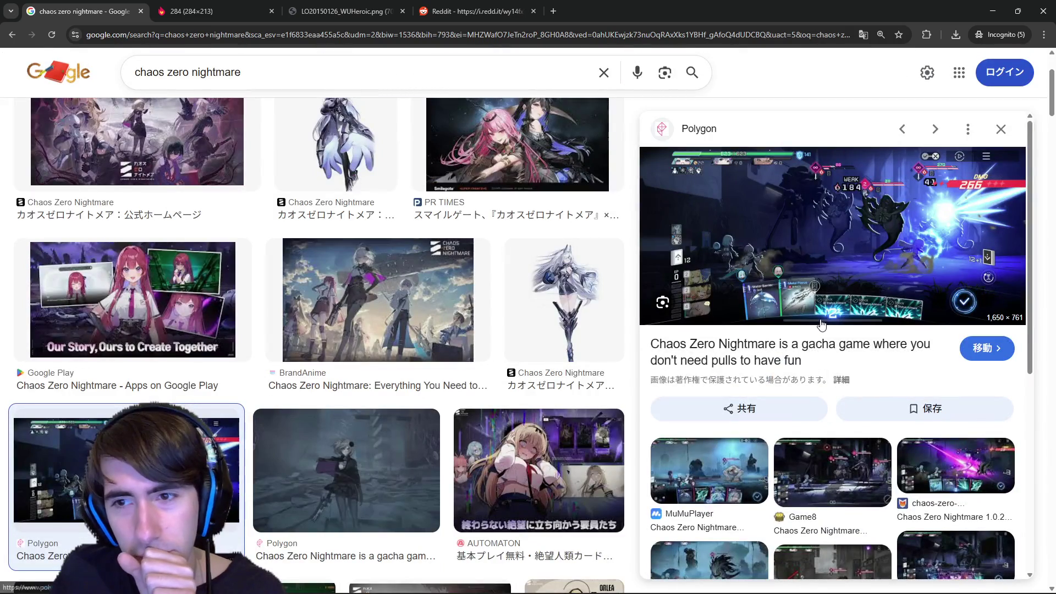
{"action": "scroll", "coordinate": [821, 325], "scroll_direction": "down", "scroll_amount": 3}
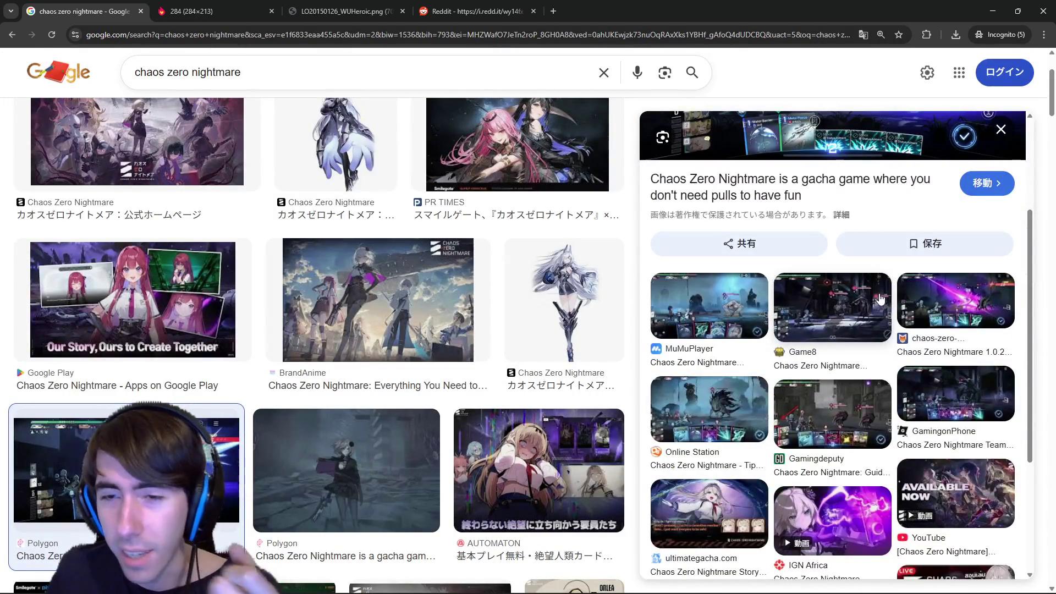
{"action": "scroll", "coordinate": [173, 356], "scroll_direction": "down", "scroll_amount": 2}
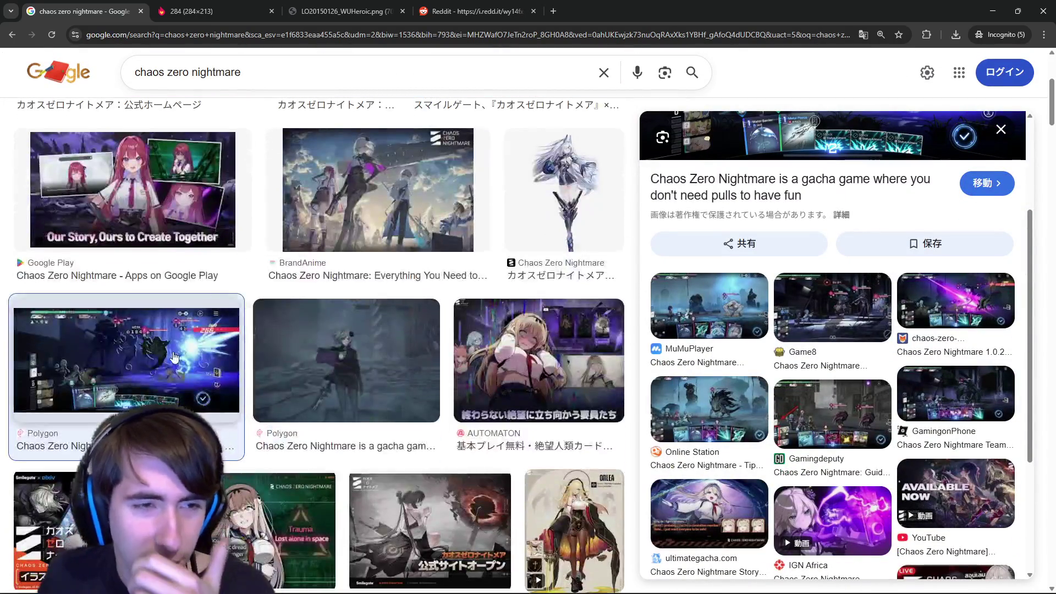
{"action": "scroll", "coordinate": [174, 356], "scroll_direction": "down", "scroll_amount": 15}
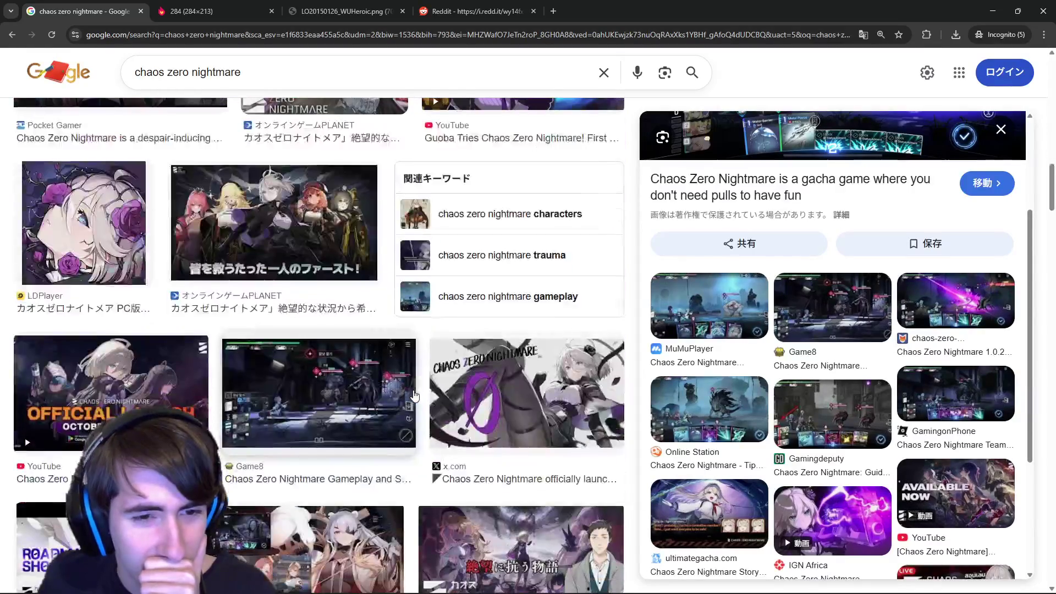
{"action": "scroll", "coordinate": [642, 409], "scroll_direction": "up", "scroll_amount": 3}
Search 'chaos zero nightmare battle' and open the red-card battle screenshot full-size in a new tab.
{"action": "left_click", "coordinate": [288, 74]}
{"action": "type", "text": "battle"}
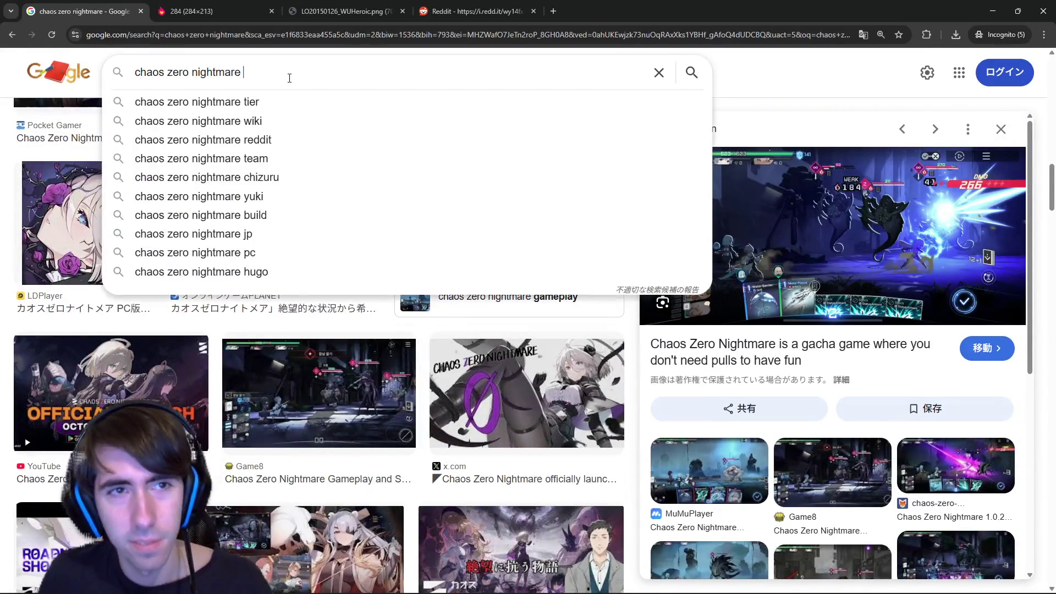
{"action": "key", "text": "Return"}
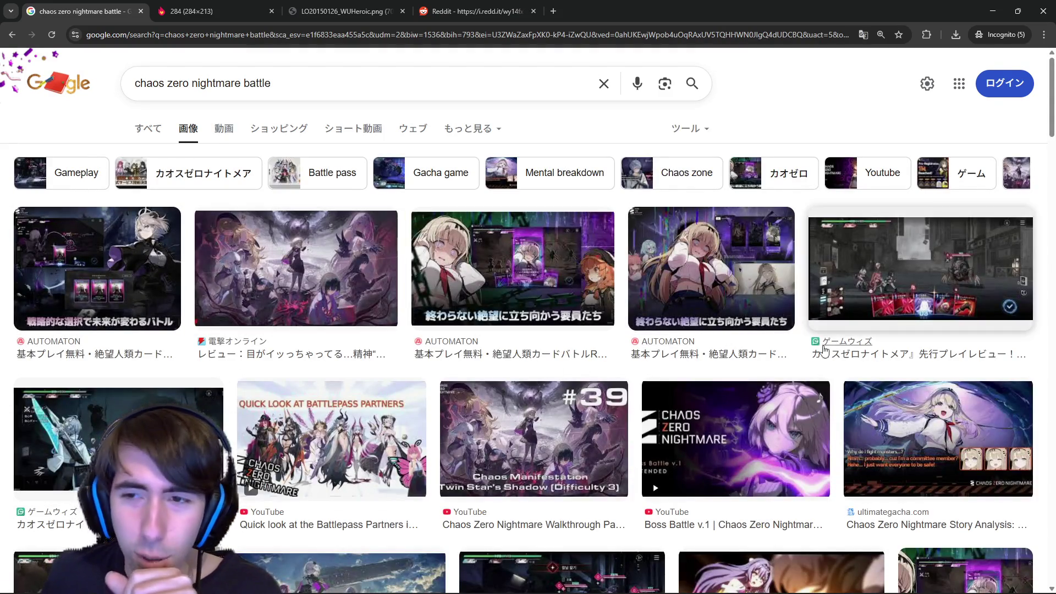
{"action": "left_click", "coordinate": [904, 297]}
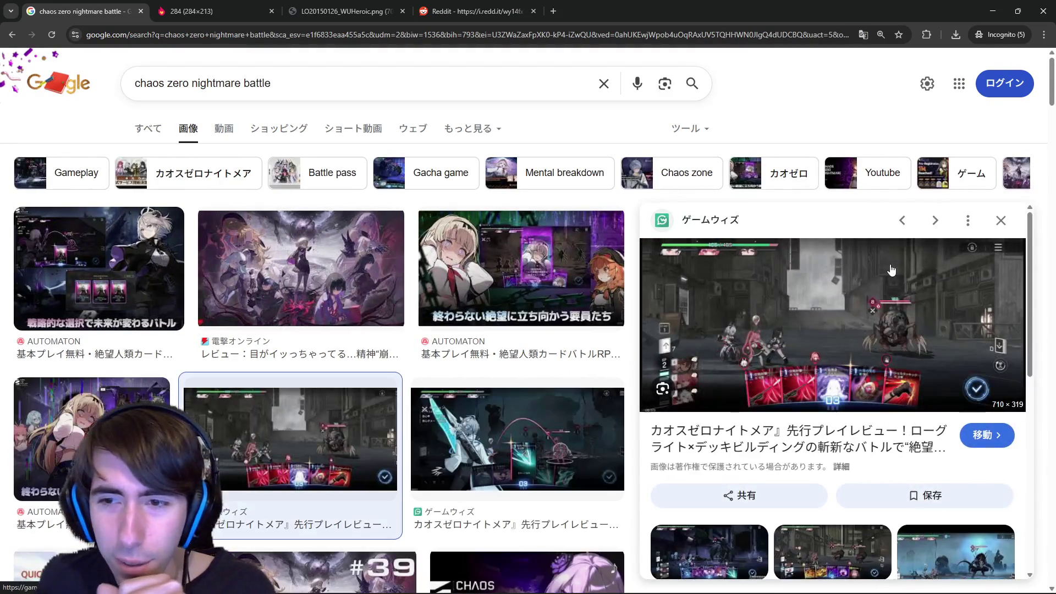
{"action": "right_click", "coordinate": [808, 343]}
{"action": "left_click", "coordinate": [833, 216]}
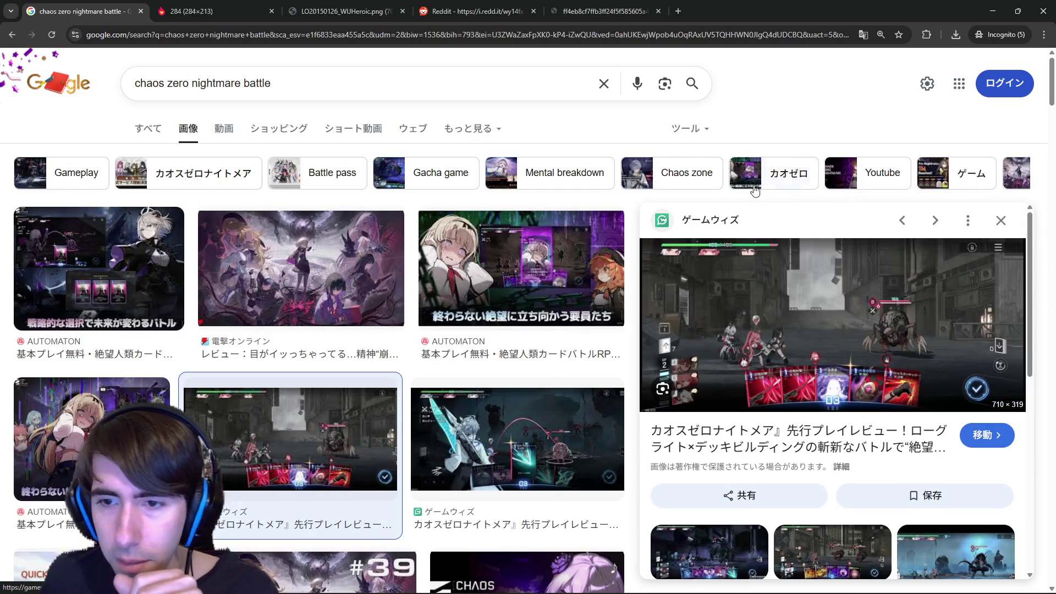
{"action": "left_click", "coordinate": [605, 11]}
{"action": "scroll", "coordinate": [248, 258], "scroll_direction": "up", "scroll_amount": 6}
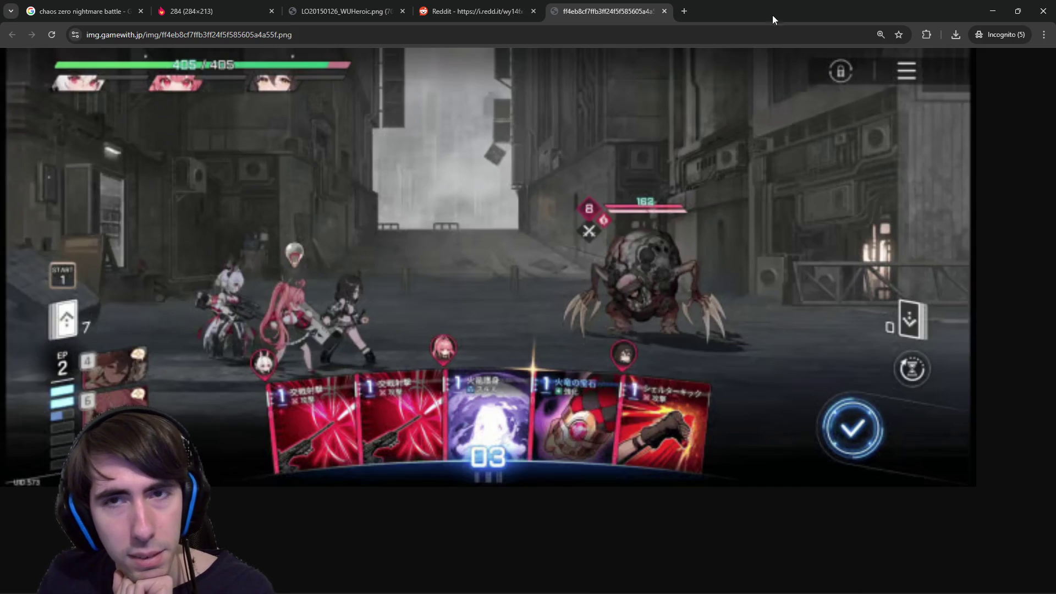
Minimize Chrome and alternate between the battle screenshot and the running SteamGame window.
{"action": "left_click", "coordinate": [993, 11]}
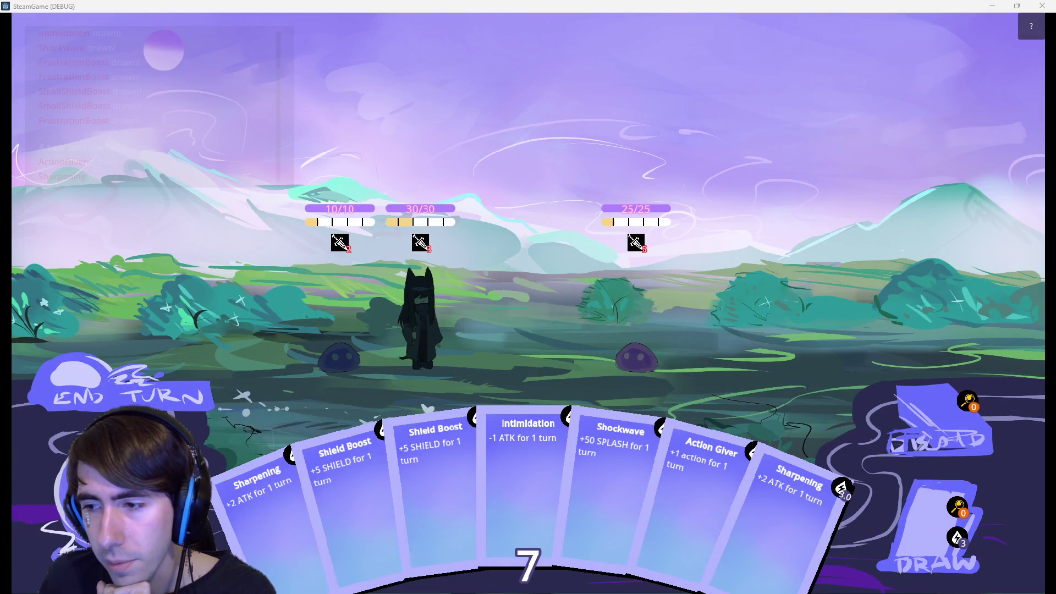
{"action": "key", "text": "alt+Tab"}
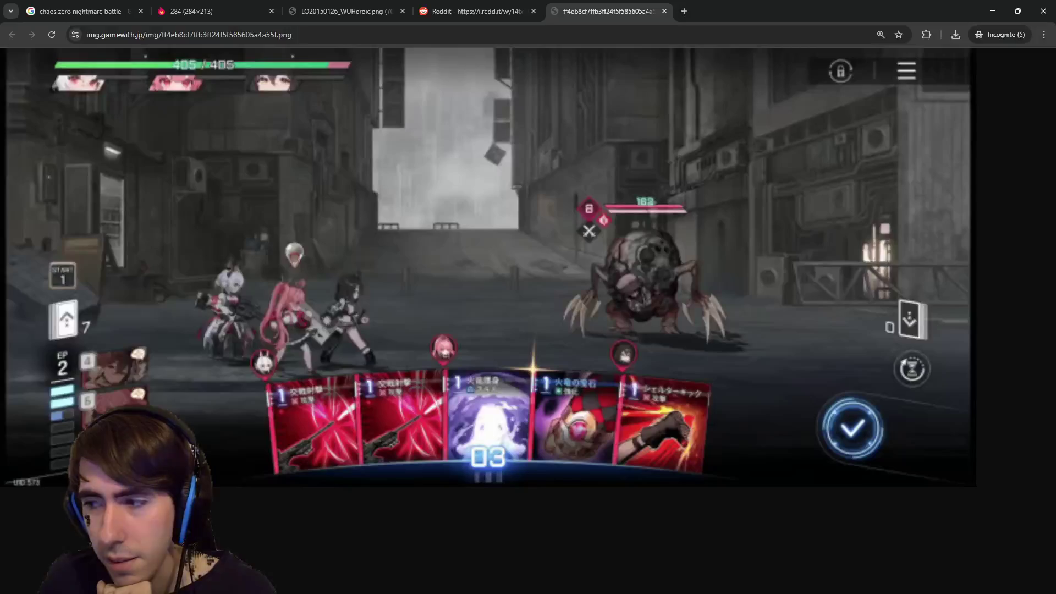
{"action": "key", "text": "alt+Tab"}
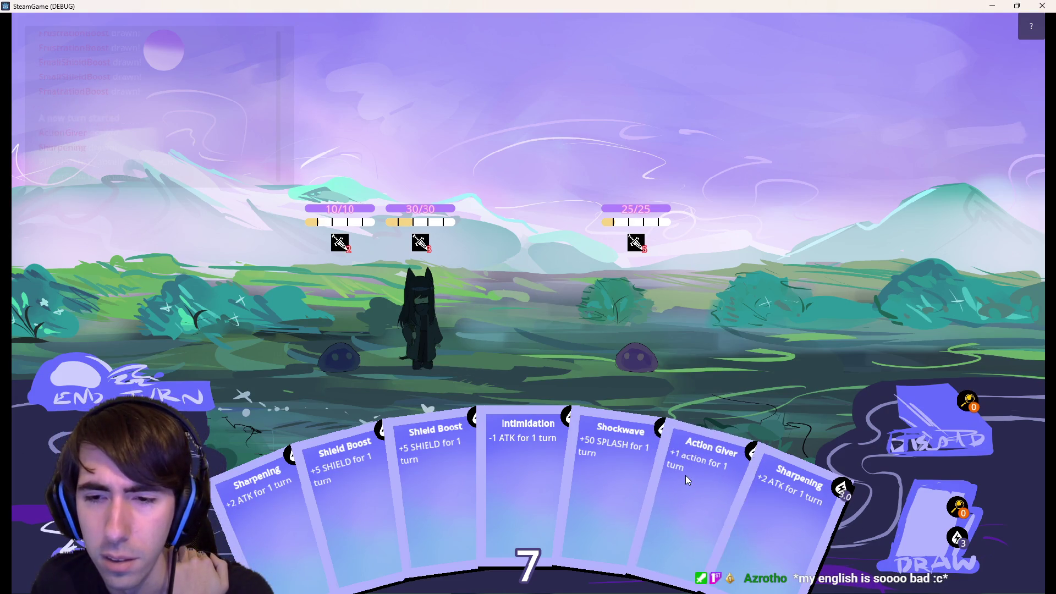
Close the running game window.
{"action": "left_click", "coordinate": [1042, 6]}
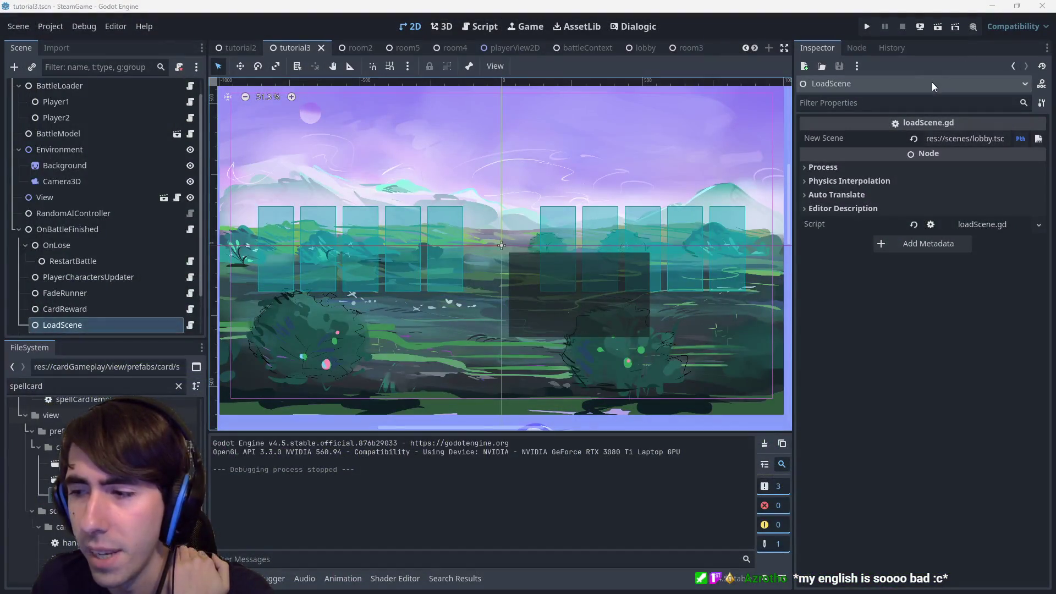
{"action": "scroll", "coordinate": [483, 44], "scroll_direction": "down", "scroll_amount": 4}
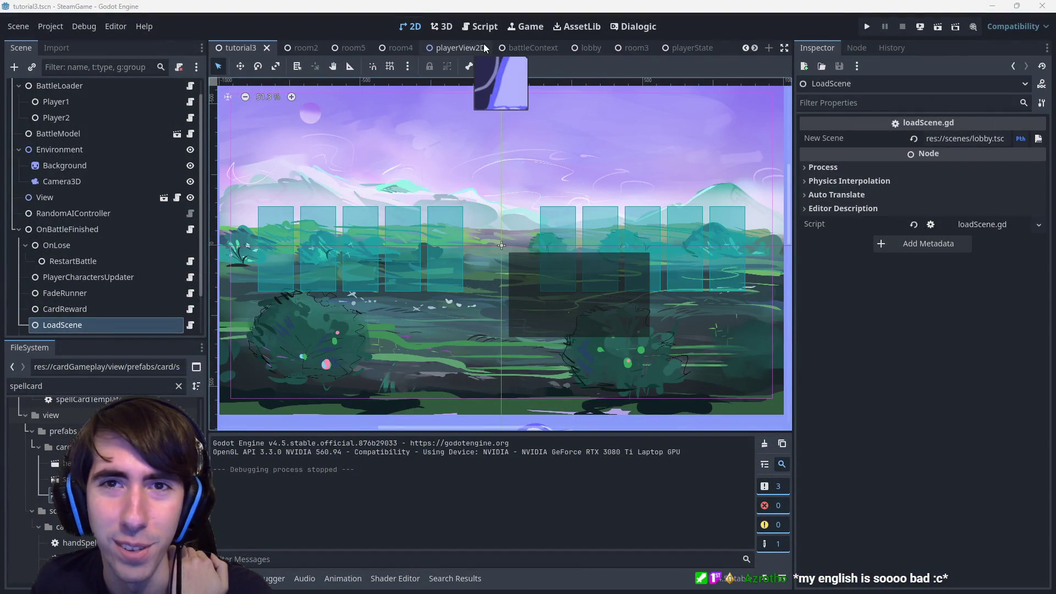
{"action": "scroll", "coordinate": [483, 44], "scroll_direction": "down", "scroll_amount": 4}
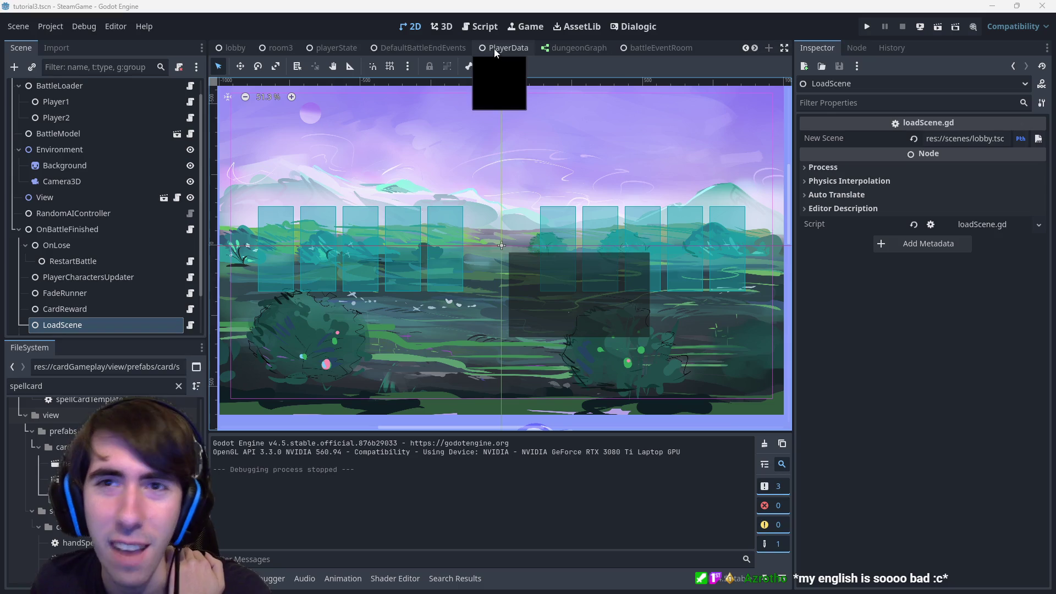
{"action": "scroll", "coordinate": [502, 48], "scroll_direction": "up", "scroll_amount": 7}
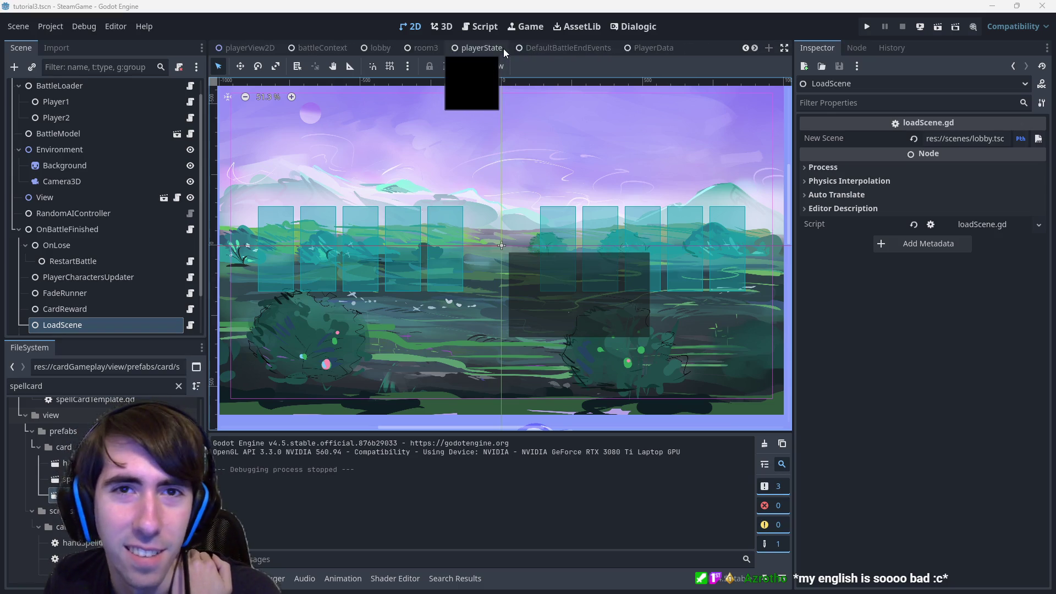
In spellCardView, anchor Cost_TextureButton to Top Left and save the scene.
{"action": "key", "text": "ctrl+shift+Tab"}
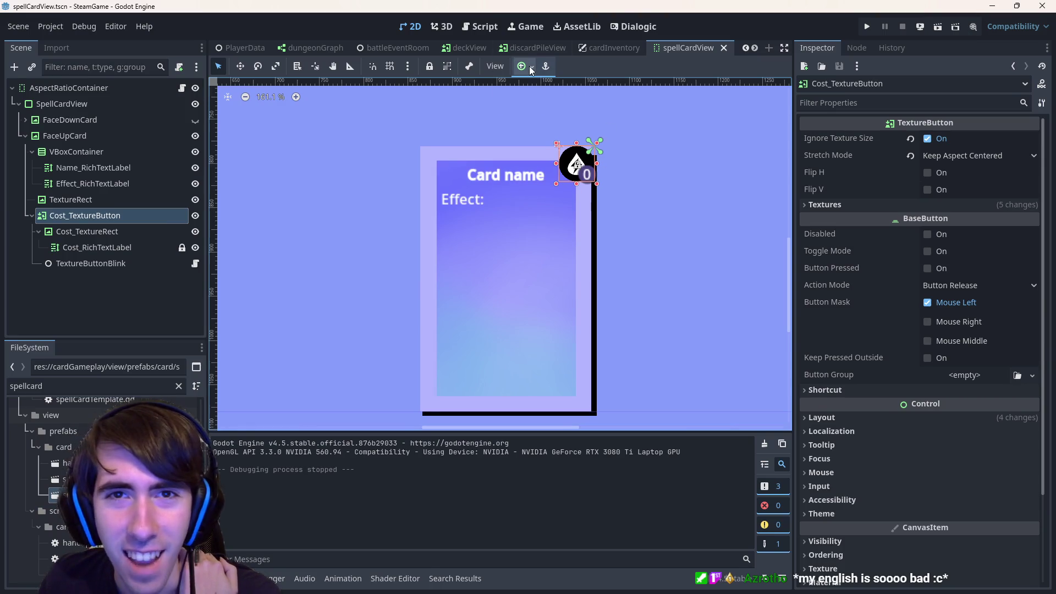
{"action": "left_click", "coordinate": [531, 68]}
{"action": "left_click", "coordinate": [524, 114]}
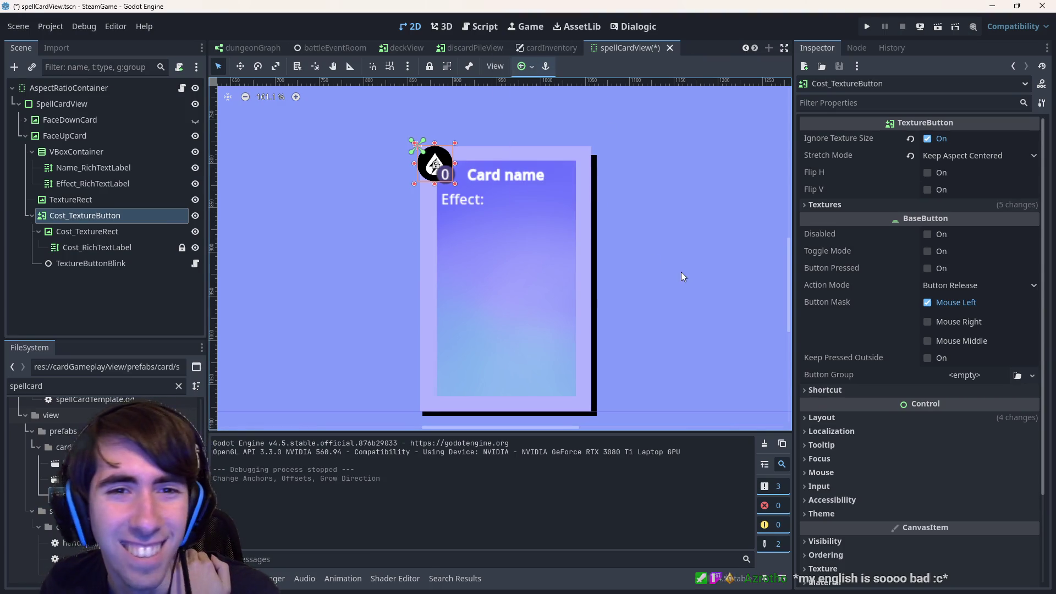
{"action": "key", "text": "ctrl+s"}
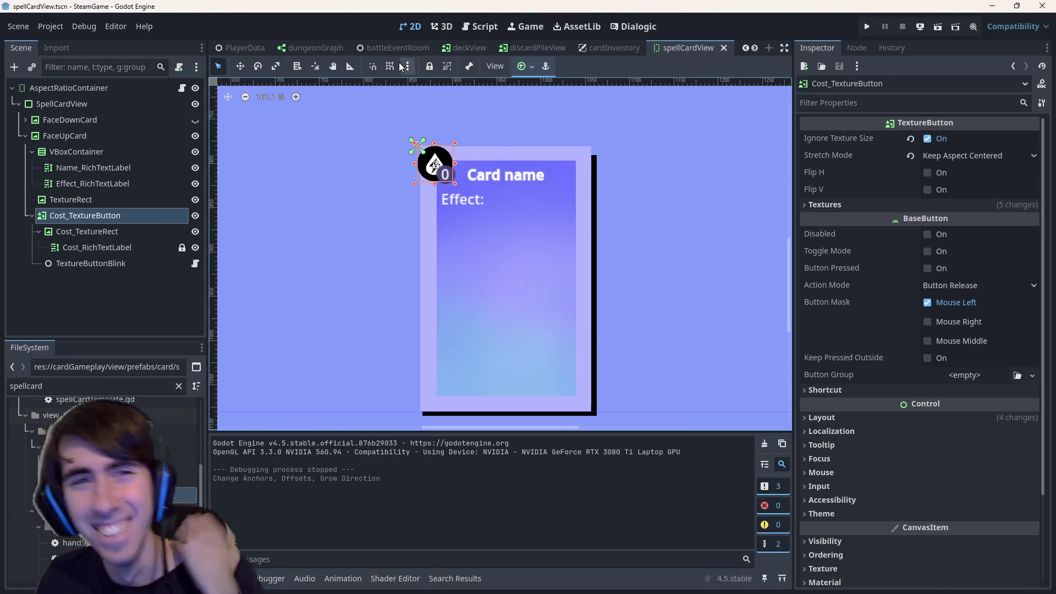
Switch to the tutorial3 scene and run it to test the card.
{"action": "scroll", "coordinate": [387, 51], "scroll_direction": "up", "scroll_amount": 5}
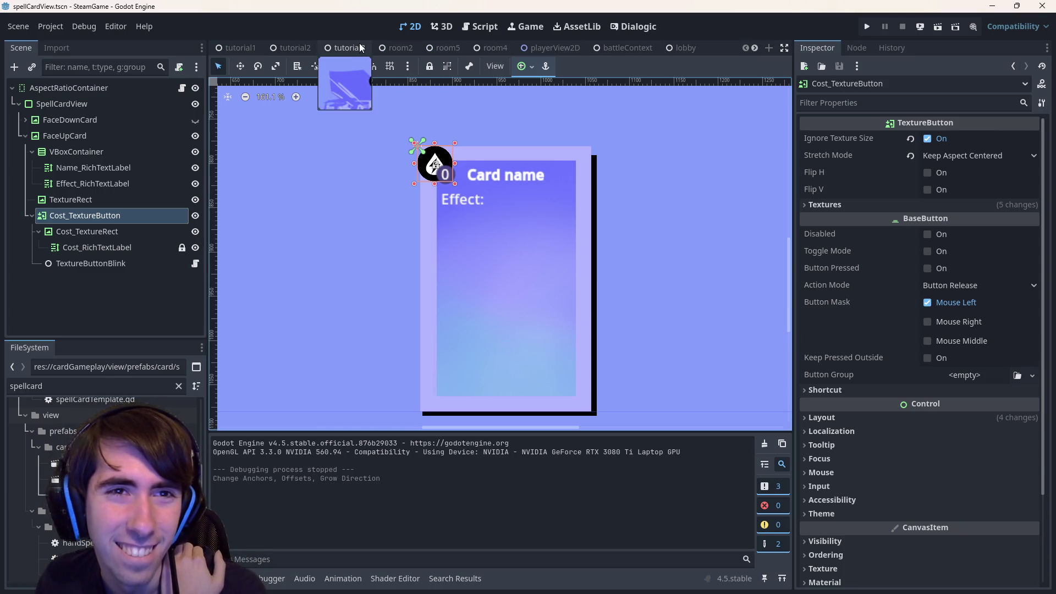
{"action": "left_click", "coordinate": [352, 48]}
{"action": "left_click", "coordinate": [937, 27]}
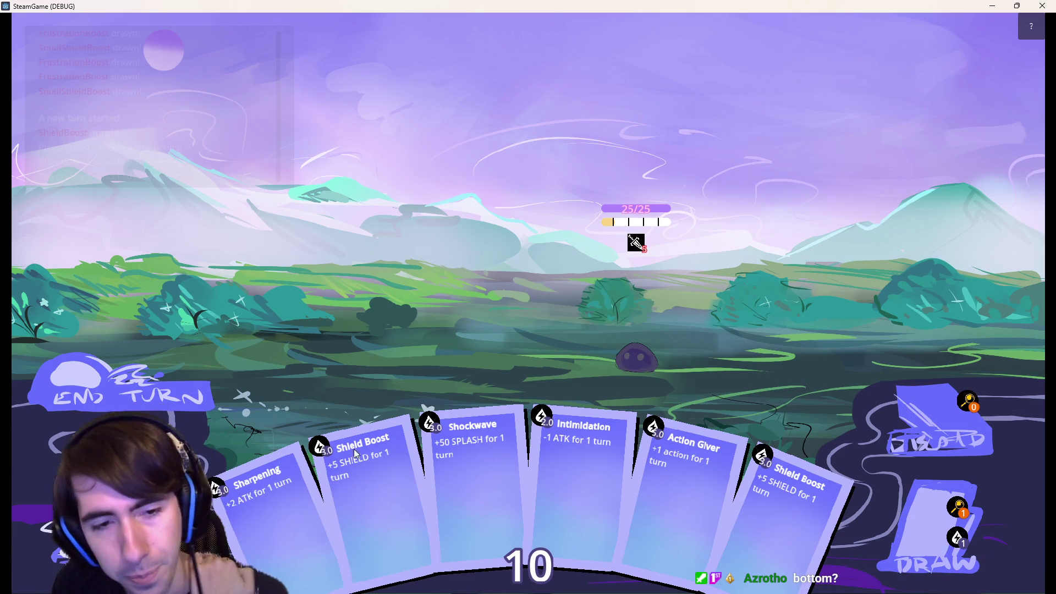
Close the game and flip through the Script, Game and 2D editor views.
{"action": "left_click", "coordinate": [1042, 5]}
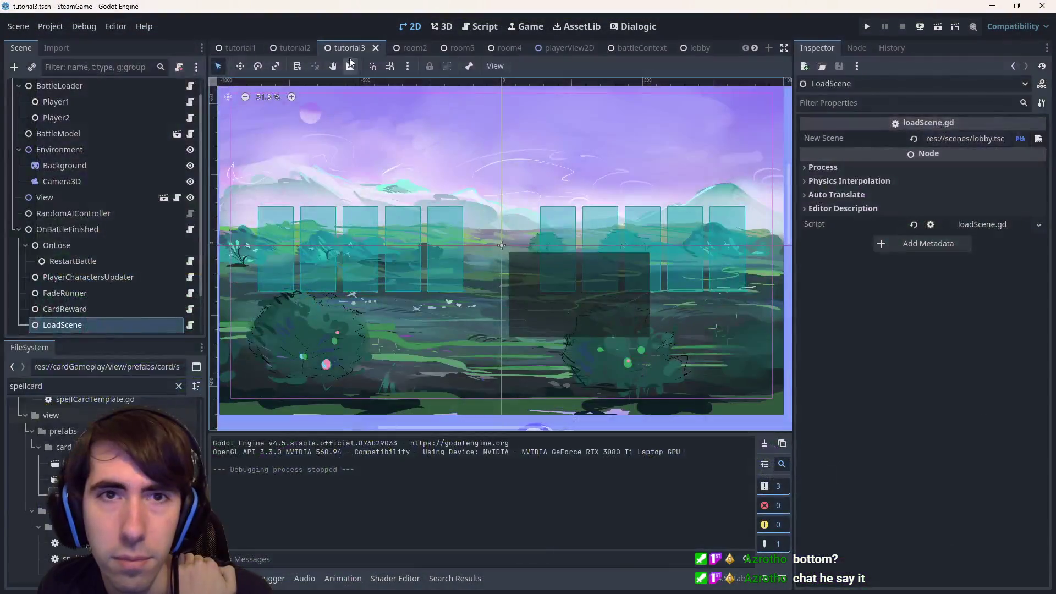
{"action": "left_click", "coordinate": [476, 24]}
{"action": "left_click", "coordinate": [525, 26]}
{"action": "left_click", "coordinate": [478, 27]}
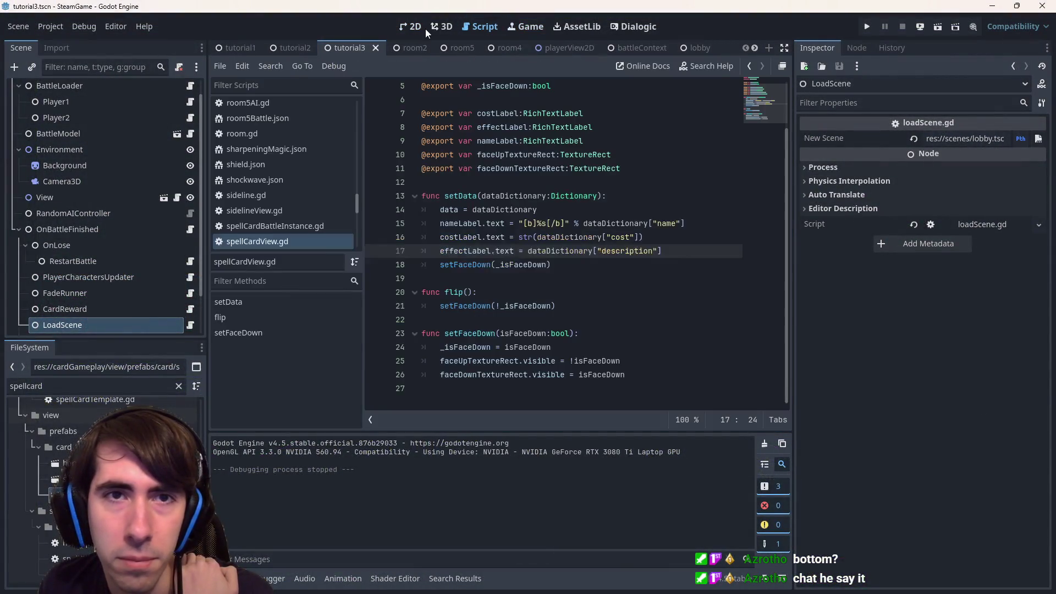
{"action": "left_click", "coordinate": [419, 26]}
Browse playerView2D, energyPanel and handSpellCardView, then open spellCardView from its instanced SpellCardView node.
{"action": "left_click", "coordinate": [555, 48]}
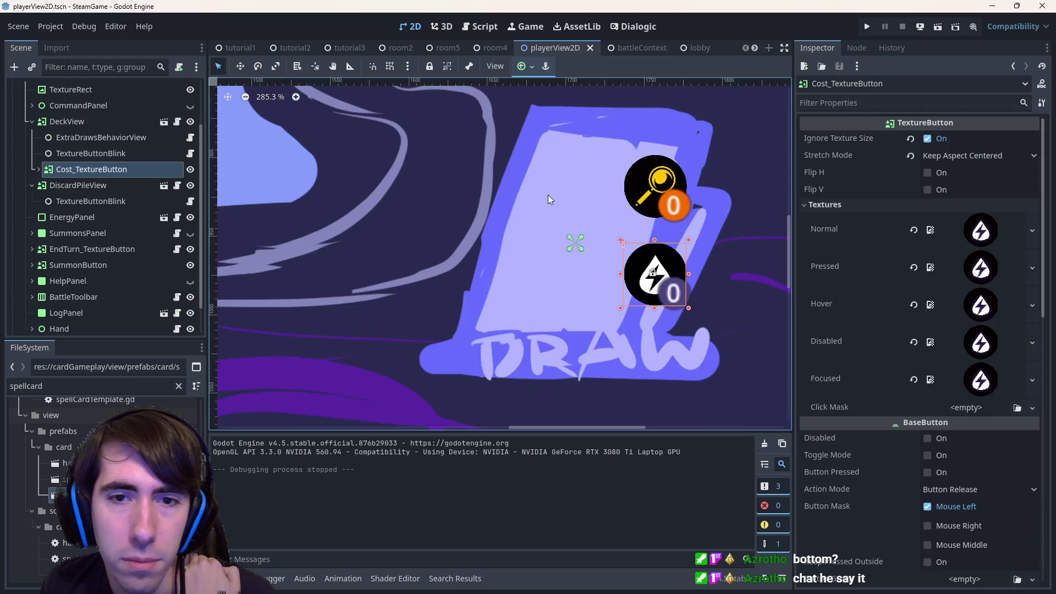
{"action": "scroll", "coordinate": [641, 269], "scroll_direction": "down", "scroll_amount": 5}
{"action": "scroll", "coordinate": [668, 48], "scroll_direction": "down", "scroll_amount": 6}
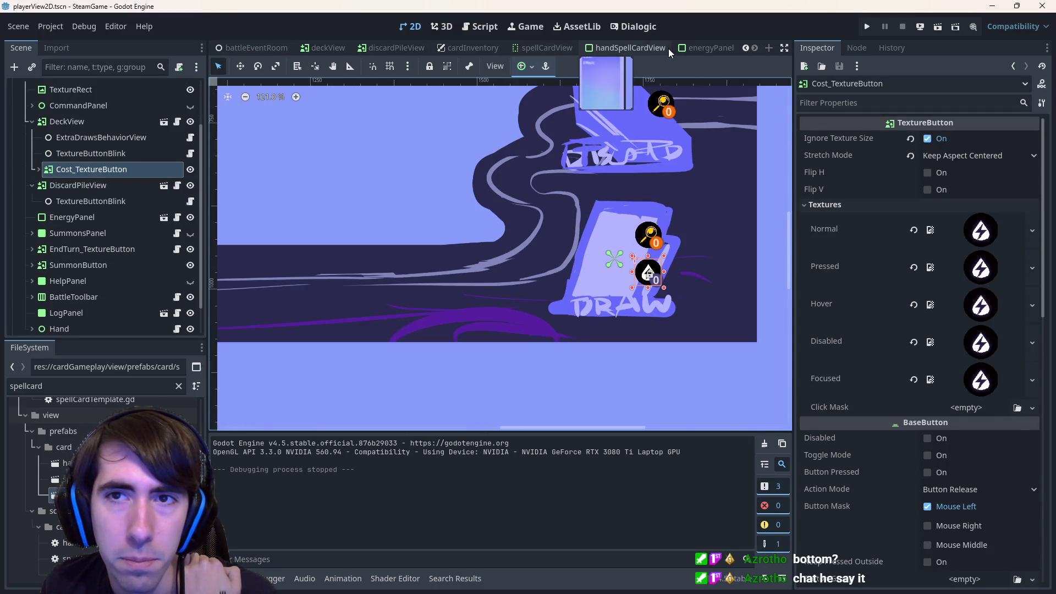
{"action": "left_click", "coordinate": [692, 48]}
{"action": "left_click", "coordinate": [538, 48]}
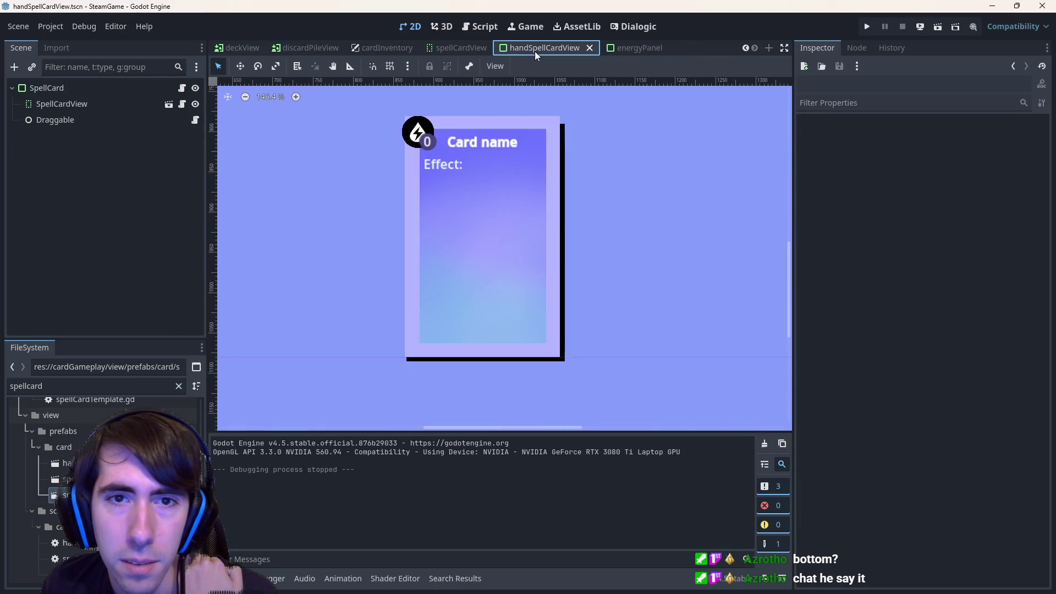
{"action": "left_click", "coordinate": [415, 135]}
{"action": "scroll", "coordinate": [407, 165], "scroll_direction": "up", "scroll_amount": 3}
{"action": "left_click", "coordinate": [88, 90]}
{"action": "left_click", "coordinate": [88, 104]}
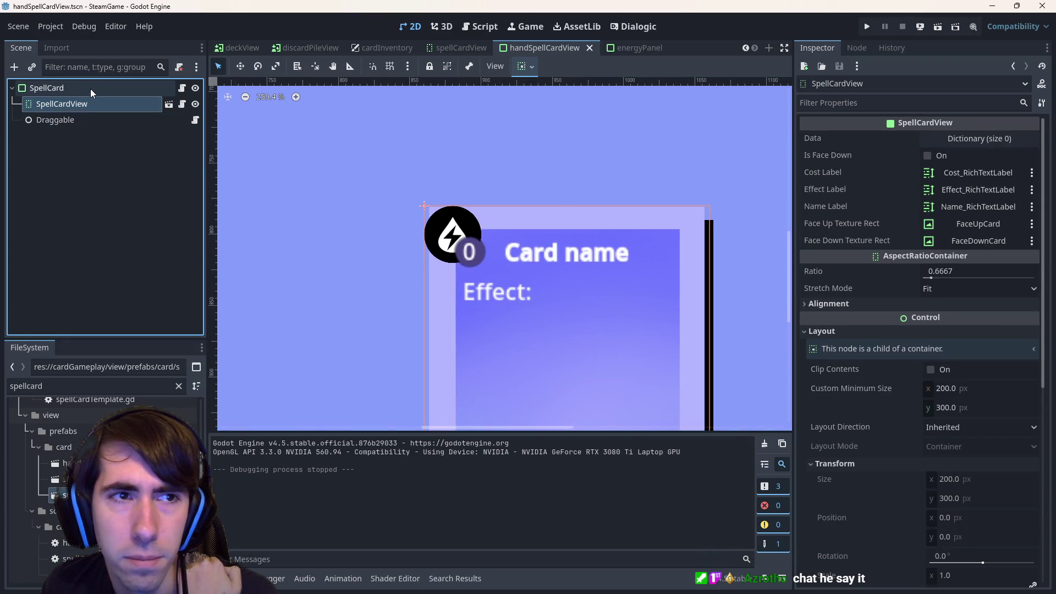
{"action": "left_click", "coordinate": [170, 104]}
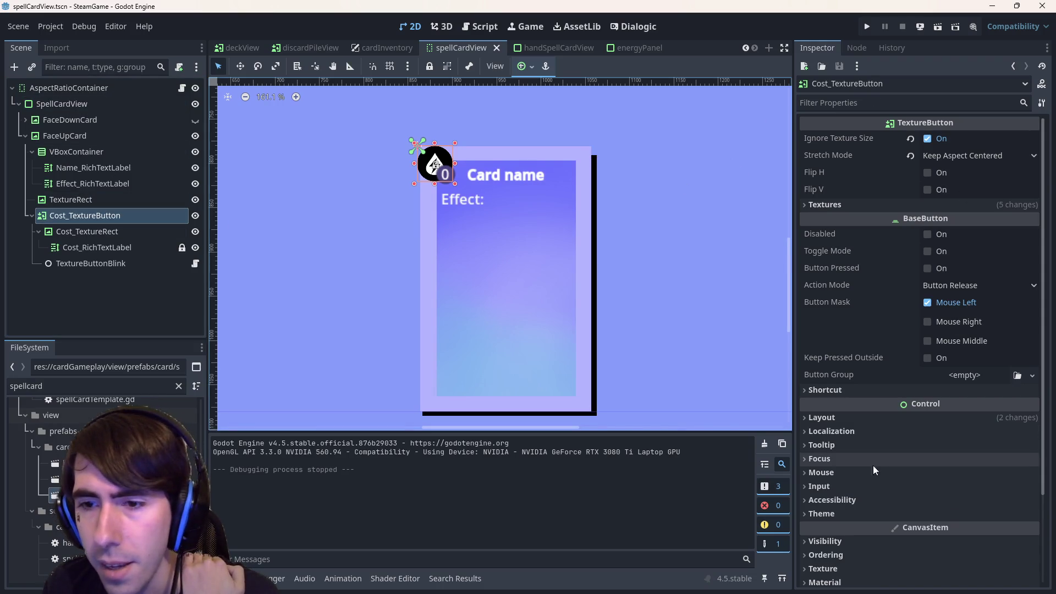
Set the cost badge's pivot offset to 20, 20 and save spellCardView.
{"action": "left_click", "coordinate": [860, 421]}
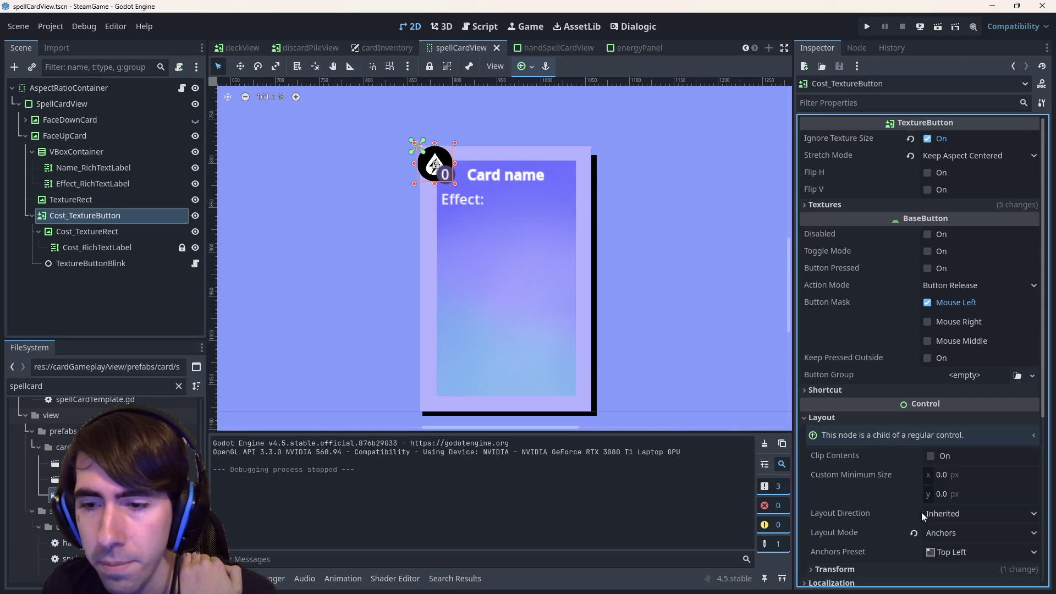
{"action": "scroll", "coordinate": [926, 510], "scroll_direction": "down", "scroll_amount": 5}
{"action": "left_click", "coordinate": [839, 393]}
{"action": "left_click", "coordinate": [839, 392]}
{"action": "left_click", "coordinate": [839, 393]}
{"action": "left_click", "coordinate": [839, 393]}
{"action": "left_click", "coordinate": [839, 393]}
{"action": "left_click", "coordinate": [967, 545]}
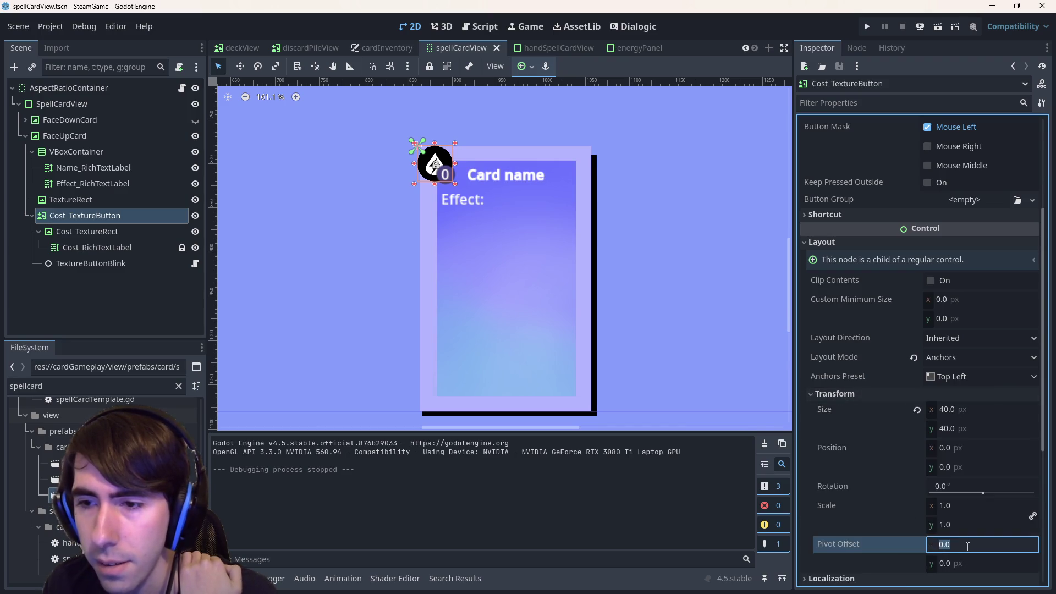
{"action": "type", "text": "0"}
{"action": "key", "text": "Tab"}
{"action": "type", "text": "20"}
{"action": "key", "text": "Return"}
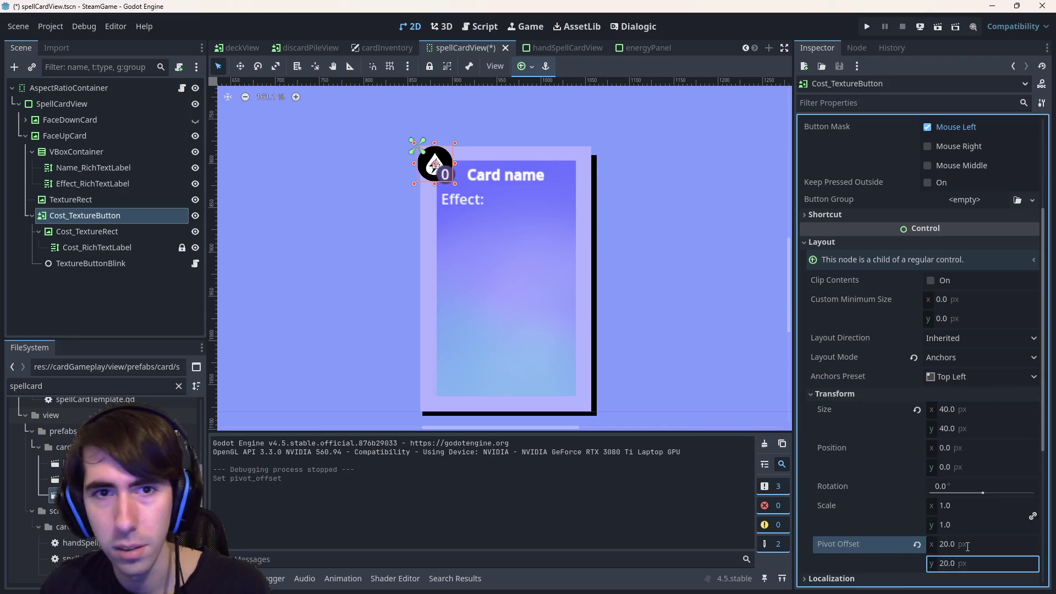
{"action": "key", "text": "ctrl+s"}
Reapply the top-left anchor preset, move the badge to -20, -20, and save.
{"action": "left_click", "coordinate": [524, 66]}
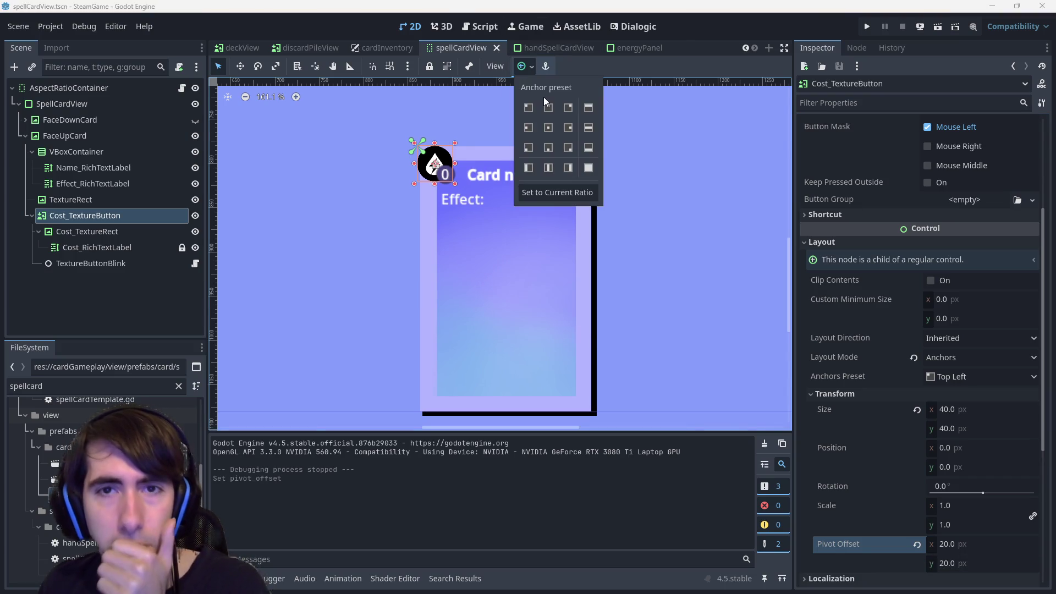
{"action": "left_click", "coordinate": [529, 108]}
{"action": "left_click", "coordinate": [670, 5]}
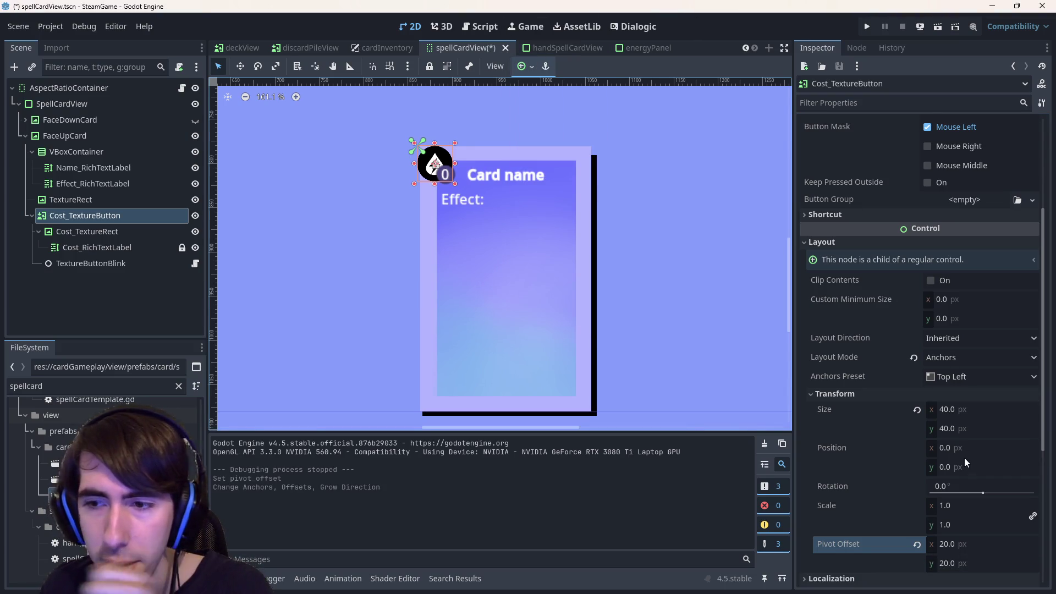
{"action": "left_click", "coordinate": [978, 447]}
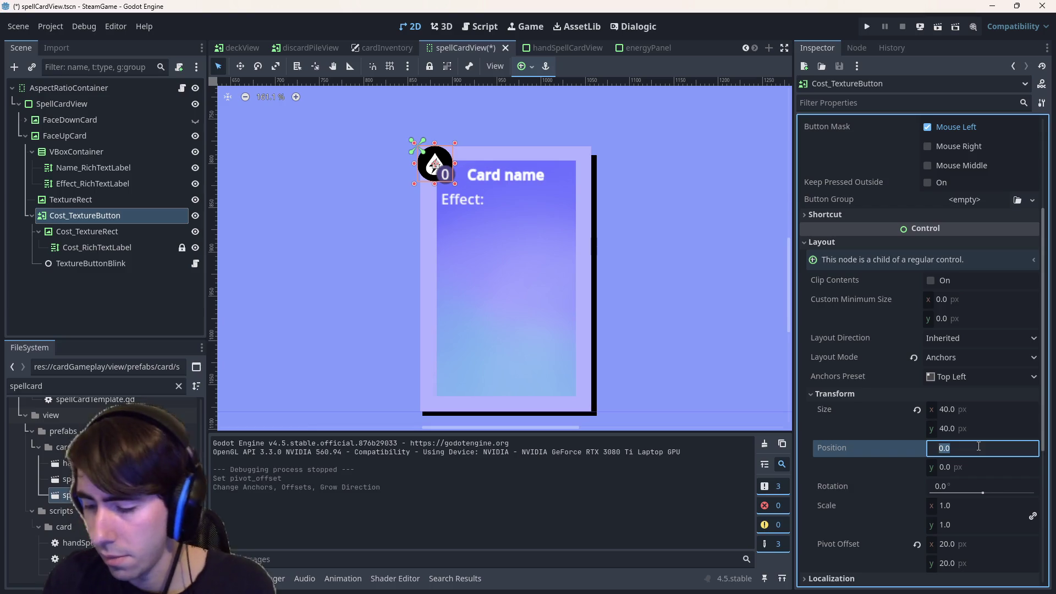
{"action": "type", "text": "-20"}
{"action": "key", "text": "Tab"}
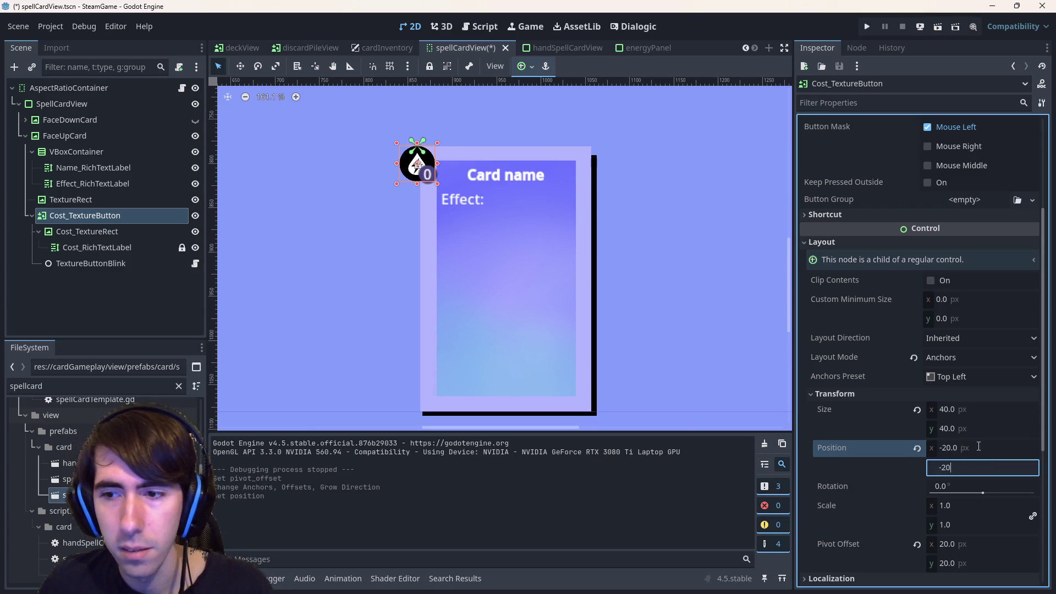
{"action": "key", "text": "Return"}
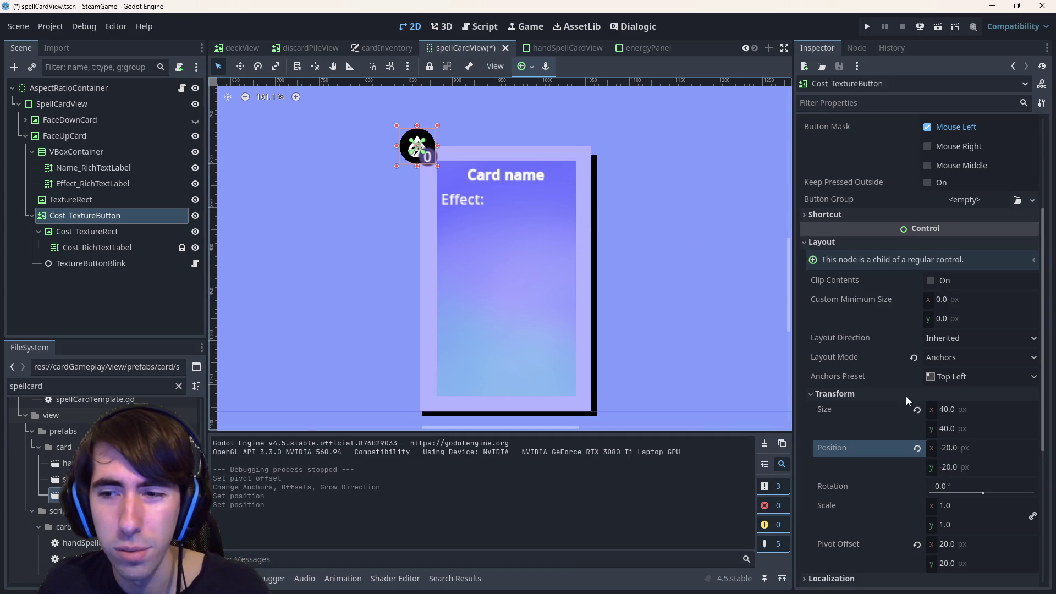
{"action": "left_click_drag", "start_coordinate": [534, 274], "coordinate": [612, 287]}
{"action": "key", "text": "ctrl+s"}
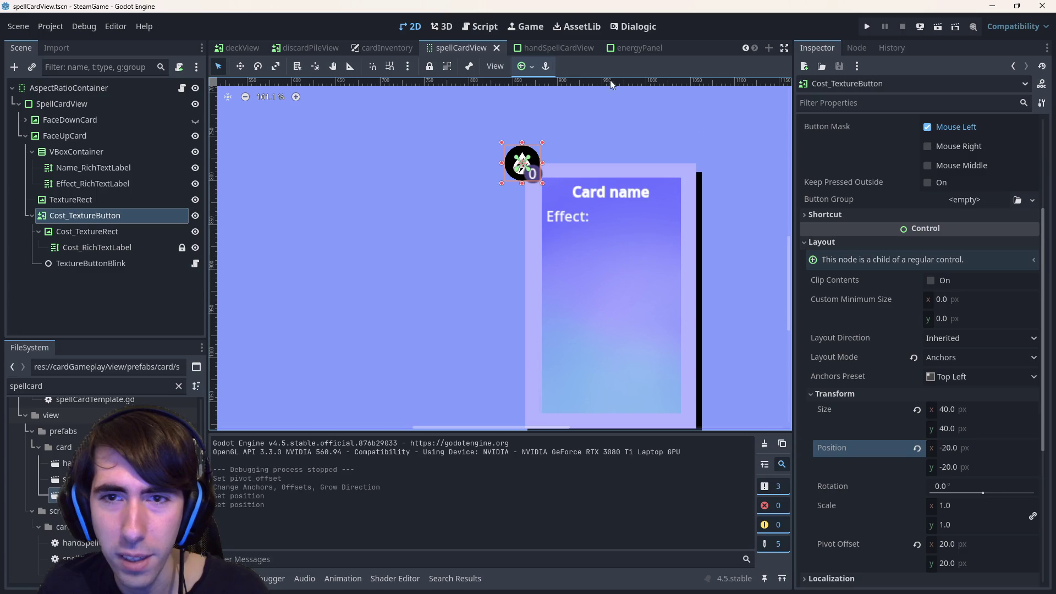
Move the badge to position -10, -10 and save the scene.
{"action": "left_click", "coordinate": [986, 448]}
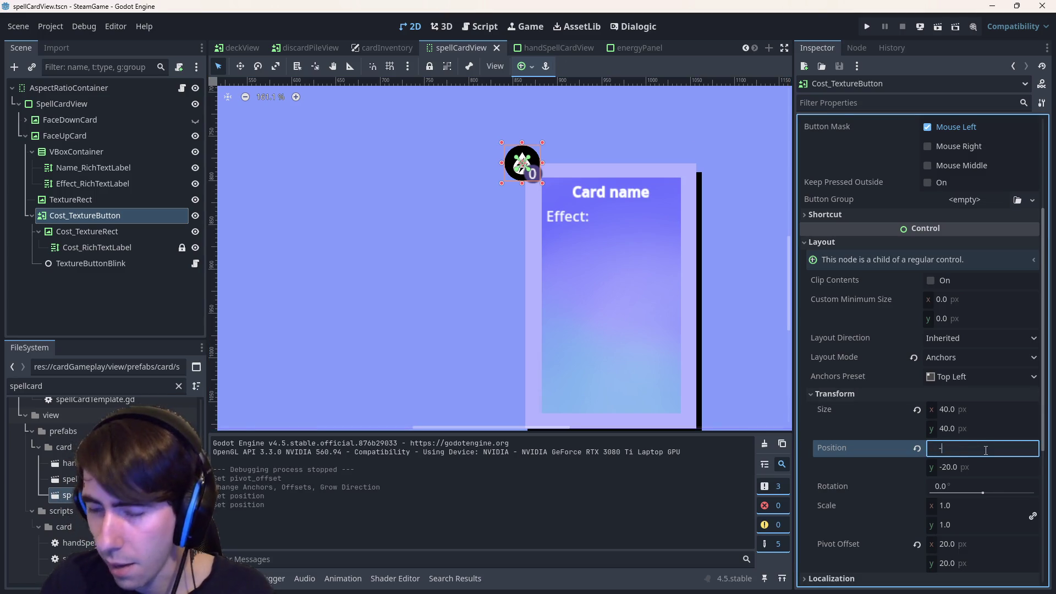
{"action": "type", "text": "10"}
{"action": "key", "text": "Tab"}
{"action": "type", "text": "0"}
{"action": "key", "text": "Return"}
{"action": "key", "text": "ctrl+s"}
Run the tutorial3 scene to test the cards.
{"action": "scroll", "coordinate": [330, 48], "scroll_direction": "up", "scroll_amount": 6}
{"action": "scroll", "coordinate": [385, 48], "scroll_direction": "up", "scroll_amount": 1}
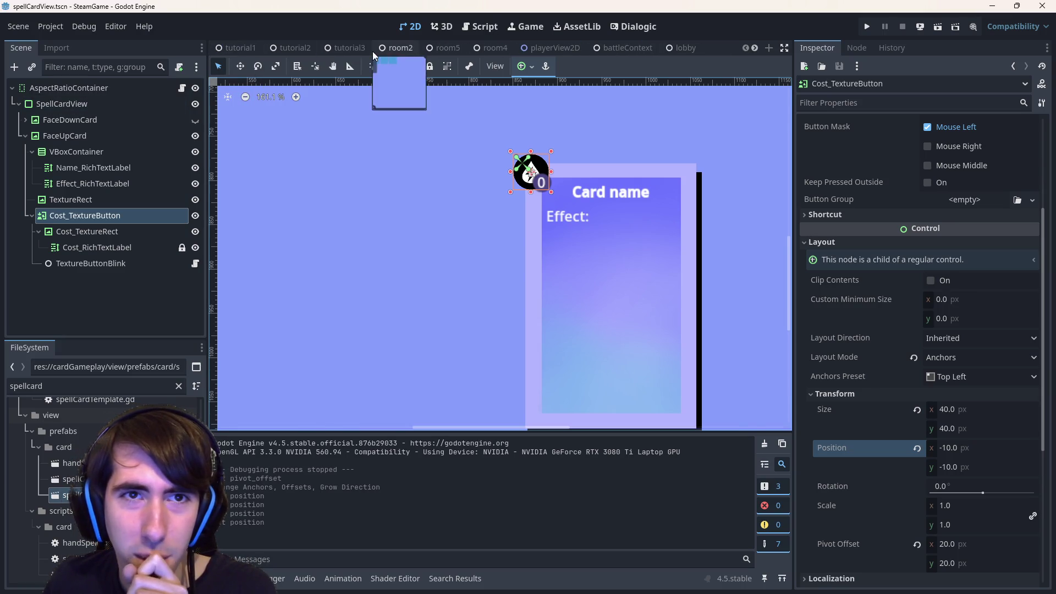
{"action": "left_click", "coordinate": [355, 48]}
{"action": "left_click", "coordinate": [938, 26]}
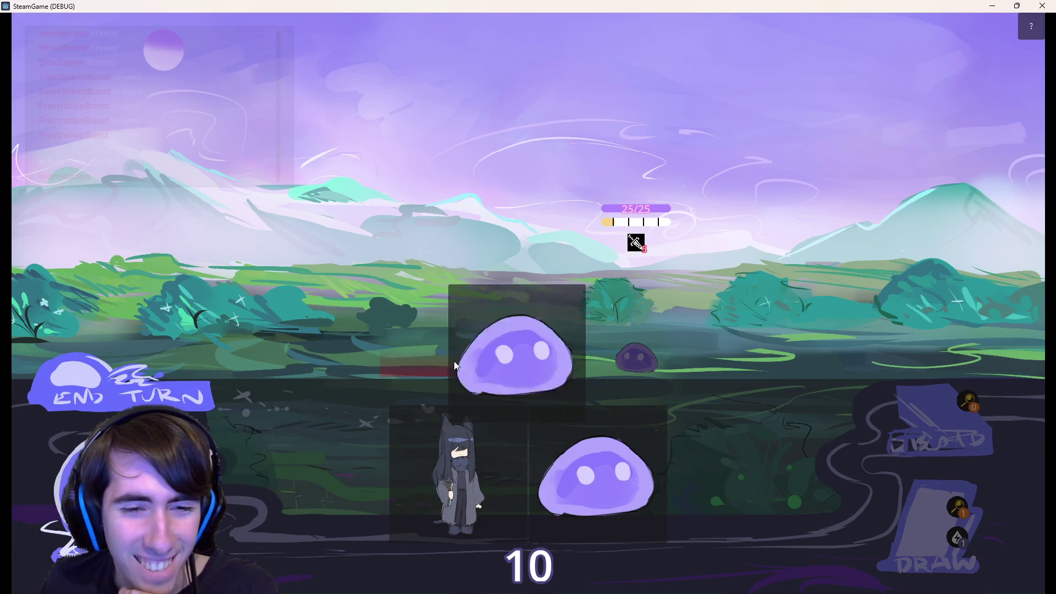
Place two cards on the battlefield, then close the running game.
{"action": "left_click_drag", "start_coordinate": [422, 443], "coordinate": [401, 329]}
{"action": "mouse_move", "coordinate": [468, 484]}
{"action": "left_mouse_down"}
{"action": "mouse_move", "coordinate": [355, 345]}
{"action": "mouse_move", "coordinate": [340, 358]}
{"action": "left_mouse_up"}
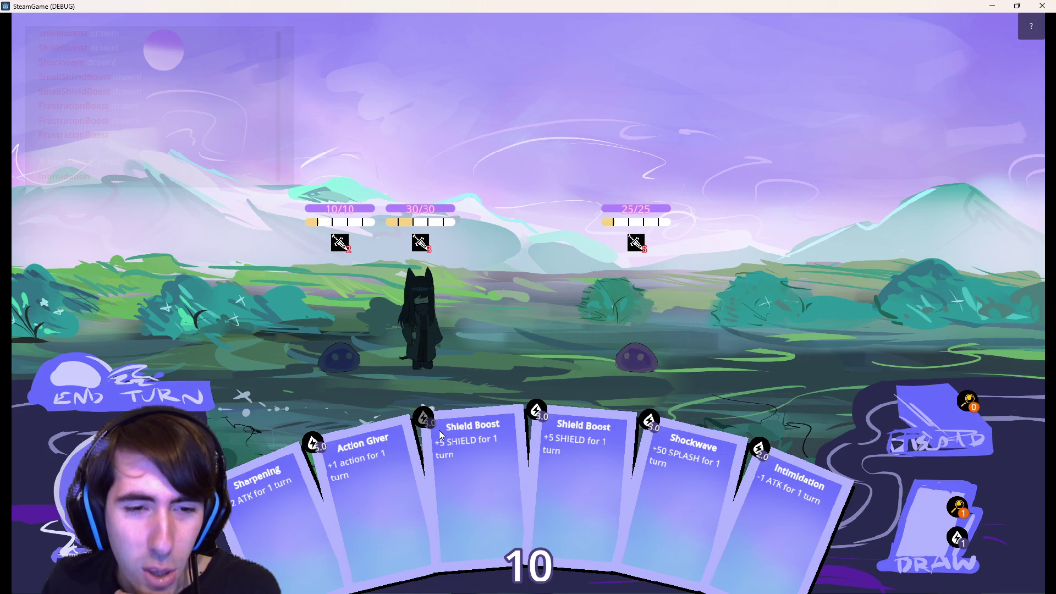
{"action": "left_click", "coordinate": [1042, 6]}
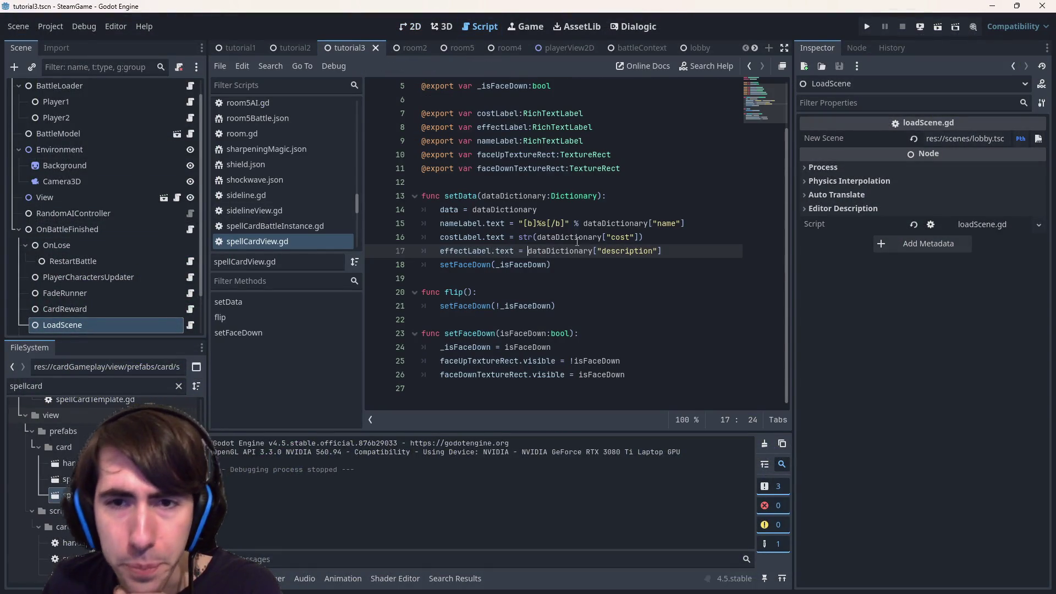
Wrap line 16's cost in int(), save the script, and rerun the scene.
{"action": "left_click", "coordinate": [537, 237]}
{"action": "type", "text": "int"}
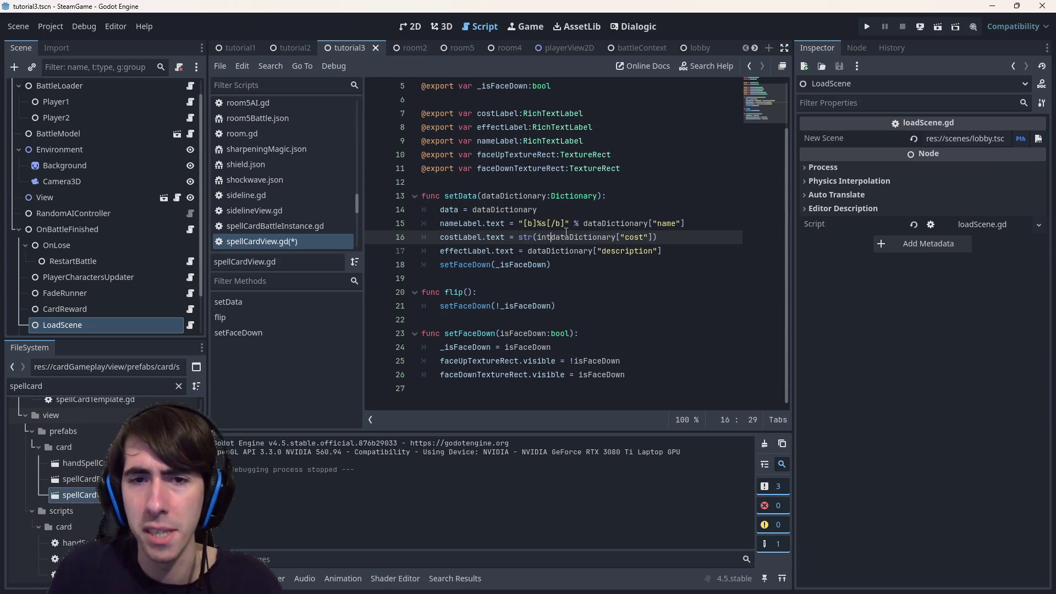
{"action": "type", "text": "("}
{"action": "key", "text": "End"}
{"action": "type", "text": ")"}
{"action": "key", "text": "ctrl+s"}
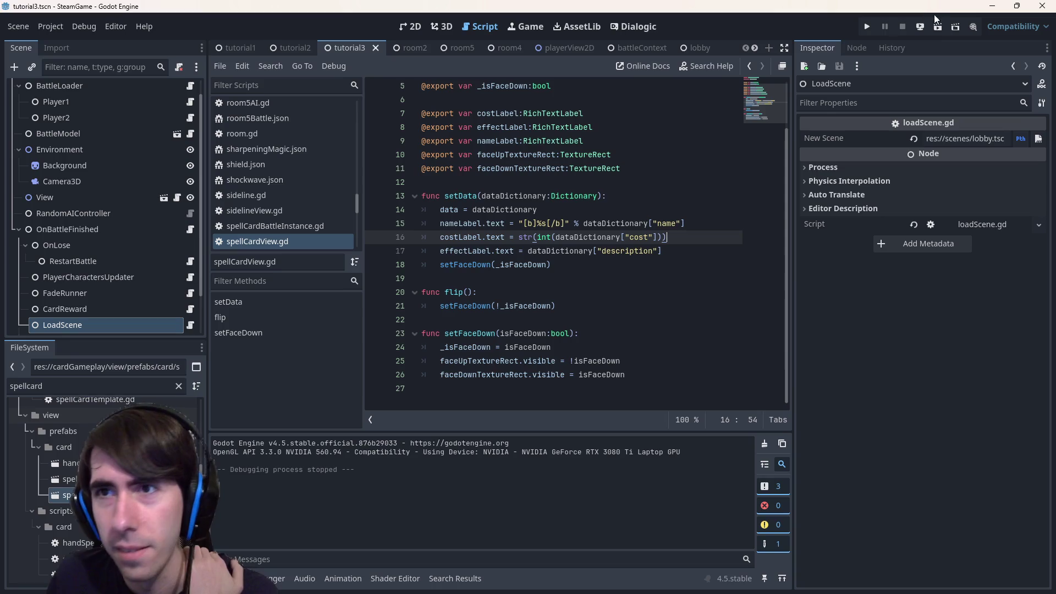
{"action": "left_click", "coordinate": [941, 25]}
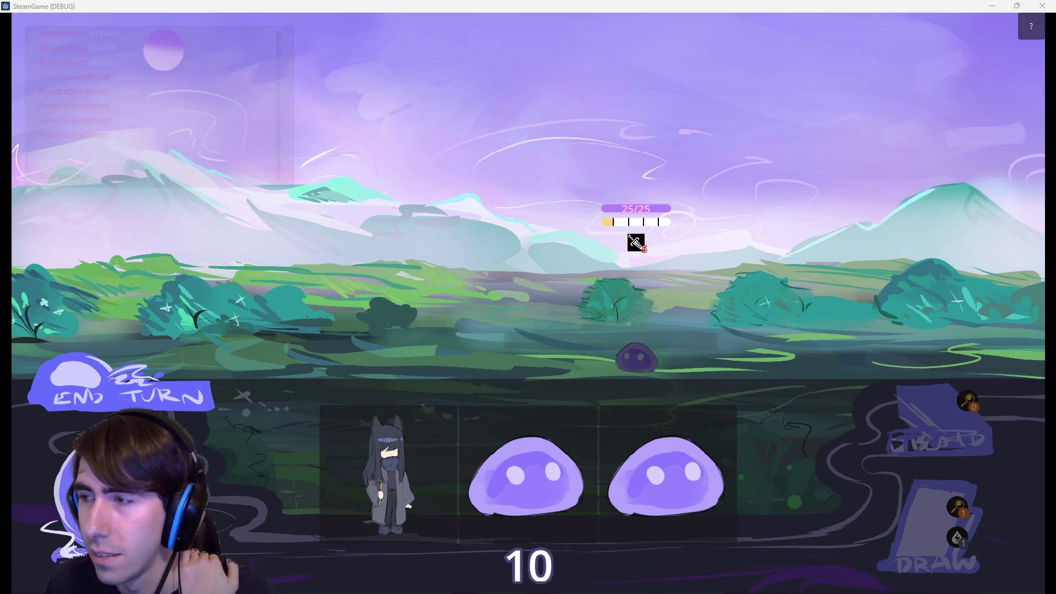
Place the player character and two slimes in the lanes, then bring up the browser reference screenshot.
{"action": "left_click", "coordinate": [420, 426]}
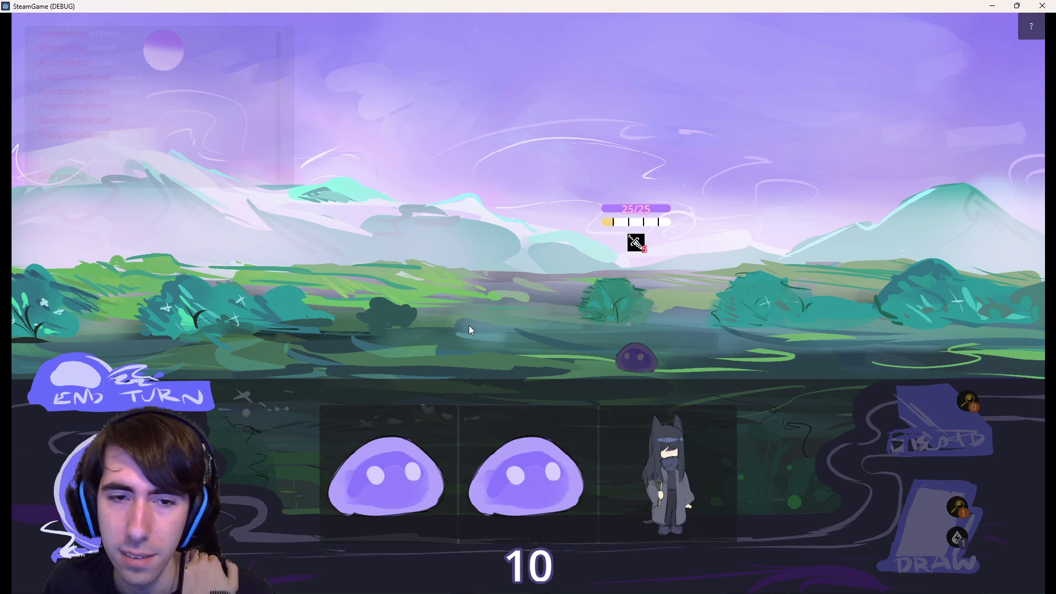
{"action": "mouse_move", "coordinate": [677, 467]}
{"action": "left_mouse_down"}
{"action": "mouse_move", "coordinate": [523, 316]}
{"action": "mouse_move", "coordinate": [495, 318]}
{"action": "mouse_move", "coordinate": [496, 338]}
{"action": "mouse_move", "coordinate": [434, 306]}
{"action": "left_mouse_up"}
{"action": "mouse_move", "coordinate": [451, 468]}
{"action": "left_mouse_down"}
{"action": "mouse_move", "coordinate": [318, 301]}
{"action": "mouse_move", "coordinate": [324, 311]}
{"action": "left_mouse_up"}
{"action": "mouse_move", "coordinate": [518, 476]}
{"action": "left_mouse_down"}
{"action": "mouse_move", "coordinate": [259, 321]}
{"action": "mouse_move", "coordinate": [205, 378]}
{"action": "left_mouse_up"}
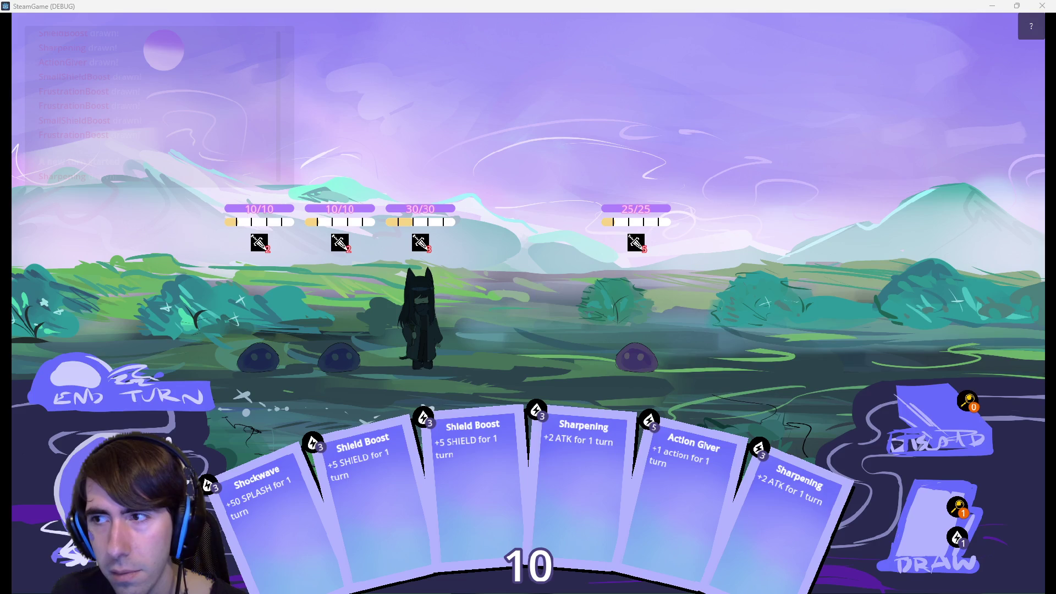
{"action": "key", "text": "alt+Tab"}
{"action": "key", "text": "ctrl+Tab"}
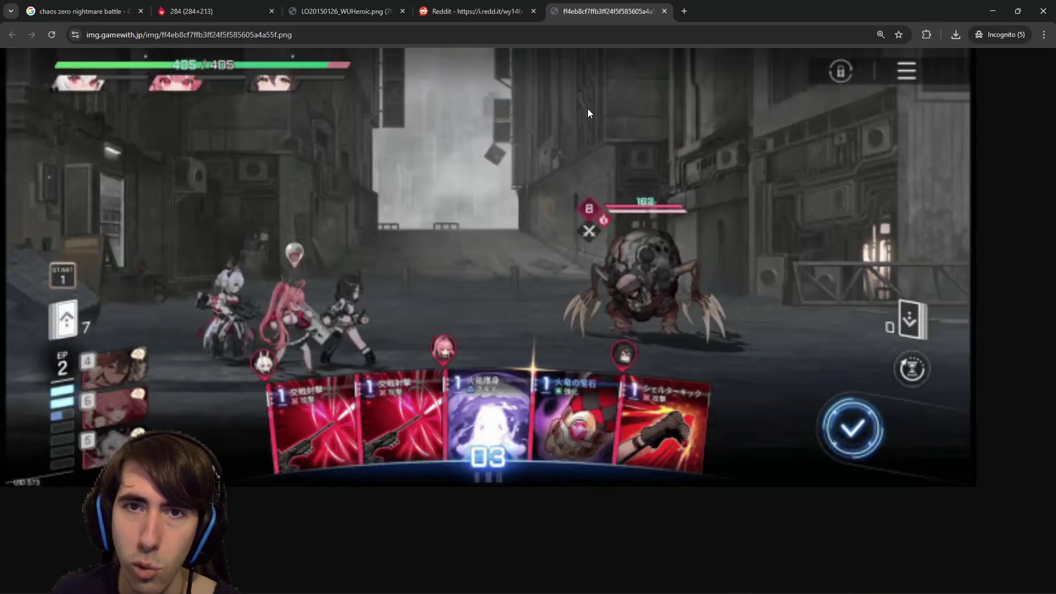
Open the Reddit Slay the Spire screenshot and compare it with the running game.
{"action": "left_click", "coordinate": [466, 11]}
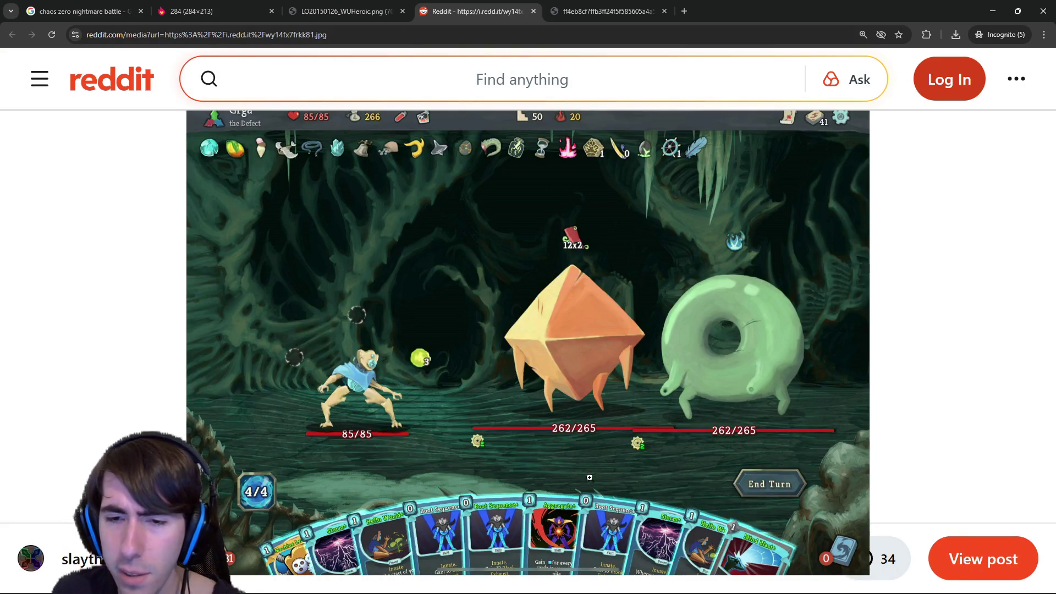
{"action": "mouse_move", "coordinate": [826, 5]}
{"action": "left_mouse_down"}
{"action": "mouse_move", "coordinate": [819, 191]}
{"action": "mouse_move", "coordinate": [781, 1]}
{"action": "left_mouse_up"}
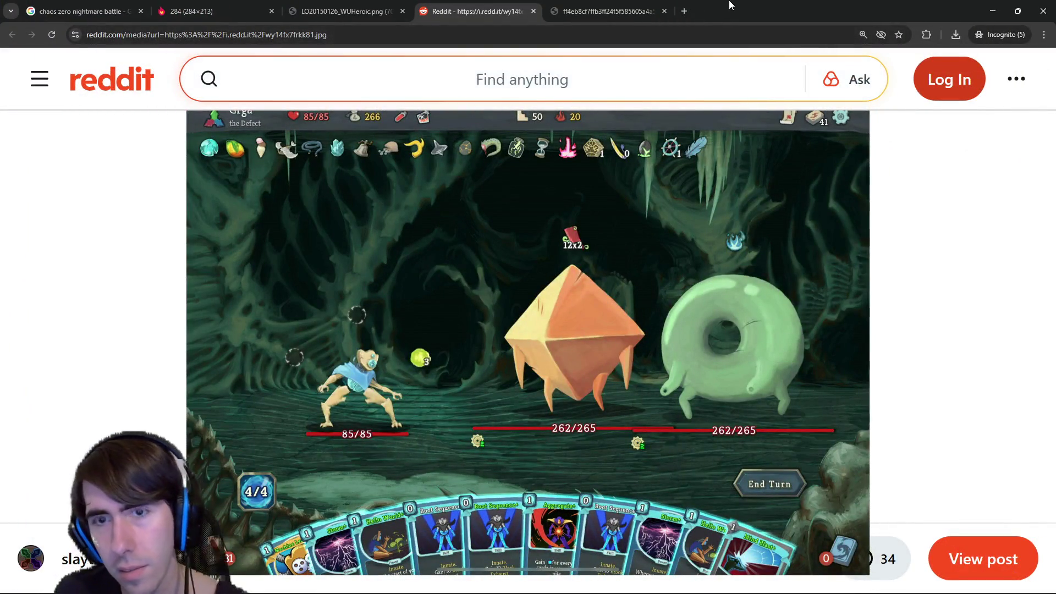
{"action": "key", "text": "alt+Tab"}
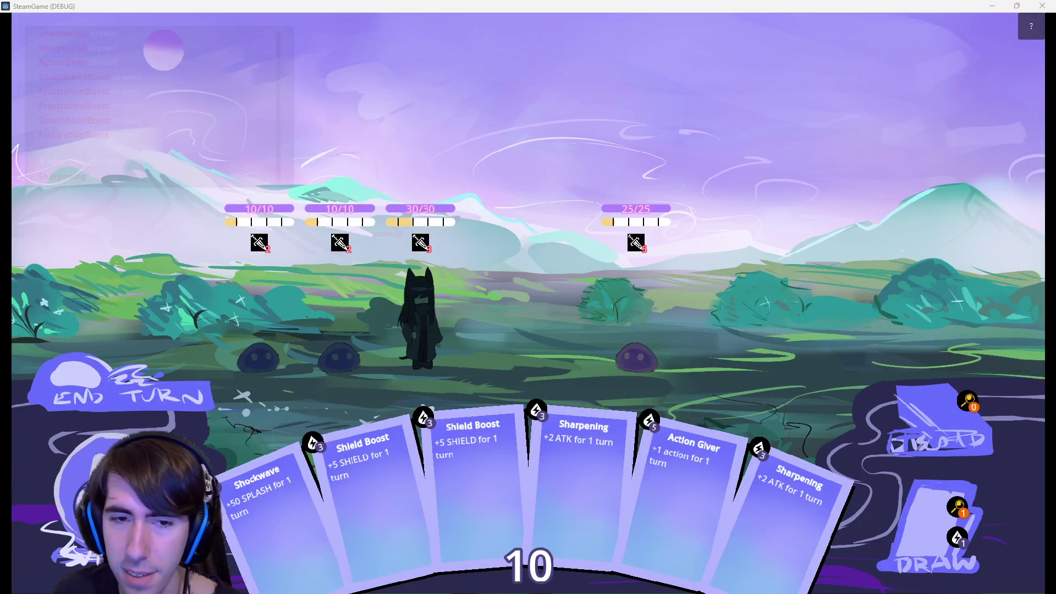
{"action": "key", "text": "alt+Tab"}
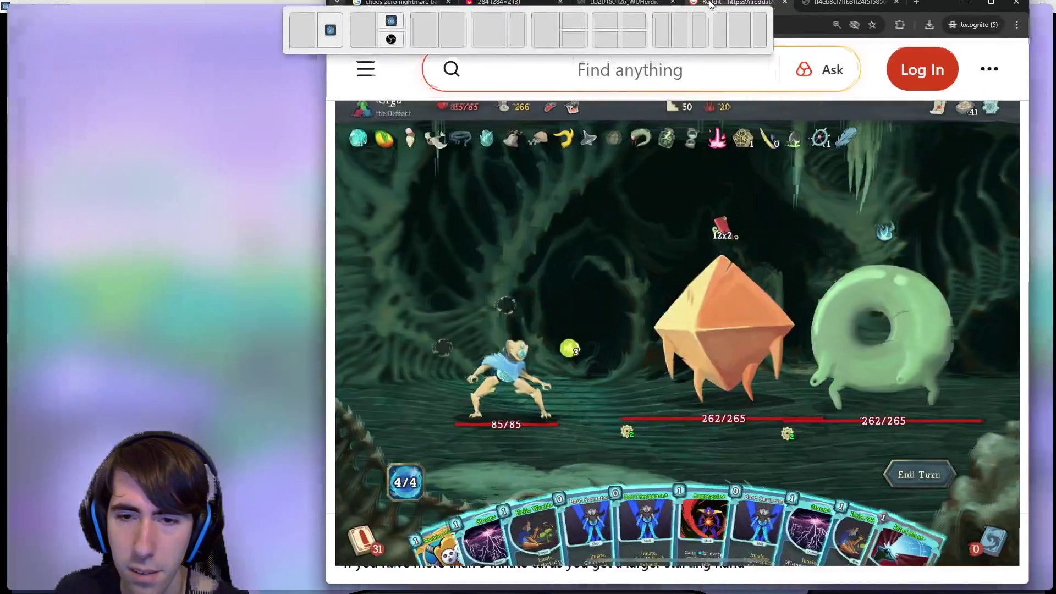
{"action": "key", "text": "alt+Tab"}
{"action": "key", "text": "alt+Tab"}
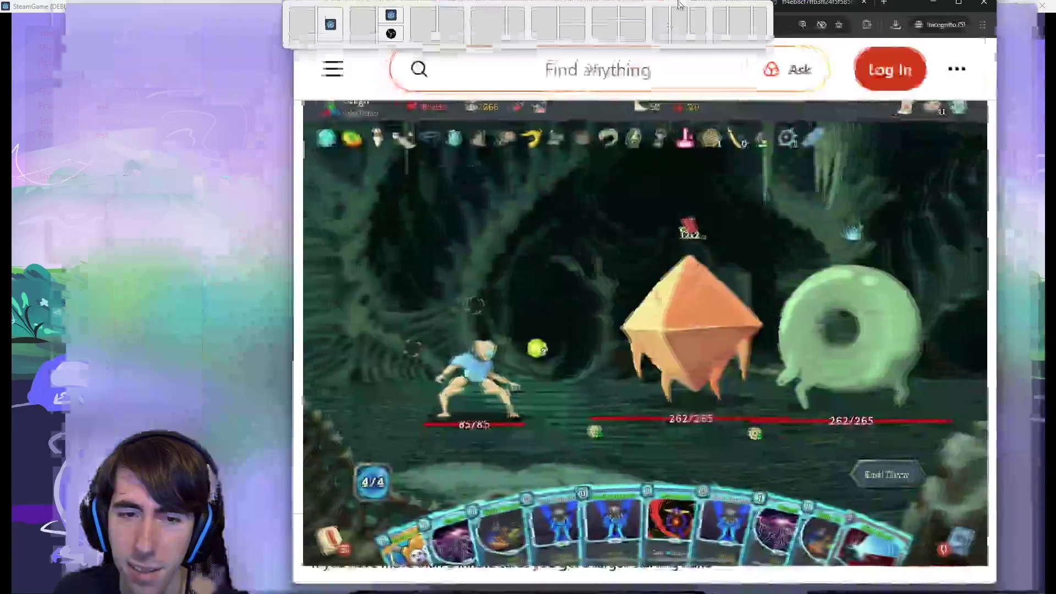
{"action": "key", "text": "super+Up"}
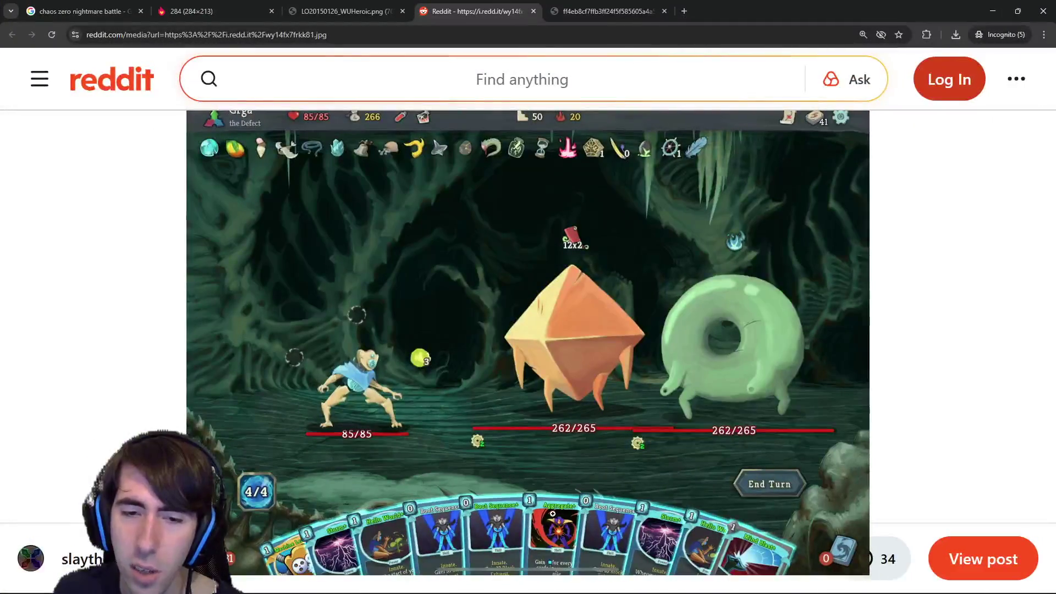
{"action": "key", "text": "alt+Tab"}
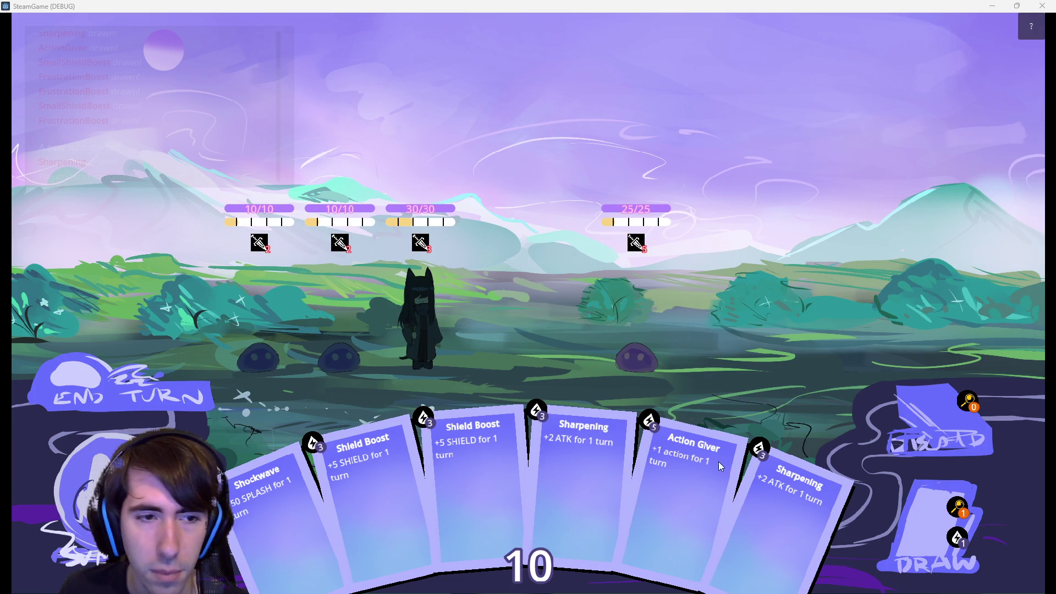
Close the SteamGame (DEBUG) window.
{"action": "left_click", "coordinate": [1045, 6]}
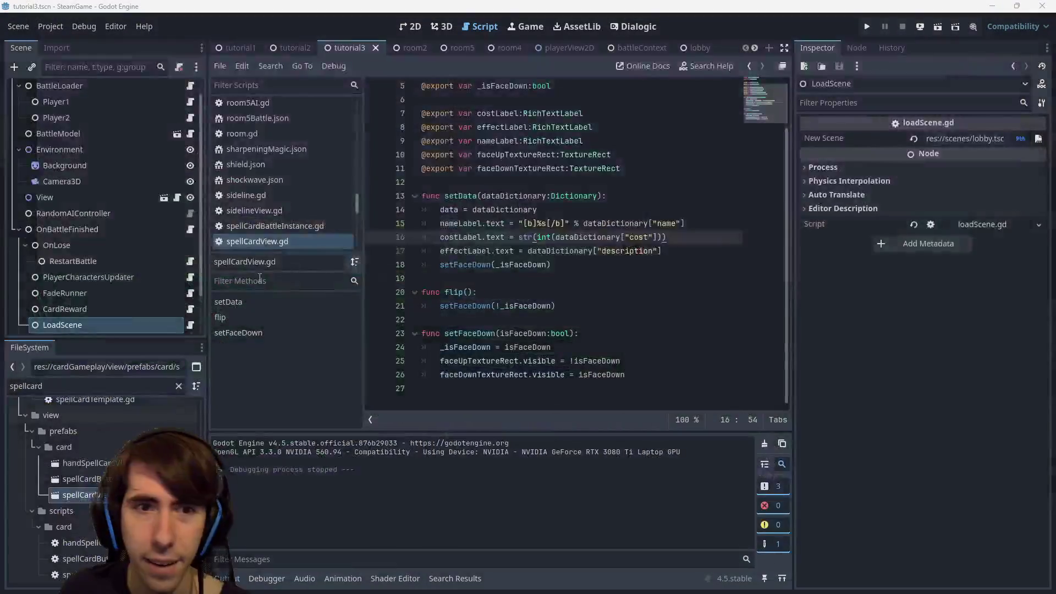
In the 2D view, open playerView2D, energyPanel, handSpellCardView, then spellCardView for editing.
{"action": "left_click", "coordinate": [403, 29]}
{"action": "scroll", "coordinate": [97, 330], "scroll_direction": "down", "scroll_amount": 1}
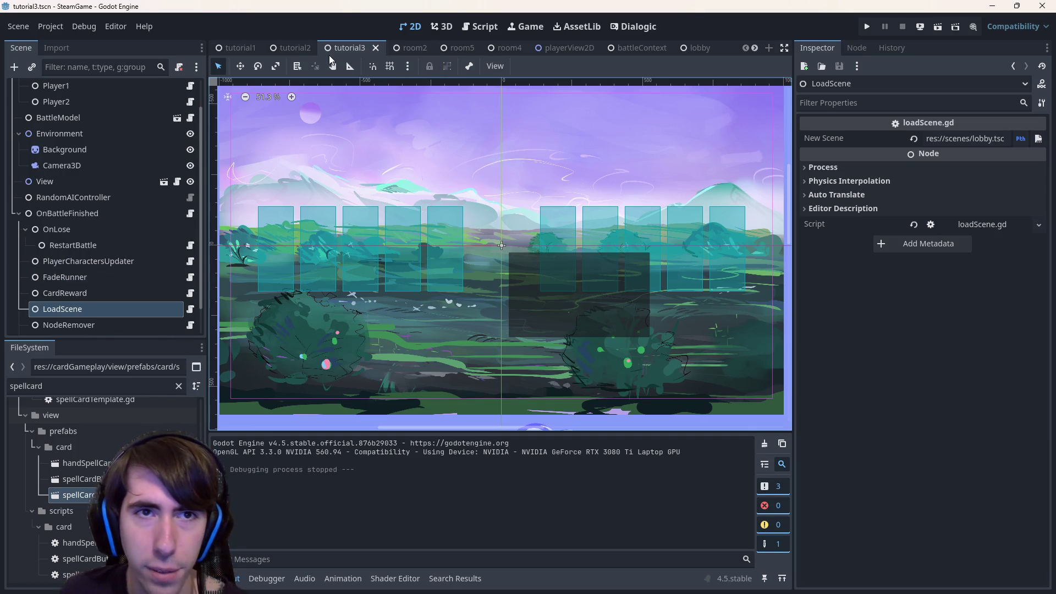
{"action": "left_click", "coordinate": [546, 46]}
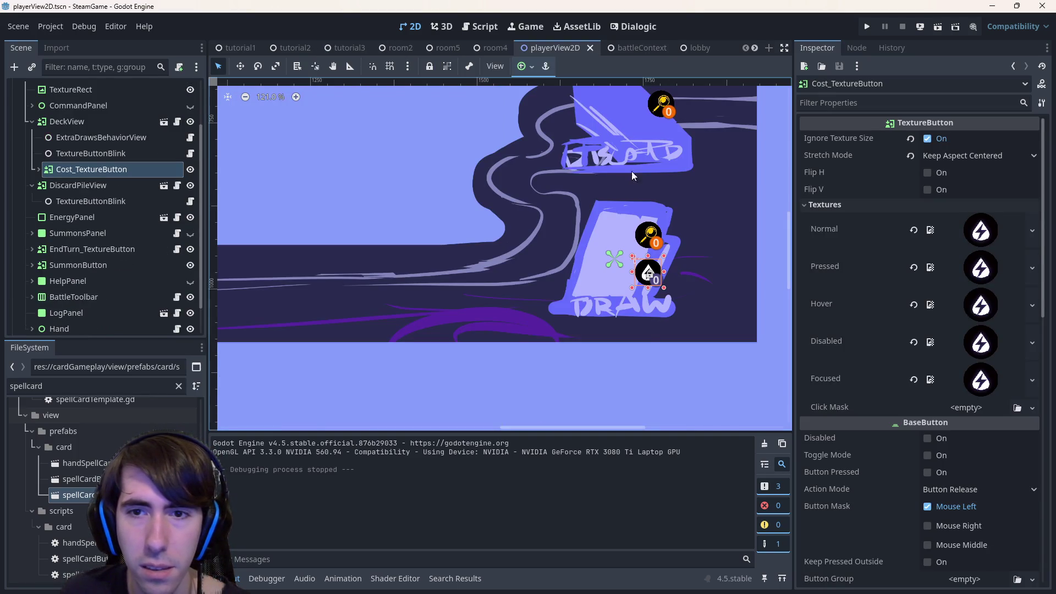
{"action": "scroll", "coordinate": [652, 44], "scroll_direction": "down", "scroll_amount": 5}
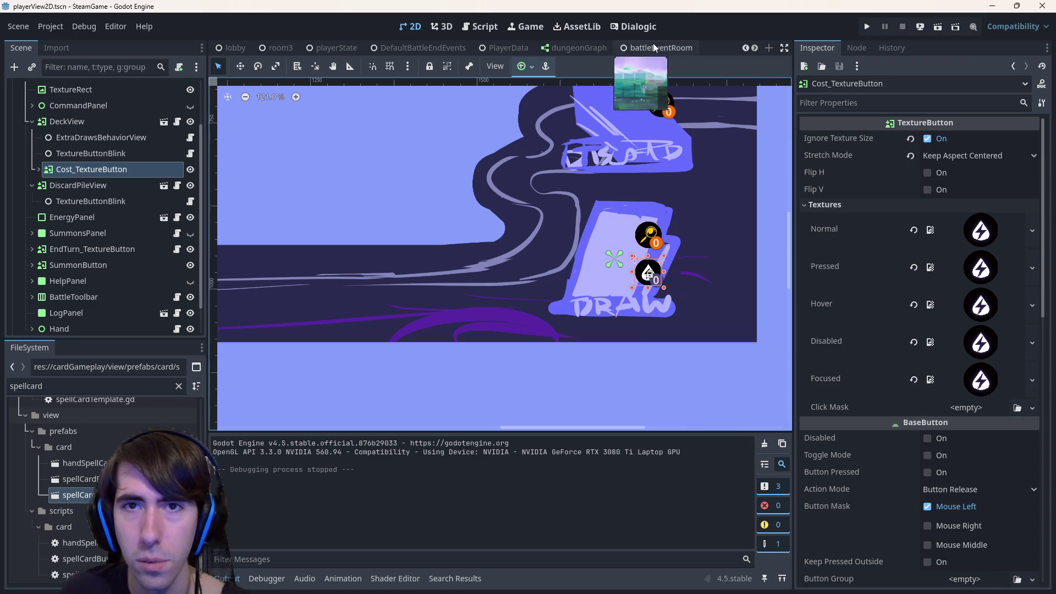
{"action": "left_click", "coordinate": [688, 49]}
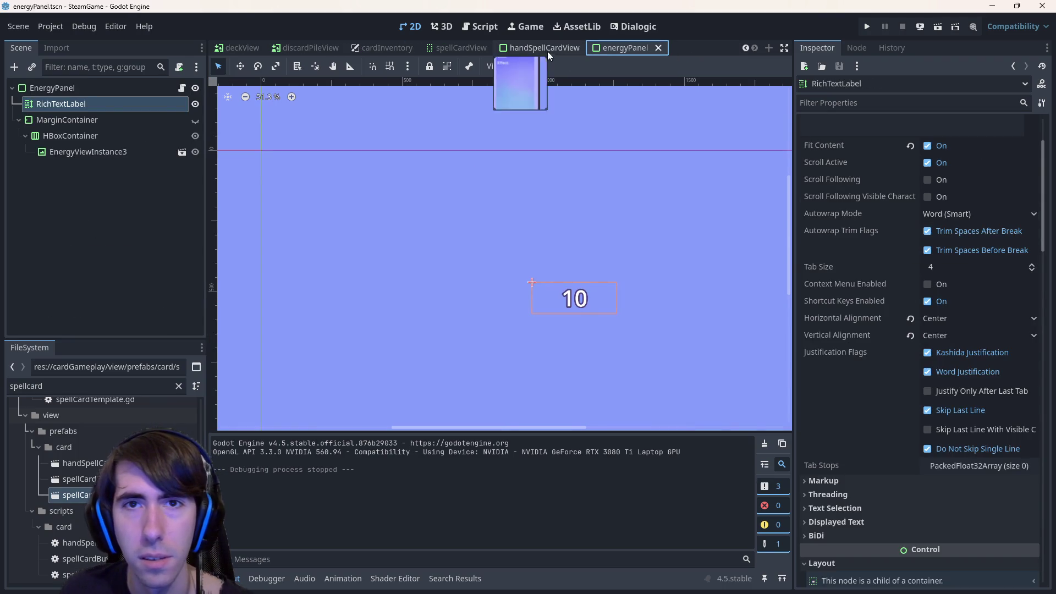
{"action": "left_click", "coordinate": [541, 49]}
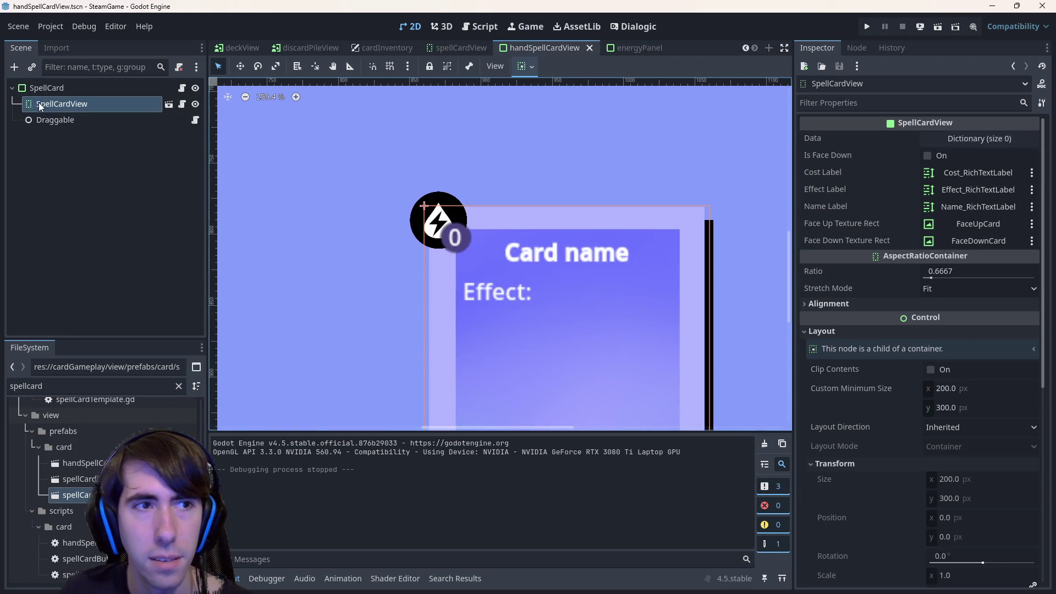
{"action": "left_click", "coordinate": [169, 104]}
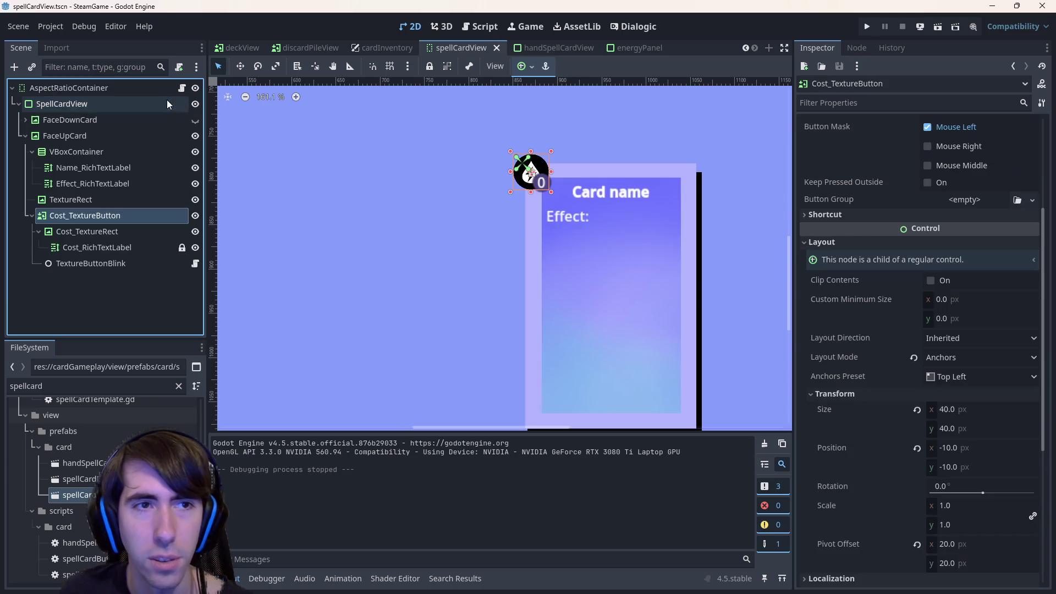
Close every scene tab except tutorial3 and spellCardView, then select the cost number label.
{"action": "middle_click", "coordinate": [544, 48]}
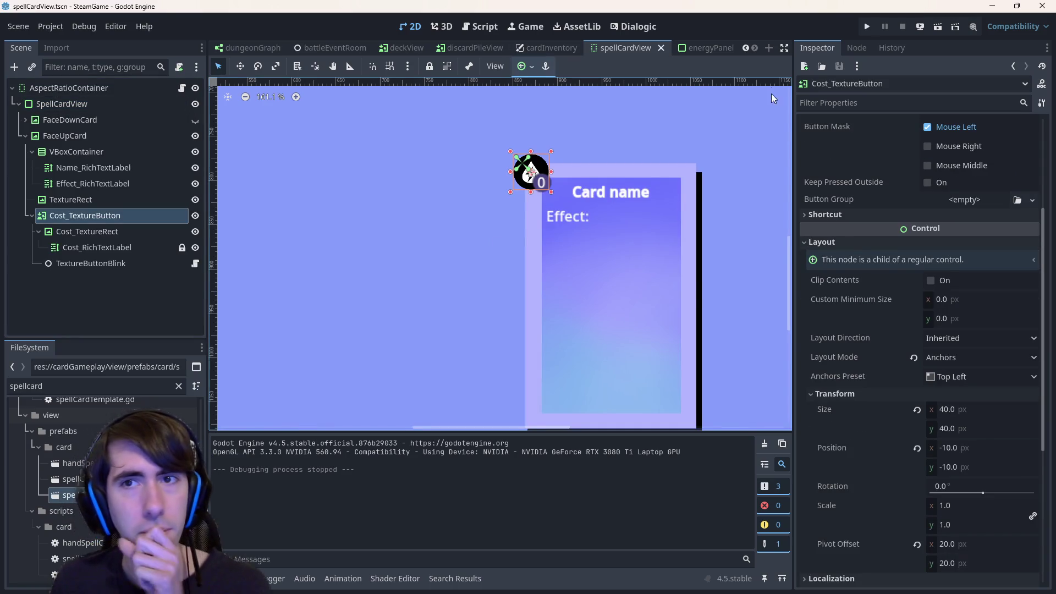
{"action": "scroll", "coordinate": [707, 52], "scroll_direction": "up", "scroll_amount": 1}
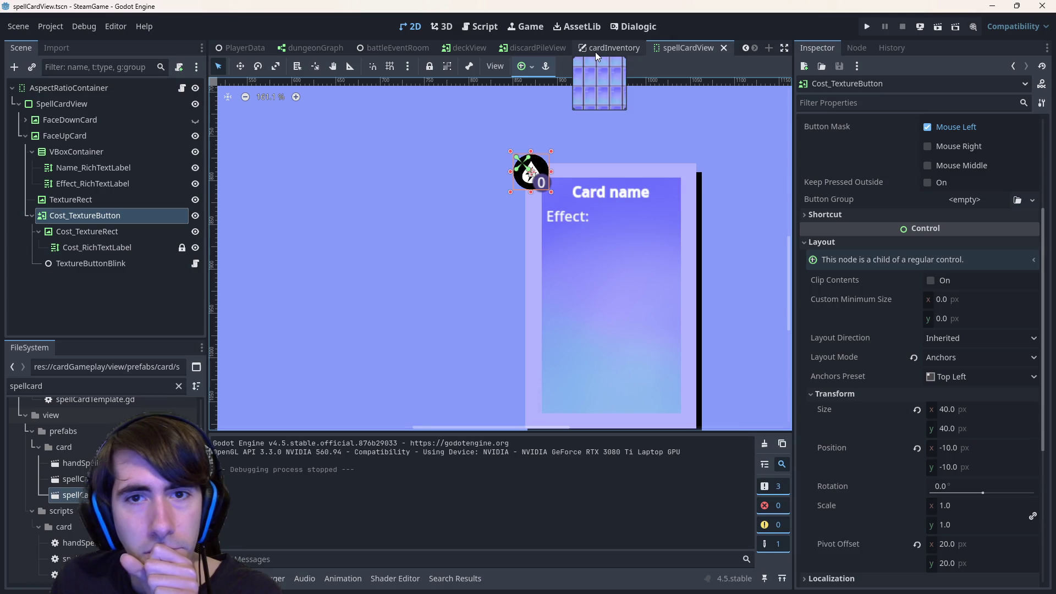
{"action": "middle_click", "coordinate": [621, 51]}
{"action": "middle_click", "coordinate": [477, 45]}
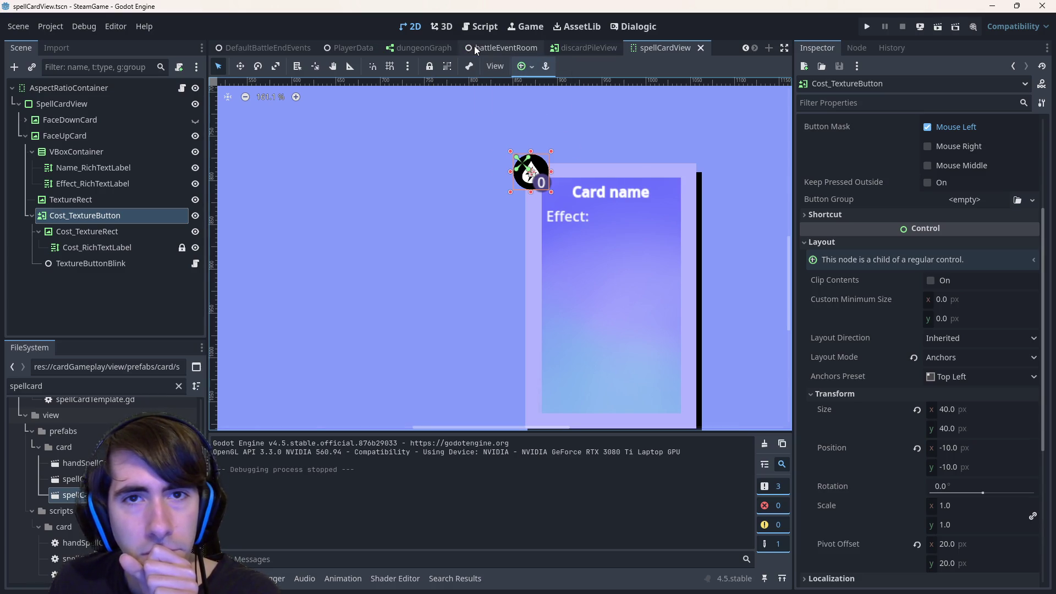
{"action": "middle_click", "coordinate": [477, 45]}
{"action": "middle_click", "coordinate": [490, 45]}
{"action": "middle_click", "coordinate": [484, 45]}
{"action": "middle_click", "coordinate": [484, 45]}
{"action": "middle_click", "coordinate": [456, 51]}
{"action": "middle_click", "coordinate": [530, 47]}
{"action": "middle_click", "coordinate": [538, 48]}
{"action": "middle_click", "coordinate": [537, 49]}
{"action": "middle_click", "coordinate": [572, 45]}
{"action": "middle_click", "coordinate": [554, 48]}
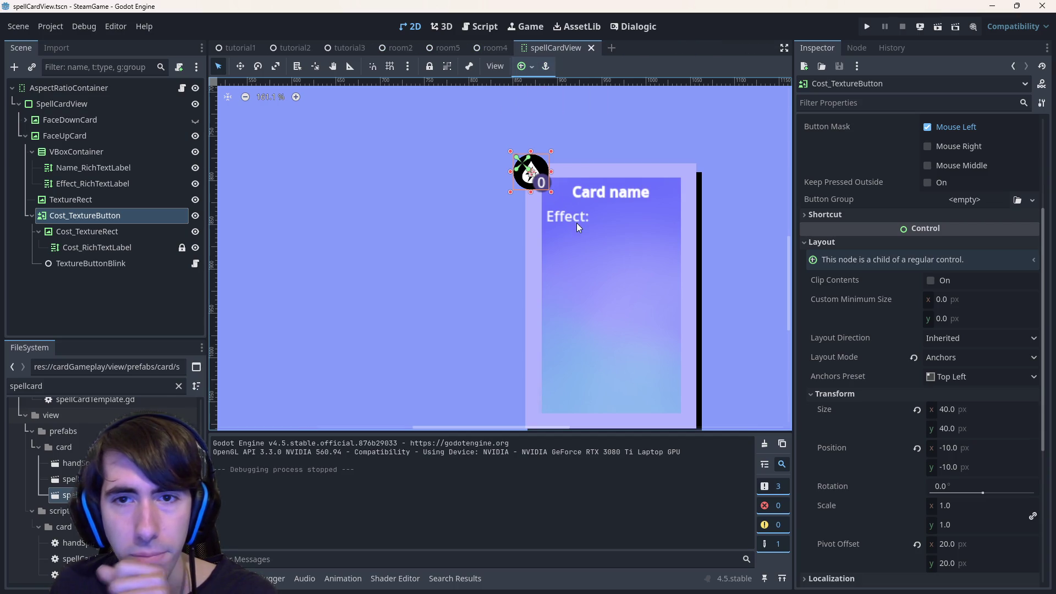
{"action": "middle_click", "coordinate": [247, 48]}
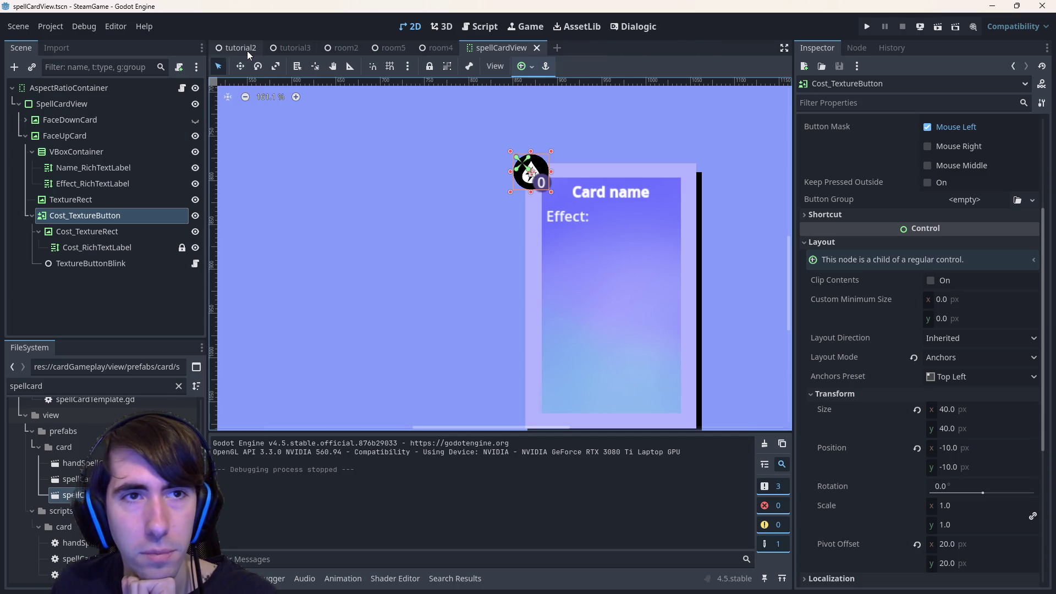
{"action": "middle_click", "coordinate": [246, 48]}
{"action": "middle_click", "coordinate": [299, 41]}
{"action": "middle_click", "coordinate": [298, 41]}
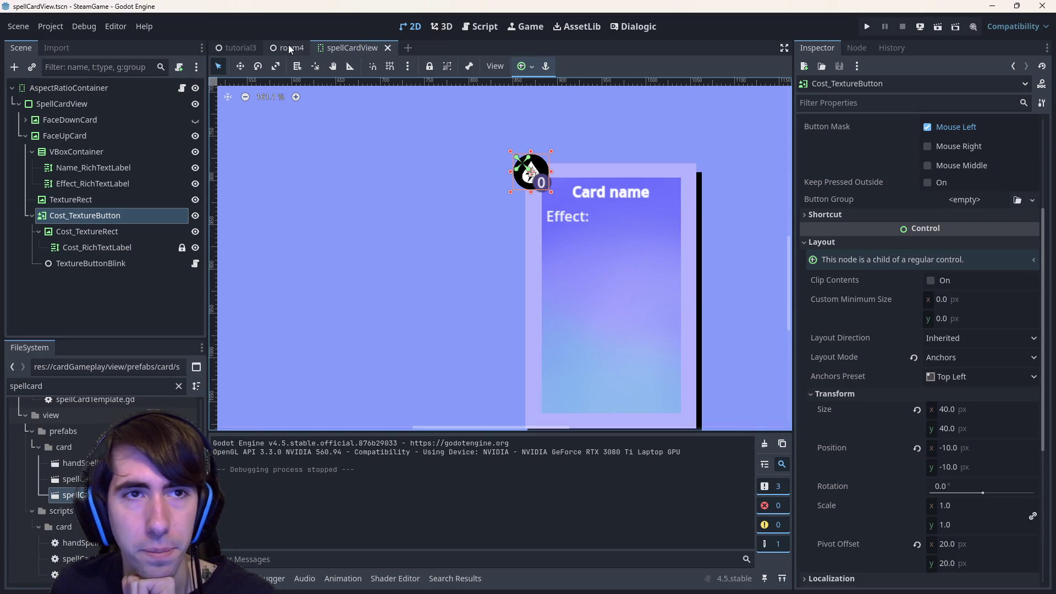
{"action": "middle_click", "coordinate": [288, 44]}
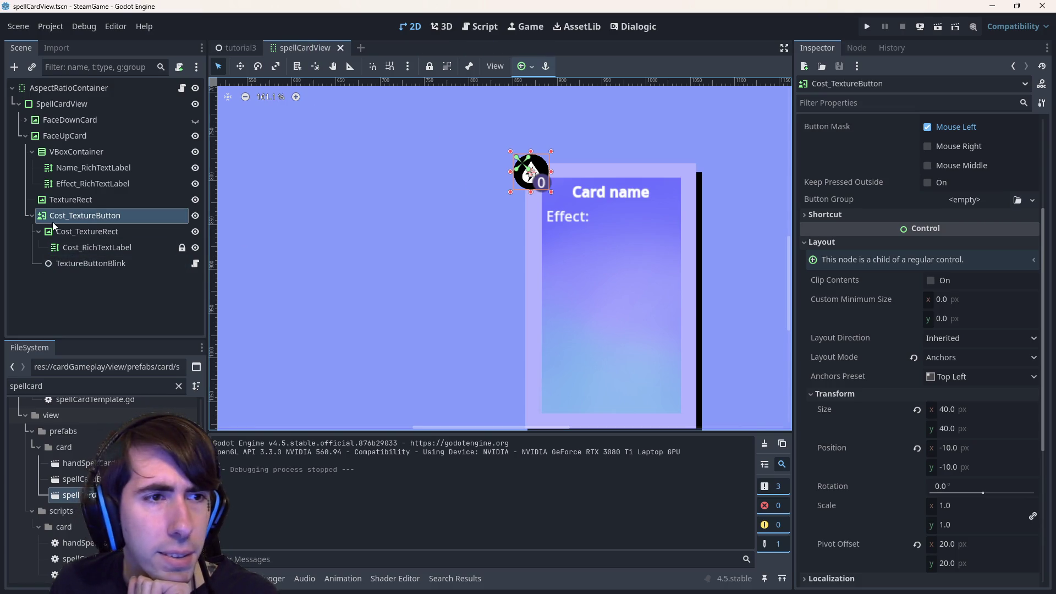
{"action": "left_click", "coordinate": [28, 217]}
{"action": "left_click", "coordinate": [28, 218]}
{"action": "left_click", "coordinate": [67, 230]}
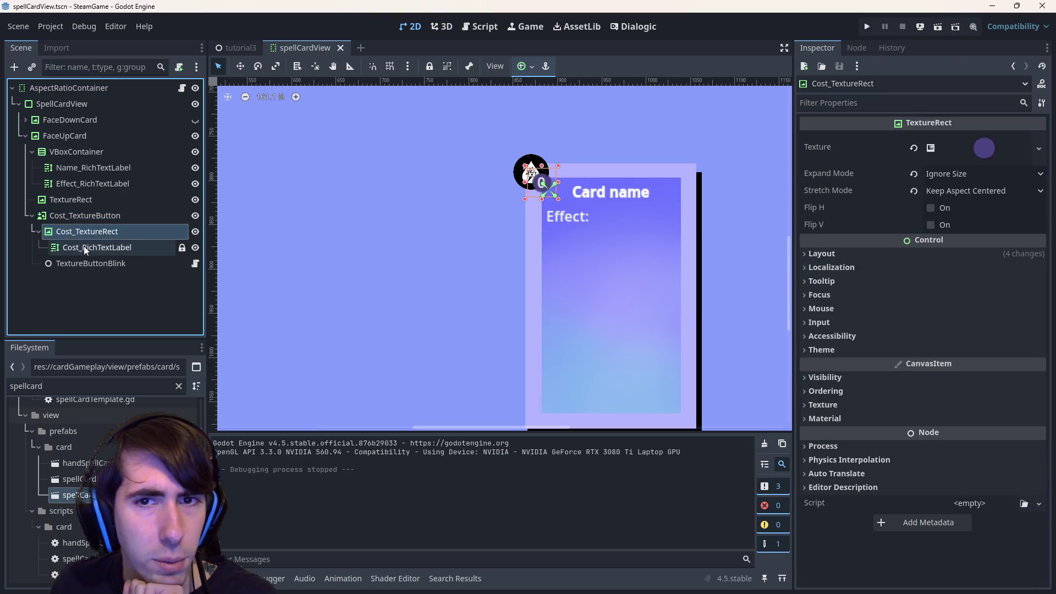
{"action": "left_click", "coordinate": [83, 246]}
{"action": "key", "text": "Up"}
{"action": "key", "text": "Down"}
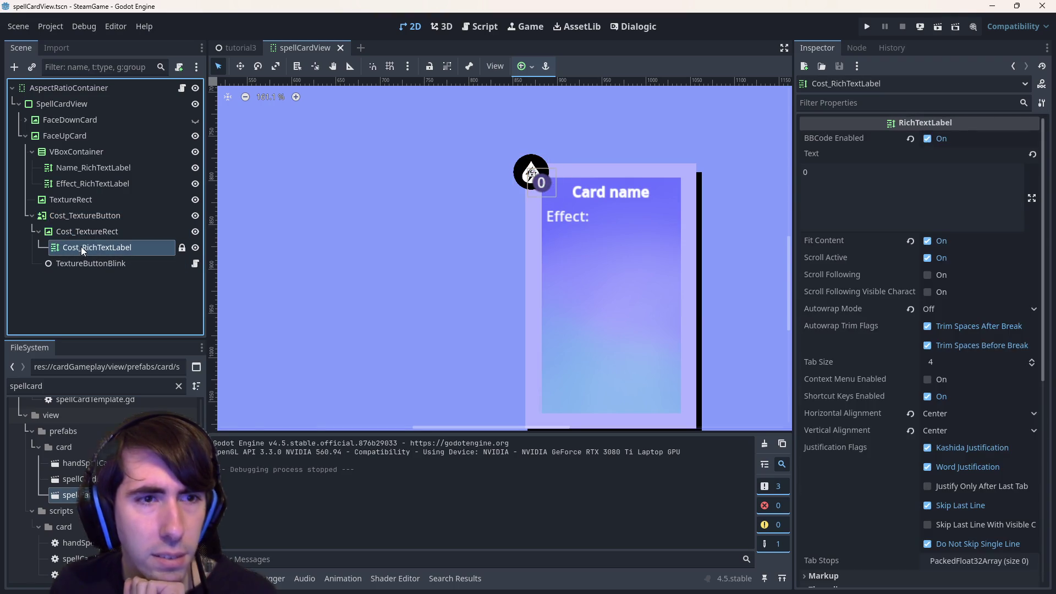
{"action": "key", "text": "ctrl+d"}
{"action": "mouse_move", "coordinate": [101, 266]}
{"action": "left_mouse_down"}
{"action": "mouse_move", "coordinate": [102, 291]}
{"action": "mouse_move", "coordinate": [60, 206]}
{"action": "left_mouse_up"}
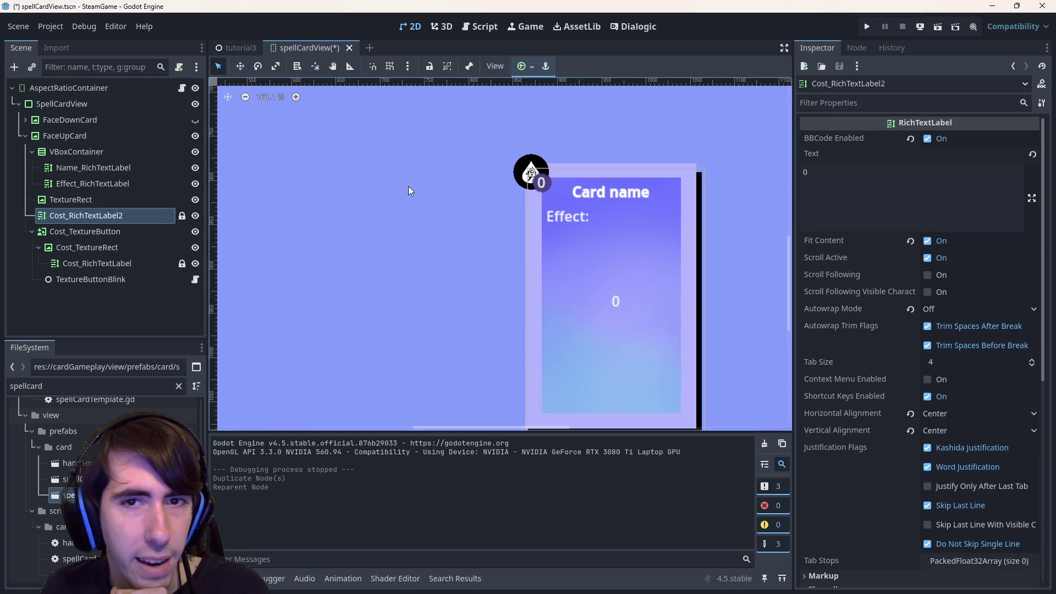
{"action": "scroll", "coordinate": [879, 450], "scroll_direction": "down", "scroll_amount": 5}
{"action": "scroll", "coordinate": [879, 441], "scroll_direction": "up", "scroll_amount": 5}
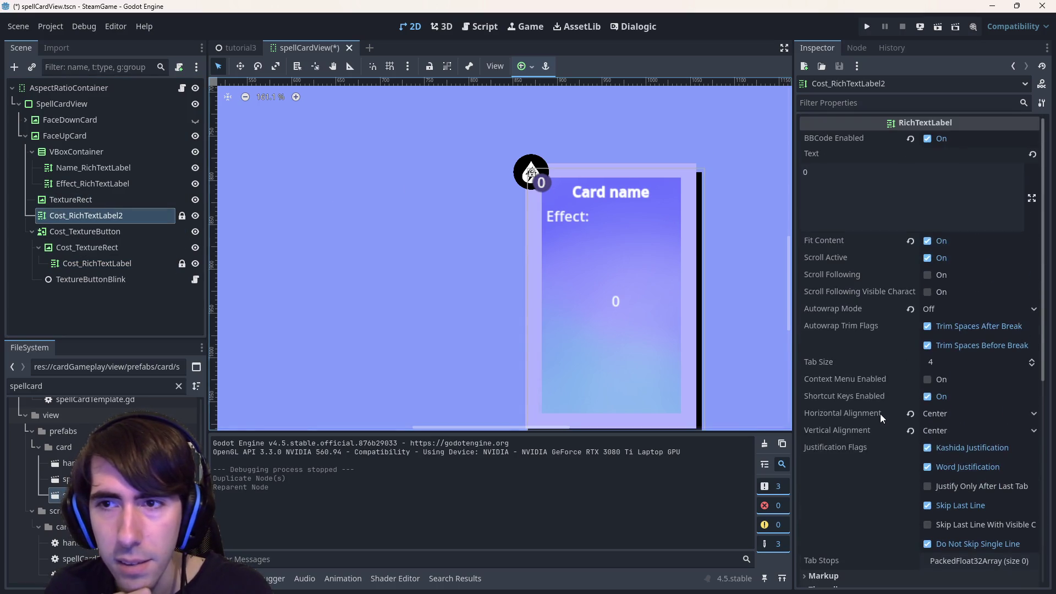
{"action": "scroll", "coordinate": [927, 246], "scroll_direction": "down", "scroll_amount": 5}
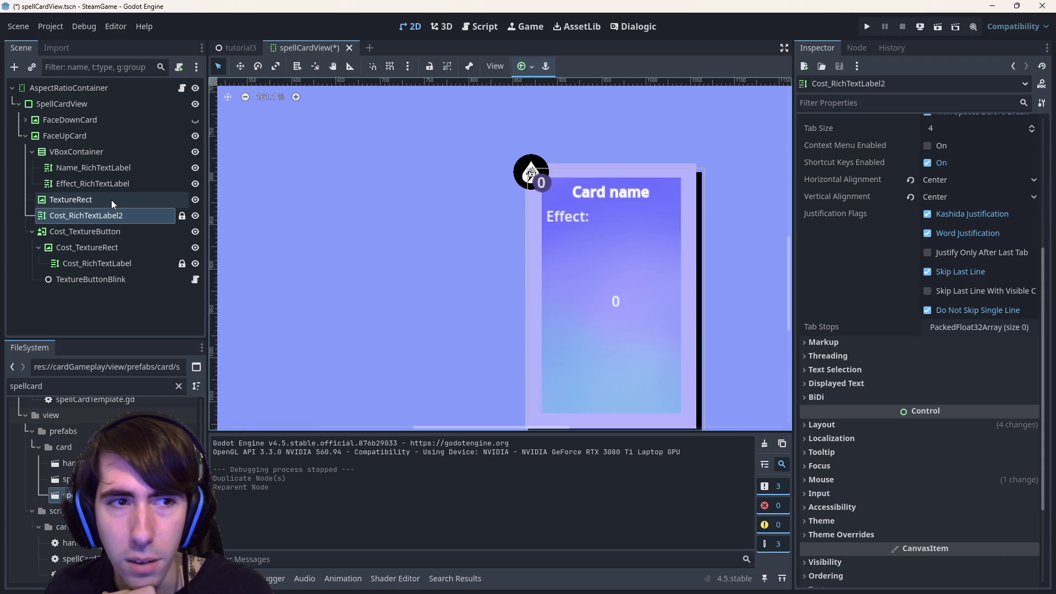
{"action": "key", "text": "ctrl+z"}
{"action": "key", "text": "ctrl+z"}
{"action": "left_click", "coordinate": [111, 230]}
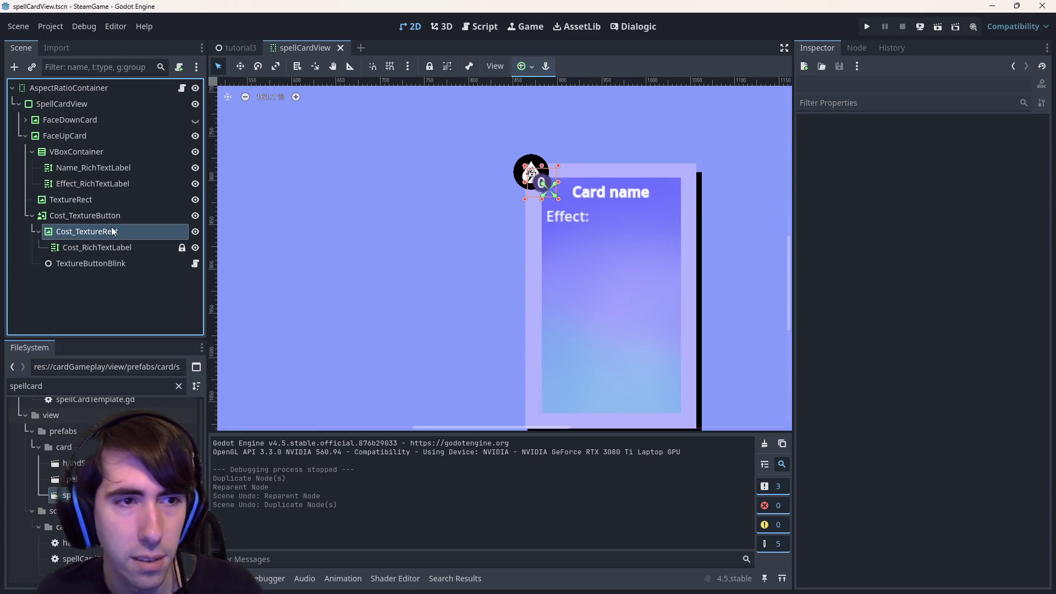
Duplicate Cost_TextureRect under FaceUpCard and make the copy's texture unique recursively.
{"action": "left_click", "coordinate": [104, 217]}
{"action": "left_click", "coordinate": [107, 231]}
{"action": "key", "text": "ctrl+d"}
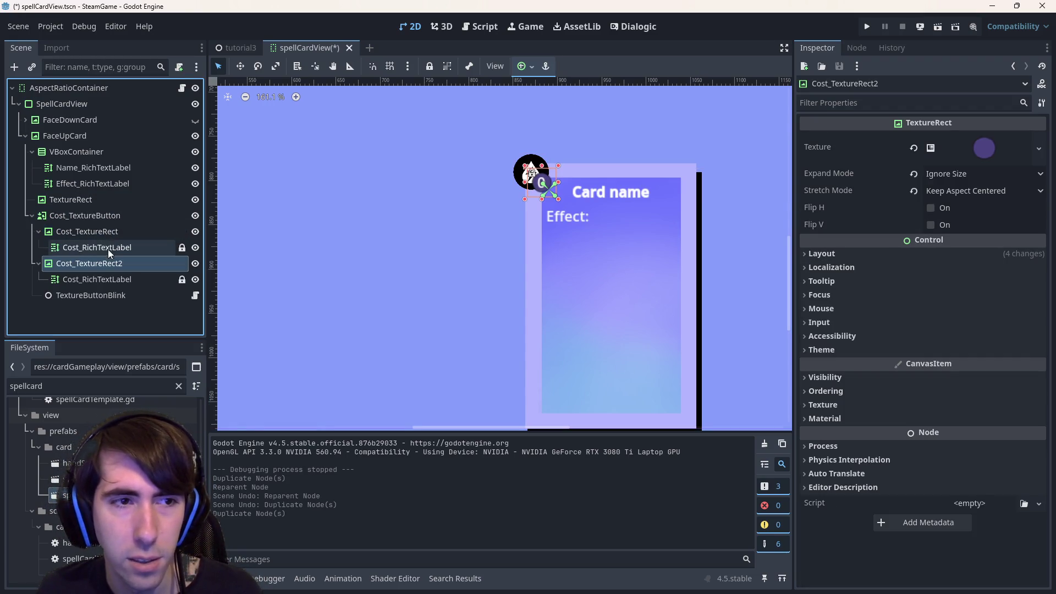
{"action": "left_click_drag", "start_coordinate": [111, 266], "coordinate": [97, 207]}
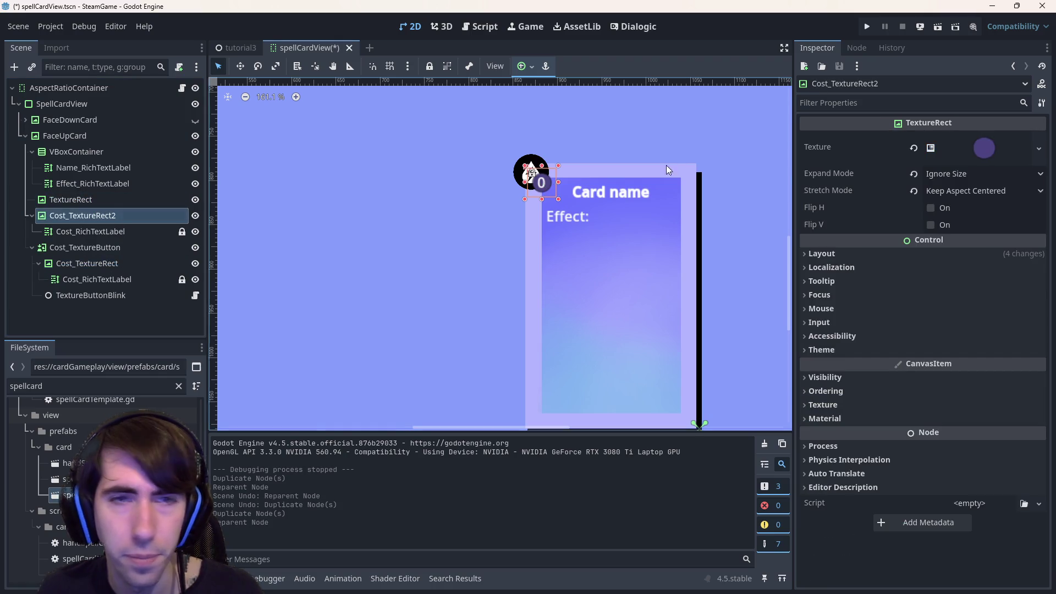
{"action": "right_click", "coordinate": [984, 148]}
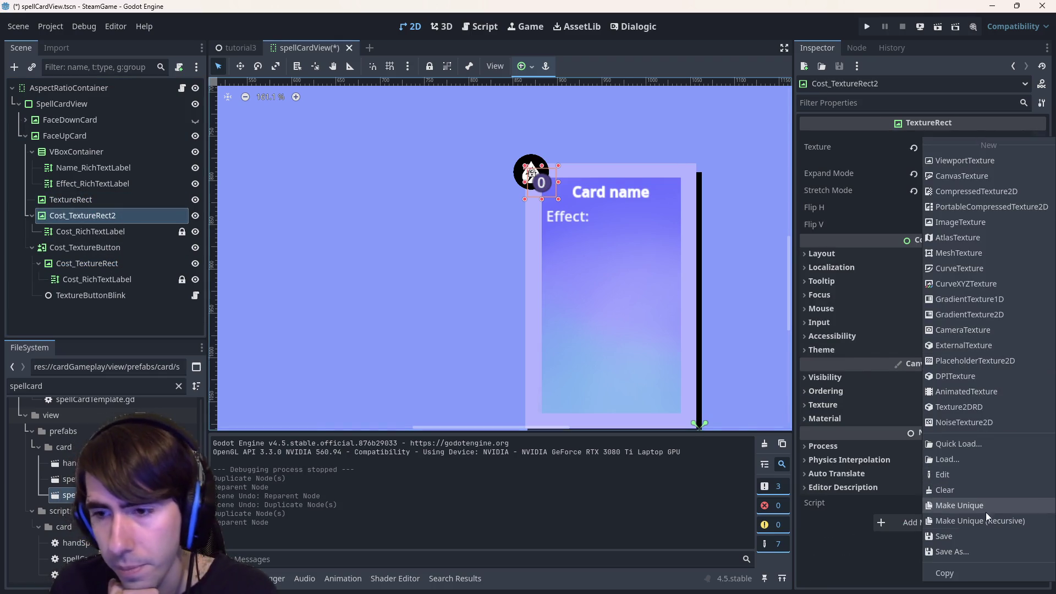
{"action": "left_click", "coordinate": [946, 503]}
{"action": "left_click", "coordinate": [497, 386]}
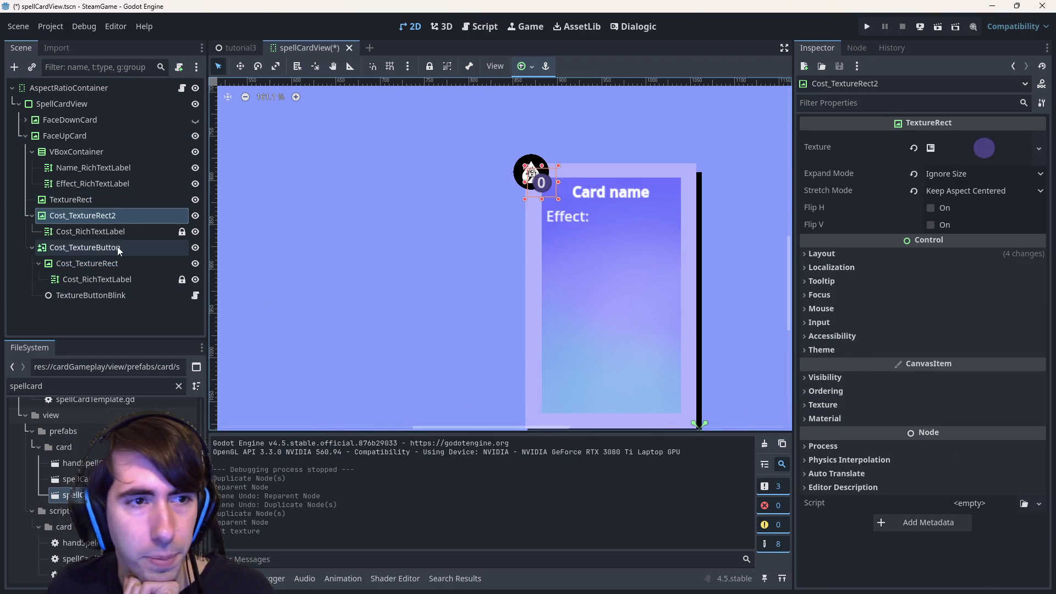
Resize Cost_TextureRect2 to 64×64 and save the scene.
{"action": "left_click", "coordinate": [118, 231]}
{"action": "left_click", "coordinate": [110, 215]}
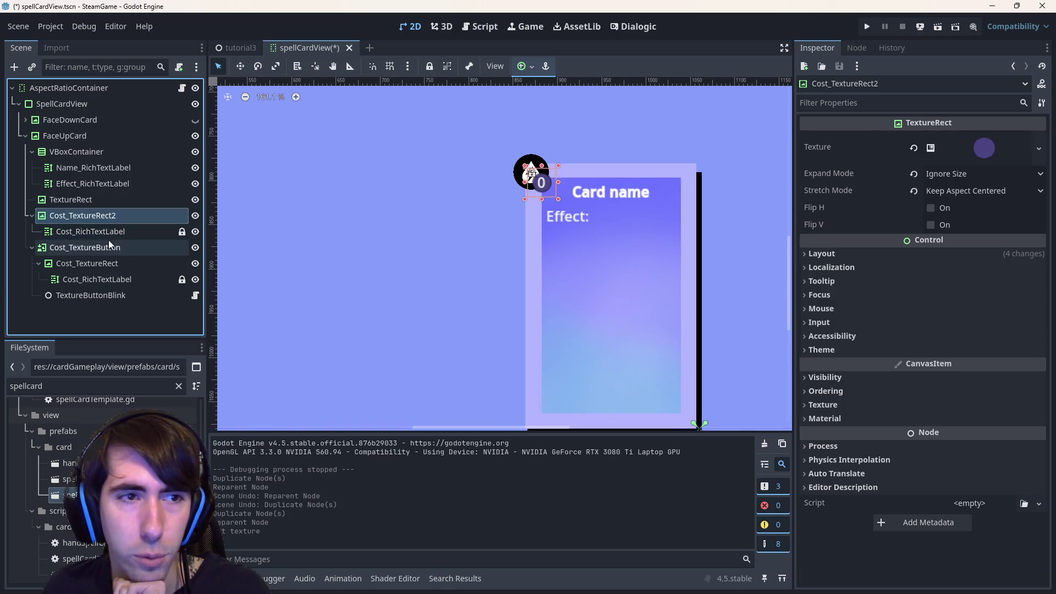
{"action": "left_click", "coordinate": [849, 254]}
{"action": "left_click", "coordinate": [866, 404]}
{"action": "left_click", "coordinate": [967, 421]}
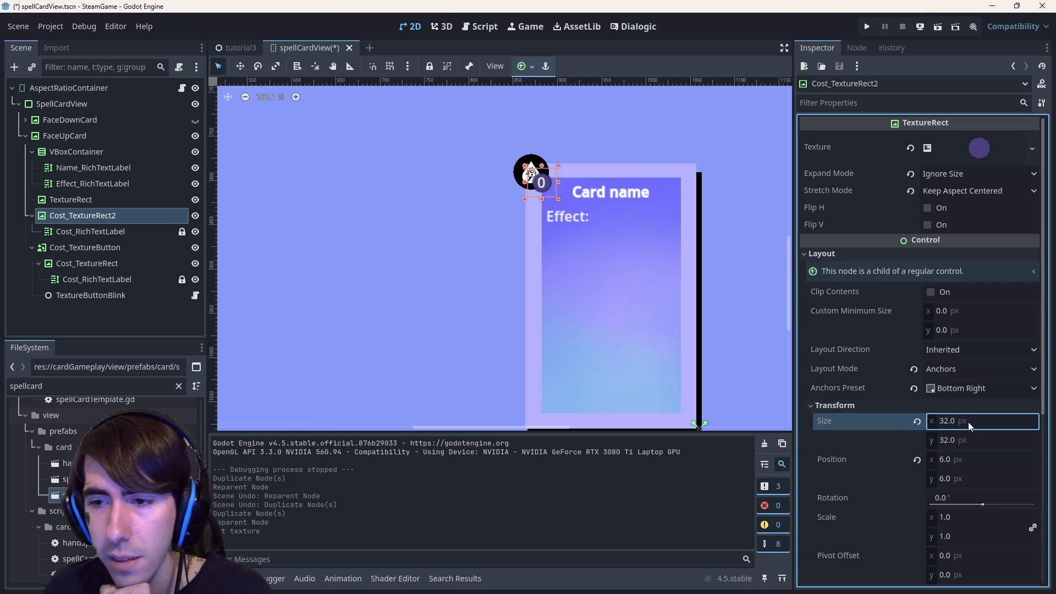
{"action": "type", "text": "64"}
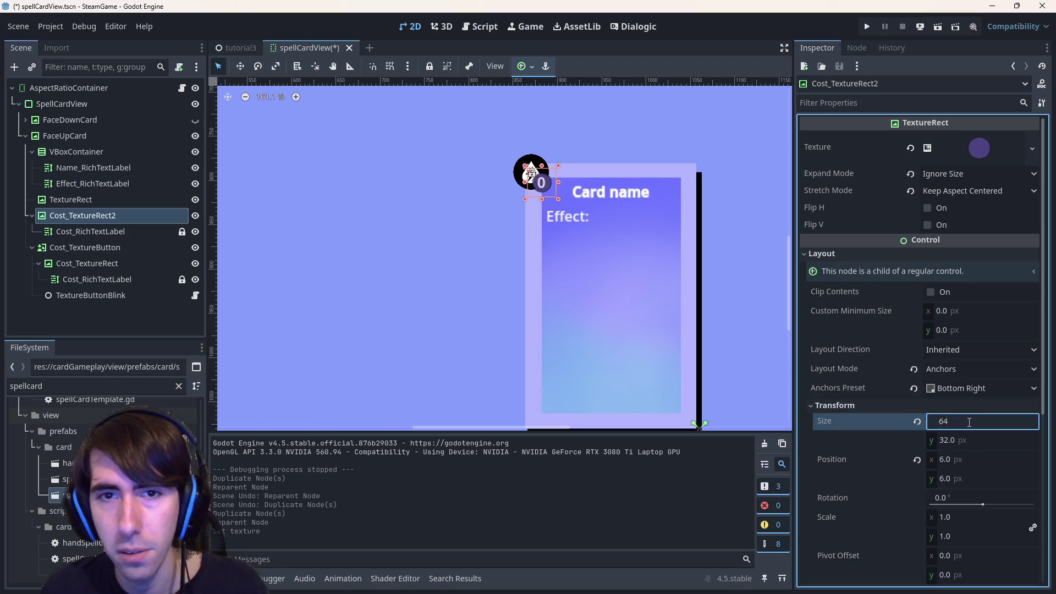
{"action": "key", "text": "Tab"}
{"action": "type", "text": "64"}
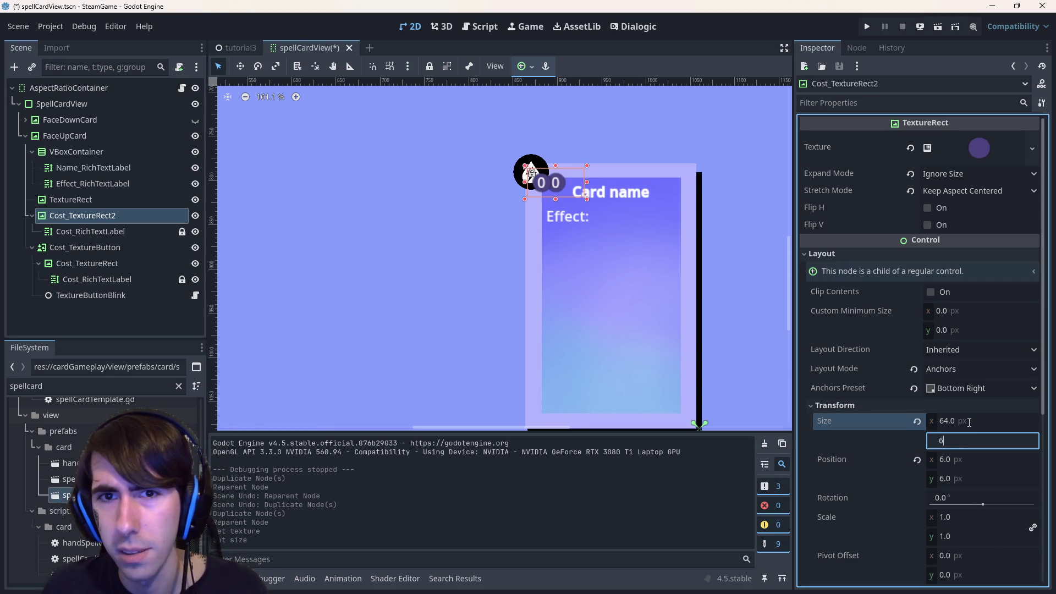
{"action": "key", "text": "Tab"}
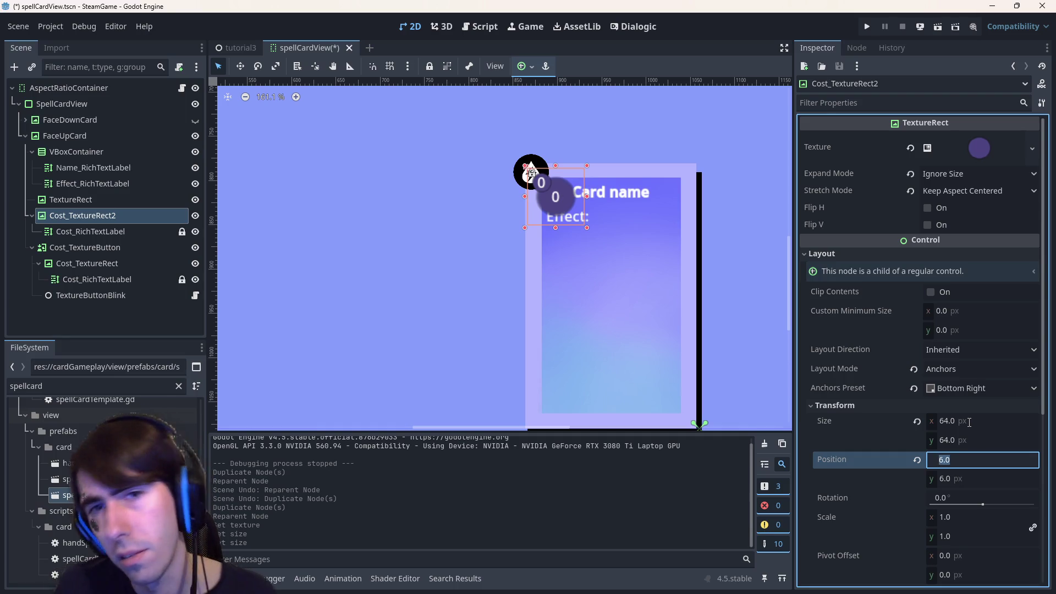
{"action": "key", "text": "ctrl+s"}
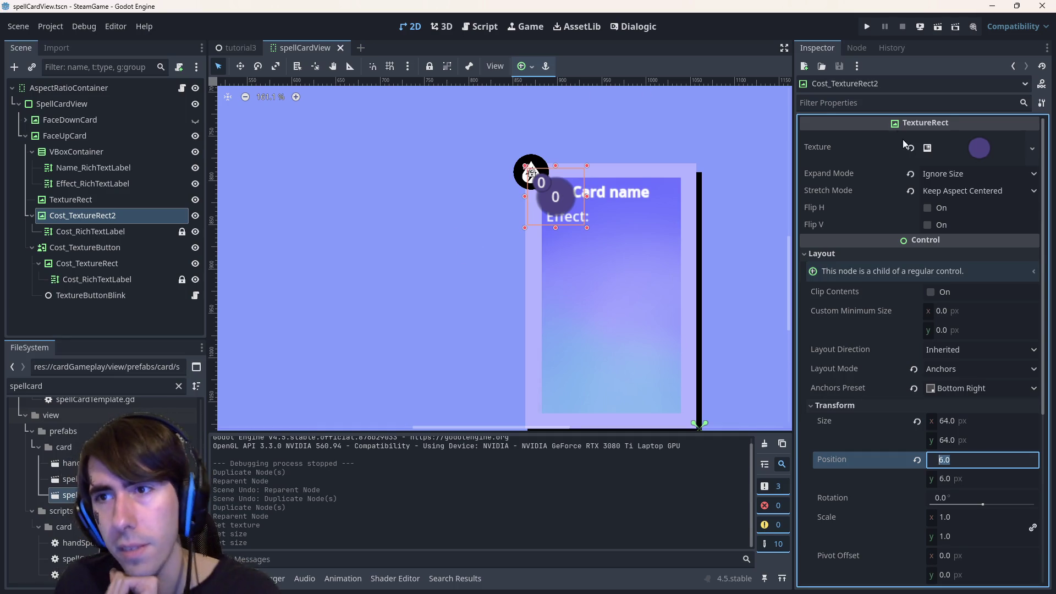
Drag a gradient stop left to sharpen the circle's outer edge.
{"action": "left_click", "coordinate": [970, 150]}
{"action": "left_click", "coordinate": [969, 329]}
{"action": "left_click_drag", "start_coordinate": [947, 376], "coordinate": [929, 380]}
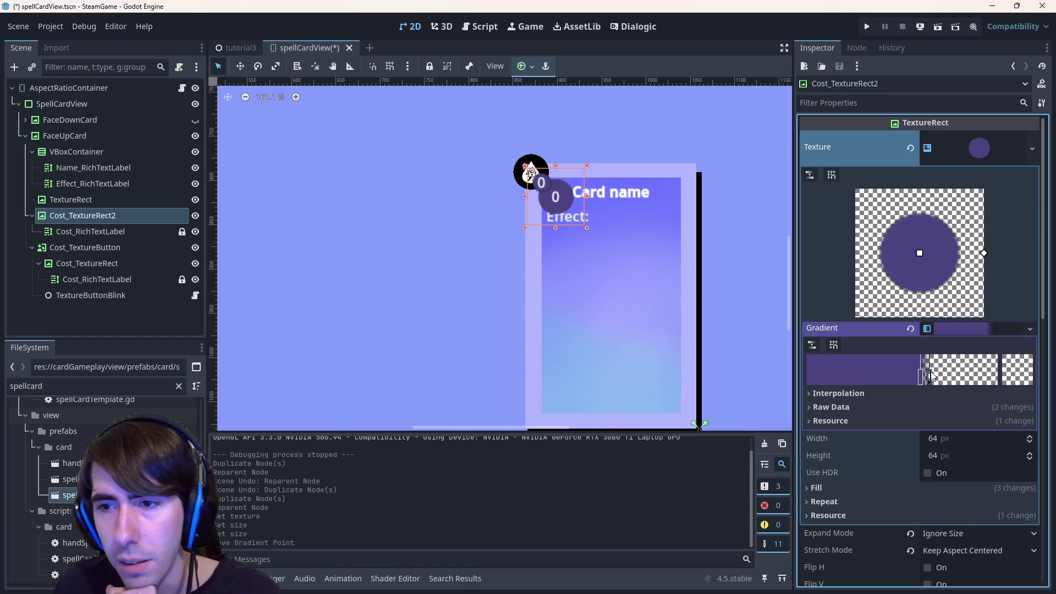
Add two white stops to the copied badge's gradient.
{"action": "left_click", "coordinate": [895, 378]}
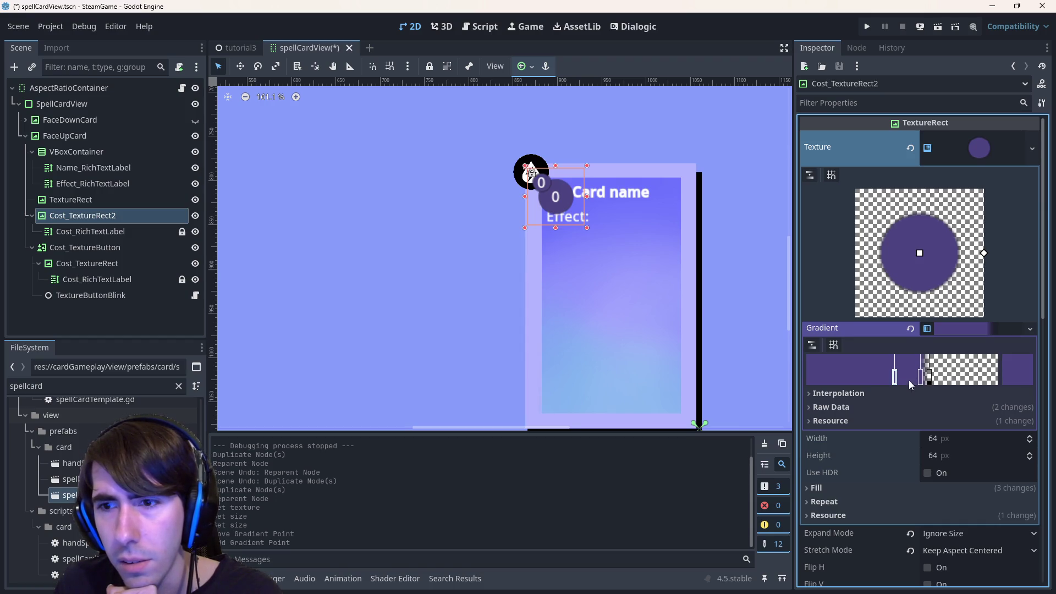
{"action": "double_click", "coordinate": [922, 379]}
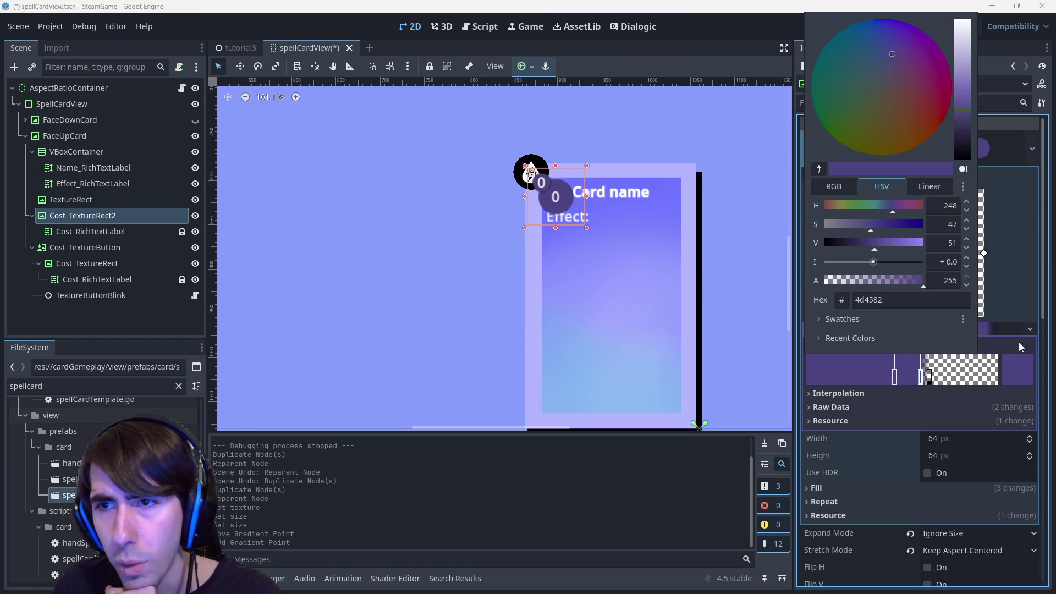
{"action": "left_click_drag", "start_coordinate": [962, 62], "coordinate": [957, 11]}
{"action": "left_click", "coordinate": [947, 398]}
{"action": "left_click", "coordinate": [899, 378]}
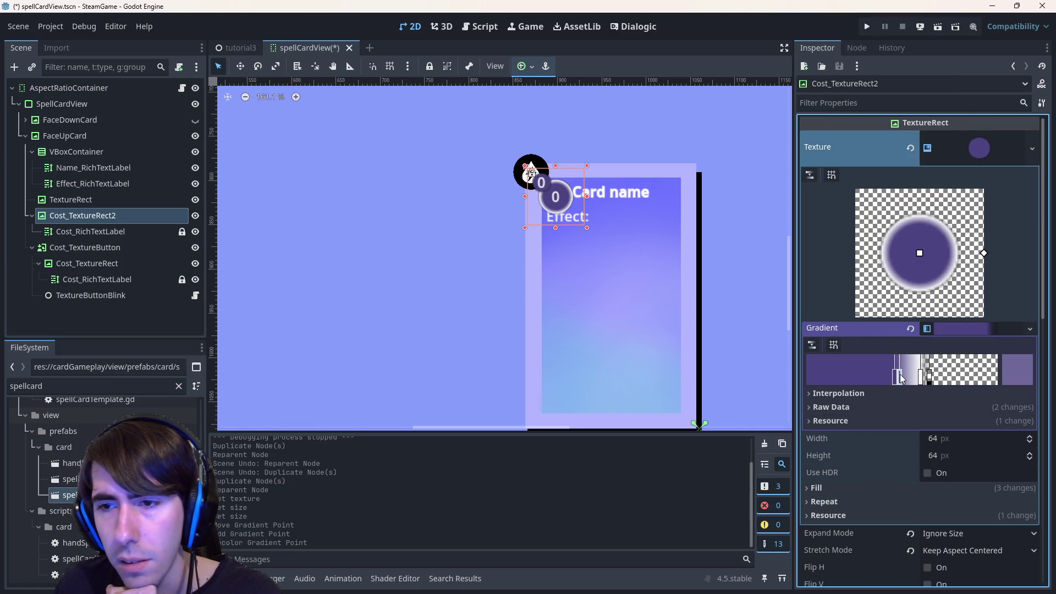
{"action": "left_click", "coordinate": [1012, 374]}
{"action": "left_click_drag", "start_coordinate": [965, 80], "coordinate": [951, 6]}
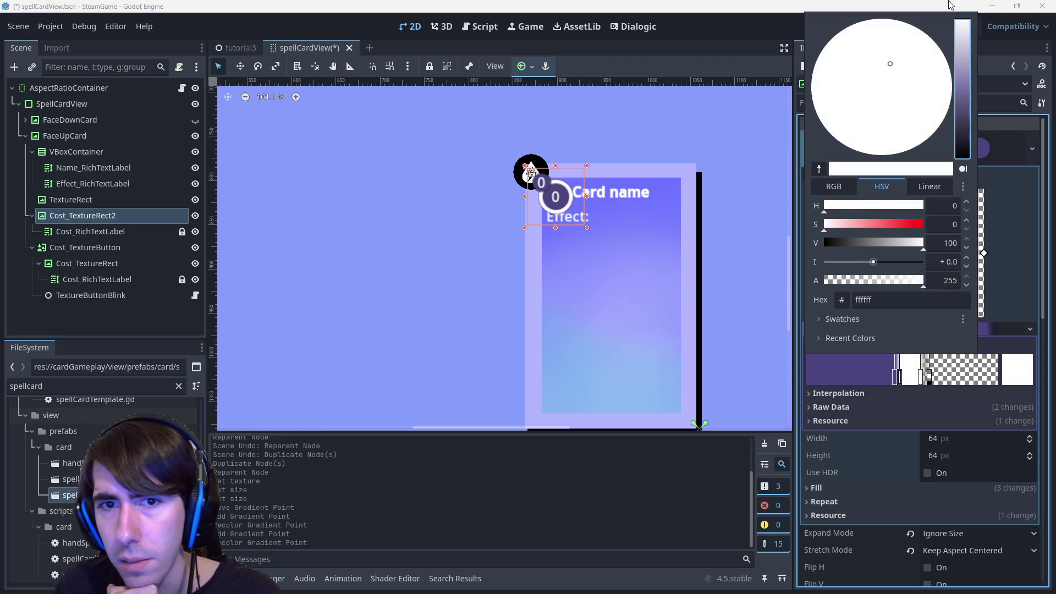
{"action": "left_click", "coordinate": [725, 36]}
Remove the purple stop, move stops to the circle's edge, and recolor the outer one ffffff00.
{"action": "mouse_move", "coordinate": [900, 378]}
{"action": "left_mouse_down"}
{"action": "mouse_move", "coordinate": [915, 380]}
{"action": "mouse_move", "coordinate": [905, 382]}
{"action": "left_mouse_up"}
{"action": "left_click_drag", "start_coordinate": [854, 385], "coordinate": [879, 381]}
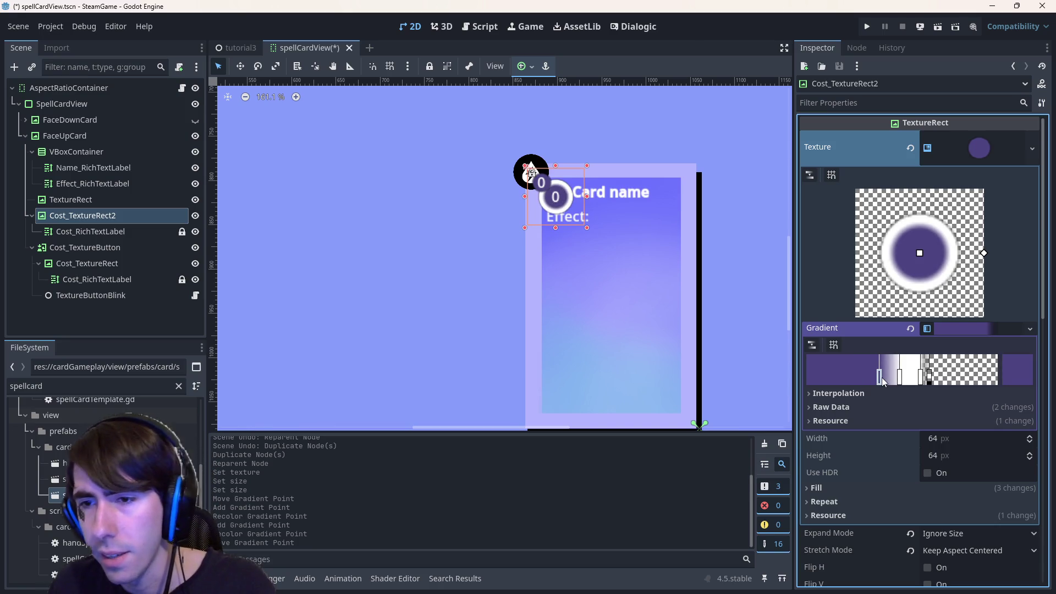
{"action": "right_click", "coordinate": [881, 380]}
{"action": "mouse_move", "coordinate": [900, 379]}
{"action": "left_mouse_down"}
{"action": "mouse_move", "coordinate": [915, 378]}
{"action": "mouse_move", "coordinate": [838, 379]}
{"action": "mouse_move", "coordinate": [979, 379]}
{"action": "mouse_move", "coordinate": [928, 381]}
{"action": "left_mouse_up"}
{"action": "double_click", "coordinate": [927, 381]}
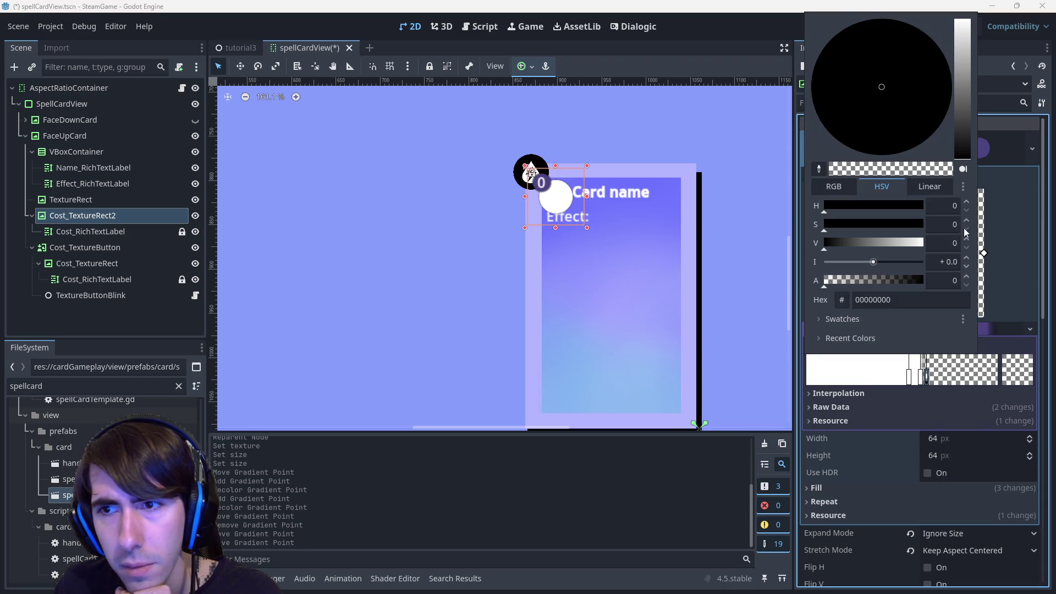
{"action": "left_click_drag", "start_coordinate": [956, 133], "coordinate": [963, 170]}
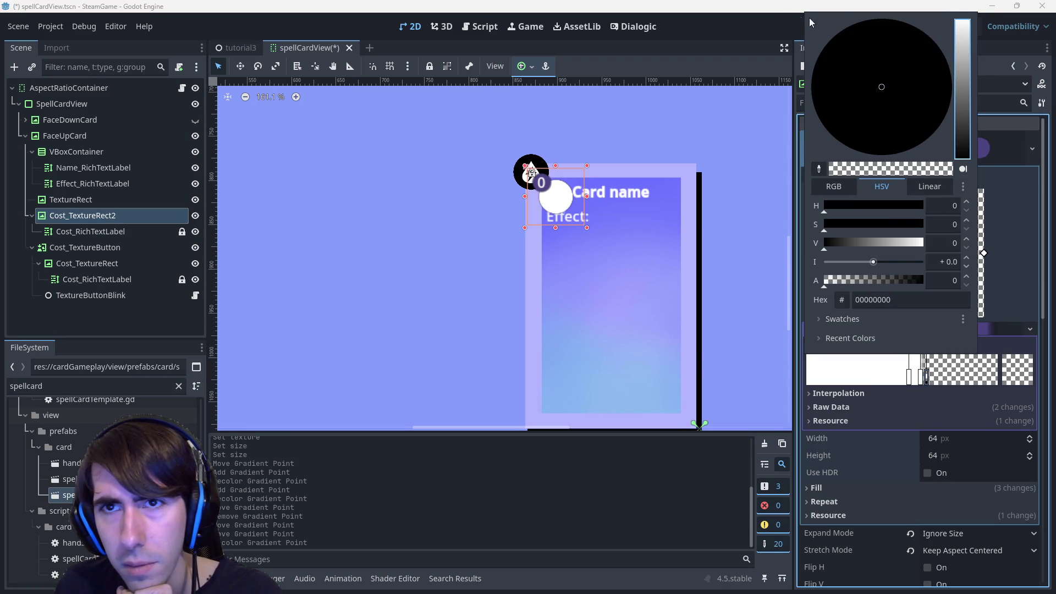
{"action": "key", "text": "Escape"}
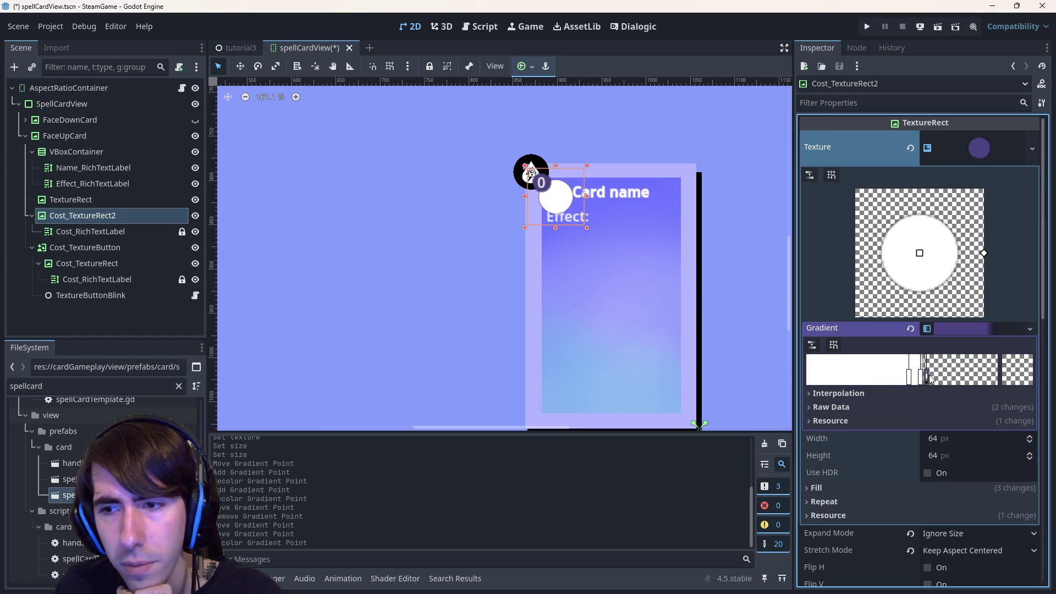
{"action": "left_click", "coordinate": [930, 378]}
{"action": "left_click_drag", "start_coordinate": [825, 208], "coordinate": [924, 208]}
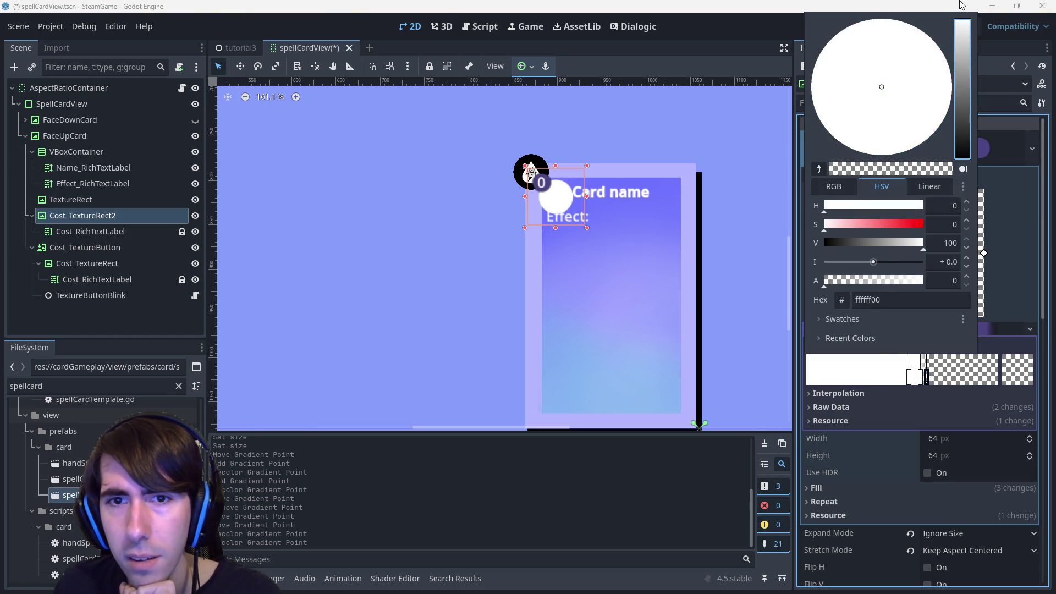
{"action": "left_click", "coordinate": [800, 4]}
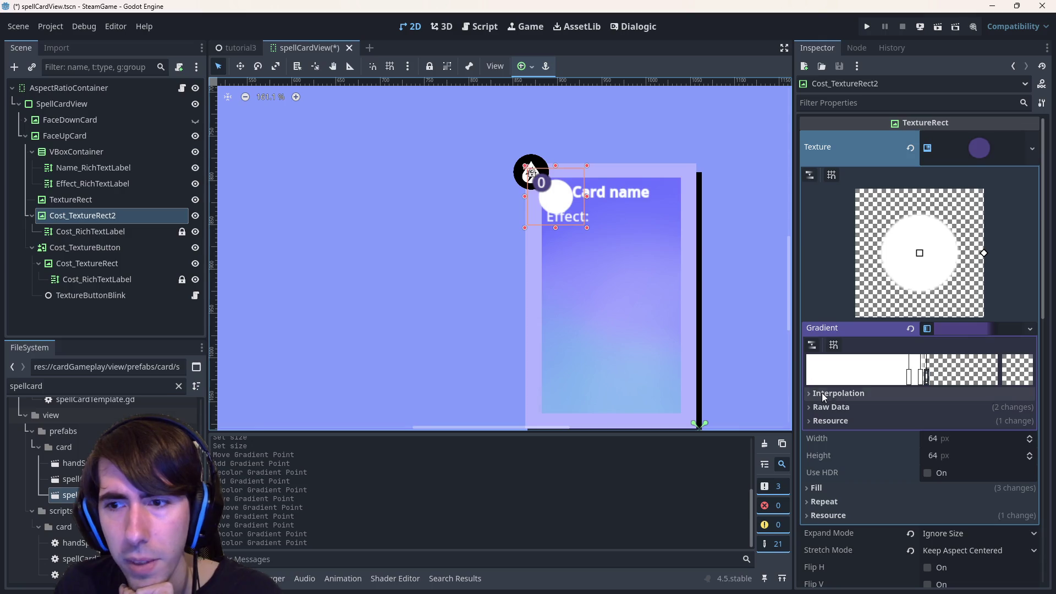
Select the copy's Cost_RichTextLabel and look through its text and layout properties.
{"action": "left_click", "coordinate": [110, 231]}
{"action": "left_click", "coordinate": [841, 179]}
{"action": "scroll", "coordinate": [906, 423], "scroll_direction": "down", "scroll_amount": 8}
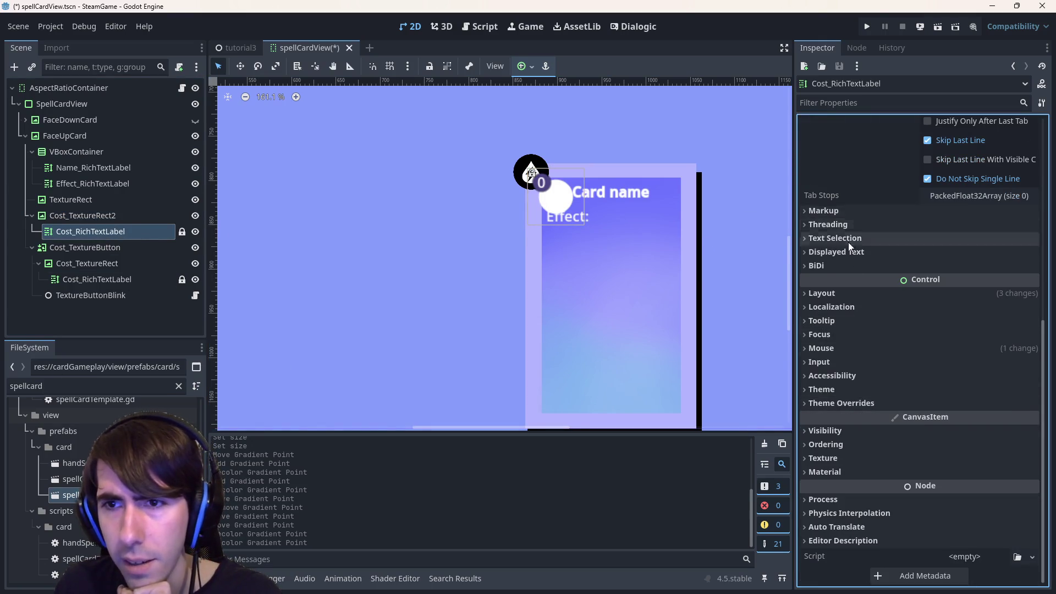
{"action": "left_click", "coordinate": [836, 294]}
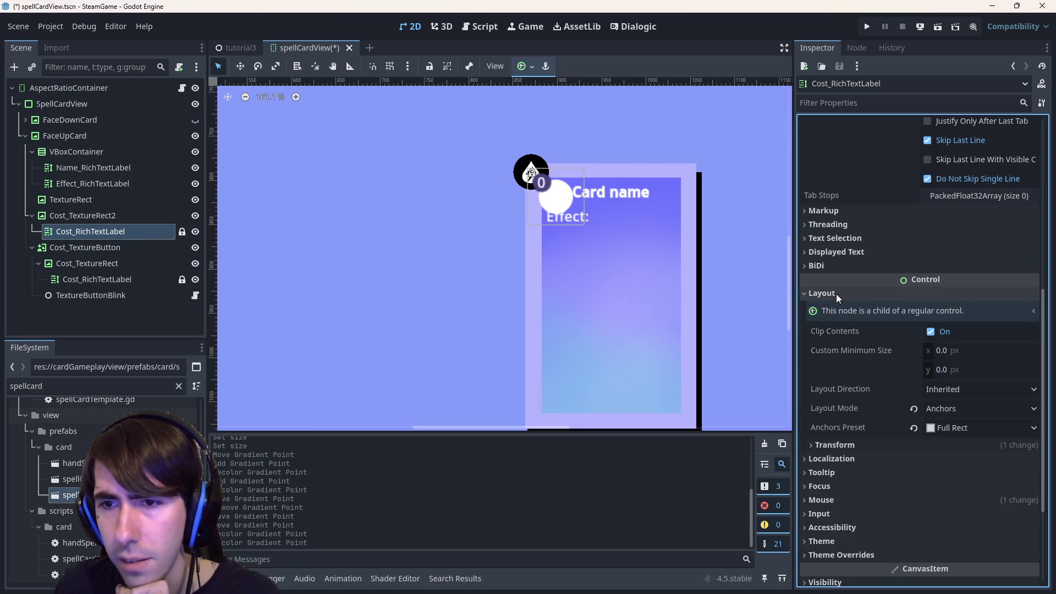
{"action": "left_click", "coordinate": [851, 445]}
{"action": "left_click", "coordinate": [852, 446]}
Filter the Inspector for 'outlin' and enable the Font Outline Color override.
{"action": "left_click", "coordinate": [839, 103]}
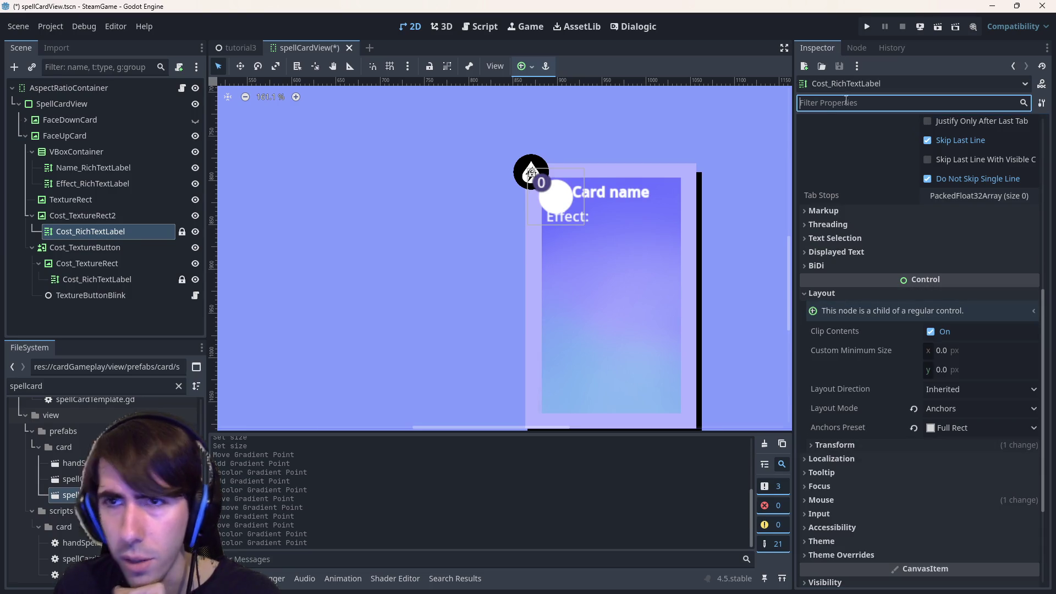
{"action": "type", "text": "outlin"}
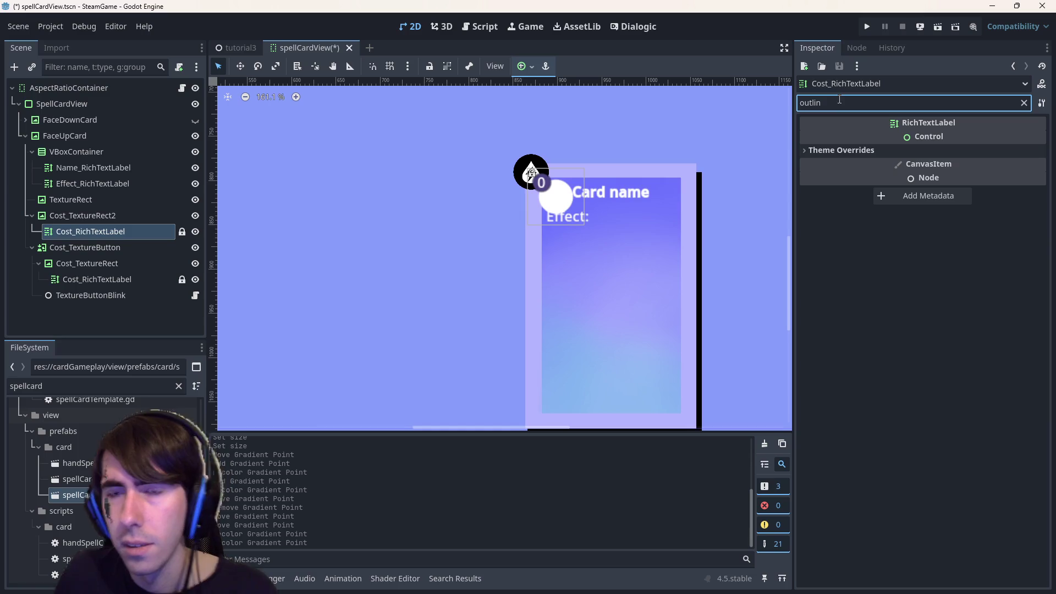
{"action": "left_click", "coordinate": [877, 149]}
{"action": "left_click", "coordinate": [882, 178]}
{"action": "left_click", "coordinate": [876, 165]}
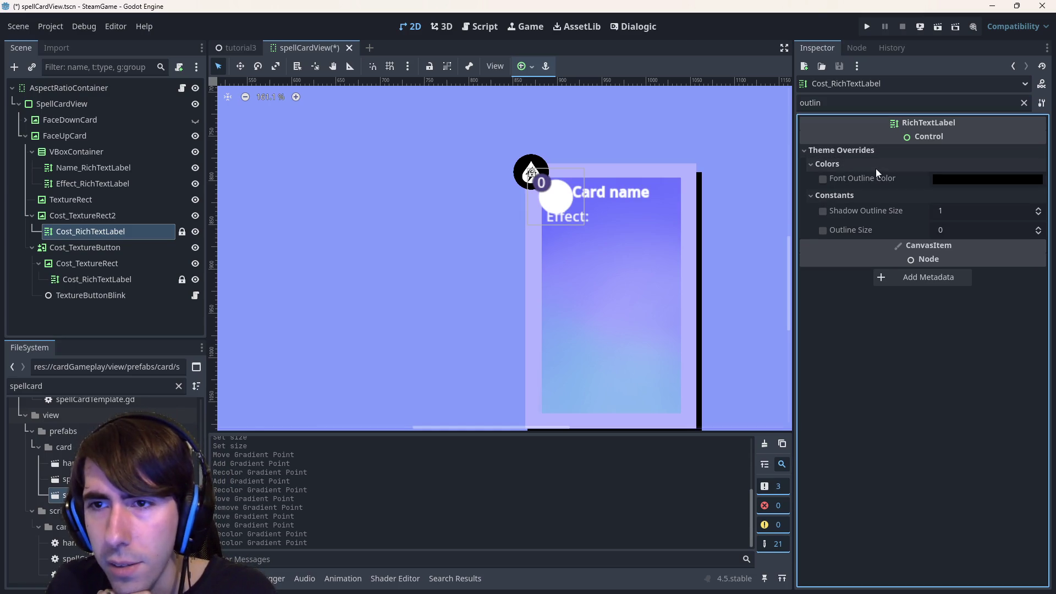
{"action": "left_click", "coordinate": [822, 179]}
{"action": "left_click", "coordinate": [836, 103]}
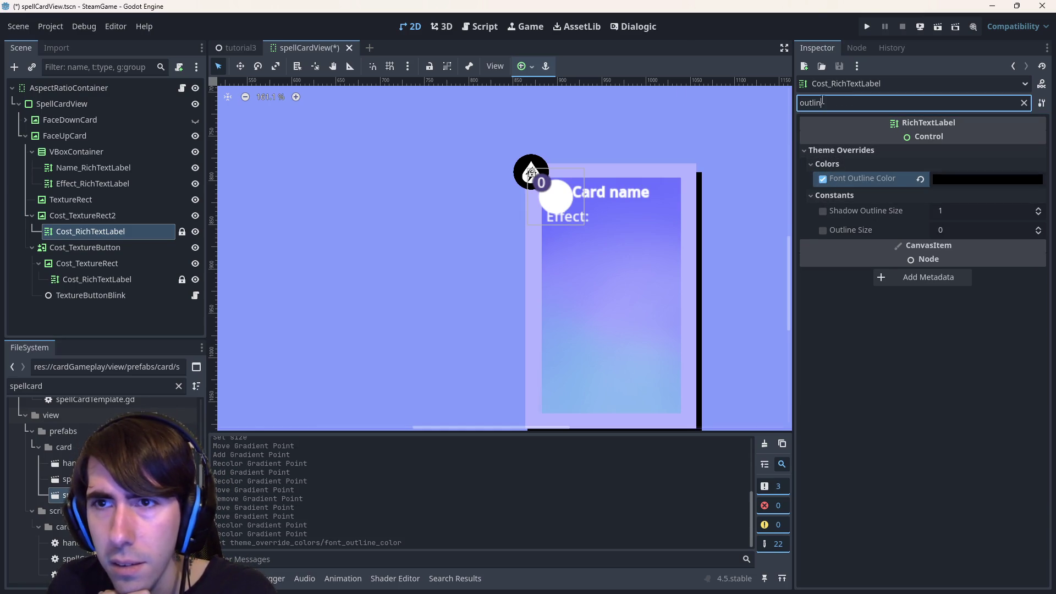
Open the black font outline colour picker, then select the Cost_TextureRect circle.
{"action": "key", "text": "BackSpace"}
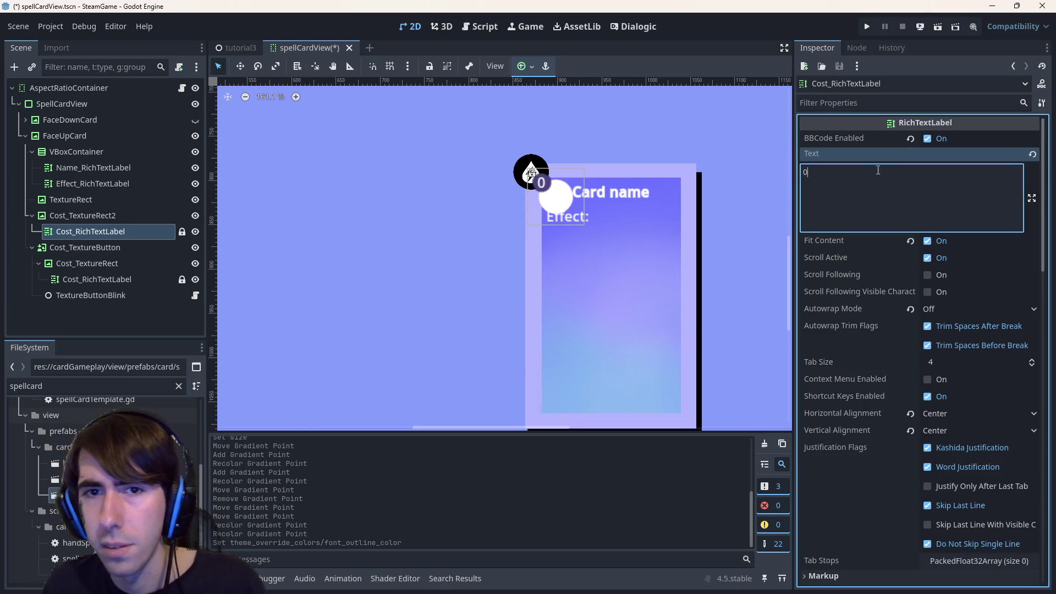
{"action": "left_click", "coordinate": [890, 102]}
{"action": "type", "text": "ou"}
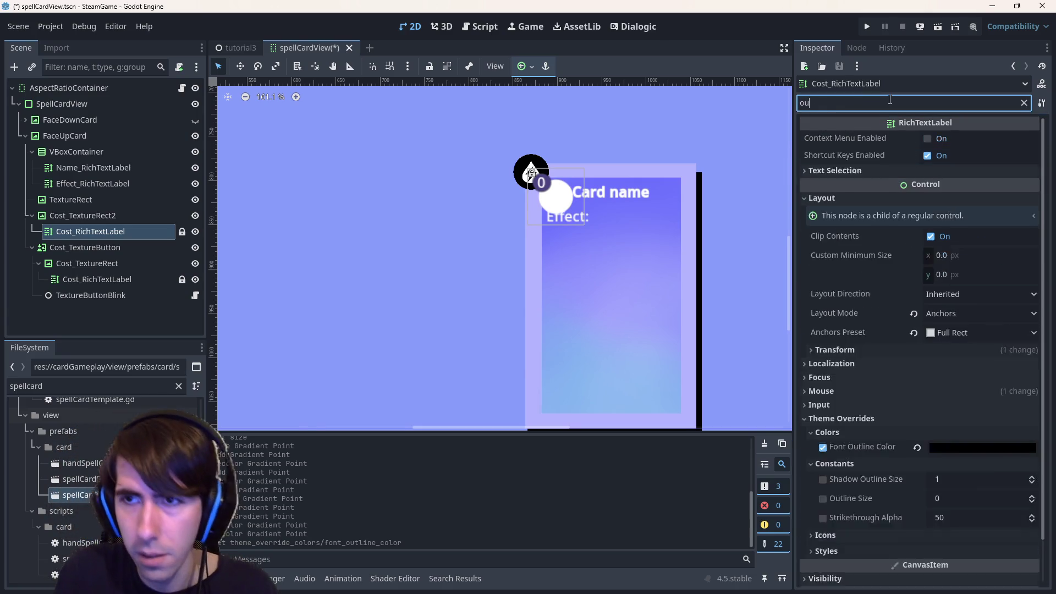
{"action": "type", "text": "tlin"}
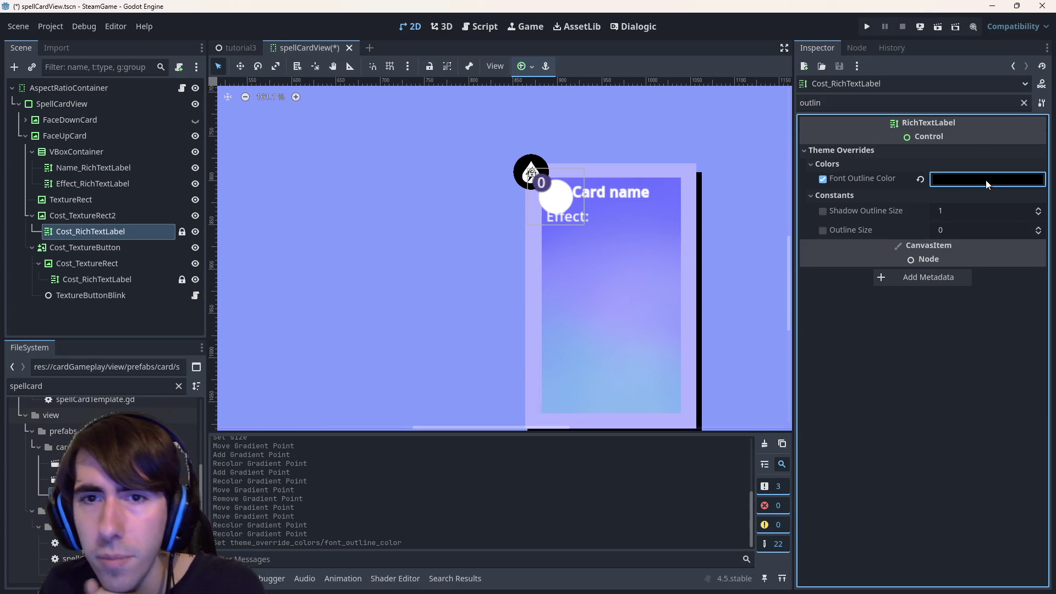
{"action": "left_click", "coordinate": [987, 180]}
{"action": "left_click", "coordinate": [505, 186]}
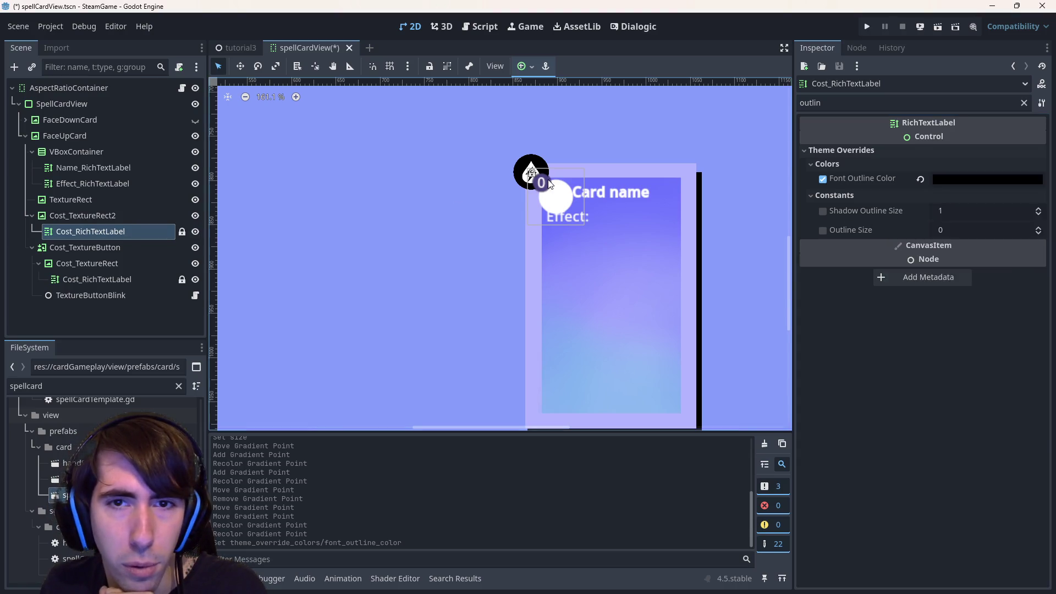
Look up hex 4d4582 on the purple point of Cost_TextureRect's texture gradient.
{"action": "left_click", "coordinate": [1023, 102]}
{"action": "left_click", "coordinate": [973, 148]}
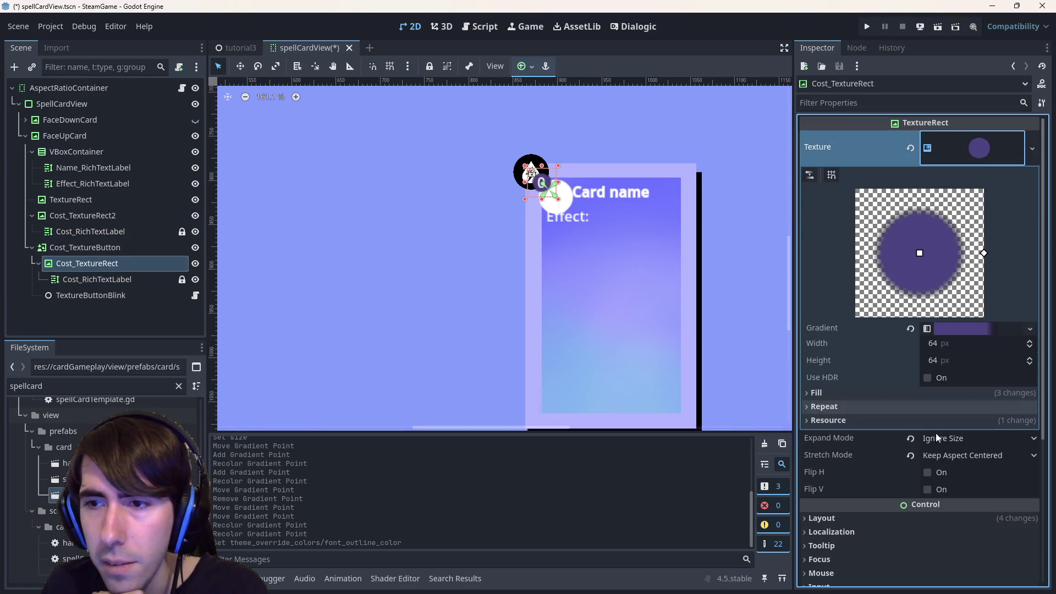
{"action": "left_click", "coordinate": [962, 328]}
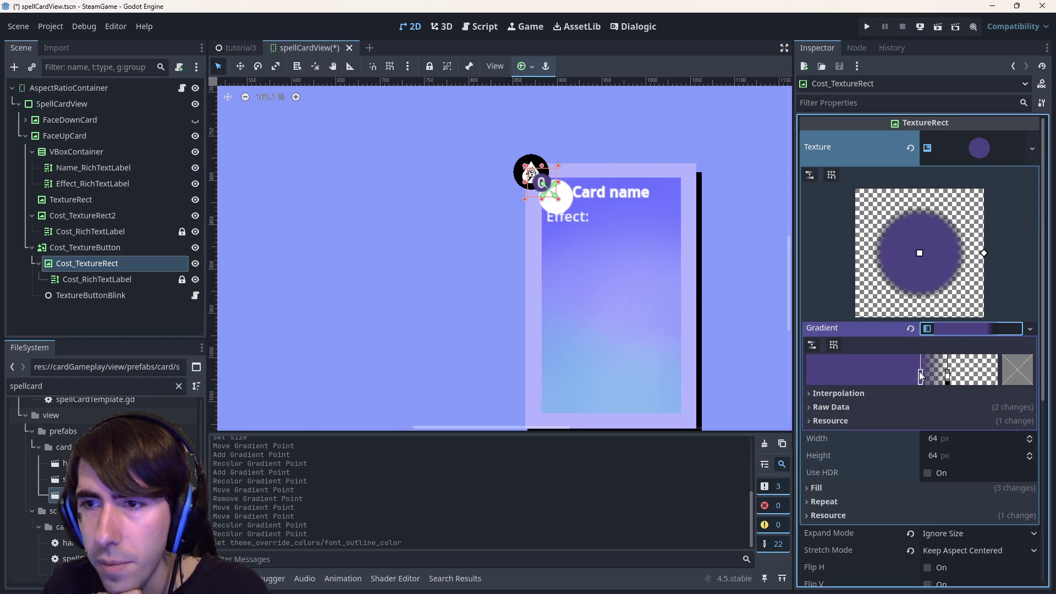
{"action": "double_click", "coordinate": [921, 377]}
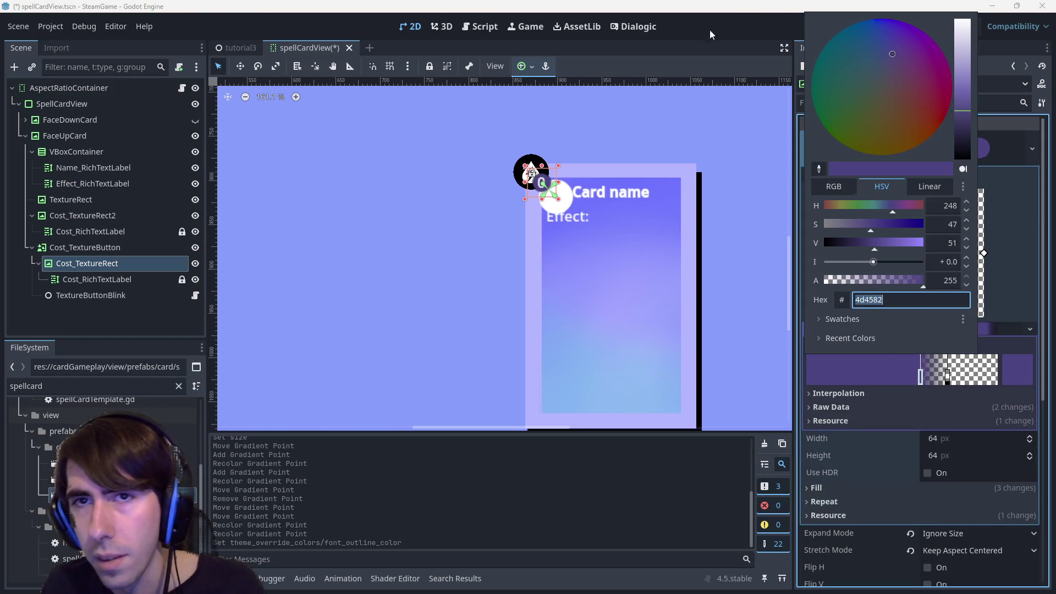
Set the cost label's Font Outline Color override to 4d4582.
{"action": "left_click", "coordinate": [730, 64]}
{"action": "left_click", "coordinate": [564, 208]}
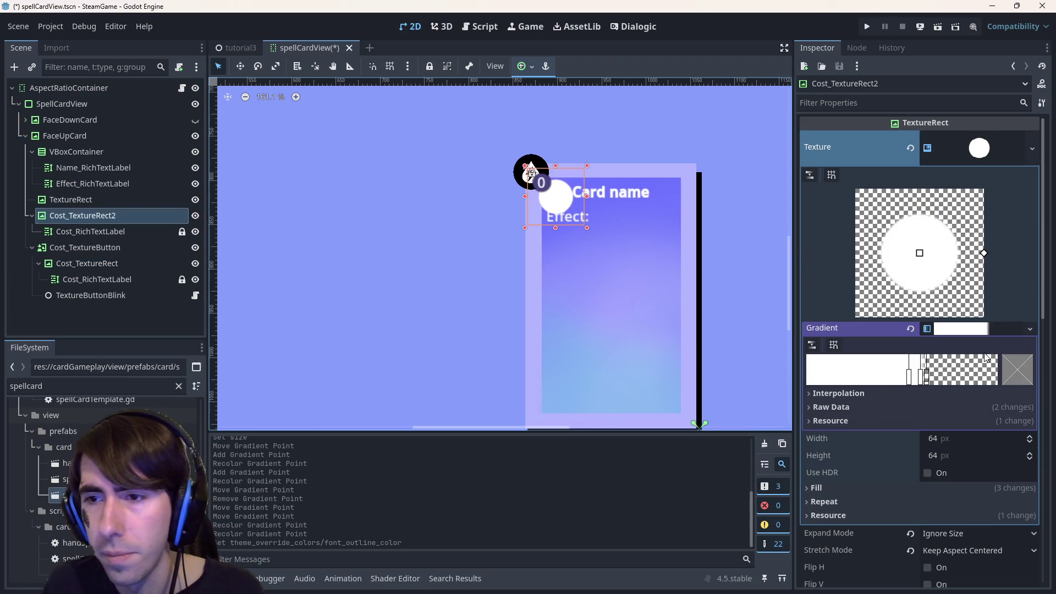
{"action": "left_click", "coordinate": [122, 233]}
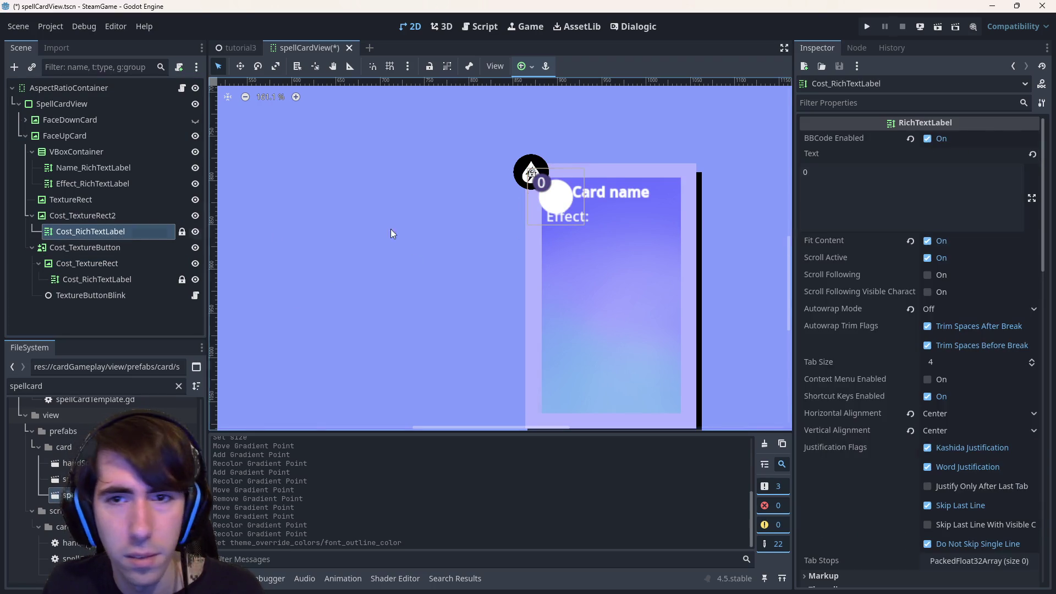
{"action": "scroll", "coordinate": [886, 479], "scroll_direction": "down", "scroll_amount": 10}
{"action": "scroll", "coordinate": [886, 478], "scroll_direction": "down", "scroll_amount": 8}
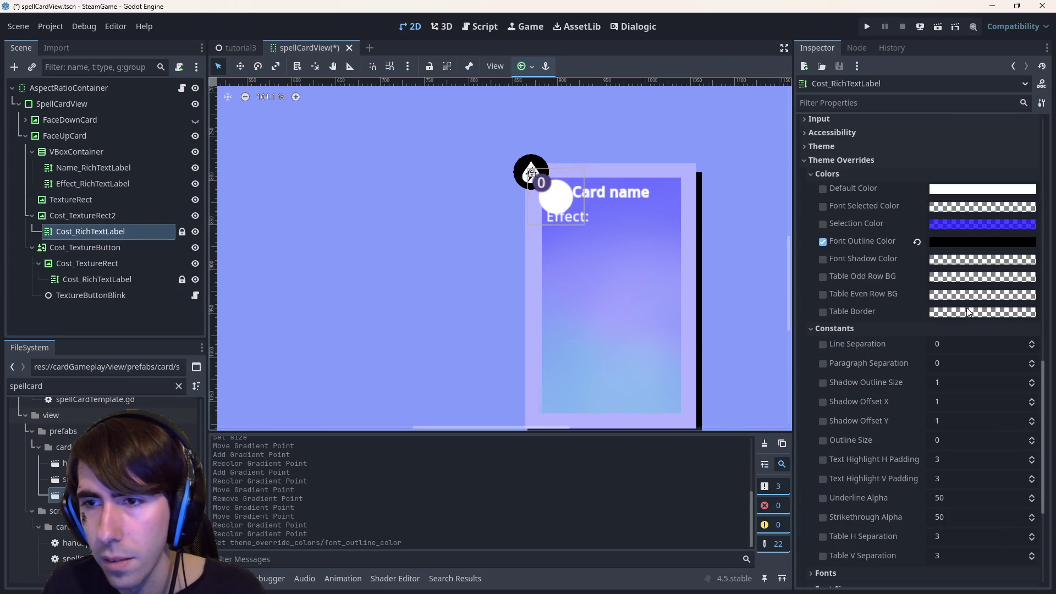
{"action": "left_click", "coordinate": [950, 243]}
{"action": "type", "text": "4d4582"}
{"action": "key", "text": "Return"}
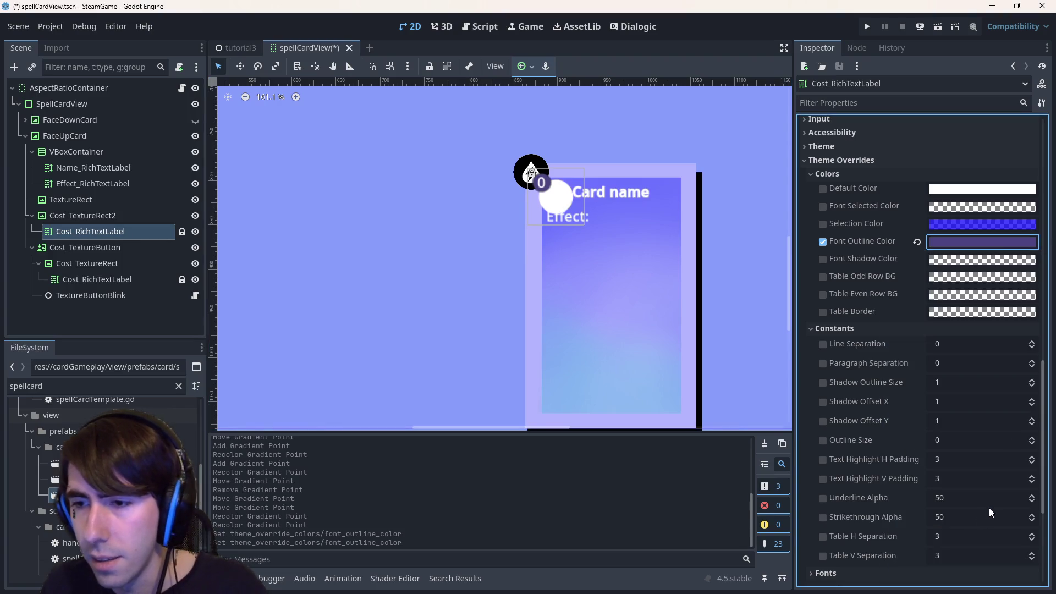
Reopen the outline colour picker to check the saved swatches, then close it.
{"action": "left_click", "coordinate": [997, 240]}
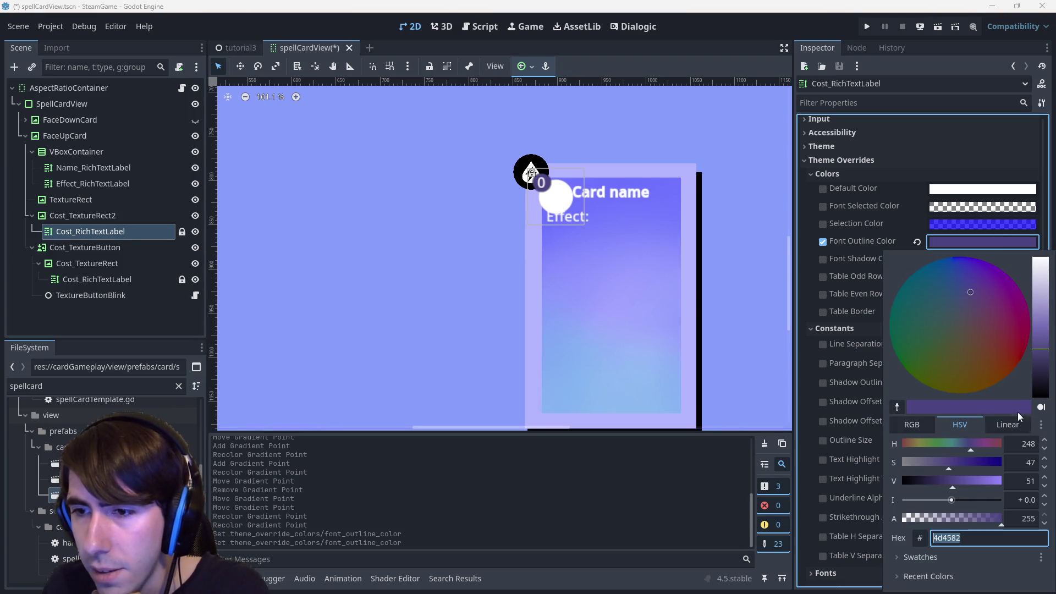
{"action": "left_click", "coordinate": [923, 556]}
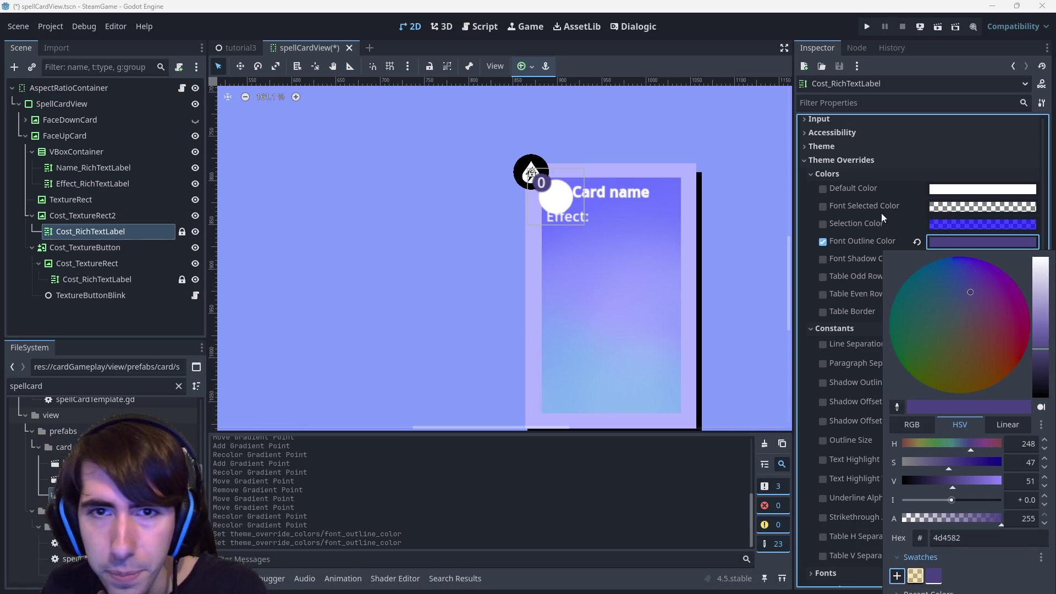
{"action": "left_click", "coordinate": [926, 557]}
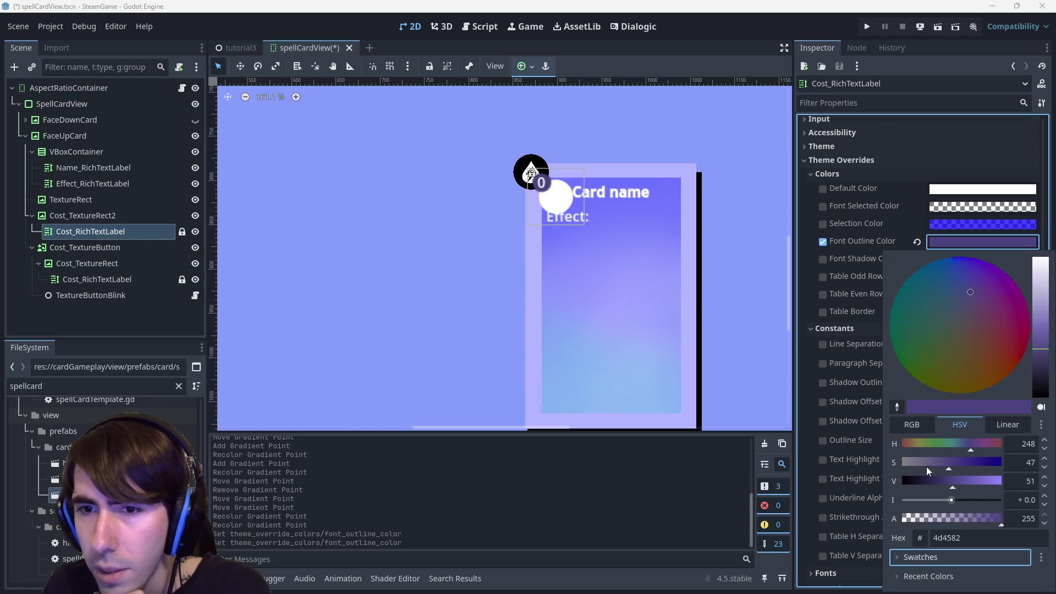
{"action": "left_click", "coordinate": [882, 295]}
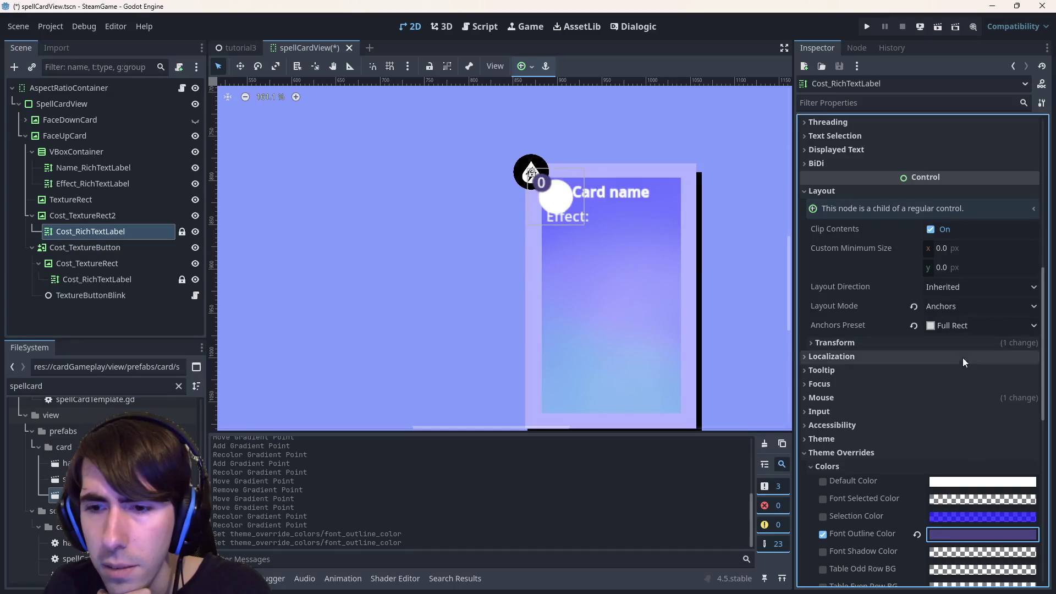
{"action": "scroll", "coordinate": [963, 351], "scroll_direction": "down", "scroll_amount": 10}
{"action": "scroll", "coordinate": [858, 264], "scroll_direction": "up", "scroll_amount": 2}
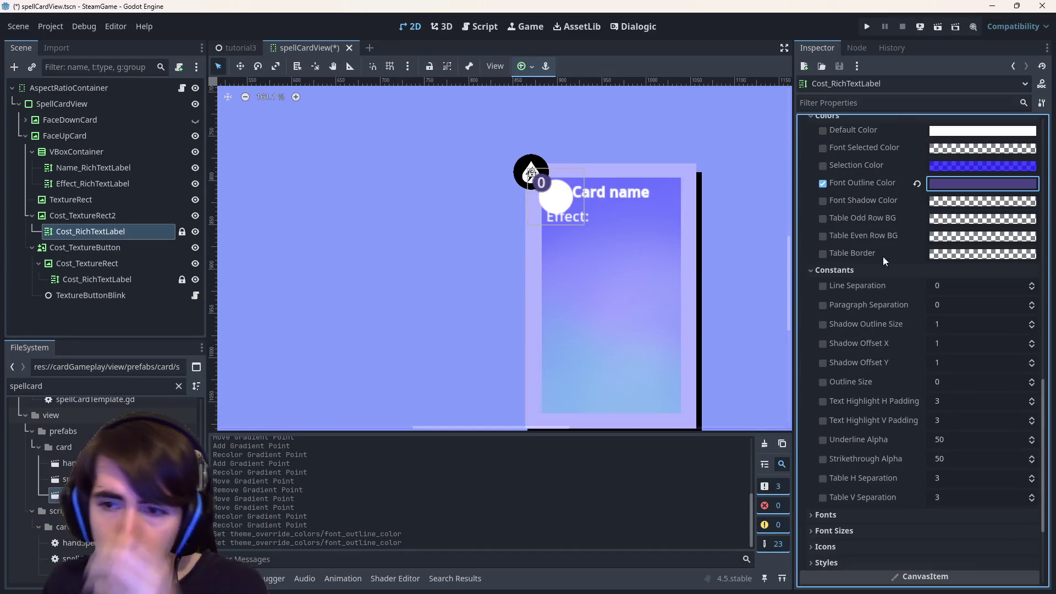
Enable the Outline Size override and try large values 120 and 95.
{"action": "left_click", "coordinate": [823, 382]}
{"action": "left_click", "coordinate": [944, 383]}
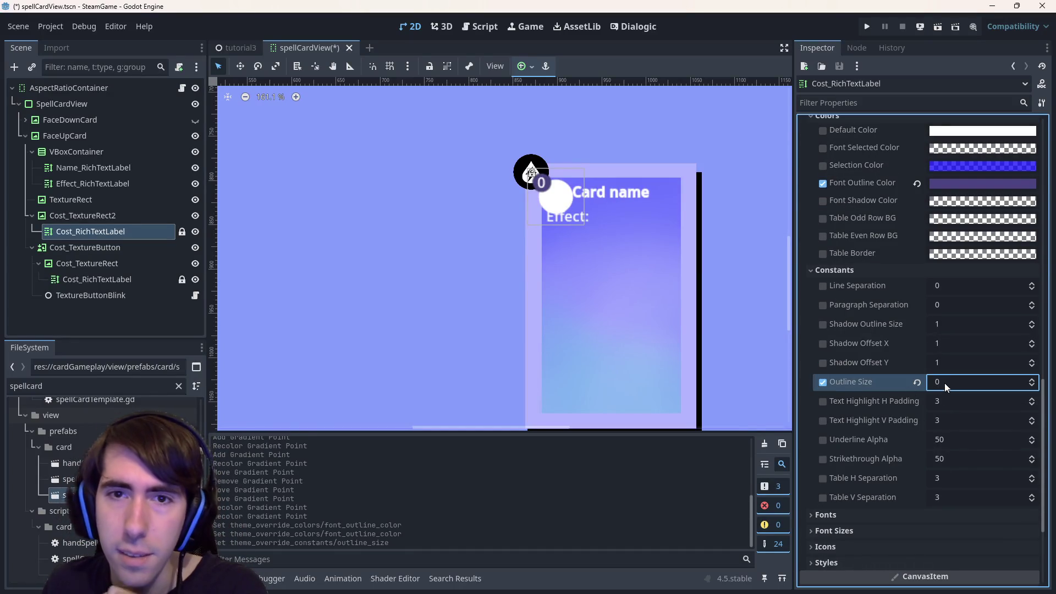
{"action": "type", "text": "300"}
{"action": "key", "text": "BackSpace"}
{"action": "key", "text": "BackSpace"}
{"action": "key", "text": "BackSpace"}
{"action": "type", "text": "120"}
{"action": "key", "text": "Return"}
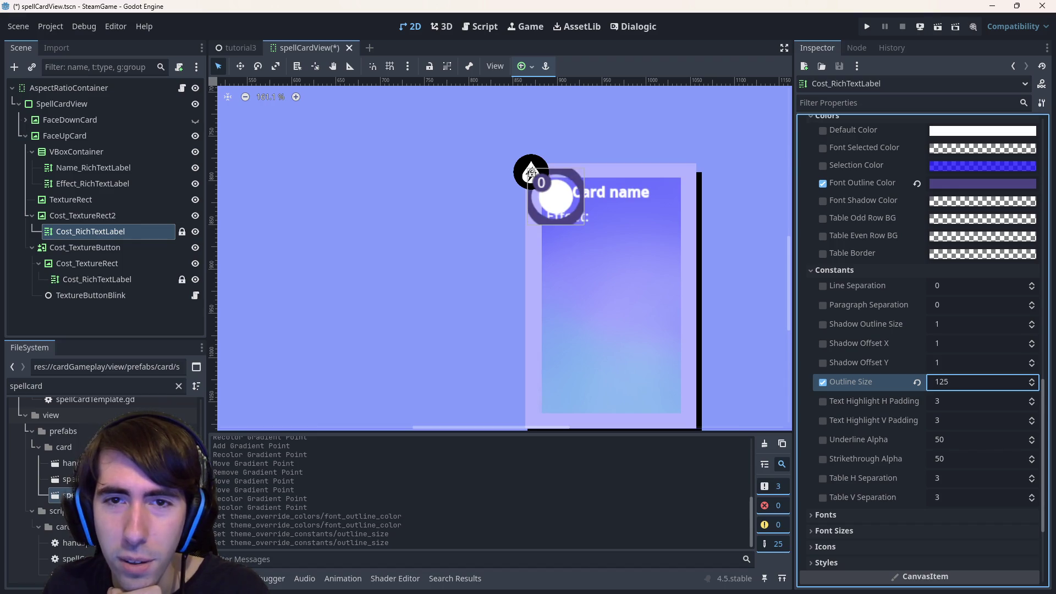
{"action": "key", "text": "BackSpace"}
{"action": "key", "text": "BackSpace"}
{"action": "key", "text": "BackSpace"}
{"action": "type", "text": "95"}
{"action": "key", "text": "Return"}
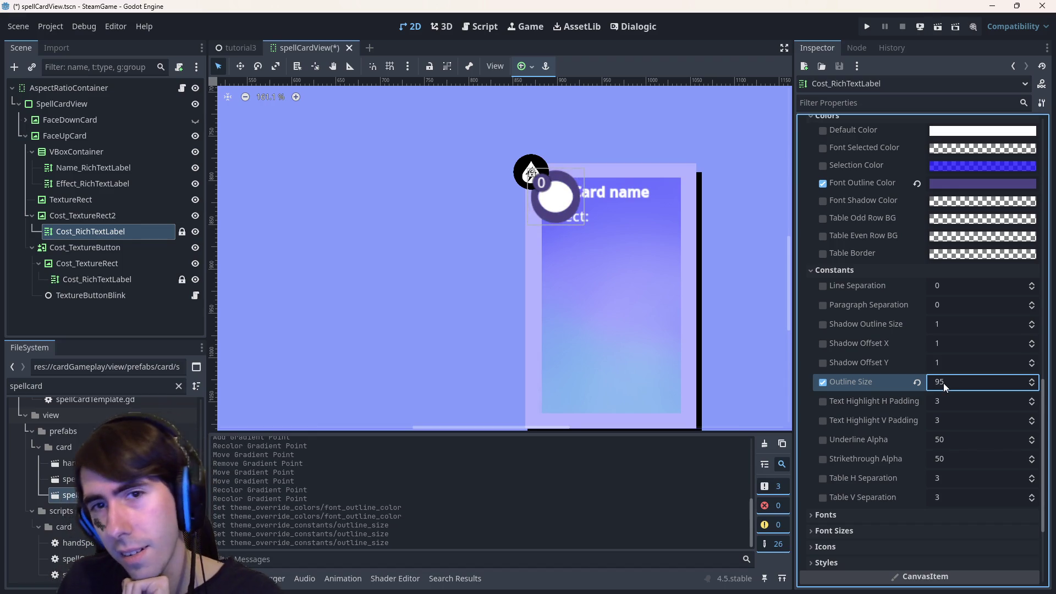
Shrink the outline size, trying 15, 1 and 5.
{"action": "scroll", "coordinate": [679, 239], "scroll_direction": "up", "scroll_amount": 2}
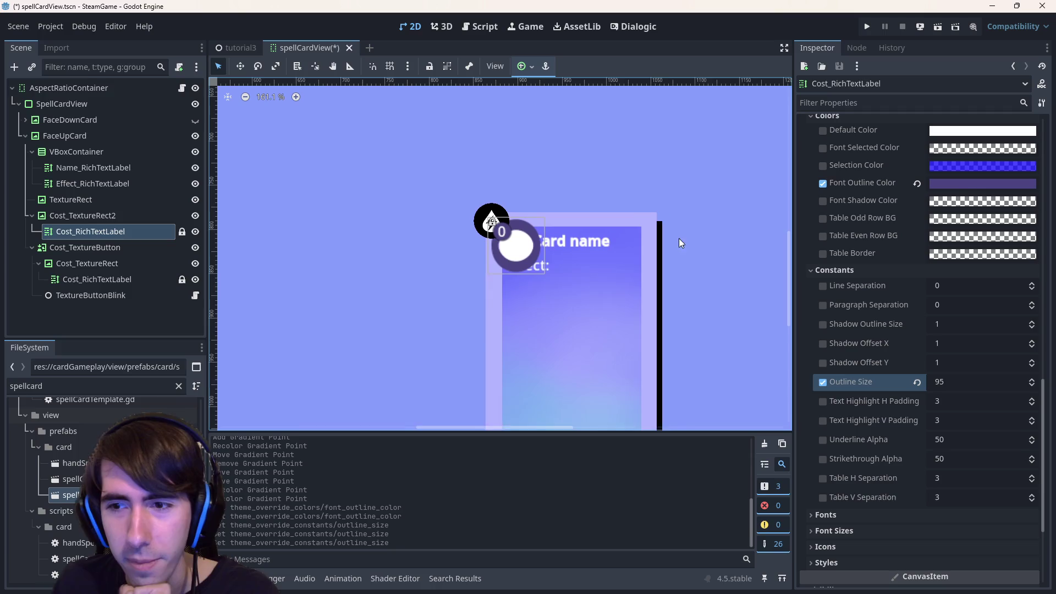
{"action": "left_click", "coordinate": [1007, 393]}
{"action": "mouse_move", "coordinate": [977, 380]}
{"action": "left_mouse_down"}
{"action": "mouse_move", "coordinate": [935, 381]}
{"action": "mouse_move", "coordinate": [977, 377]}
{"action": "left_mouse_up"}
{"action": "left_click", "coordinate": [977, 377]}
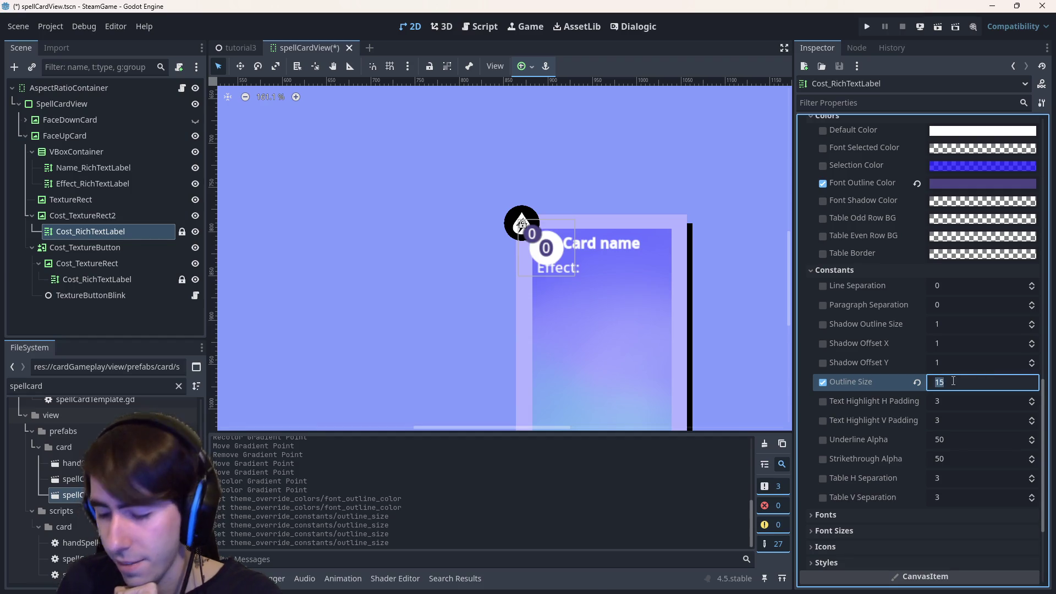
{"action": "type", "text": "1"}
{"action": "key", "text": "Return"}
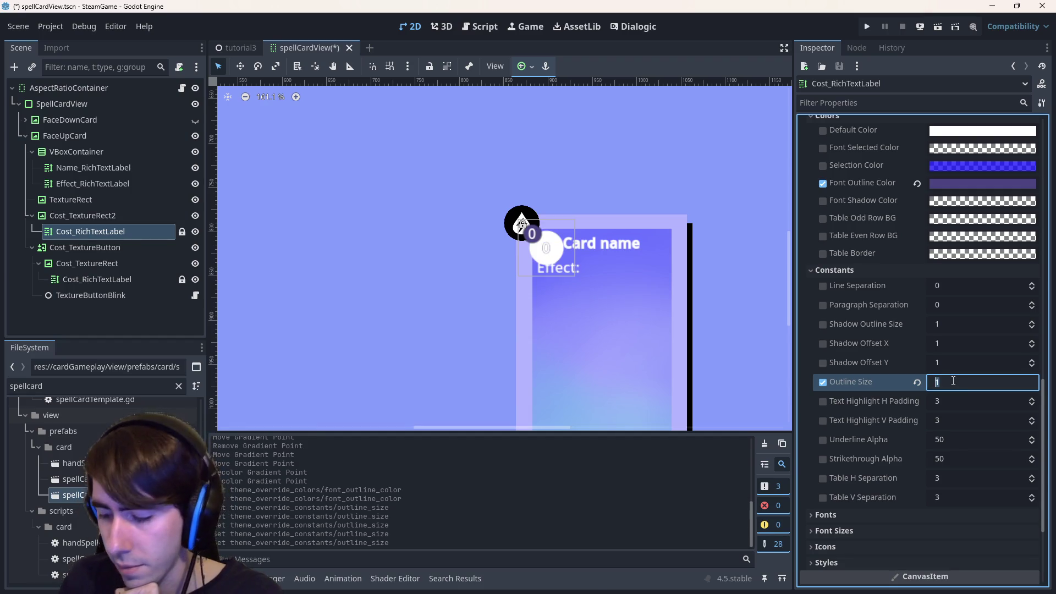
{"action": "type", "text": "5"}
{"action": "key", "text": "Return"}
Compare outline sizes 10 and 20, settling on 10.
{"action": "left_click", "coordinate": [953, 380]}
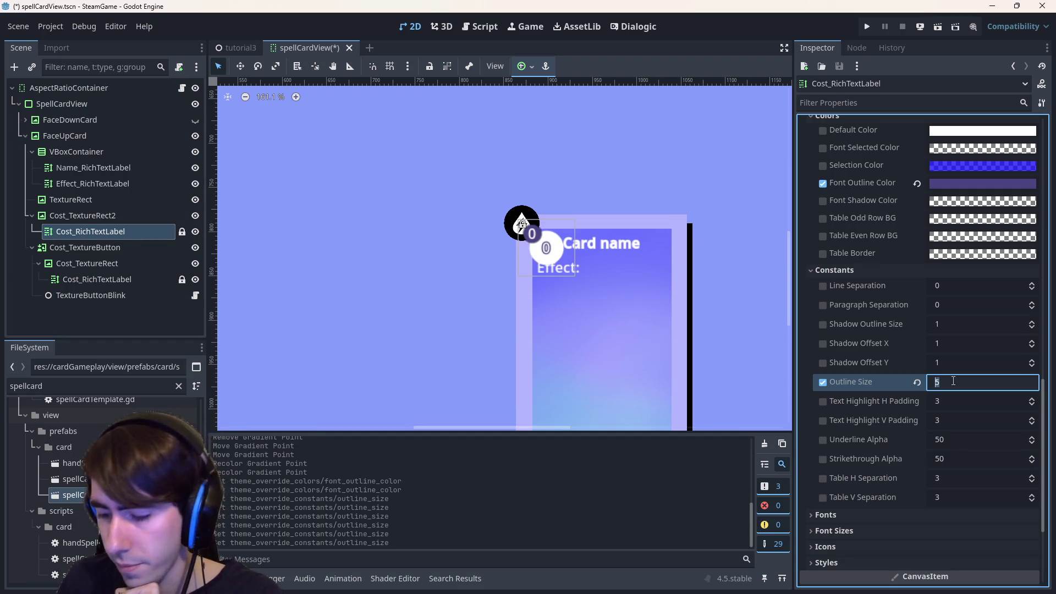
{"action": "key", "text": "Return"}
{"action": "left_click", "coordinate": [953, 381]}
{"action": "type", "text": "20"}
{"action": "key", "text": "Return"}
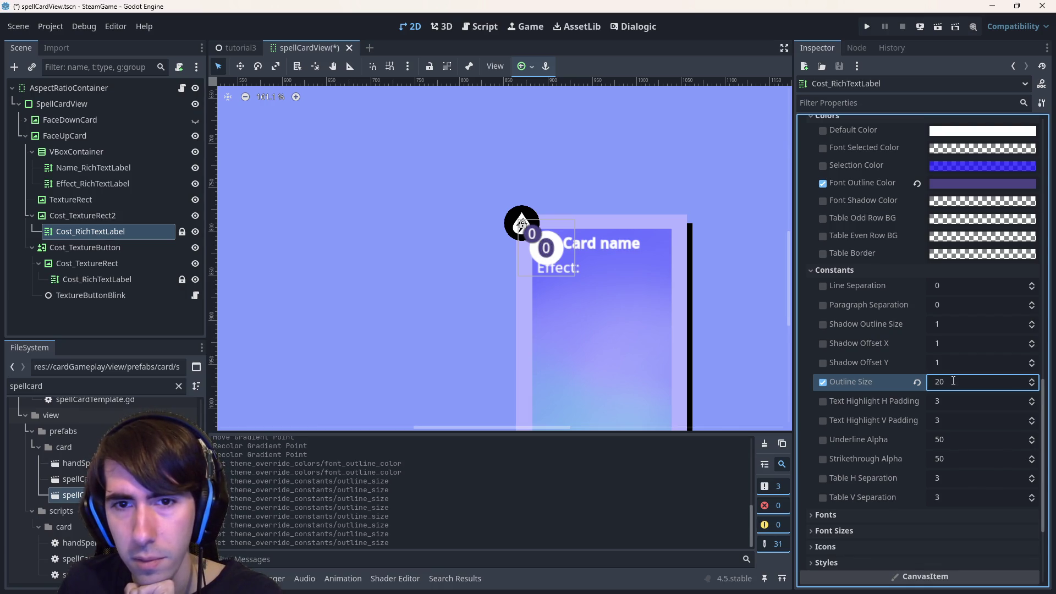
{"action": "left_click", "coordinate": [953, 380]}
{"action": "type", "text": "10"}
{"action": "key", "text": "Return"}
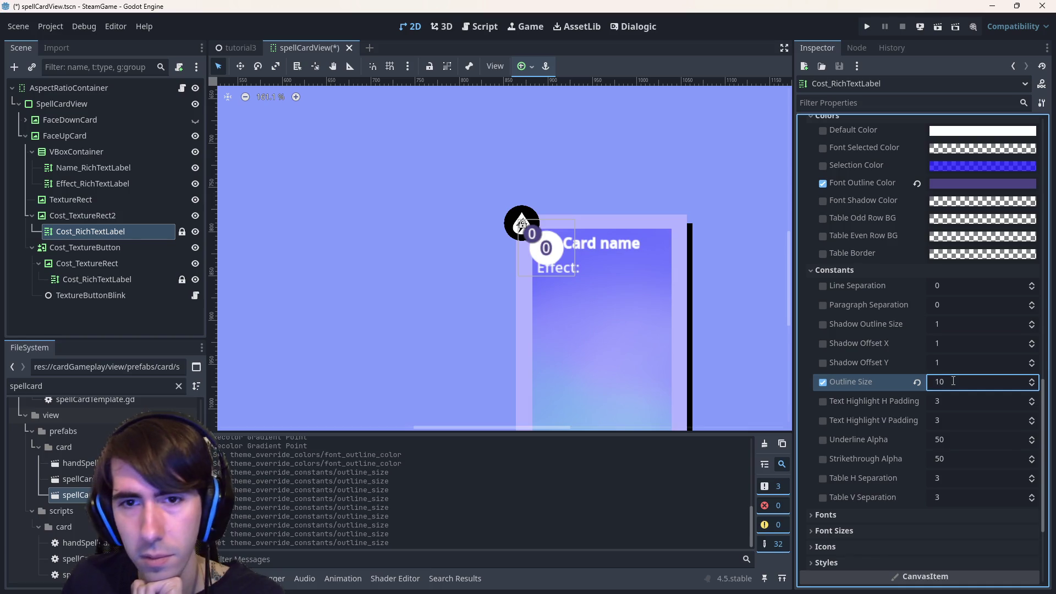
Select the Cost_TextureRect circle and neighbouring cost nodes in the Scene dock to compare.
{"action": "left_click", "coordinate": [539, 240]}
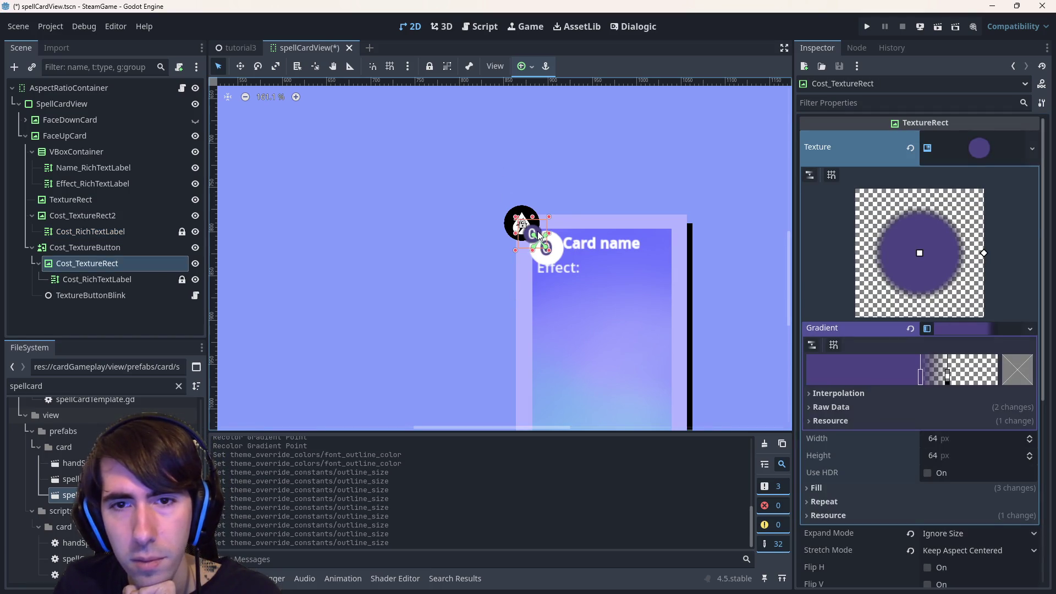
{"action": "left_click", "coordinate": [118, 280]}
{"action": "left_click", "coordinate": [111, 259]}
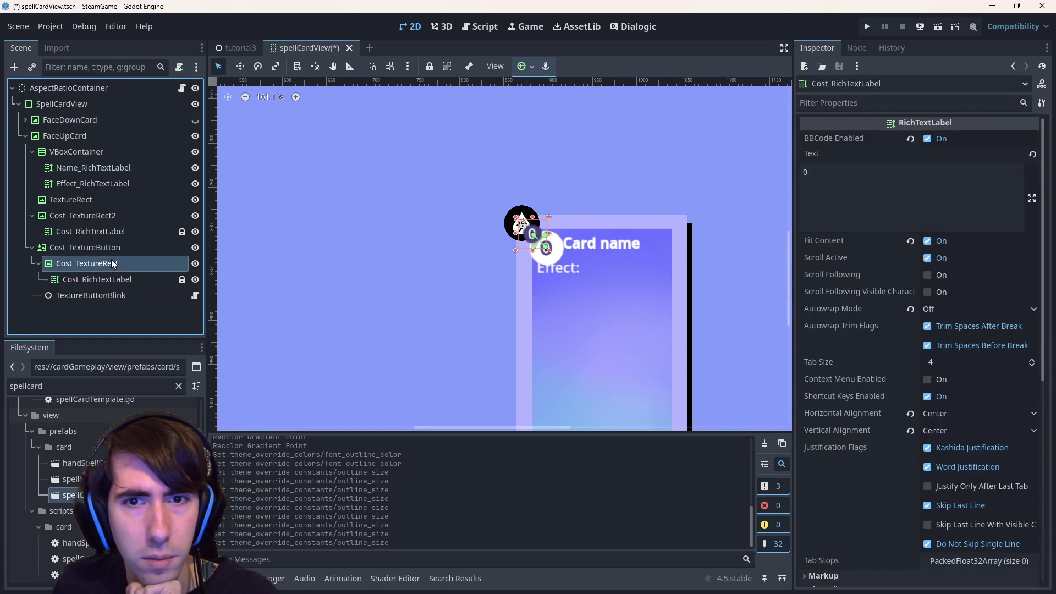
{"action": "left_click", "coordinate": [107, 252]}
{"action": "left_click", "coordinate": [110, 265]}
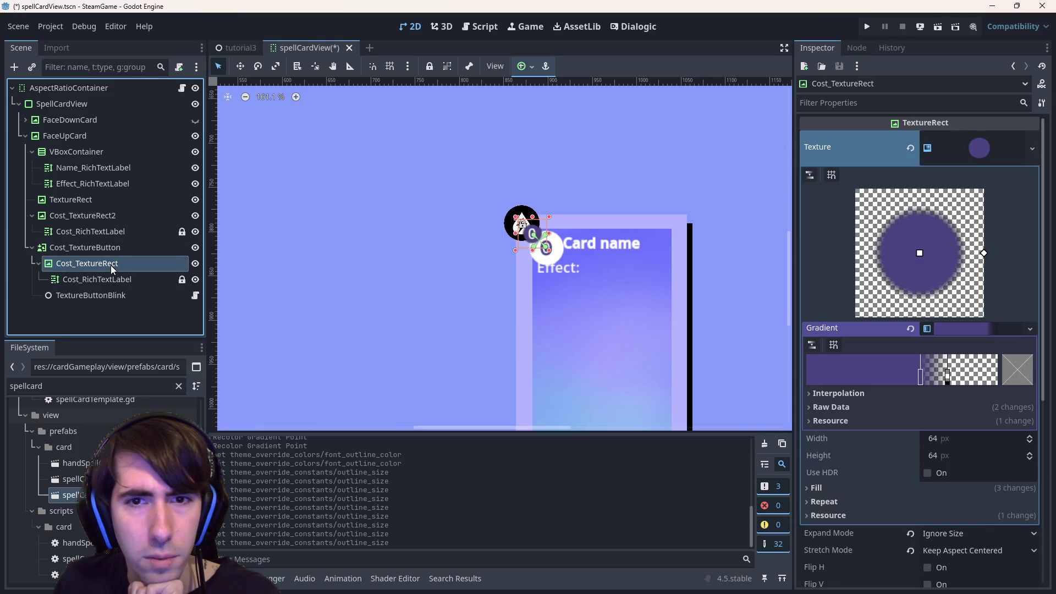
Hide the black Cost_TextureButton circle and select the cost label inside Cost_TextureRect2.
{"action": "left_click", "coordinate": [54, 250]}
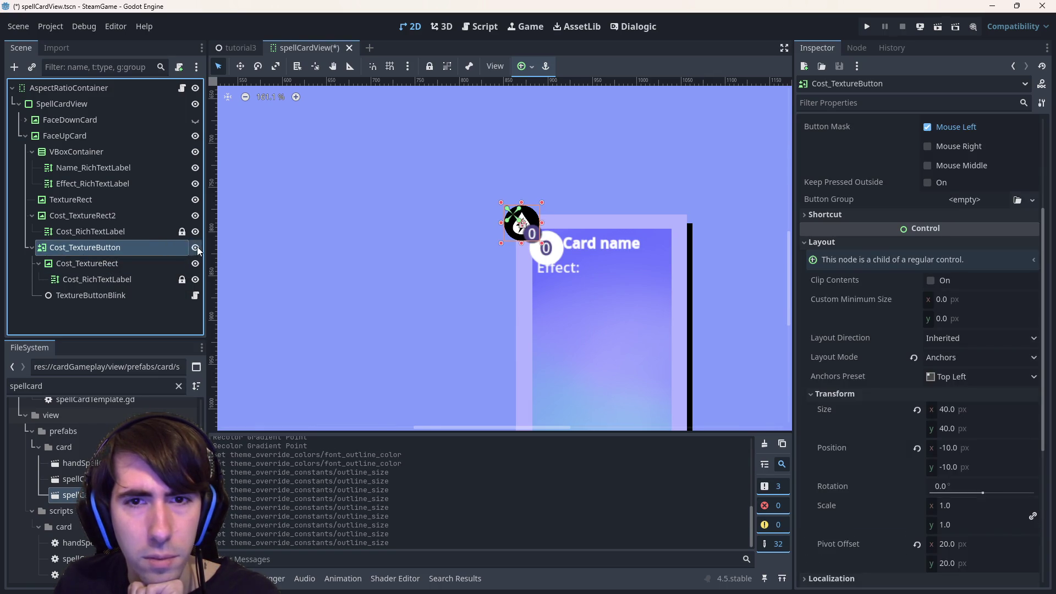
{"action": "left_click", "coordinate": [196, 248]}
{"action": "left_click", "coordinate": [150, 220]}
{"action": "left_click", "coordinate": [134, 235]}
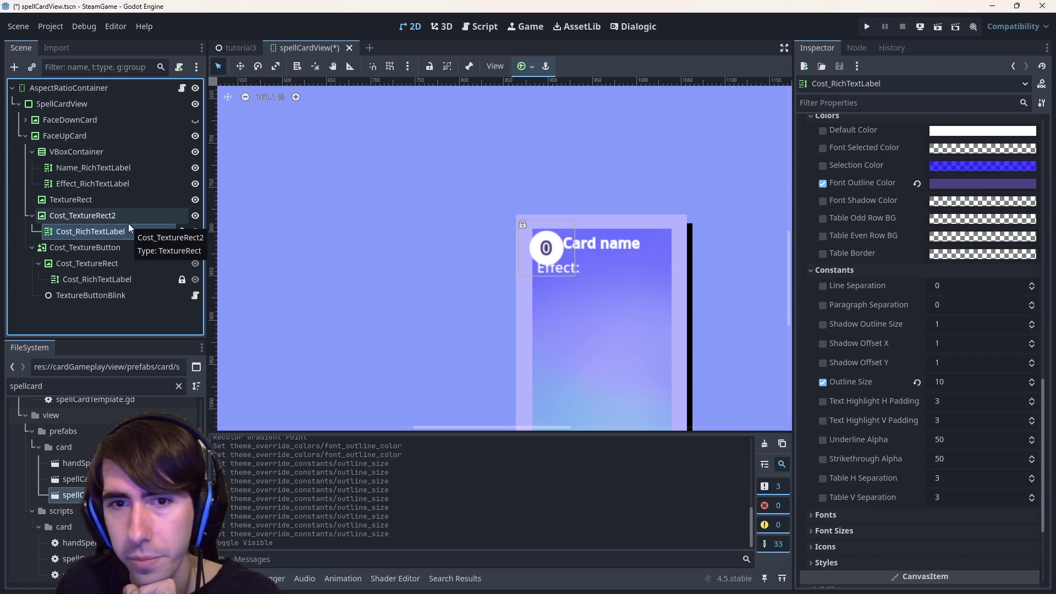
Move the cost label out of Cost_TextureRect2 and hide that white circle.
{"action": "left_click", "coordinate": [110, 215]}
{"action": "left_click_drag", "start_coordinate": [87, 231], "coordinate": [71, 211]}
{"action": "left_click", "coordinate": [165, 231]}
{"action": "left_click", "coordinate": [195, 231]}
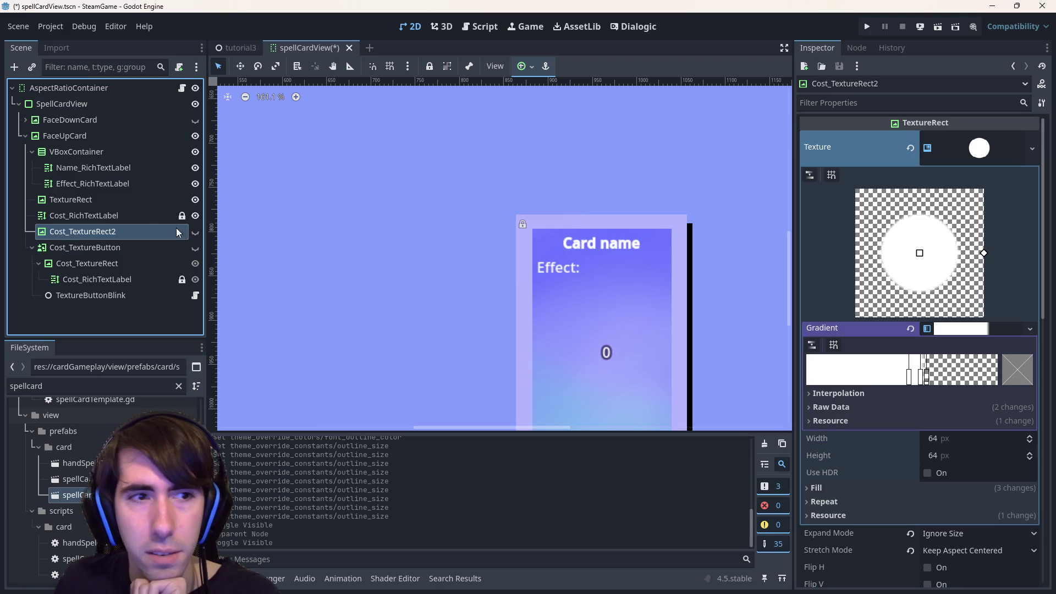
Select the cost label, then undo an accidental move of the card's TextureRect background.
{"action": "left_click", "coordinate": [140, 218]}
{"action": "scroll", "coordinate": [513, 303], "scroll_direction": "down", "scroll_amount": 2}
{"action": "scroll", "coordinate": [513, 303], "scroll_direction": "down", "scroll_amount": 1}
{"action": "left_click", "coordinate": [569, 297]}
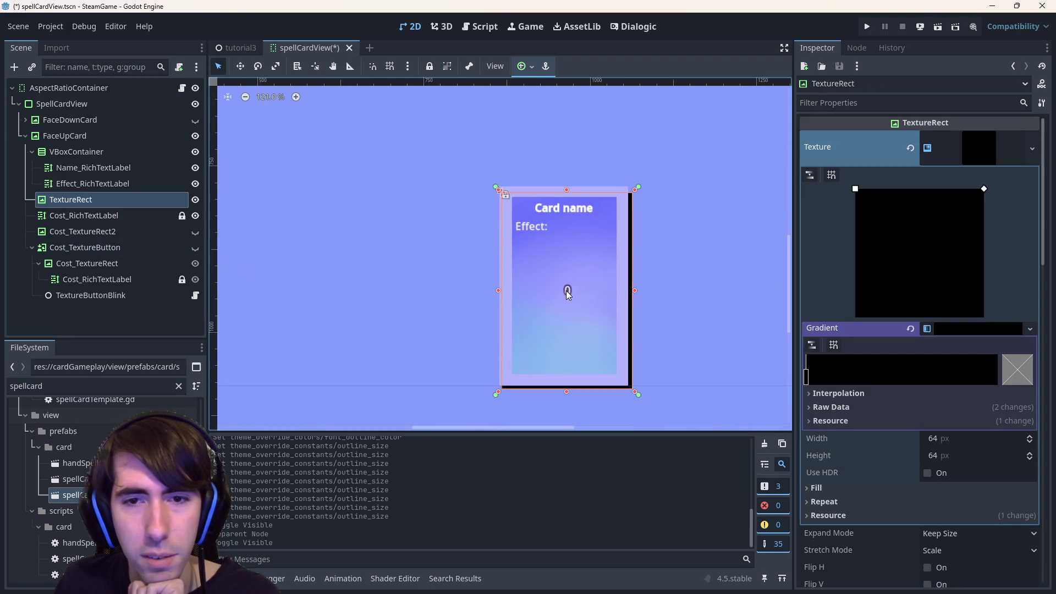
{"action": "left_click_drag", "start_coordinate": [565, 294], "coordinate": [549, 282]}
{"action": "key", "text": "ctrl+z"}
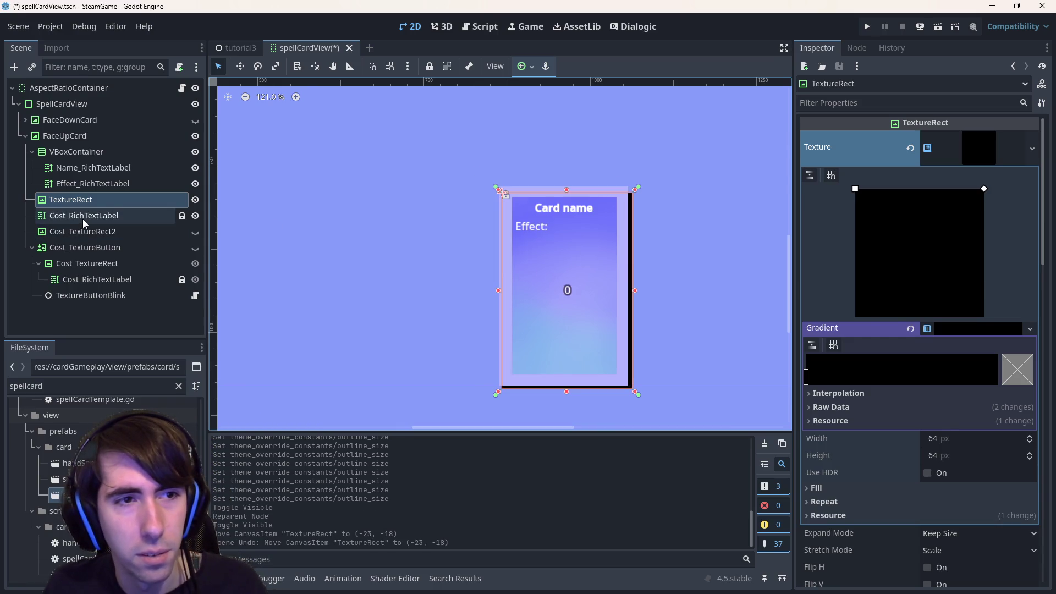
Unlock the cost label and drag its 0 toward the card's top-left corner.
{"action": "left_click", "coordinate": [85, 217]}
{"action": "left_click", "coordinate": [181, 215]}
{"action": "scroll", "coordinate": [566, 279], "scroll_direction": "up", "scroll_amount": 4}
{"action": "mouse_move", "coordinate": [566, 297]}
{"action": "left_mouse_down"}
{"action": "mouse_move", "coordinate": [473, 165]}
{"action": "mouse_move", "coordinate": [477, 153]}
{"action": "left_mouse_up"}
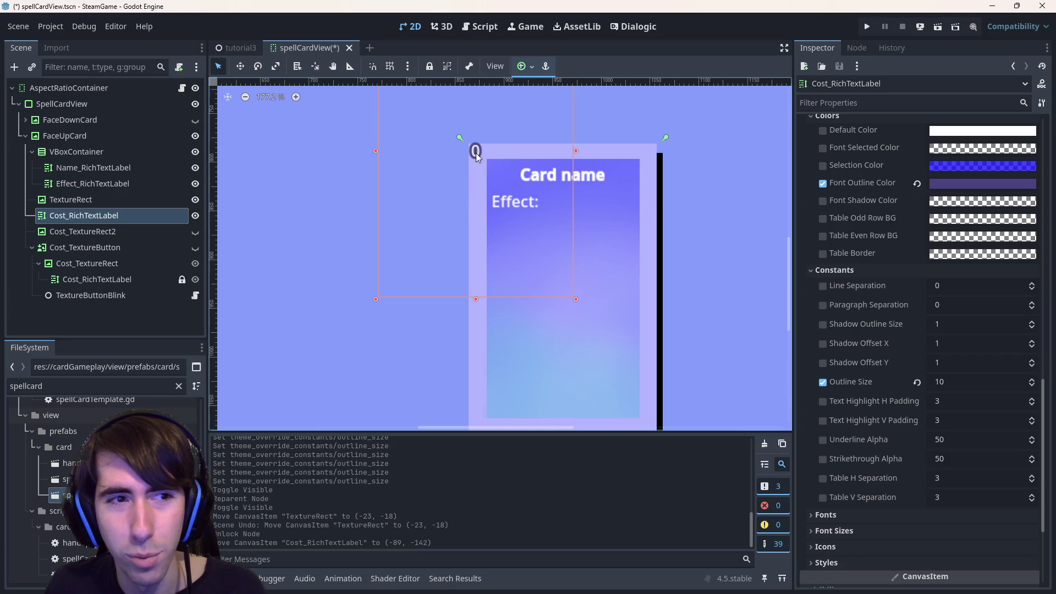
{"action": "scroll", "coordinate": [466, 240], "scroll_direction": "up", "scroll_amount": 2}
{"action": "scroll", "coordinate": [466, 240], "scroll_direction": "down", "scroll_amount": 3}
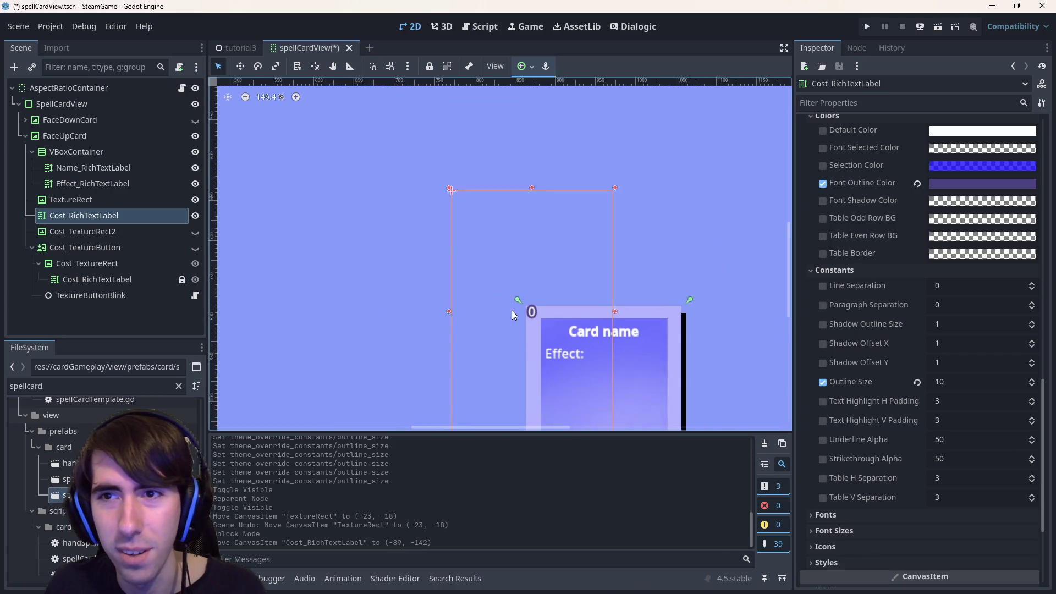
Apply the Center anchor preset and drag the 0 back to the top-left corner.
{"action": "left_click", "coordinate": [522, 66]}
{"action": "left_click", "coordinate": [549, 128]}
{"action": "scroll", "coordinate": [575, 264], "scroll_direction": "up", "scroll_amount": 3}
{"action": "scroll", "coordinate": [575, 260], "scroll_direction": "up", "scroll_amount": 3}
{"action": "mouse_move", "coordinate": [625, 350]}
{"action": "left_mouse_down"}
{"action": "mouse_move", "coordinate": [503, 196]}
{"action": "mouse_move", "coordinate": [501, 162]}
{"action": "left_mouse_up"}
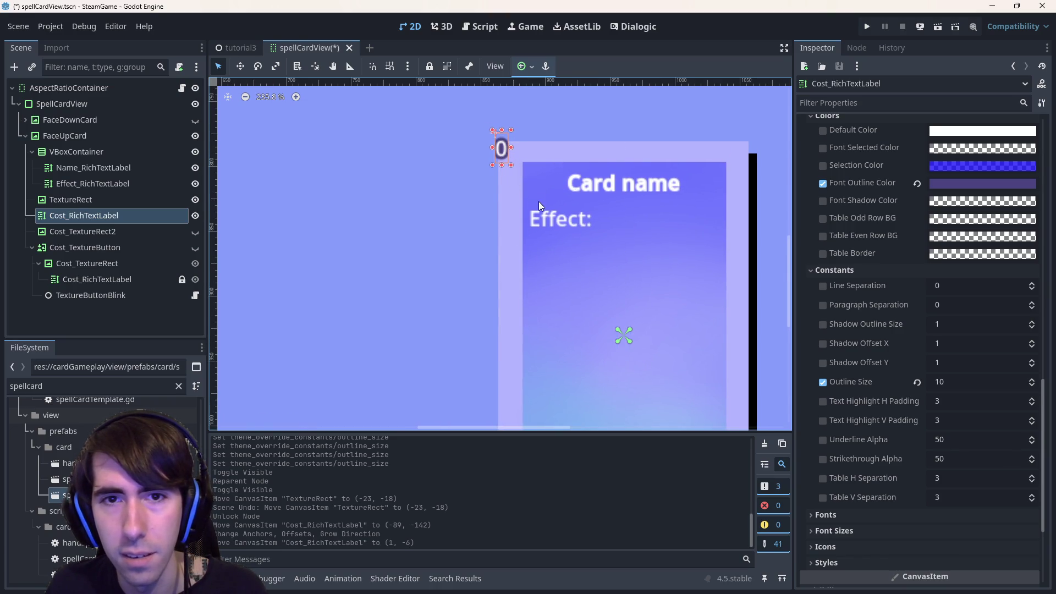
{"action": "scroll", "coordinate": [541, 280], "scroll_direction": "up", "scroll_amount": 3}
{"action": "scroll", "coordinate": [541, 279], "scroll_direction": "right", "scroll_amount": 1}
Anchor the cost label with the Top Left preset.
{"action": "left_click", "coordinate": [522, 66]}
{"action": "left_click", "coordinate": [528, 107]}
{"action": "scroll", "coordinate": [540, 216], "scroll_direction": "down", "scroll_amount": 4}
{"action": "scroll", "coordinate": [929, 280], "scroll_direction": "up", "scroll_amount": 5}
{"action": "scroll", "coordinate": [929, 279], "scroll_direction": "down", "scroll_amount": 6}
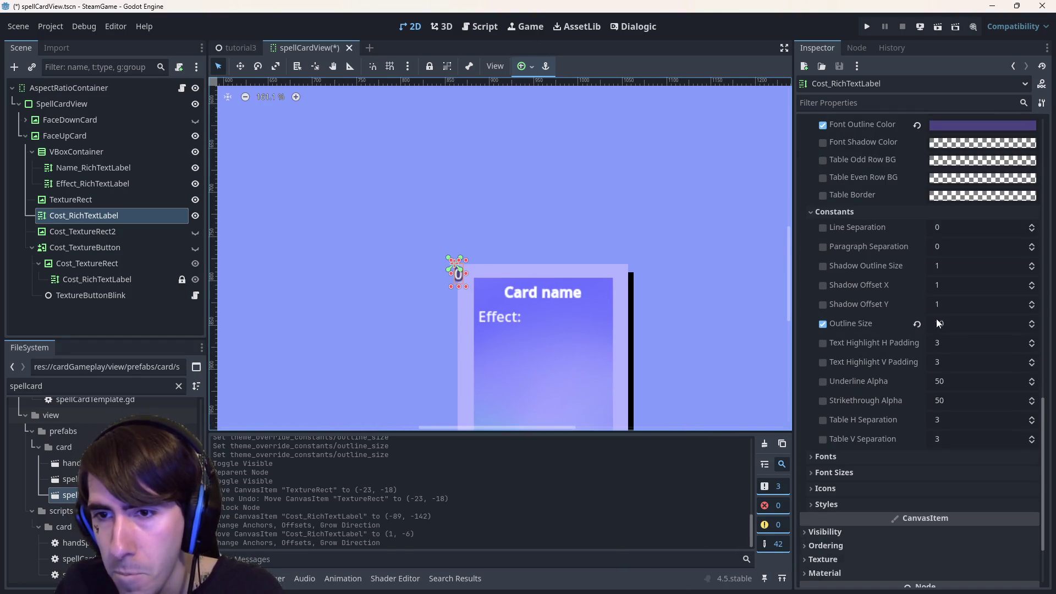
{"action": "left_click", "coordinate": [943, 322]}
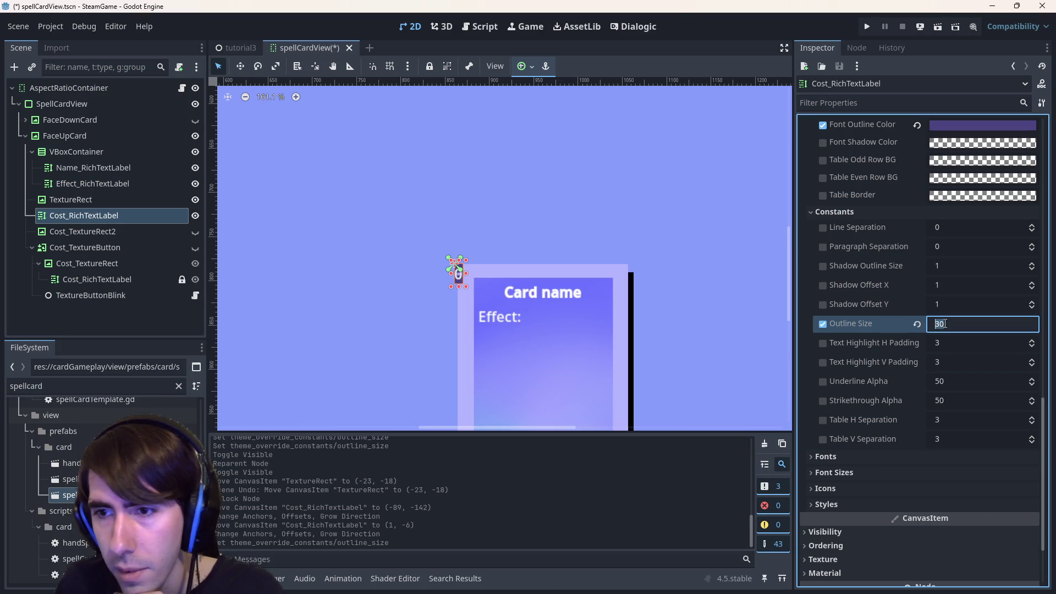
Re-enter the cost label's Outline Size as 10.
{"action": "key", "text": "BackSpace"}
{"action": "type", "text": "0"}
{"action": "key", "text": "Return"}
{"action": "scroll", "coordinate": [883, 269], "scroll_direction": "up", "scroll_amount": 2}
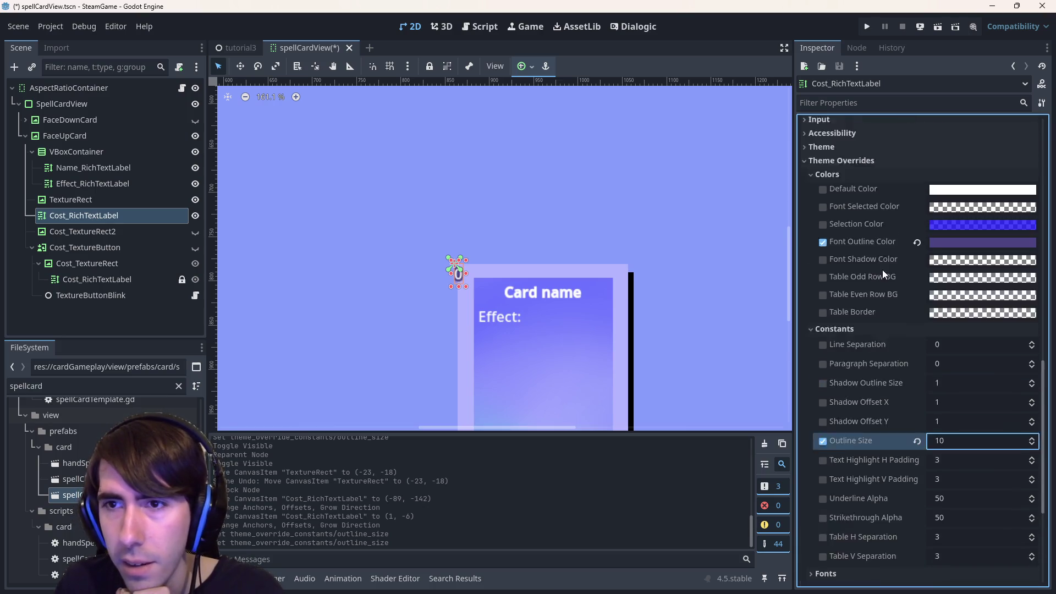
{"action": "scroll", "coordinate": [882, 270], "scroll_direction": "down", "scroll_amount": 2}
{"action": "scroll", "coordinate": [919, 298], "scroll_direction": "up", "scroll_amount": 2}
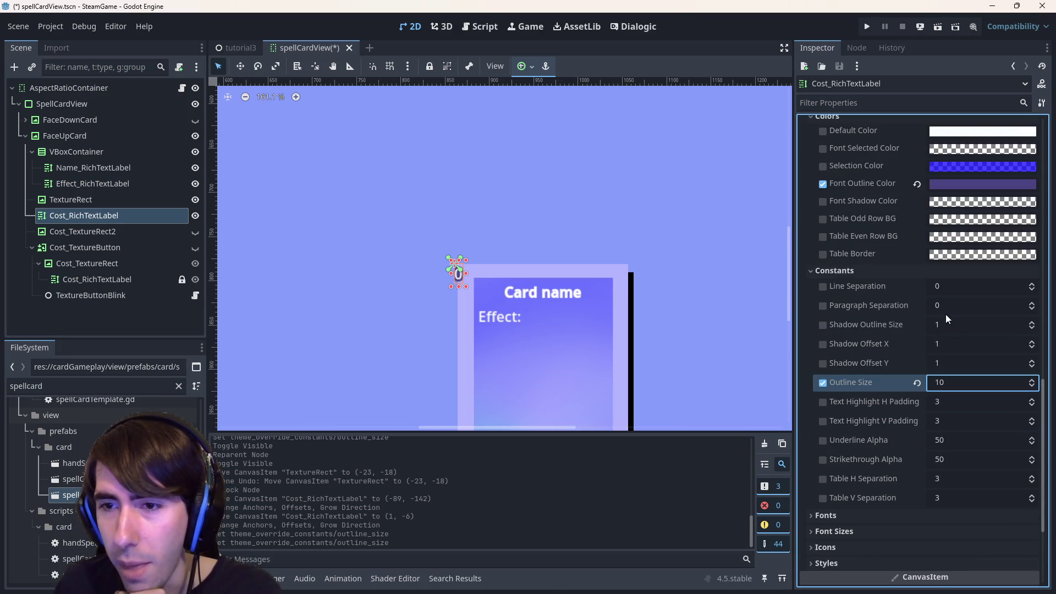
{"action": "scroll", "coordinate": [903, 441], "scroll_direction": "up", "scroll_amount": 5}
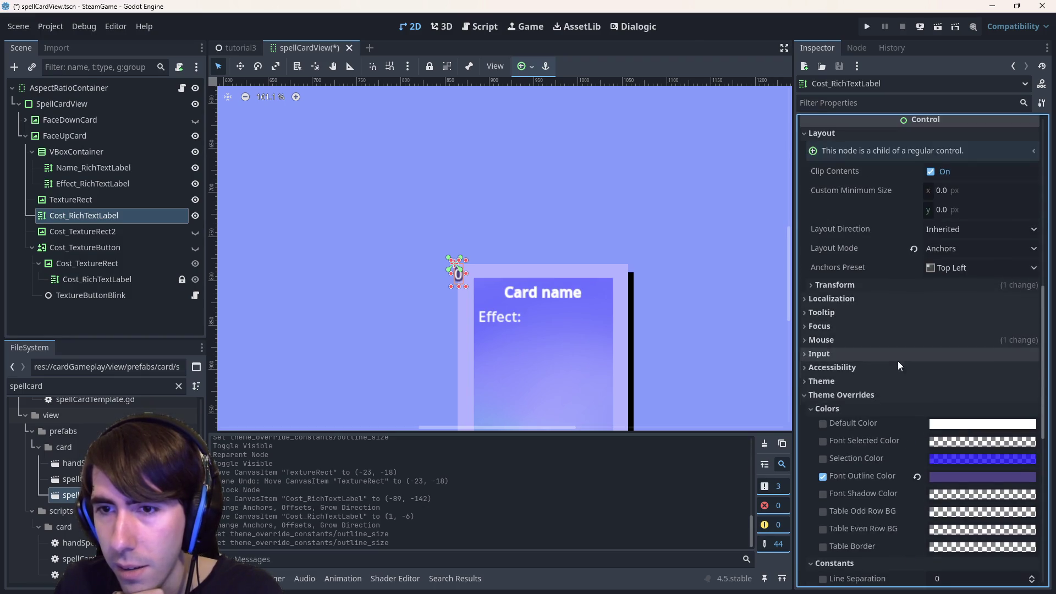
{"action": "scroll", "coordinate": [857, 401], "scroll_direction": "down", "scroll_amount": 1}
{"action": "scroll", "coordinate": [881, 405], "scroll_direction": "down", "scroll_amount": 2}
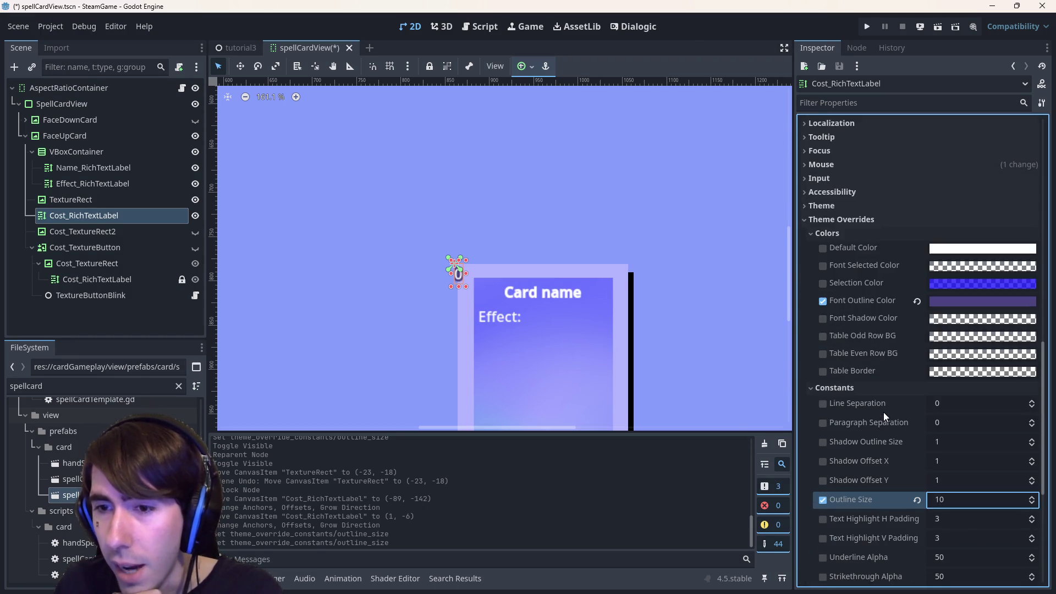
{"action": "scroll", "coordinate": [883, 411], "scroll_direction": "down", "scroll_amount": 4}
Enable the Normal Font Size override and set it to 32 px.
{"action": "left_click", "coordinate": [873, 472]}
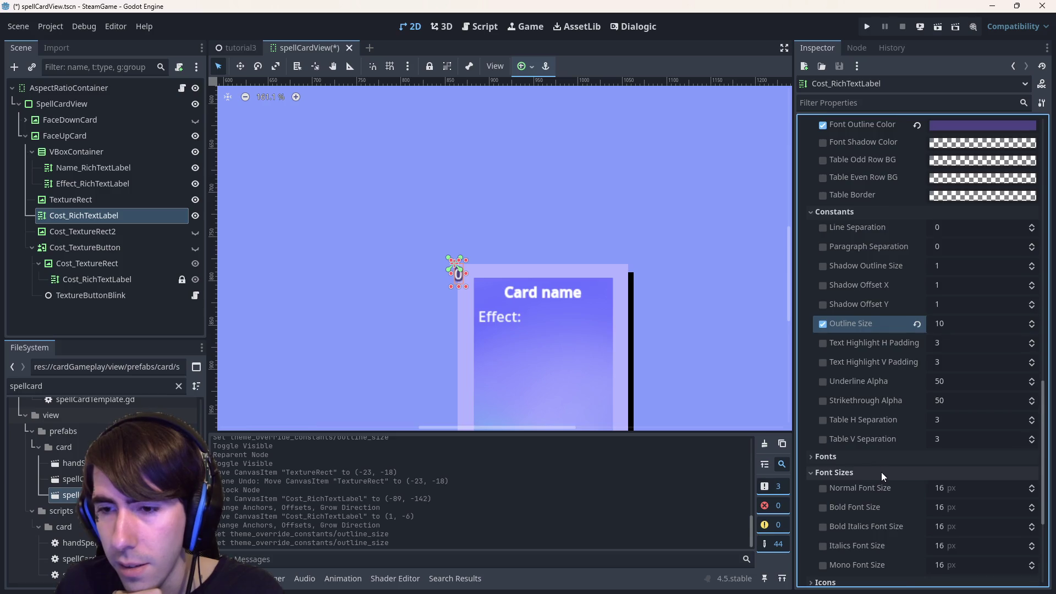
{"action": "scroll", "coordinate": [880, 472], "scroll_direction": "down", "scroll_amount": 1}
{"action": "left_click", "coordinate": [823, 430]}
{"action": "left_click", "coordinate": [964, 427]}
{"action": "type", "text": "91"}
{"action": "key", "text": "Return"}
{"action": "left_click_drag", "start_coordinate": [970, 428], "coordinate": [940, 428]}
{"action": "left_click", "coordinate": [971, 426]}
{"action": "type", "text": "32"}
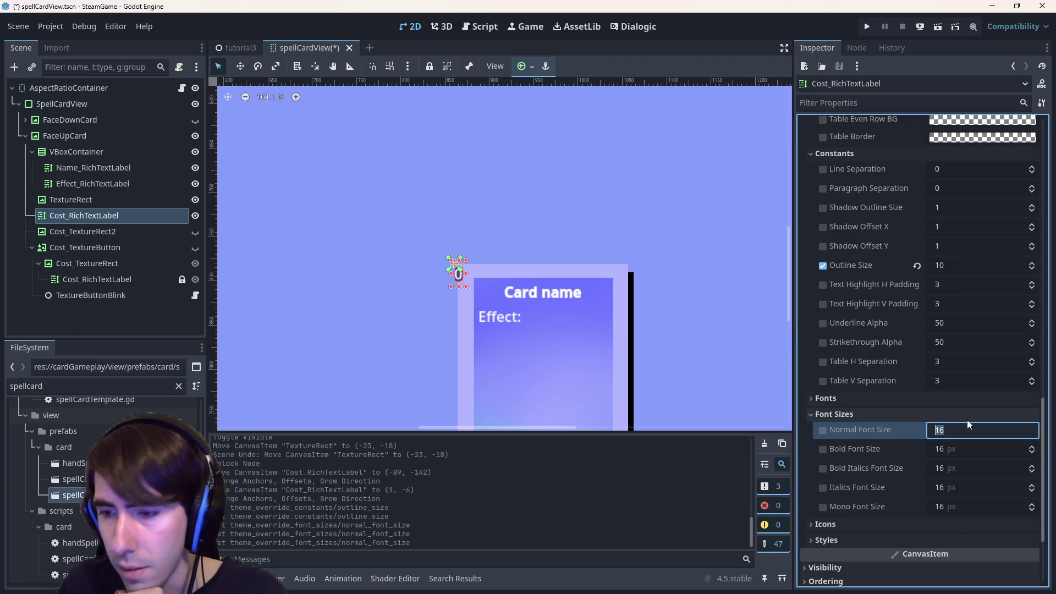
{"action": "key", "text": "Return"}
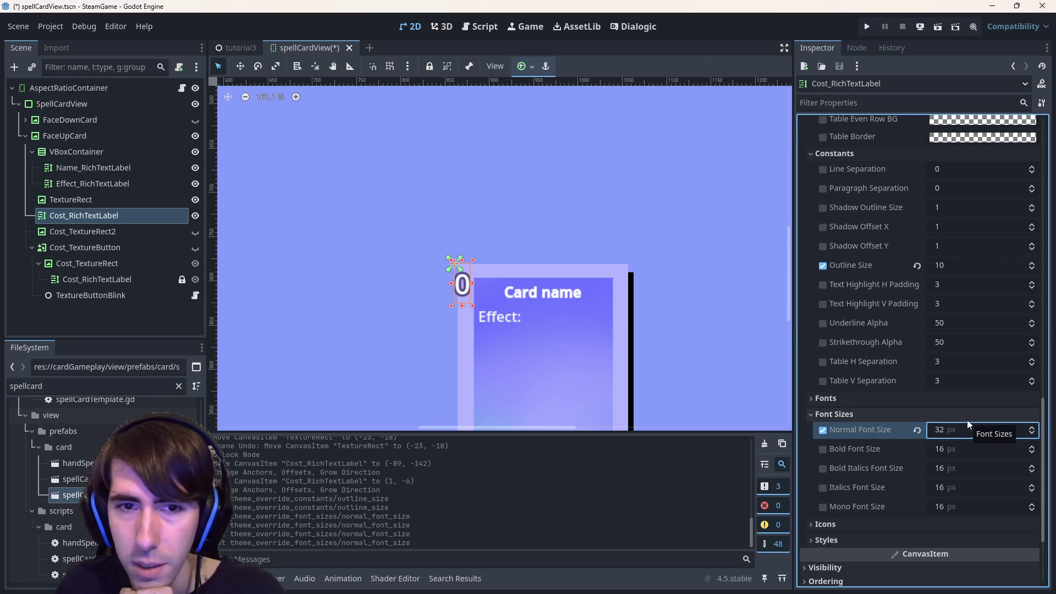
{"action": "left_click", "coordinate": [519, 67]}
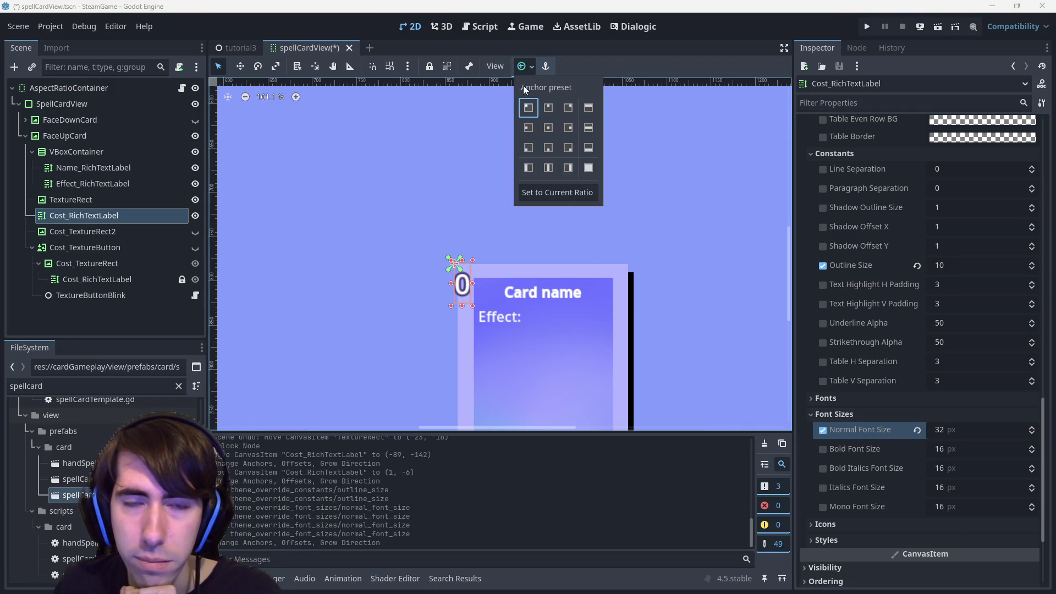
Reapply the Top Left anchor, save the spellCardView scene, and collapse Theme Overrides.
{"action": "left_click", "coordinate": [529, 106]}
{"action": "key", "text": "ctrl+s"}
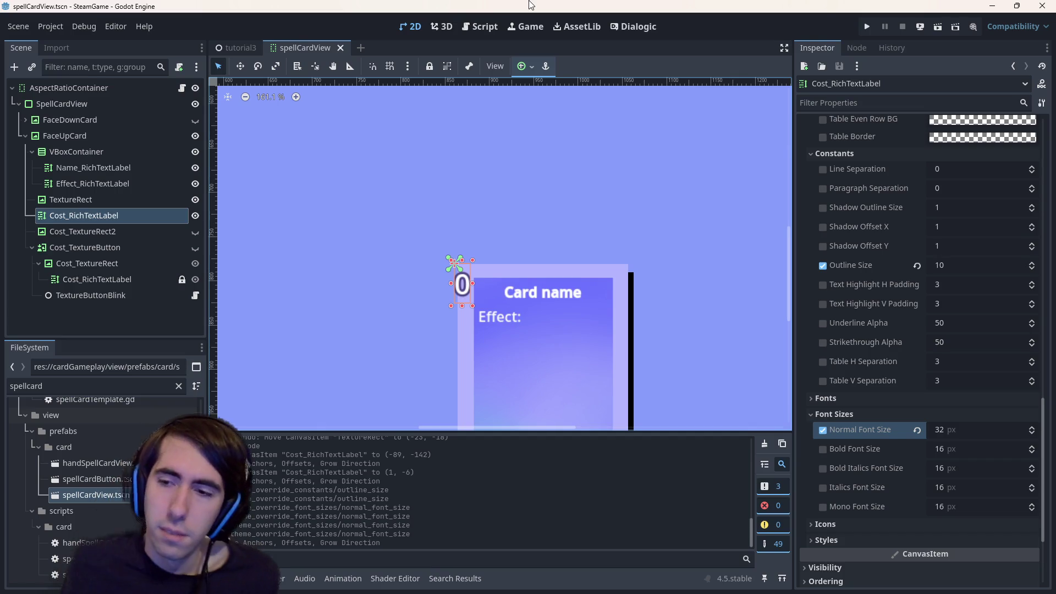
{"action": "scroll", "coordinate": [879, 308], "scroll_direction": "up", "scroll_amount": 15}
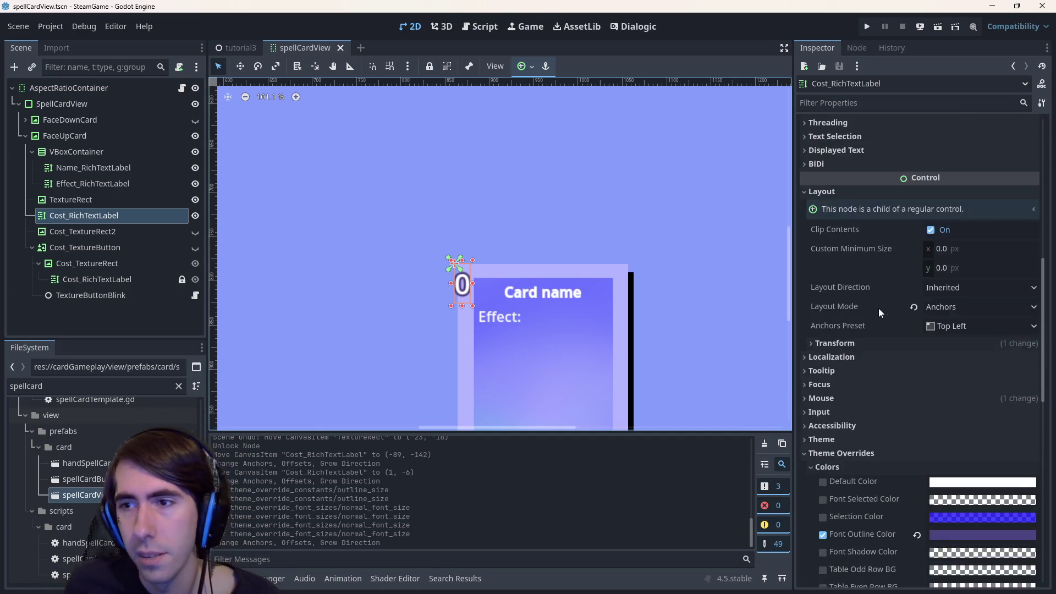
{"action": "scroll", "coordinate": [833, 286], "scroll_direction": "down", "scroll_amount": 5}
{"action": "scroll", "coordinate": [832, 286], "scroll_direction": "down", "scroll_amount": 5}
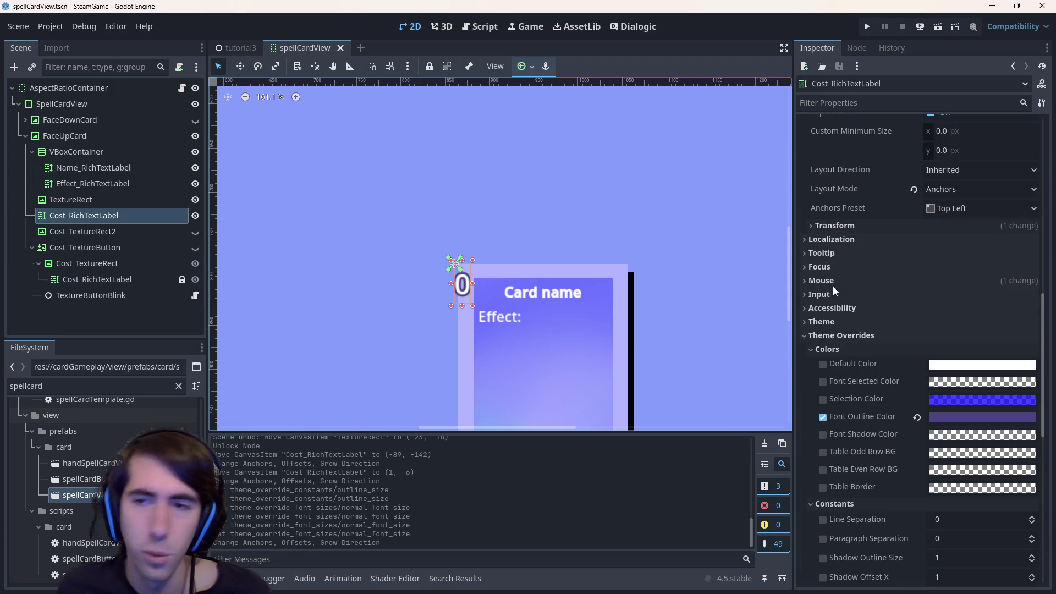
{"action": "left_click", "coordinate": [853, 338]}
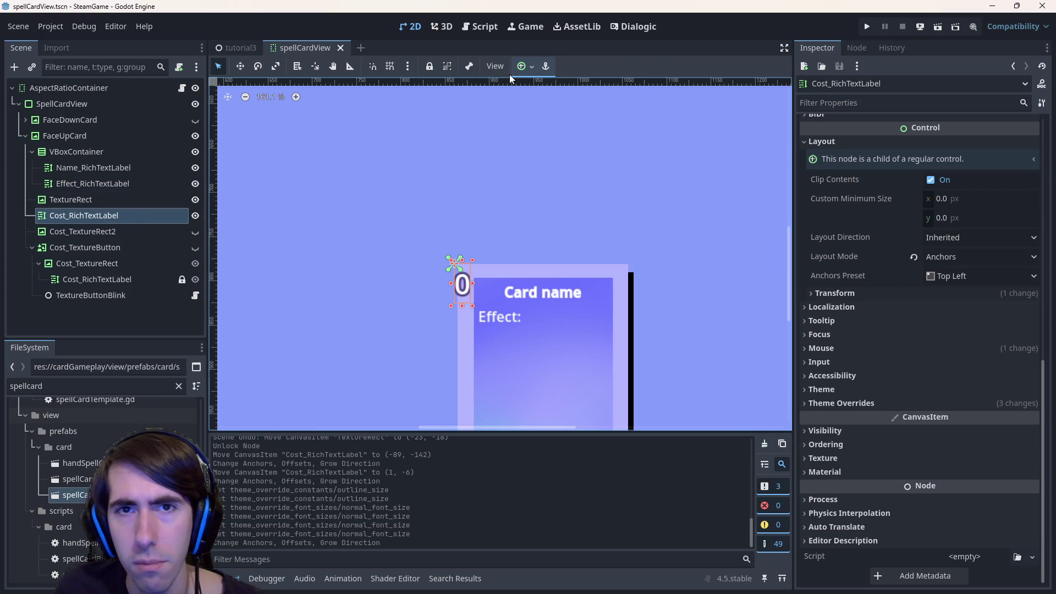
{"action": "left_click", "coordinate": [525, 66]}
Apply the Top Left anchor preset to the cost label again and save the scene.
{"action": "left_click", "coordinate": [528, 110]}
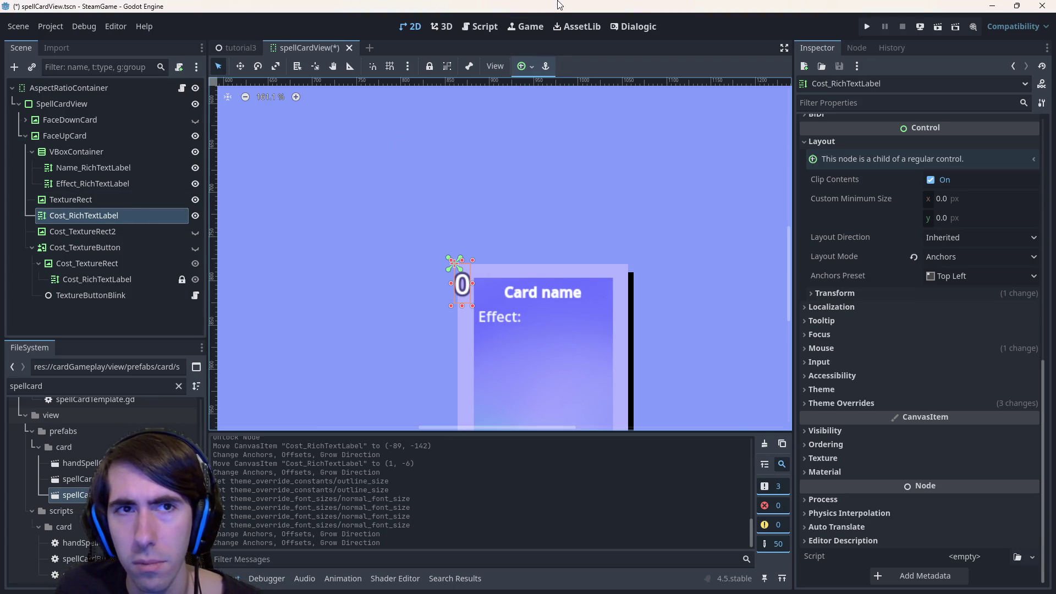
{"action": "key", "text": "ctrl+s"}
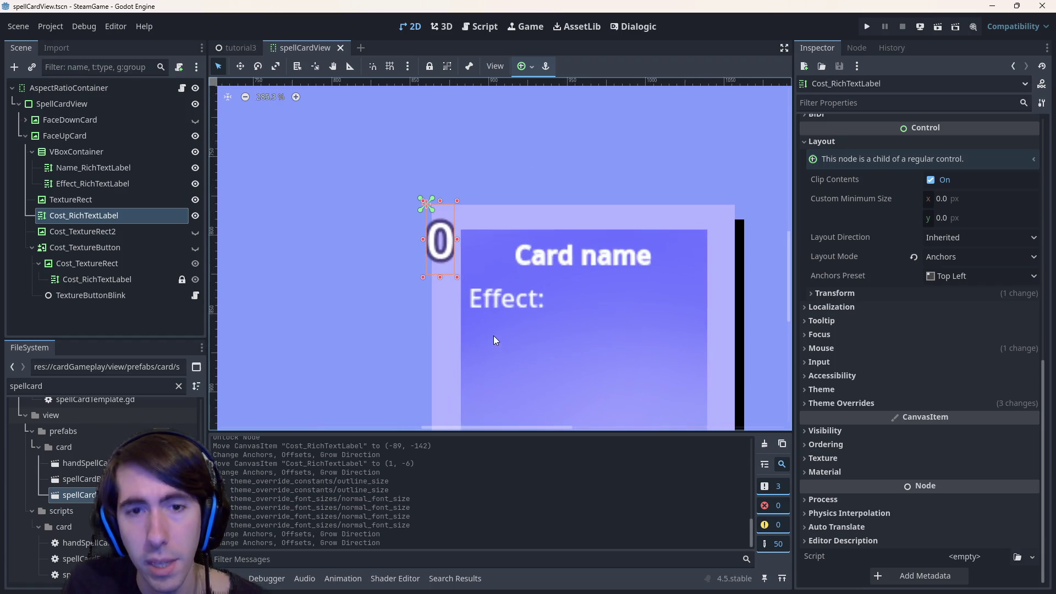
{"action": "scroll", "coordinate": [494, 319], "scroll_direction": "up", "scroll_amount": 4}
{"action": "scroll", "coordinate": [493, 315], "scroll_direction": "down", "scroll_amount": 3}
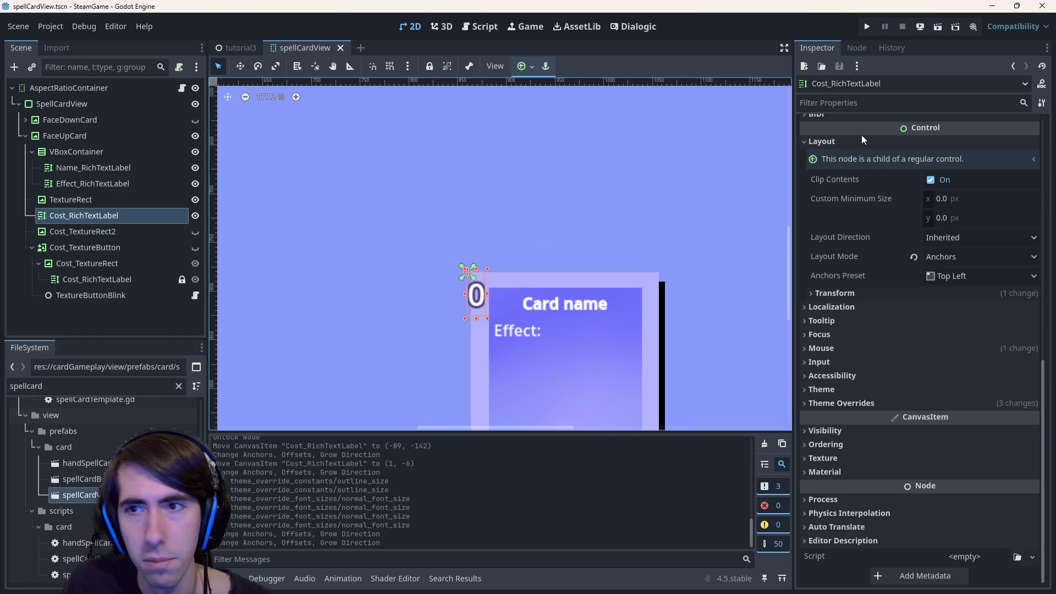
Expand Theme Overrides to review the cost label's overrides.
{"action": "left_click", "coordinate": [877, 401]}
{"action": "left_click", "coordinate": [878, 406]}
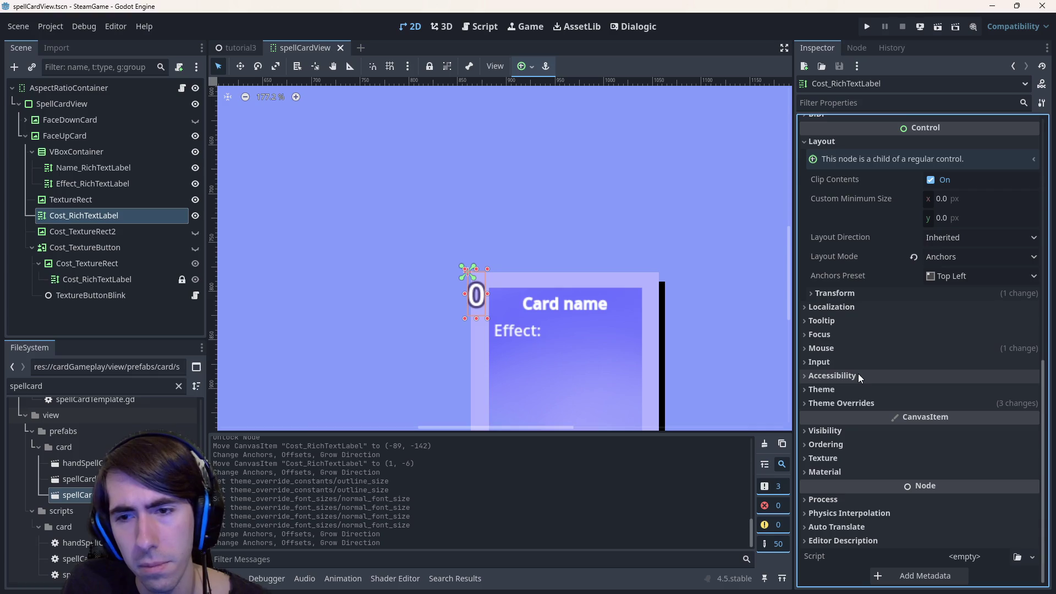
{"action": "scroll", "coordinate": [908, 295], "scroll_direction": "up", "scroll_amount": 10}
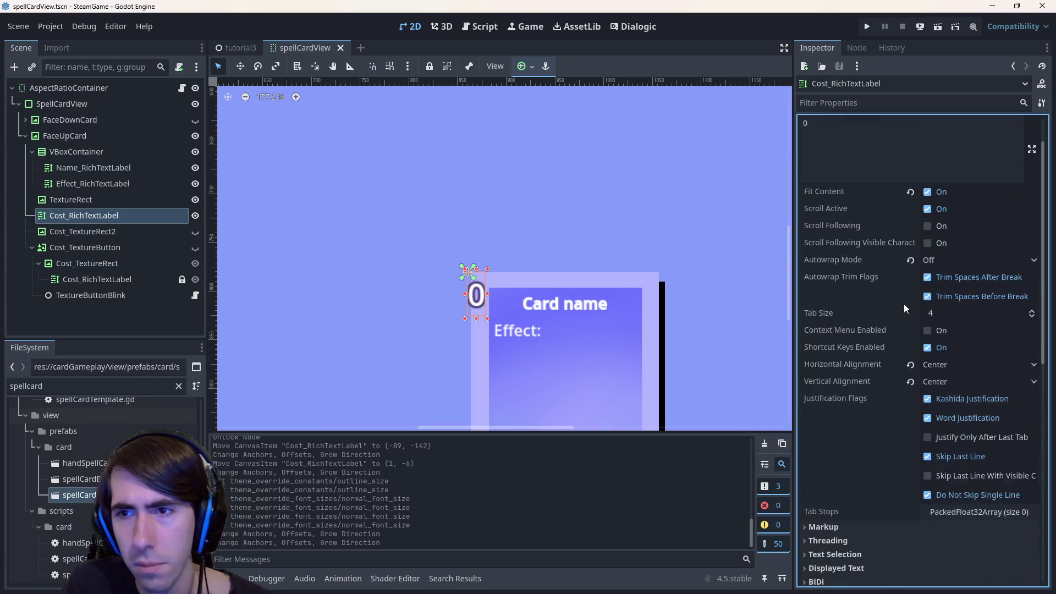
{"action": "scroll", "coordinate": [894, 365], "scroll_direction": "down", "scroll_amount": 5}
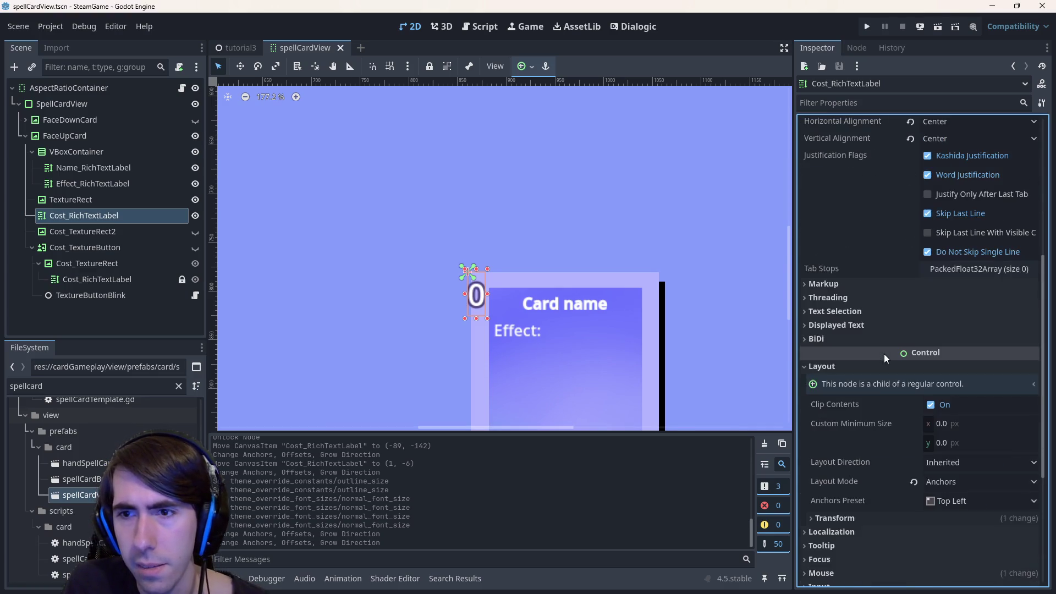
{"action": "scroll", "coordinate": [883, 355], "scroll_direction": "down", "scroll_amount": 5}
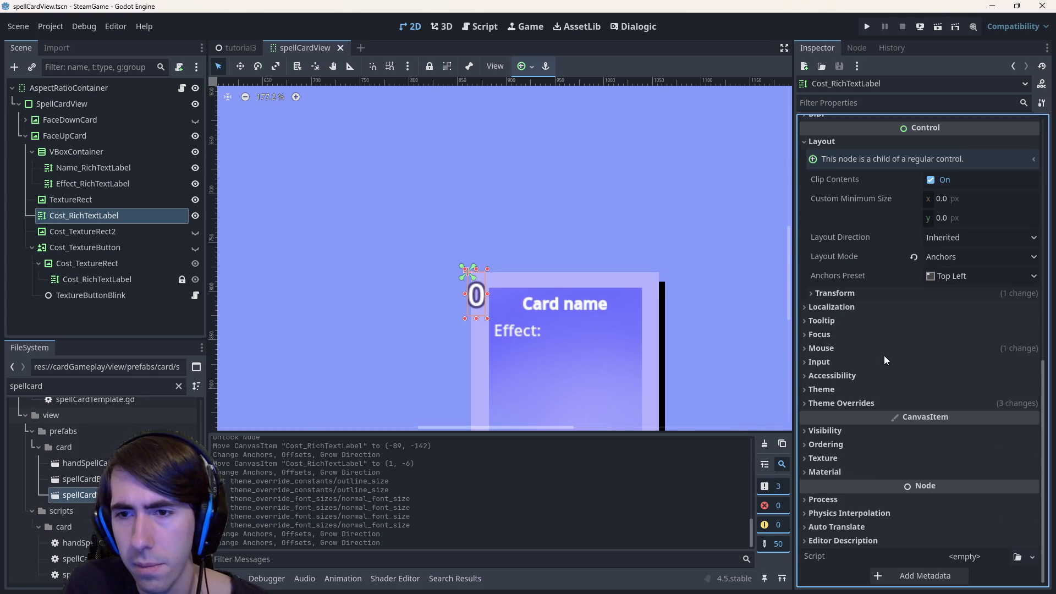
{"action": "left_click", "coordinate": [887, 407]}
{"action": "scroll", "coordinate": [869, 423], "scroll_direction": "down", "scroll_amount": 4}
Collapse the override groups and show the label's Transform: size 18 × 45 at position 0, 0.
{"action": "left_click", "coordinate": [841, 242]}
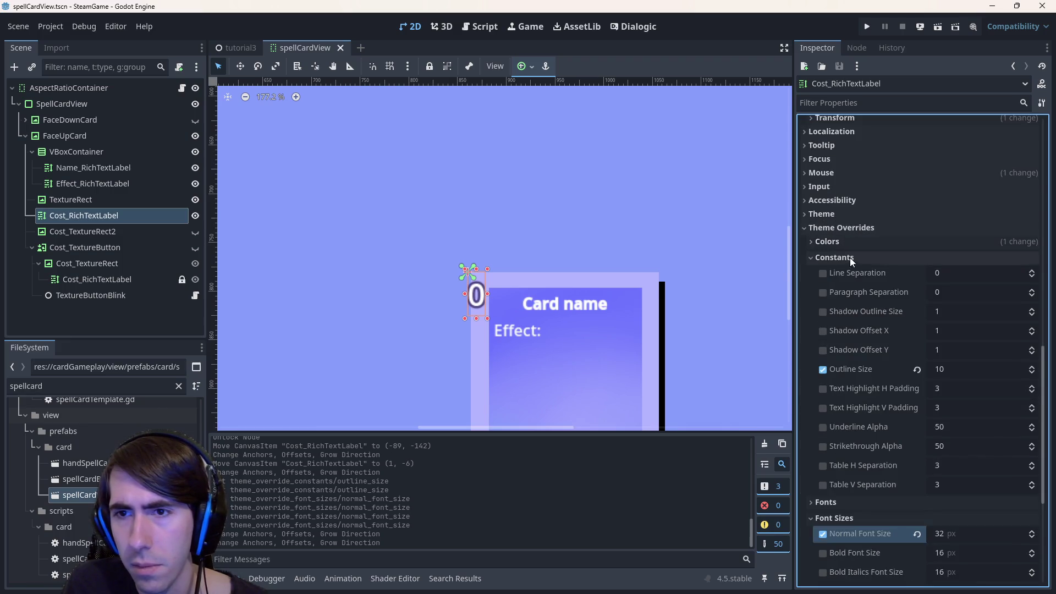
{"action": "left_click", "coordinate": [850, 259]}
{"action": "left_click", "coordinate": [850, 261]}
{"action": "double_click", "coordinate": [850, 261]}
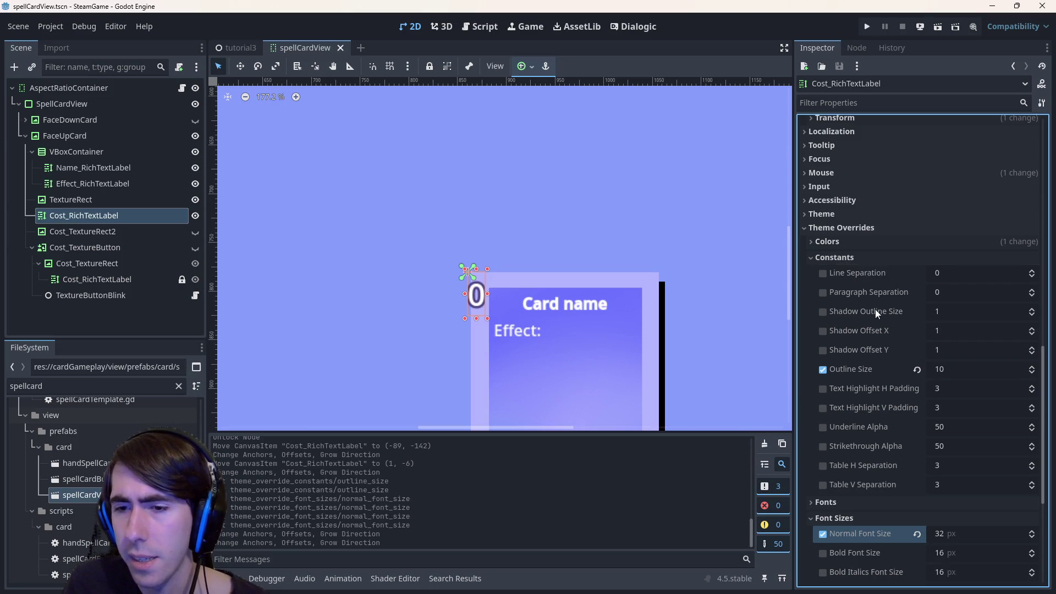
{"action": "scroll", "coordinate": [873, 301], "scroll_direction": "down", "scroll_amount": 3}
{"action": "scroll", "coordinate": [949, 385], "scroll_direction": "up", "scroll_amount": 15}
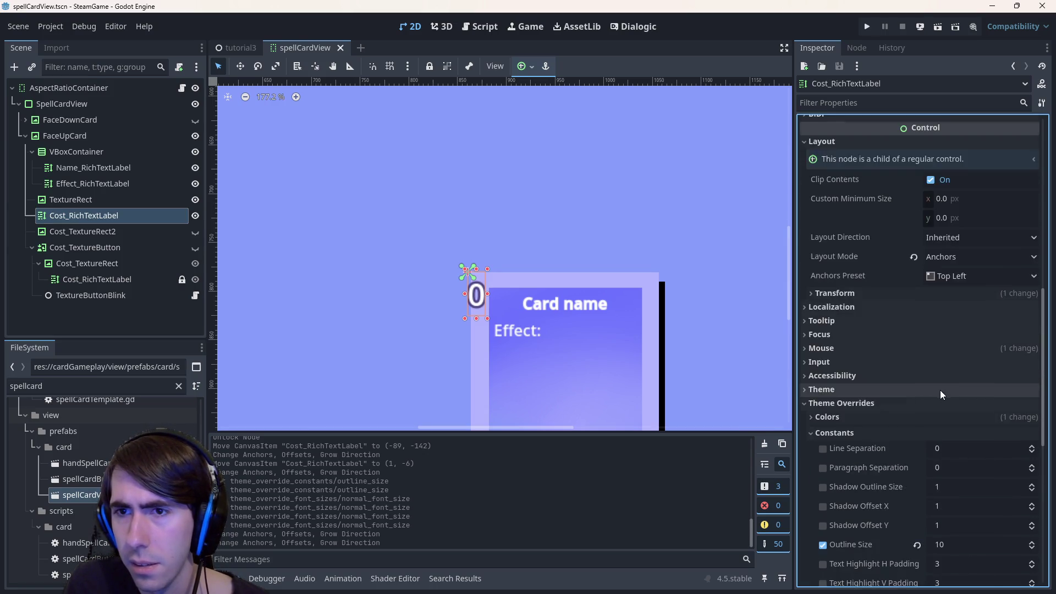
{"action": "scroll", "coordinate": [934, 398], "scroll_direction": "down", "scroll_amount": 10}
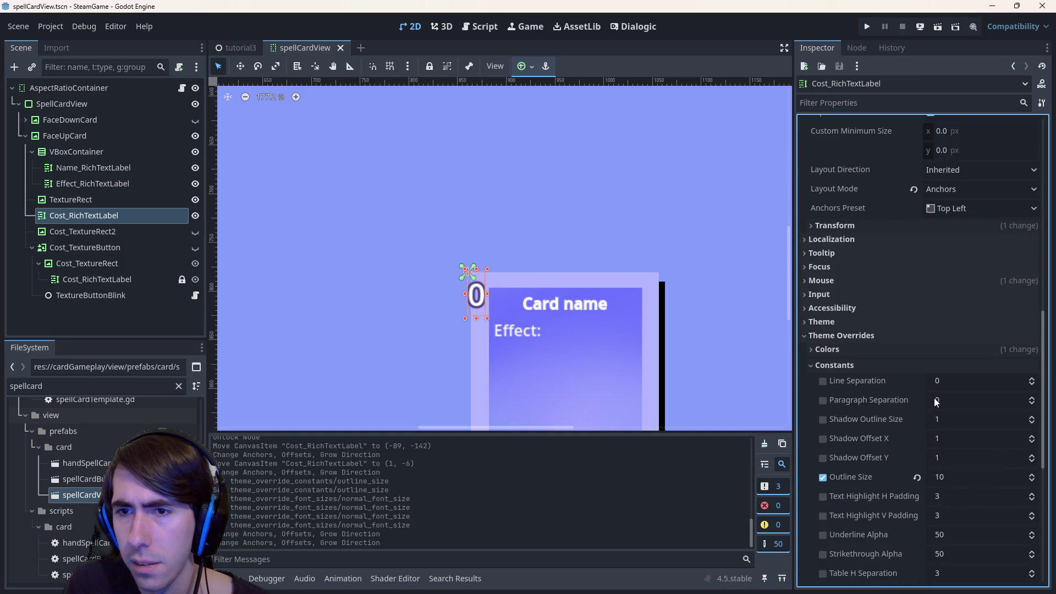
{"action": "left_click", "coordinate": [876, 332]}
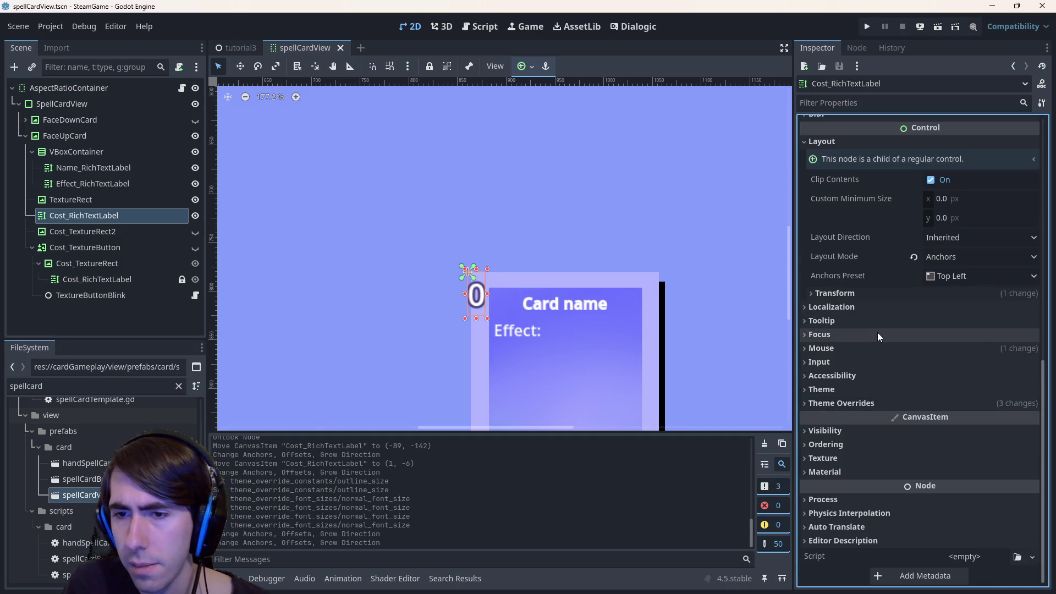
{"action": "left_click", "coordinate": [834, 293]}
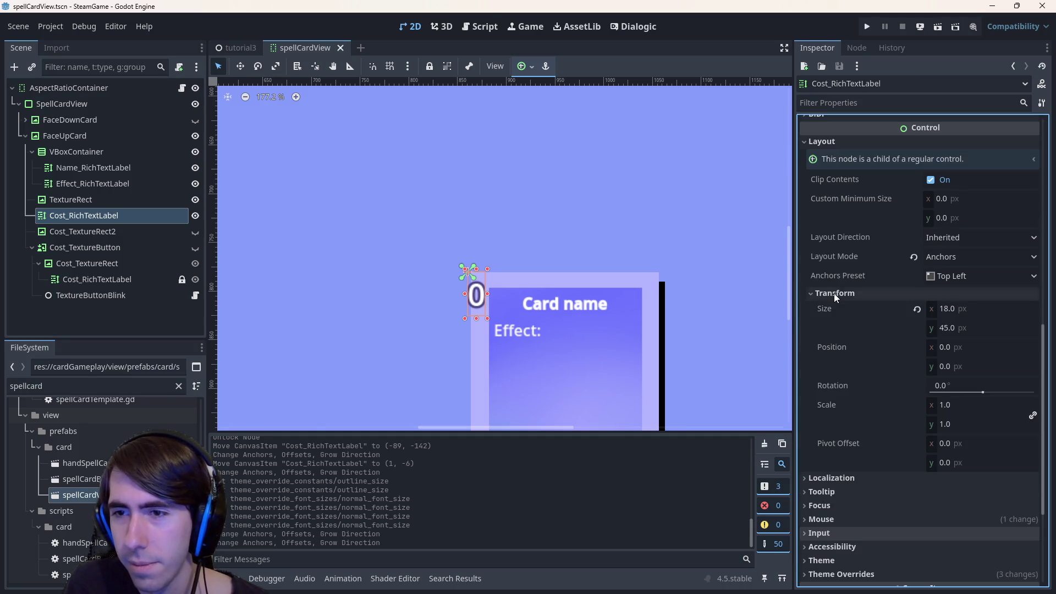
Set the cost label's pivot offset x to 0.
{"action": "left_click", "coordinate": [969, 348]}
{"action": "type", "text": "-"}
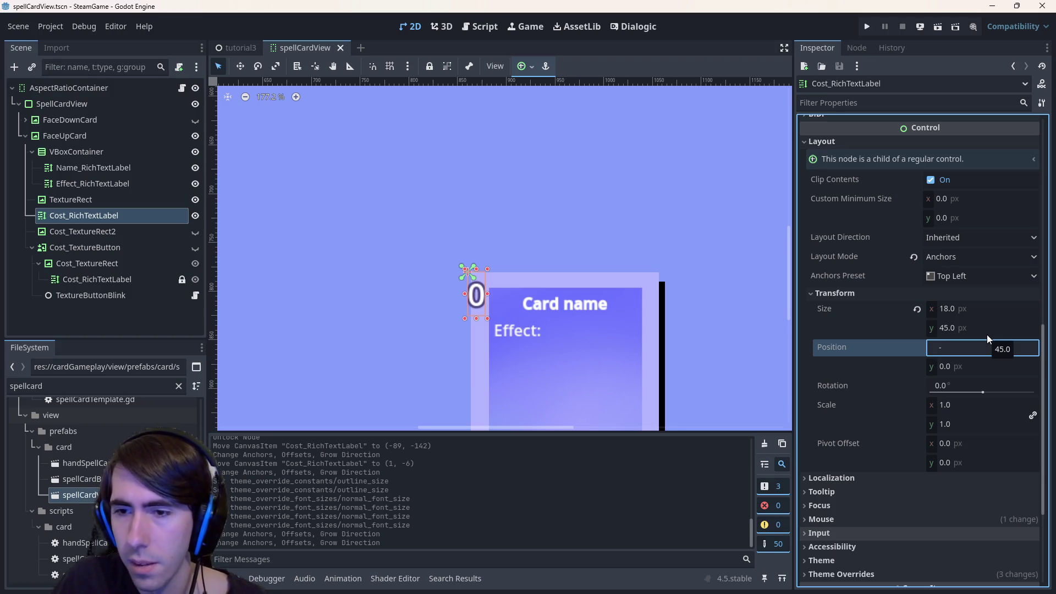
{"action": "left_click_drag", "start_coordinate": [934, 454], "coordinate": [949, 446]}
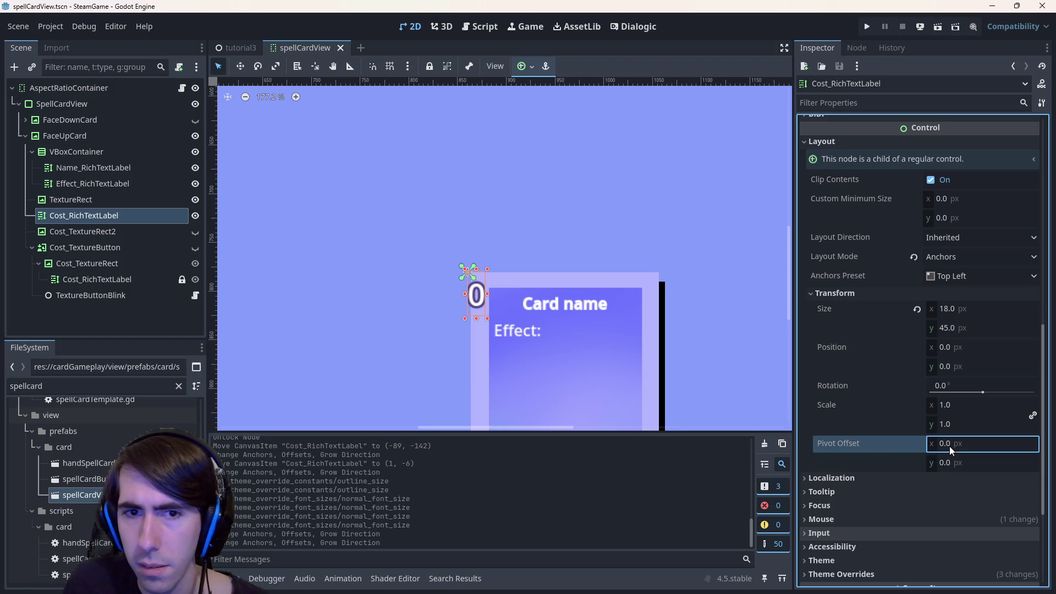
{"action": "left_click", "coordinate": [949, 447]}
{"action": "type", "text": "0"}
{"action": "key", "text": "Return"}
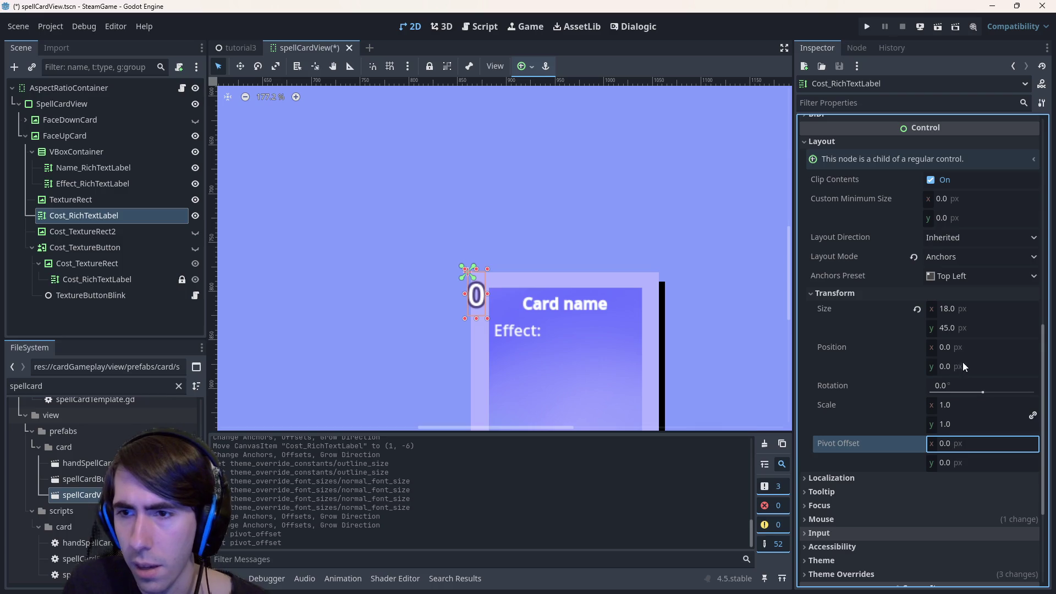
Try cost label positions -9, -27.5 and then -10, -10.
{"action": "left_click", "coordinate": [959, 350]}
{"action": "type", "text": "-9"}
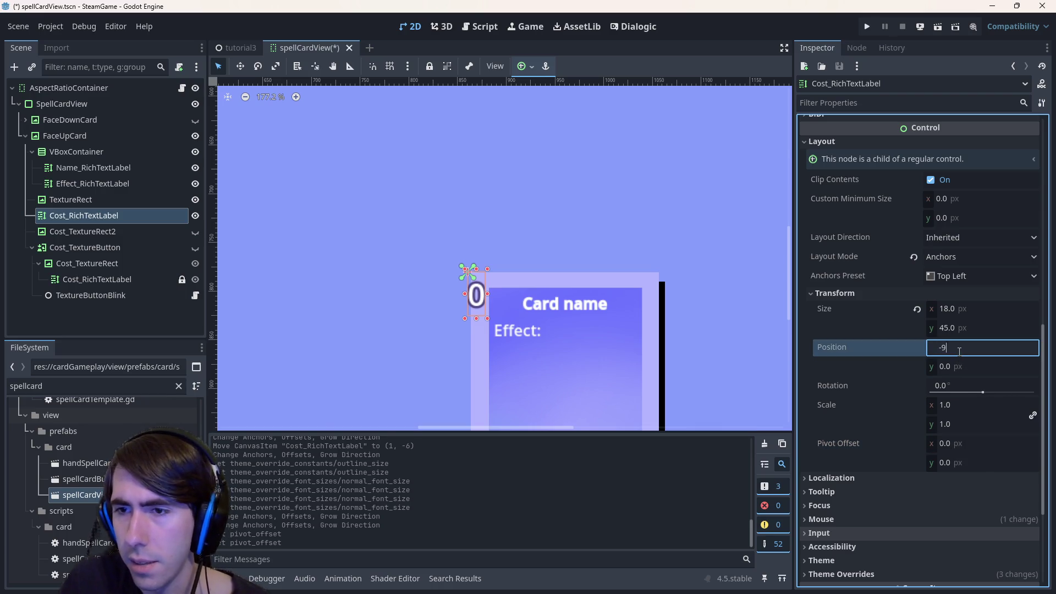
{"action": "key", "text": "Return"}
{"action": "left_click", "coordinate": [962, 370]}
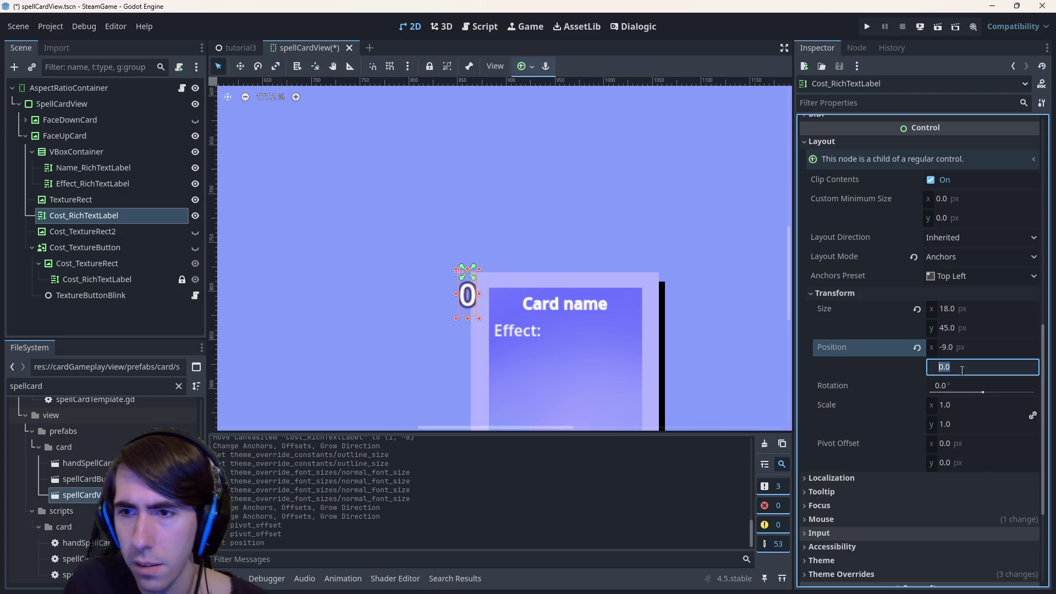
{"action": "type", "text": "-27."}
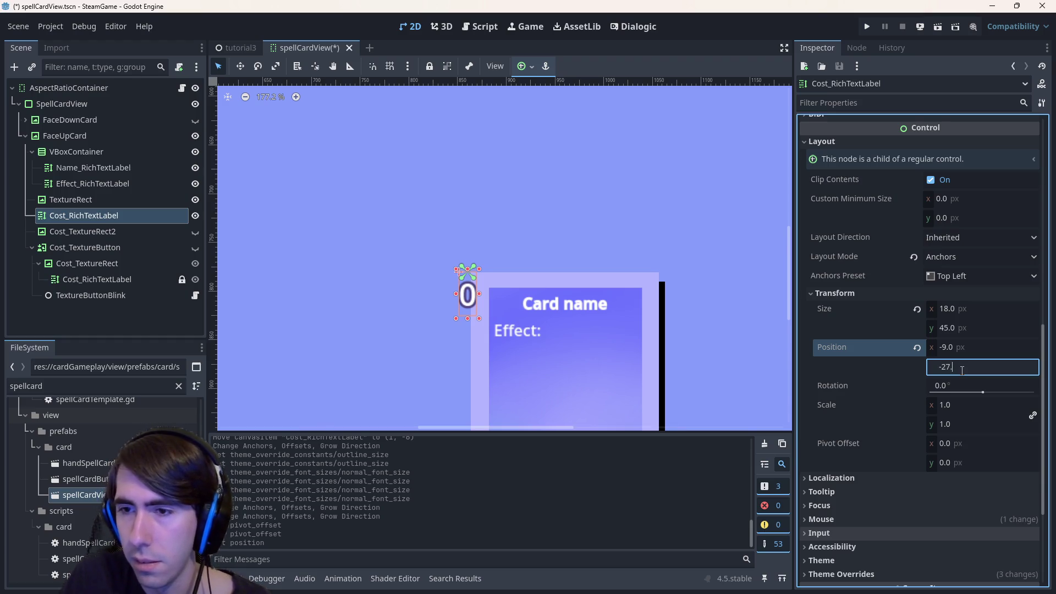
{"action": "type", "text": "5"}
{"action": "key", "text": "Return"}
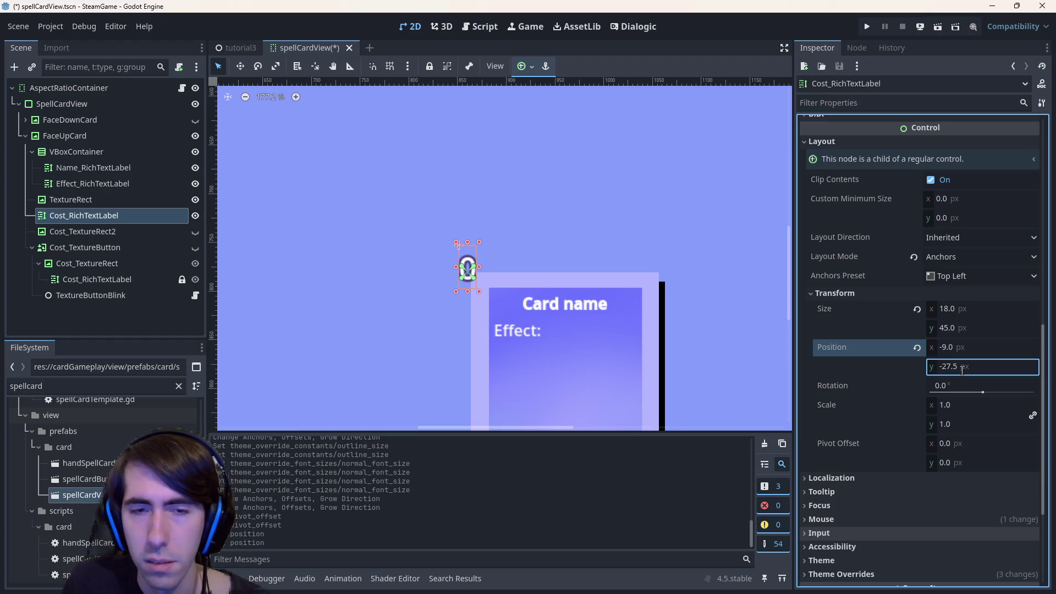
{"action": "left_click", "coordinate": [963, 346]}
{"action": "type", "text": "-10"}
{"action": "key", "text": "Return"}
{"action": "left_click", "coordinate": [971, 366]}
{"action": "type", "text": "-10"}
{"action": "key", "text": "Return"}
Place the cost label at position -5, -15.
{"action": "left_click", "coordinate": [971, 346]}
{"action": "type", "text": "-5"}
{"action": "key", "text": "Return"}
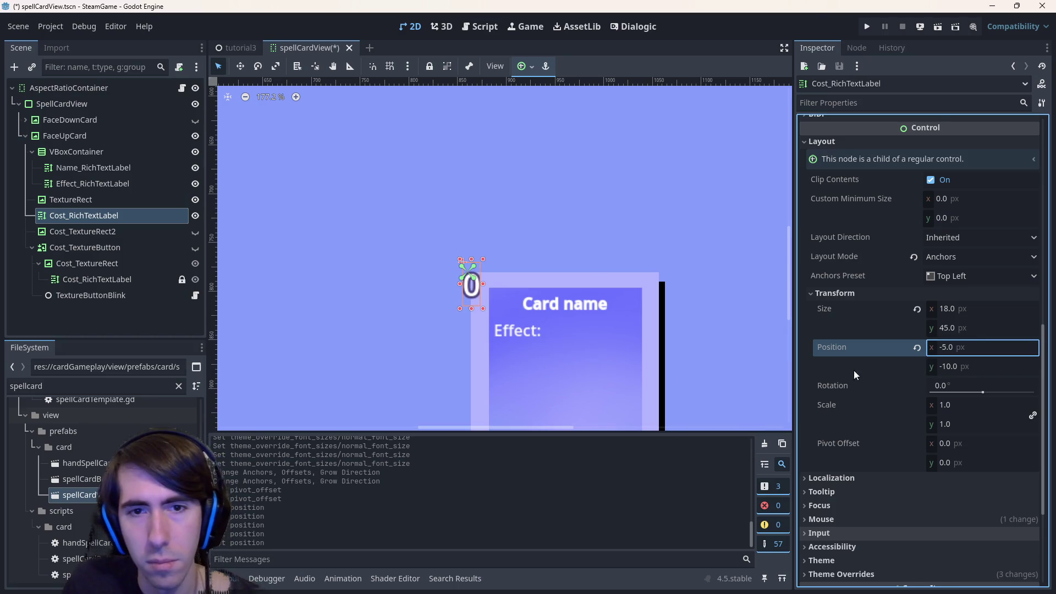
{"action": "left_click", "coordinate": [946, 367]}
{"action": "type", "text": "-15"}
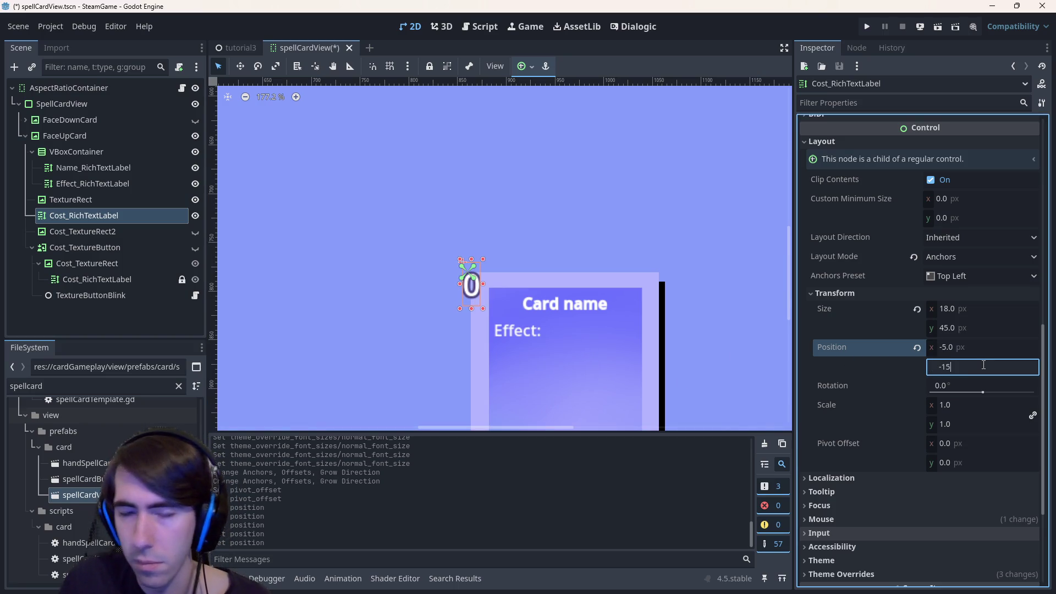
{"action": "key", "text": "Return"}
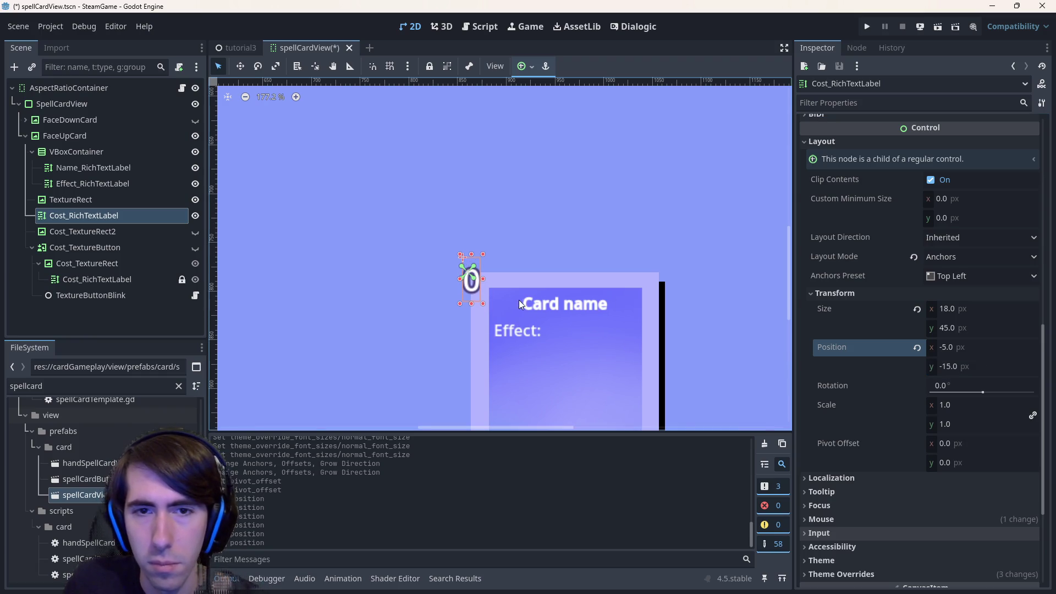
Deselect the label to check the card, then select Cost_TextureRect2.
{"action": "scroll", "coordinate": [542, 293], "scroll_direction": "up", "scroll_amount": 5}
{"action": "scroll", "coordinate": [434, 322], "scroll_direction": "down", "scroll_amount": 4}
{"action": "left_click", "coordinate": [418, 189]}
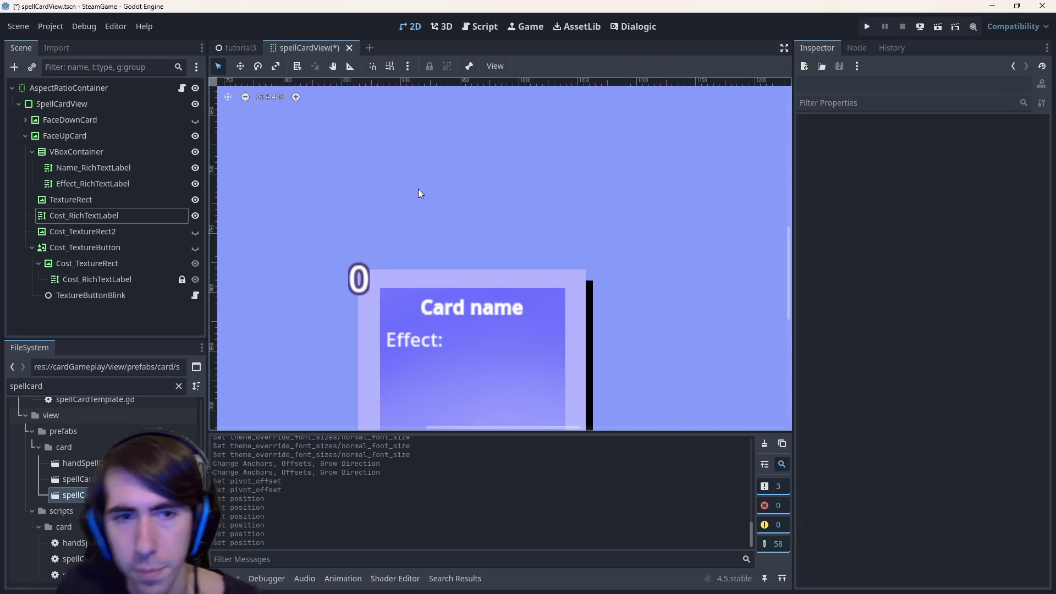
{"action": "scroll", "coordinate": [474, 335], "scroll_direction": "down", "scroll_amount": 5}
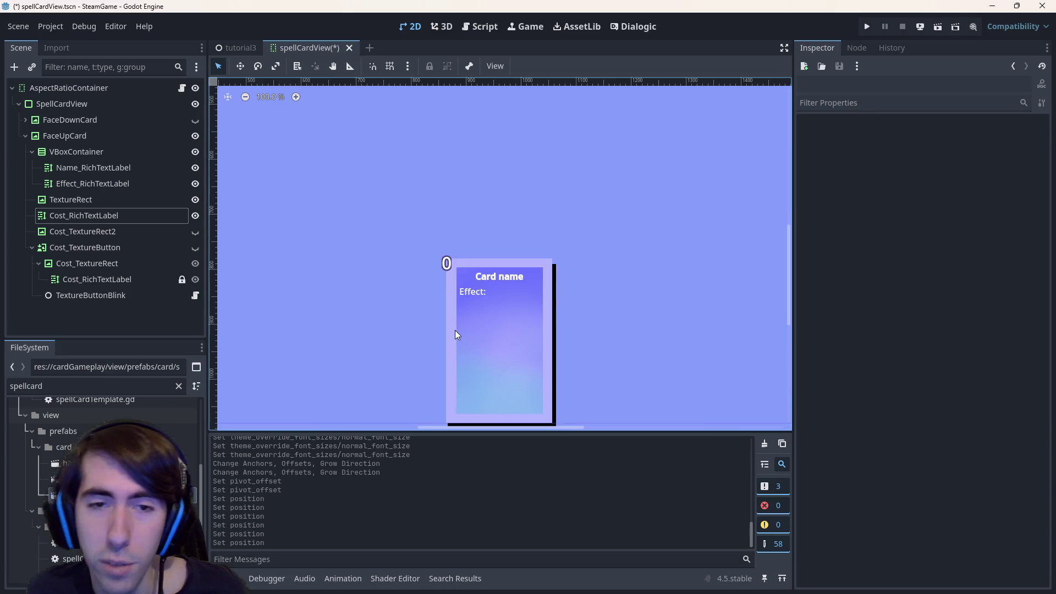
{"action": "scroll", "coordinate": [531, 300], "scroll_direction": "up", "scroll_amount": 2}
{"action": "scroll", "coordinate": [531, 300], "scroll_direction": "down", "scroll_amount": 1}
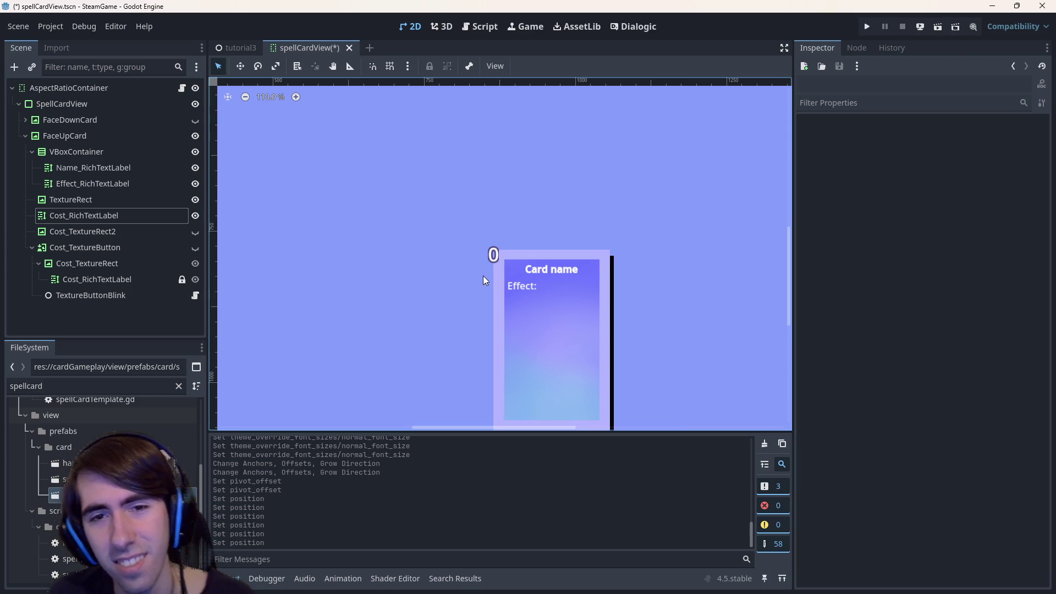
{"action": "left_click", "coordinate": [100, 229]}
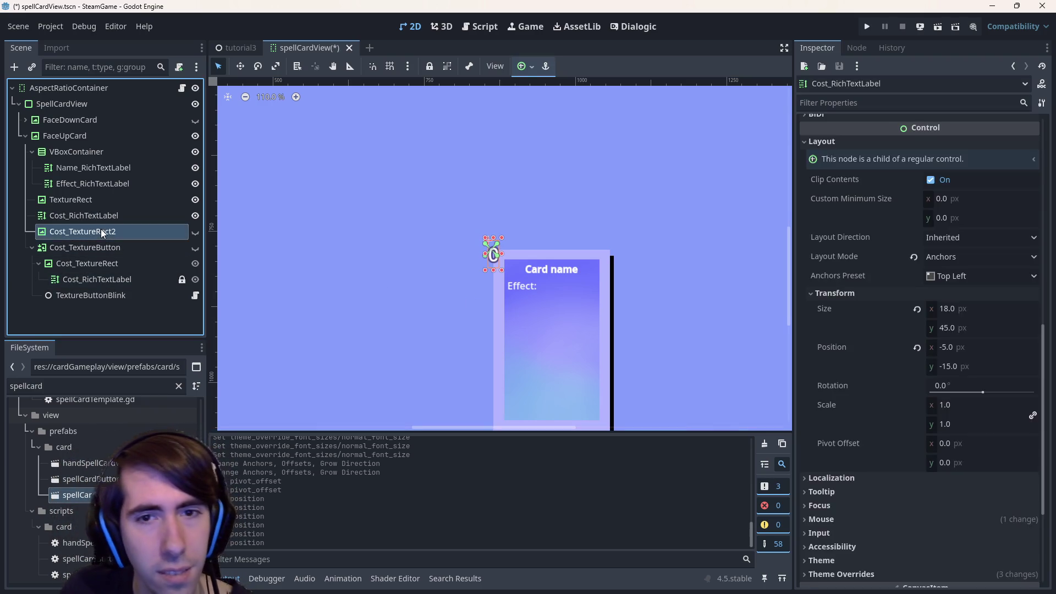
Select Cost_TextureRect2 and make it visible on the canvas with its eye icon.
{"action": "left_click", "coordinate": [101, 222]}
{"action": "left_click", "coordinate": [106, 226]}
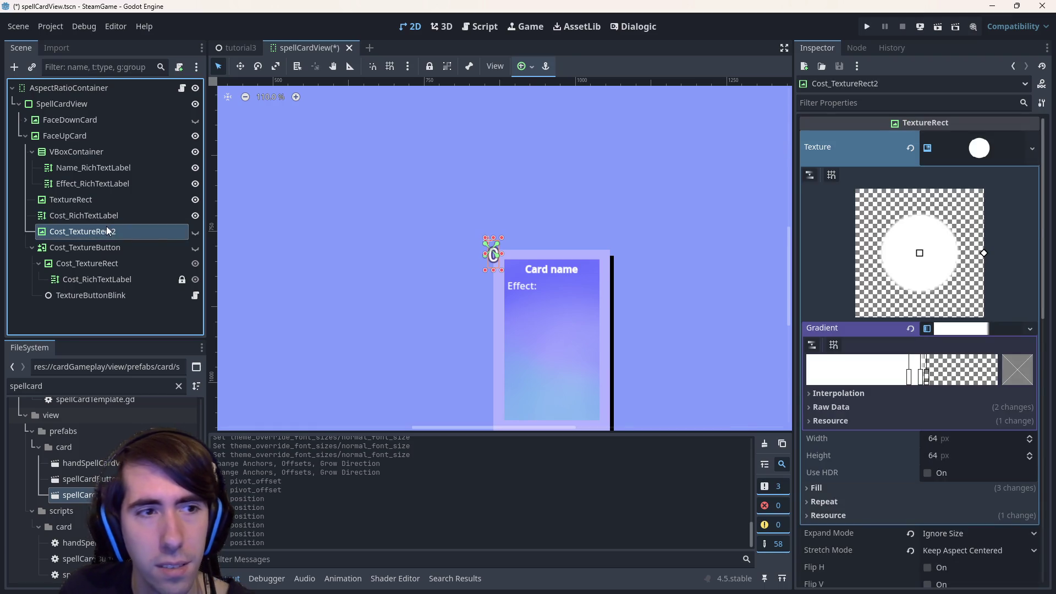
{"action": "left_click", "coordinate": [103, 217]}
{"action": "left_click", "coordinate": [127, 232]}
{"action": "left_click", "coordinate": [195, 234]}
{"action": "left_click", "coordinate": [194, 234]}
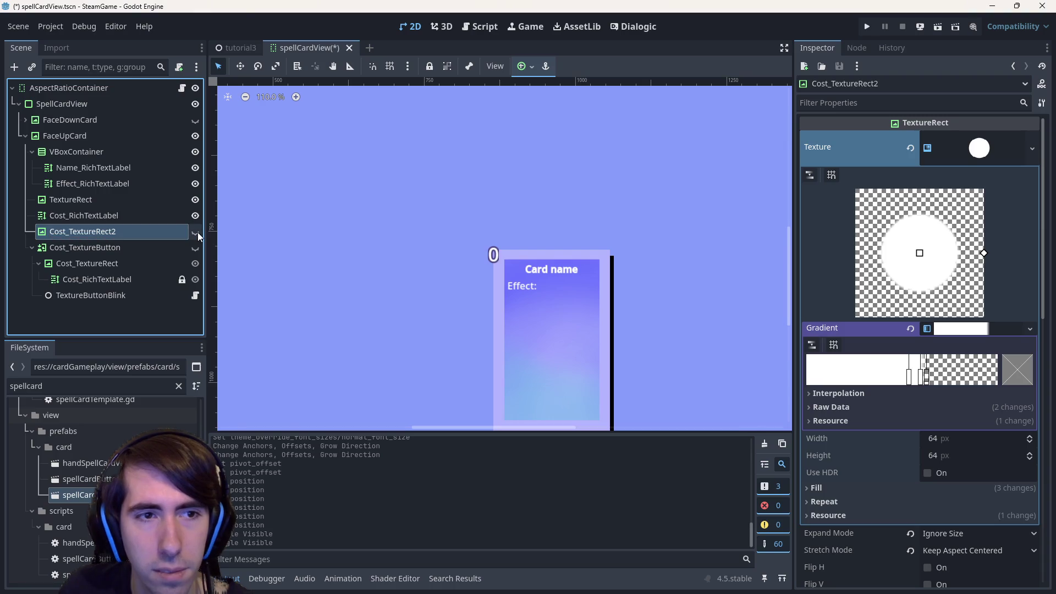
{"action": "left_click", "coordinate": [196, 232]}
{"action": "scroll", "coordinate": [934, 381], "scroll_direction": "down", "scroll_amount": 2}
{"action": "scroll", "coordinate": [957, 330], "scroll_direction": "up", "scroll_amount": 2}
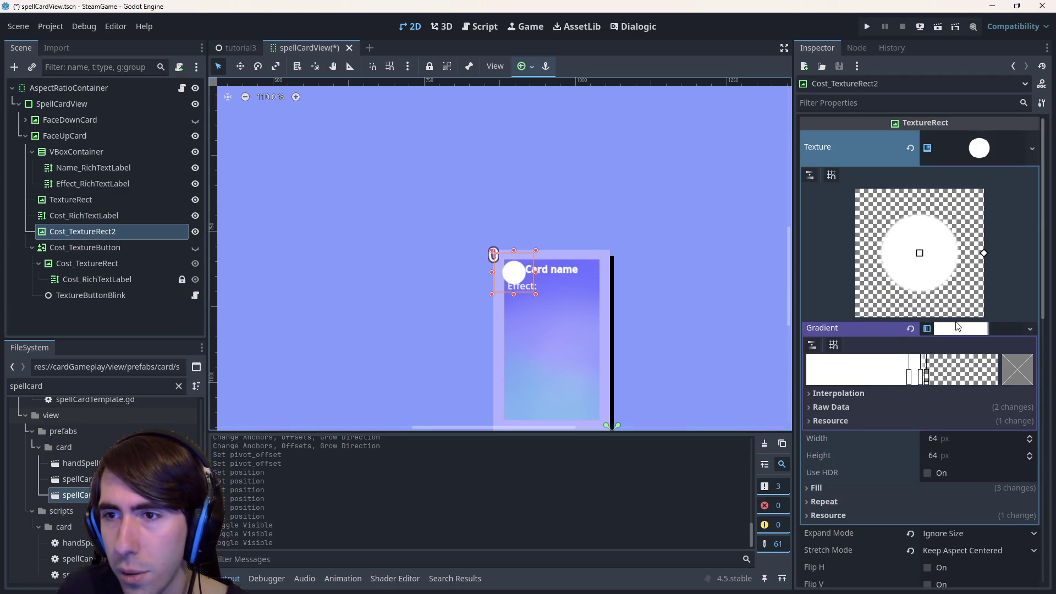
{"action": "scroll", "coordinate": [970, 473], "scroll_direction": "down", "scroll_amount": 2}
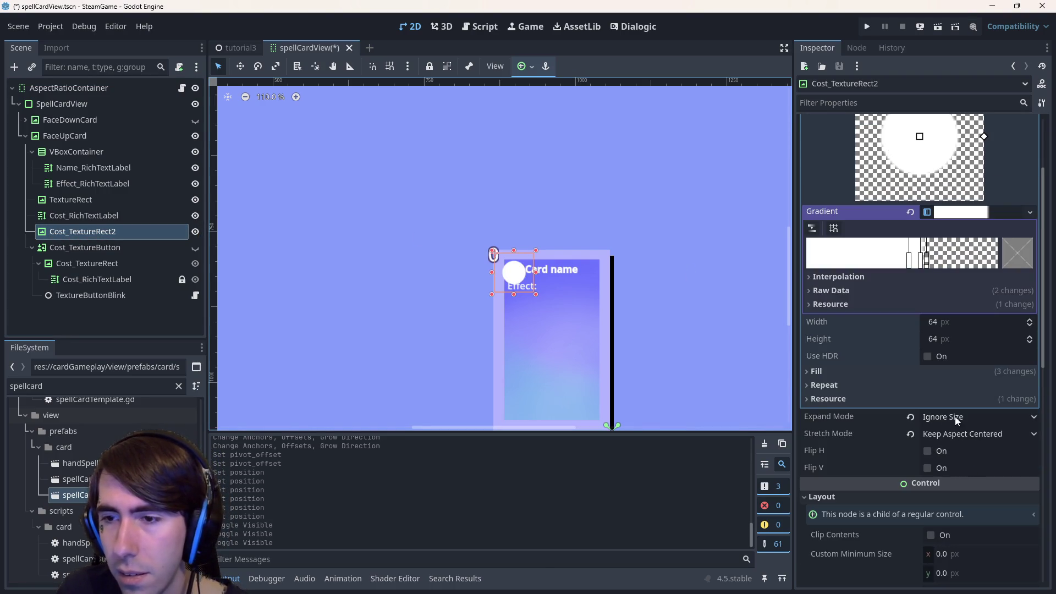
Set the gradient texture's Fill to Square.
{"action": "left_click", "coordinate": [910, 370]}
{"action": "left_click", "coordinate": [955, 388]}
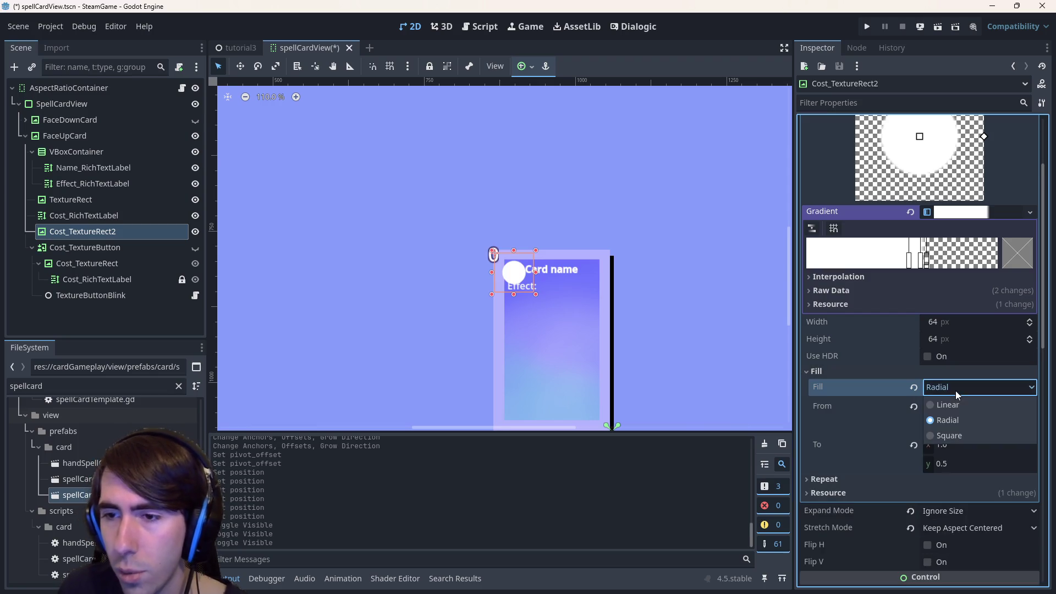
{"action": "left_click", "coordinate": [964, 432]}
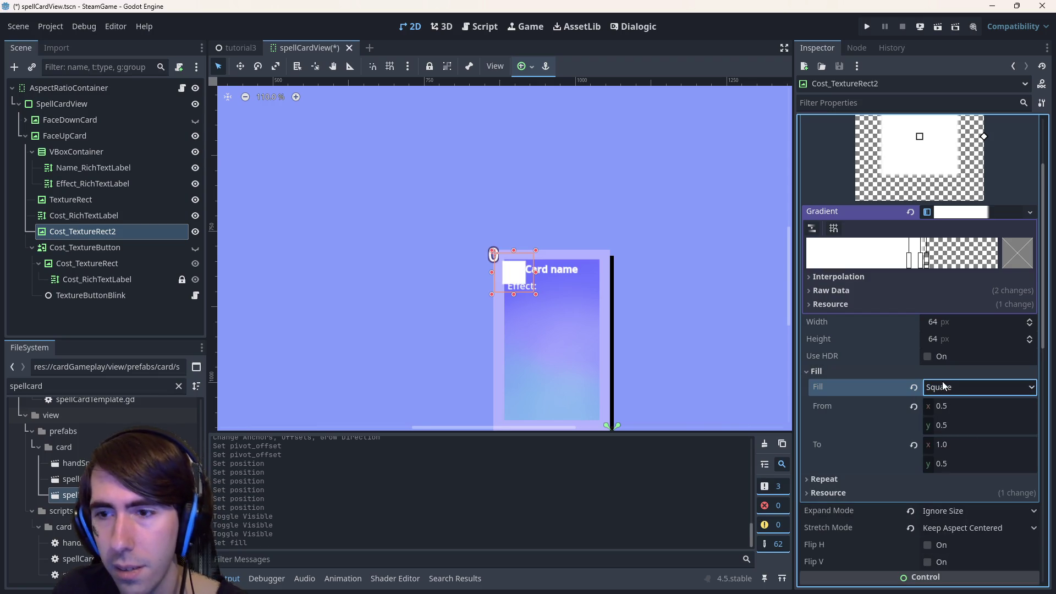
{"action": "scroll", "coordinate": [929, 286], "scroll_direction": "up", "scroll_amount": 1}
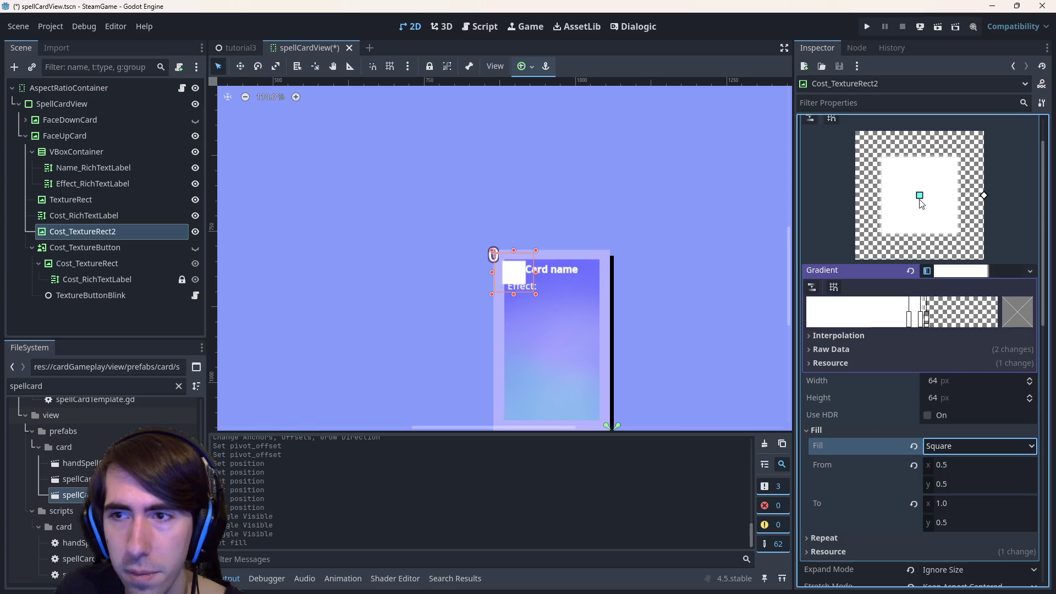
Recolor the gradient stops to black to give the square a dark edge.
{"action": "left_click_drag", "start_coordinate": [926, 319], "coordinate": [990, 321]}
{"action": "double_click", "coordinate": [991, 319]}
{"action": "left_click_drag", "start_coordinate": [955, 121], "coordinate": [961, 150]}
{"action": "left_click", "coordinate": [1000, 145]}
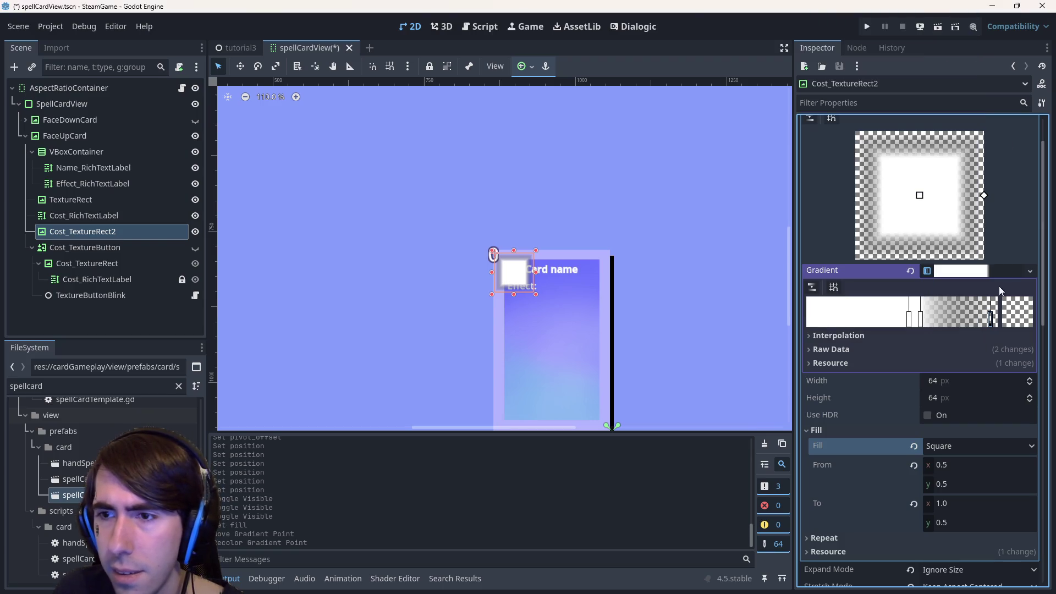
{"action": "double_click", "coordinate": [928, 311]}
{"action": "left_click", "coordinate": [964, 148]}
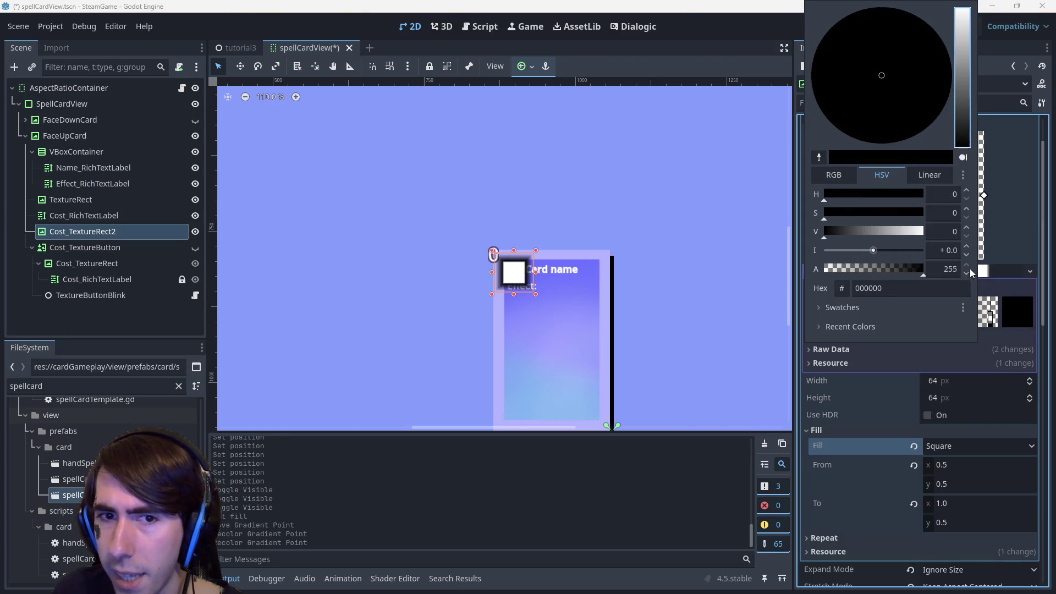
{"action": "left_click", "coordinate": [1021, 292]}
Reposition the gradient stops for a wide white centre, then parent Cost_RichTextLabel under Cost_TextureRect2.
{"action": "left_click_drag", "start_coordinate": [922, 320], "coordinate": [989, 321]}
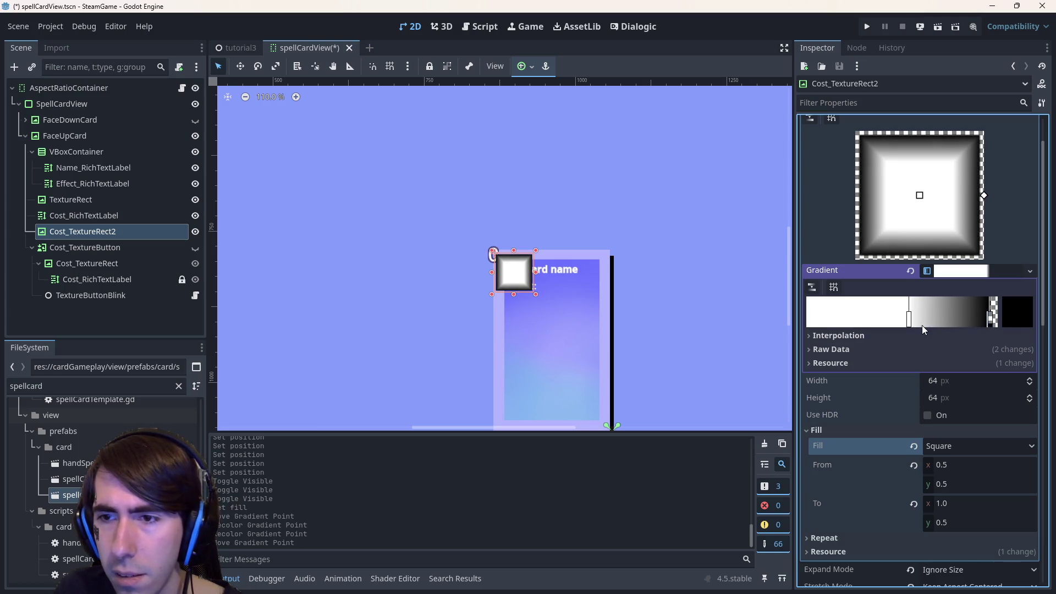
{"action": "mouse_move", "coordinate": [914, 329]}
{"action": "left_mouse_down"}
{"action": "mouse_move", "coordinate": [972, 317]}
{"action": "mouse_move", "coordinate": [959, 319]}
{"action": "left_mouse_up"}
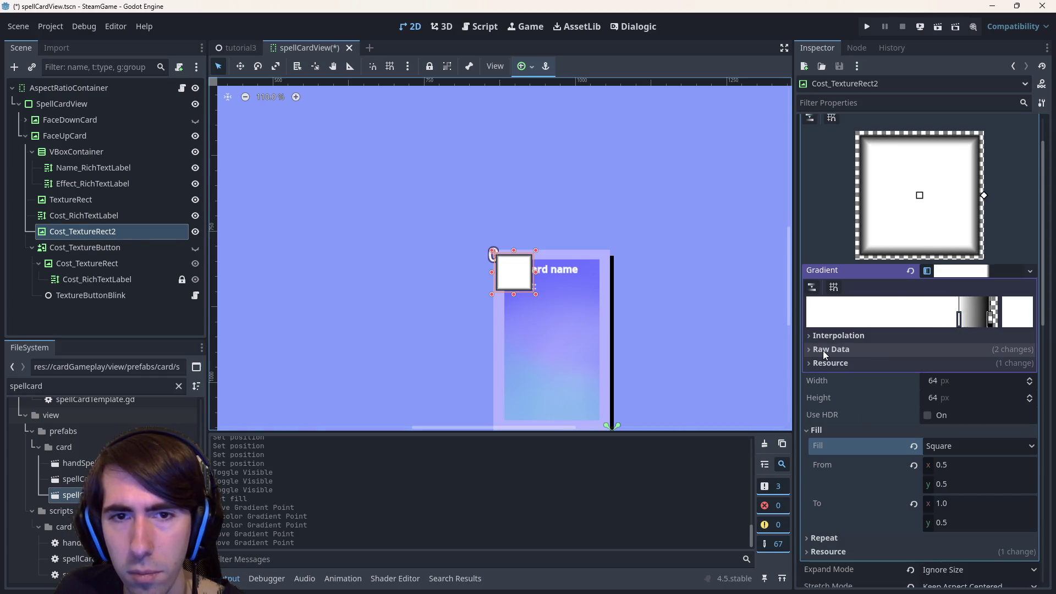
{"action": "mouse_move", "coordinate": [991, 319]}
{"action": "left_mouse_down"}
{"action": "mouse_move", "coordinate": [999, 325]}
{"action": "mouse_move", "coordinate": [956, 324]}
{"action": "left_mouse_up"}
{"action": "right_click", "coordinate": [994, 322]}
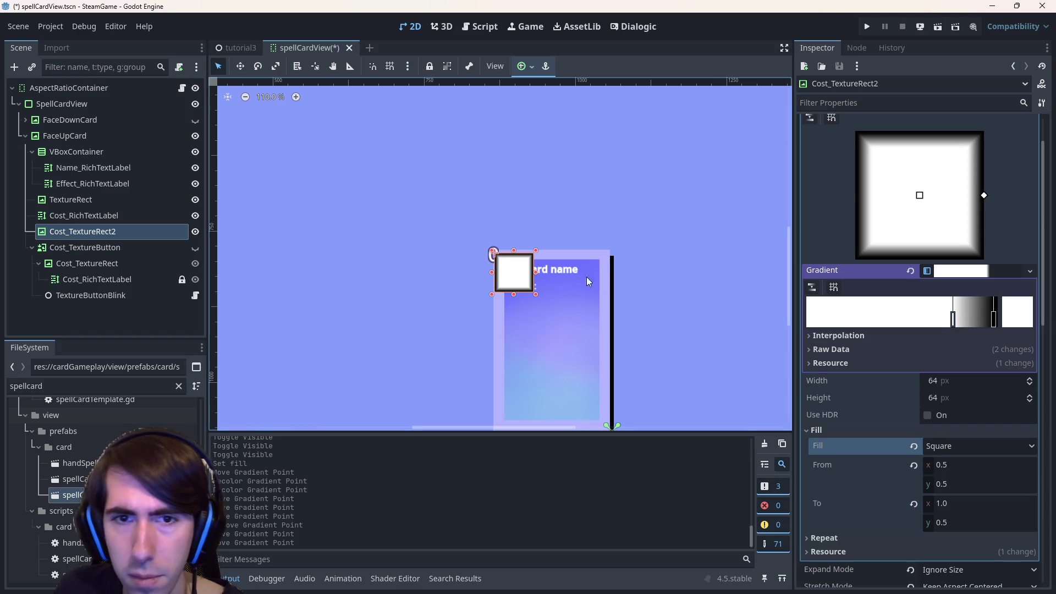
{"action": "left_click_drag", "start_coordinate": [84, 217], "coordinate": [91, 230]}
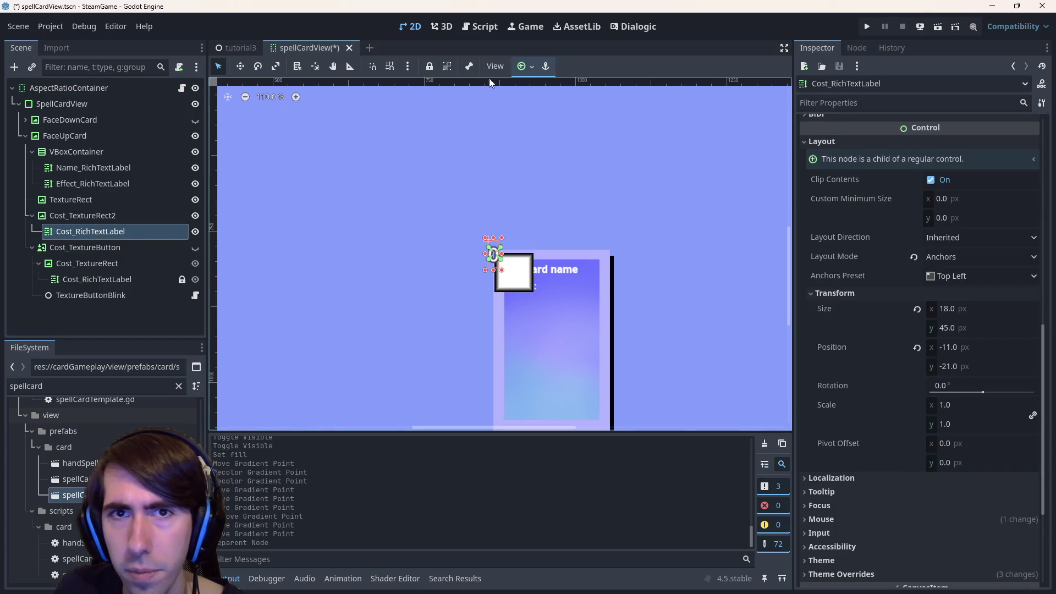
Center the cost label within the white square using the Center anchor preset and save.
{"action": "left_click", "coordinate": [523, 66]}
{"action": "left_click", "coordinate": [553, 123]}
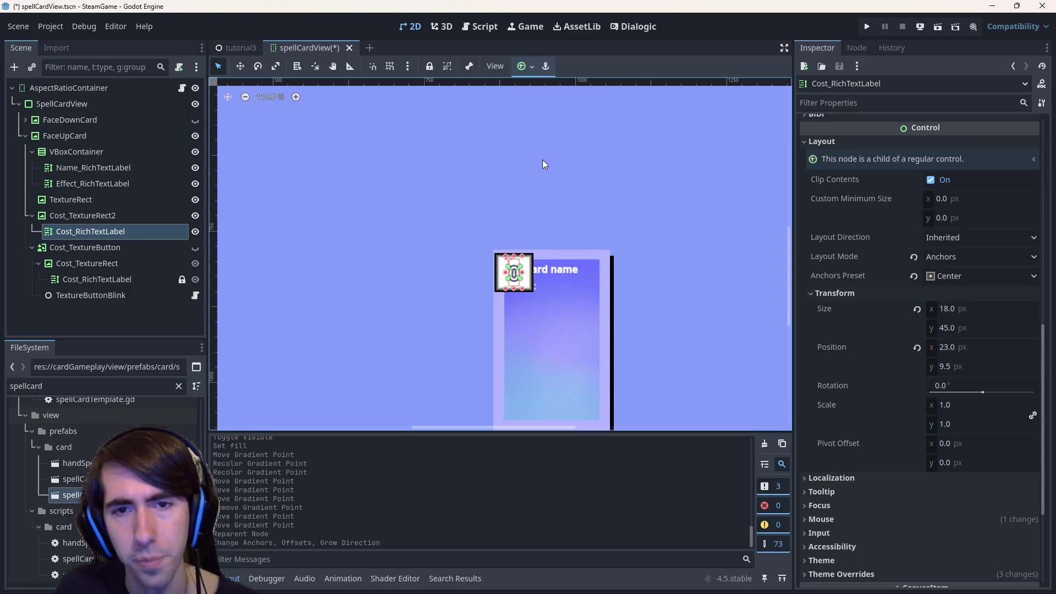
{"action": "key", "text": "ctrl+s"}
{"action": "scroll", "coordinate": [500, 289], "scroll_direction": "up", "scroll_amount": 9}
{"action": "scroll", "coordinate": [535, 278], "scroll_direction": "down", "scroll_amount": 11}
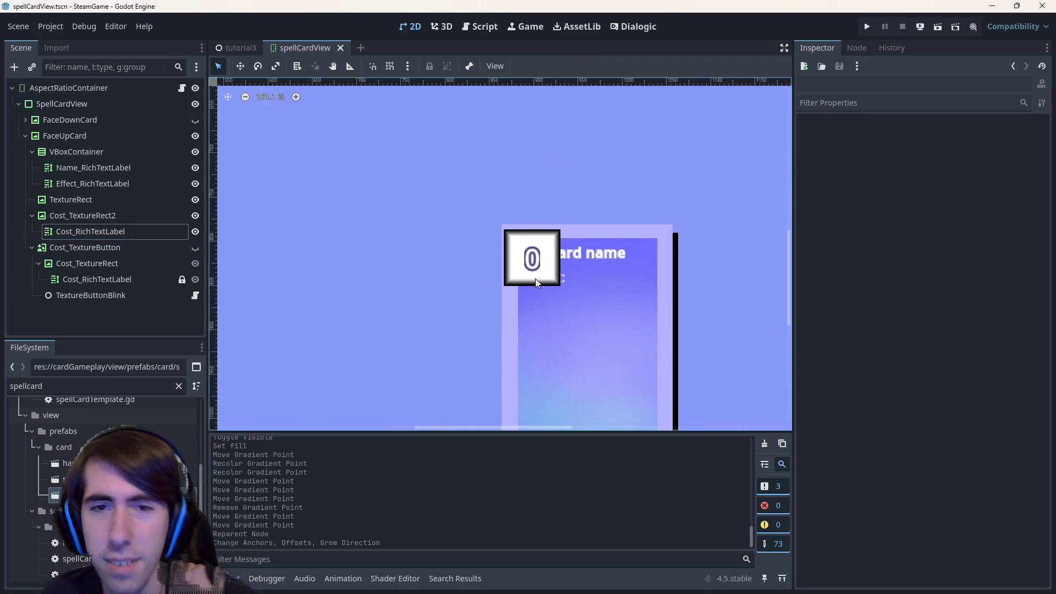
{"action": "scroll", "coordinate": [539, 263], "scroll_direction": "up", "scroll_amount": 5}
Anchor the Cost_TextureRect2 badge to the Top Left preset.
{"action": "left_click", "coordinate": [97, 215]}
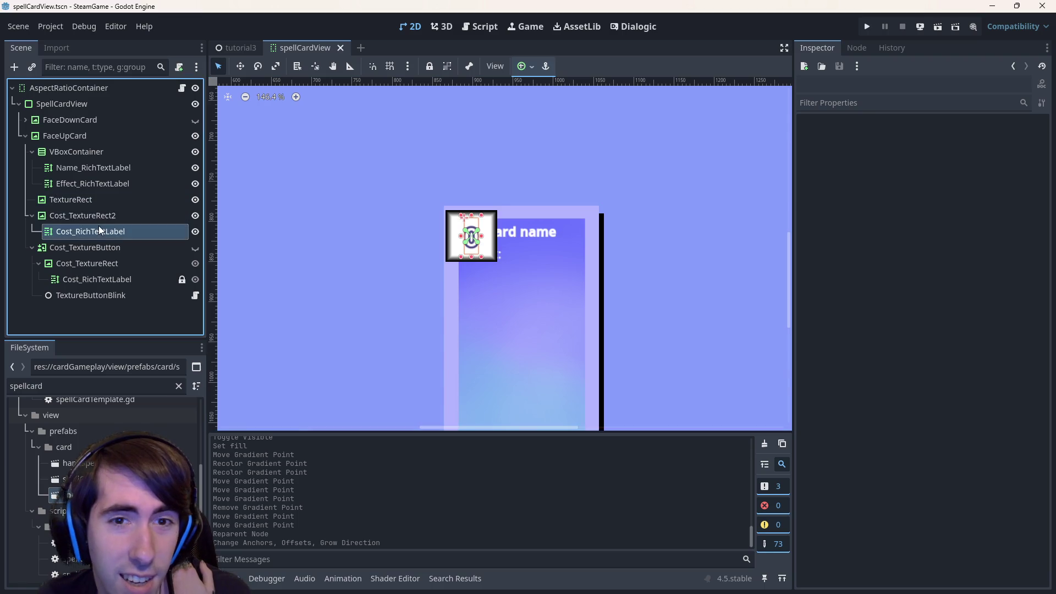
{"action": "left_click", "coordinate": [525, 66]}
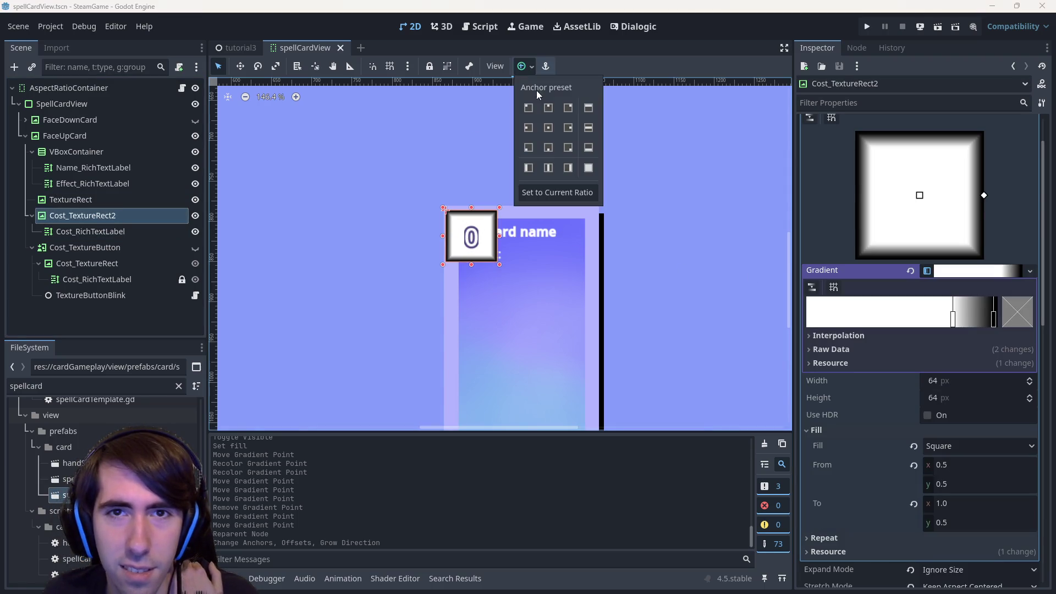
{"action": "left_click", "coordinate": [528, 107]}
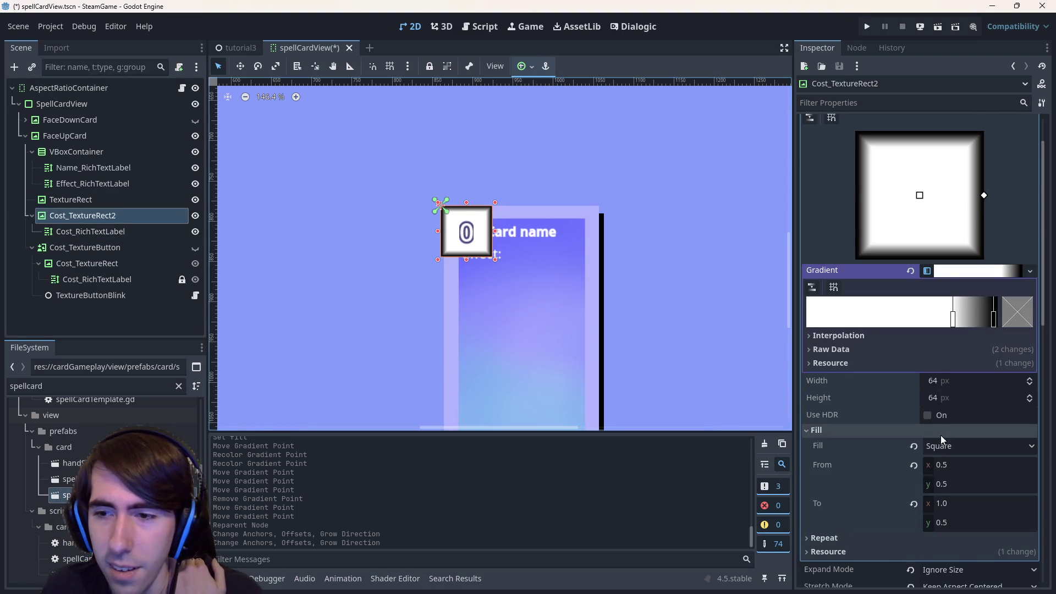
{"action": "scroll", "coordinate": [936, 437], "scroll_direction": "down", "scroll_amount": 10}
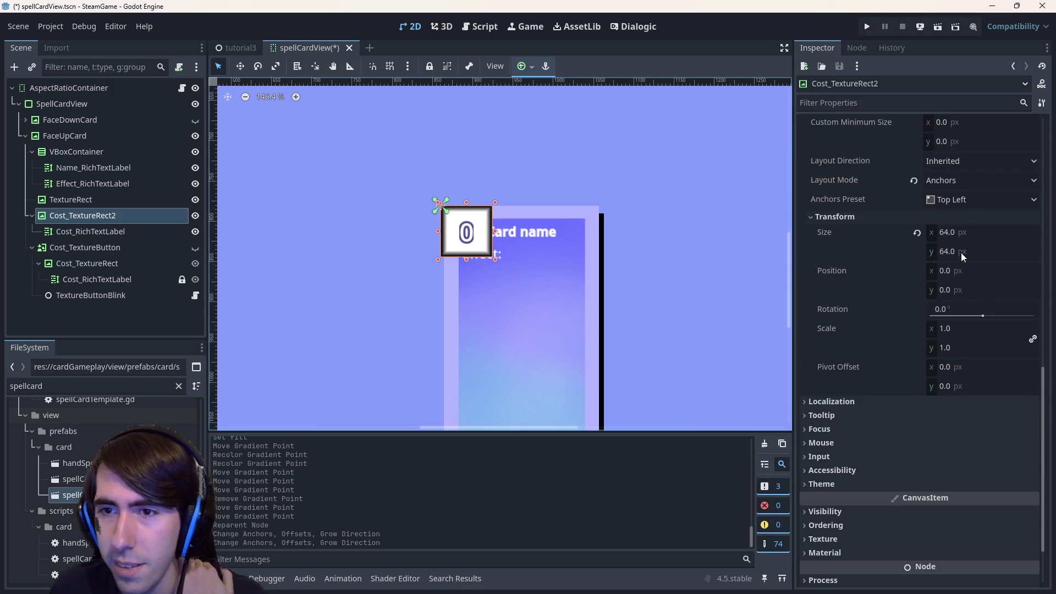
Move the badge to position -25, -25 and save the scene.
{"action": "left_click", "coordinate": [964, 271]}
{"action": "type", "text": "-25"}
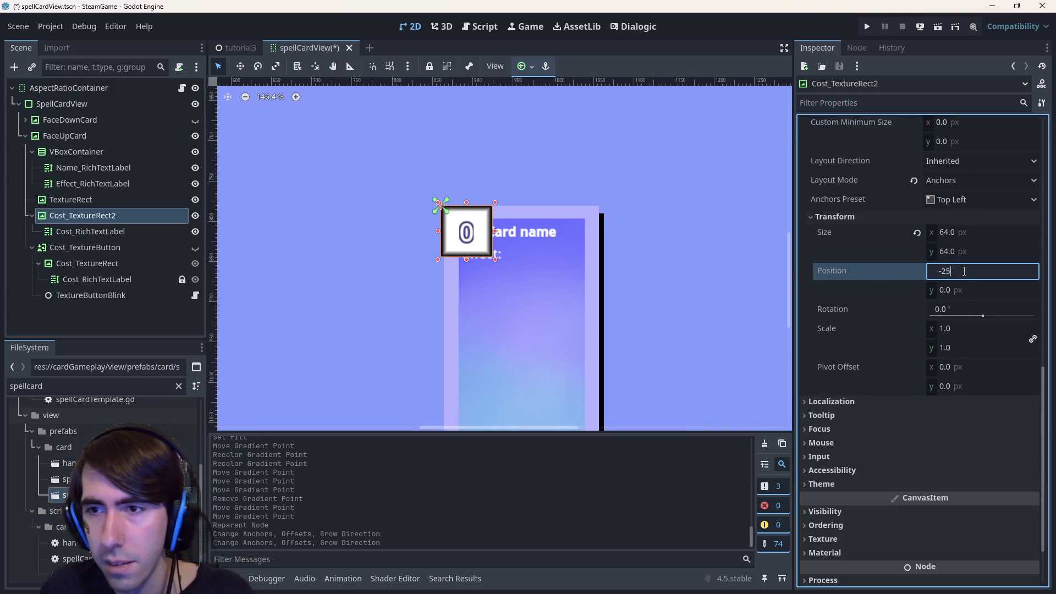
{"action": "key", "text": "Tab"}
{"action": "type", "text": "5"}
{"action": "key", "text": "Return"}
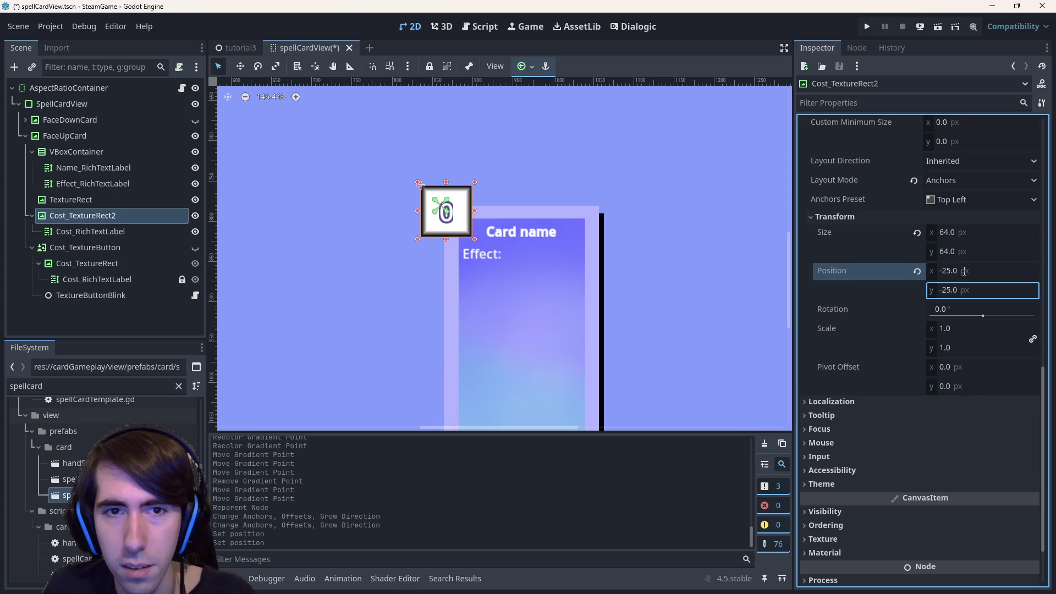
{"action": "scroll", "coordinate": [508, 227], "scroll_direction": "up", "scroll_amount": 2}
{"action": "left_click", "coordinate": [553, 166]}
{"action": "scroll", "coordinate": [541, 199], "scroll_direction": "down", "scroll_amount": 4}
{"action": "key", "text": "ctrl+s"}
Resize the badge to 32×32 px.
{"action": "left_click", "coordinate": [493, 187]}
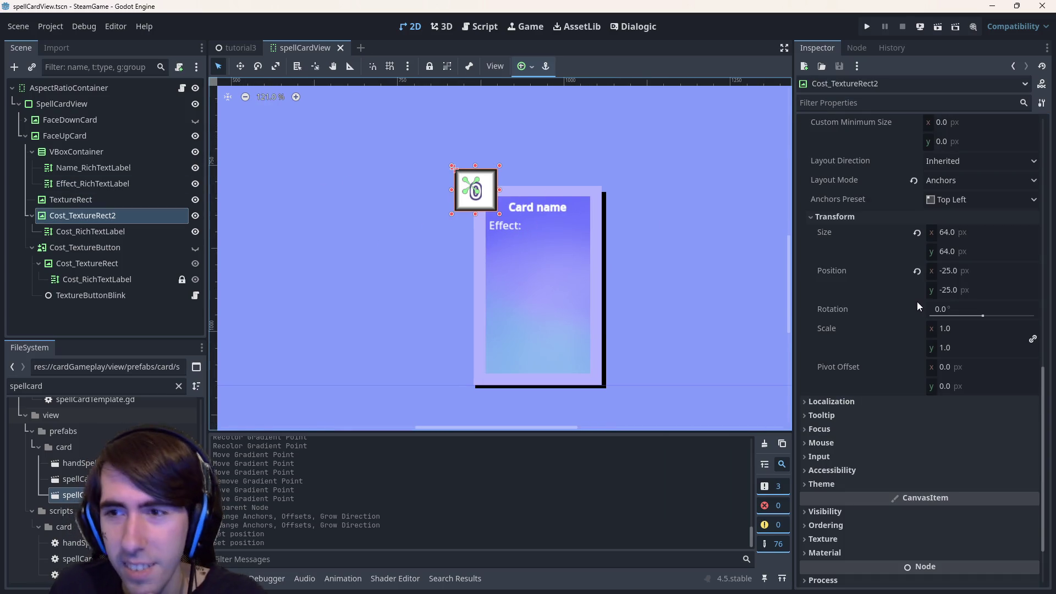
{"action": "left_click", "coordinate": [981, 233]}
{"action": "type", "text": "32"}
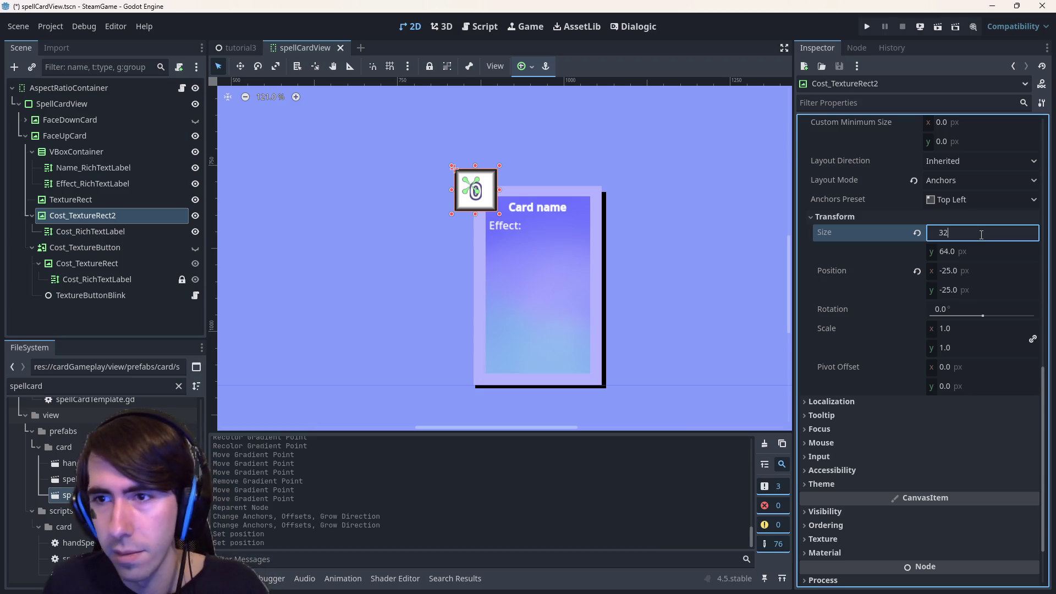
{"action": "key", "text": "Tab"}
{"action": "type", "text": "32"}
{"action": "key", "text": "Return"}
Enlarge the badge to 48×48 px, save, and reapply the Top Left anchor preset.
{"action": "left_click", "coordinate": [981, 234]}
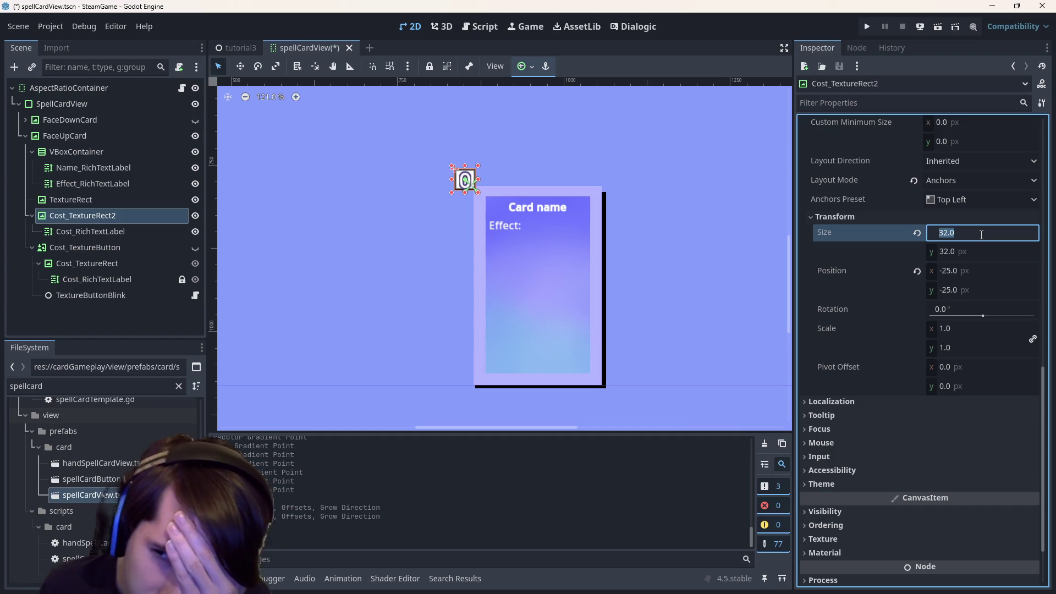
{"action": "type", "text": "48"}
{"action": "key", "text": "Tab"}
{"action": "type", "text": "48"}
{"action": "key", "text": "Return"}
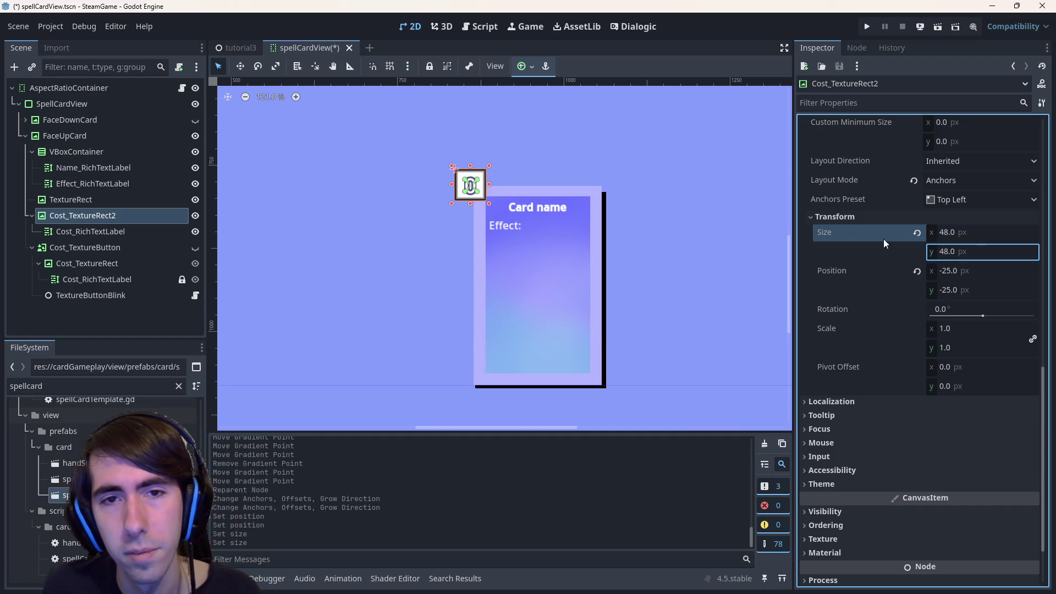
{"action": "key", "text": "ctrl+s"}
{"action": "left_click", "coordinate": [522, 66]}
{"action": "left_click", "coordinate": [529, 108]}
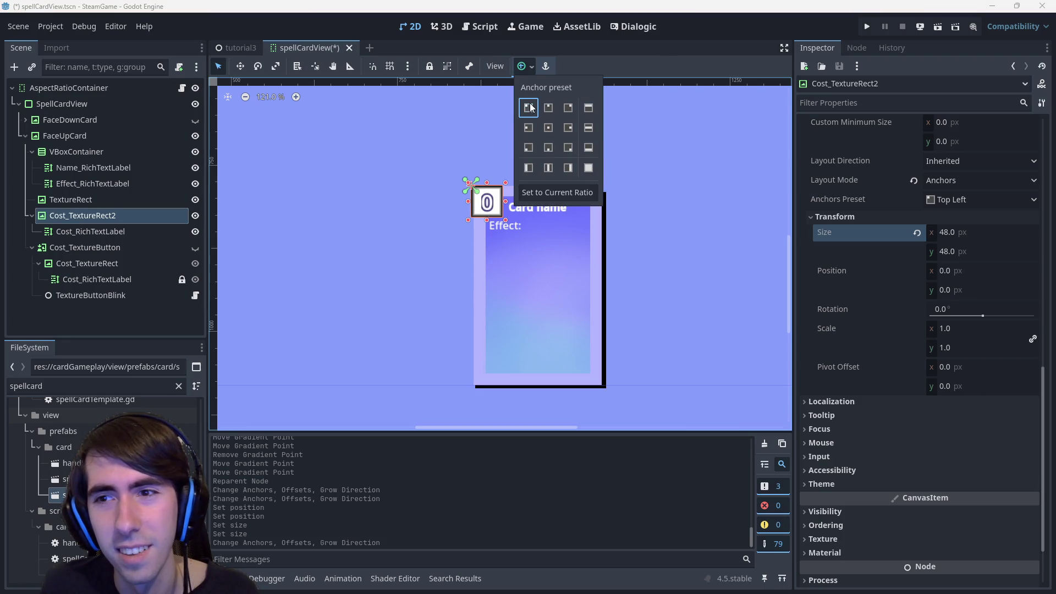
Move the Cost_TextureRect2 badge to position -24, -24.
{"action": "left_click", "coordinate": [604, 4]}
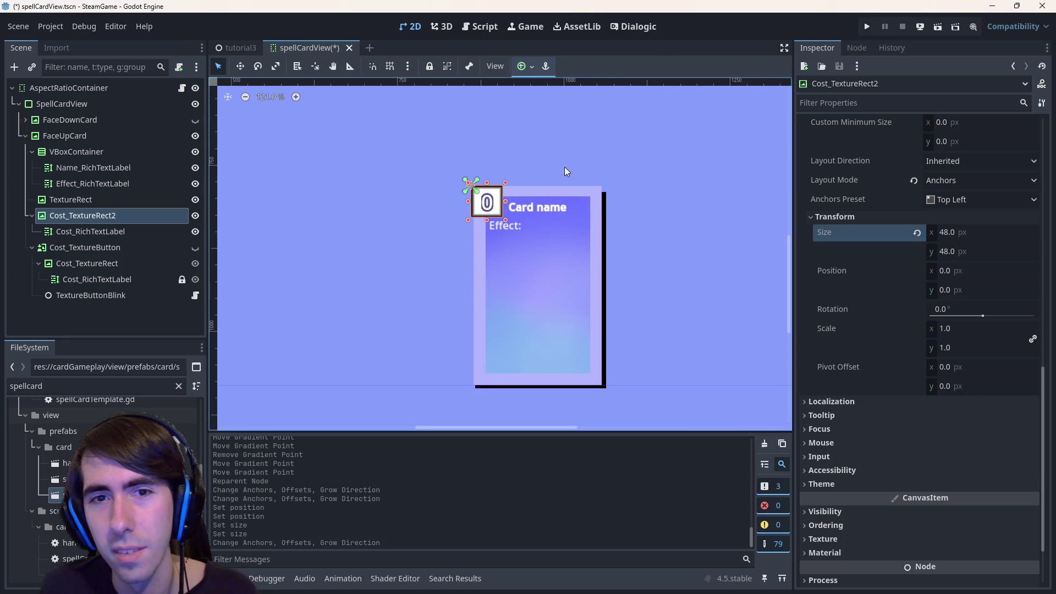
{"action": "left_click_drag", "start_coordinate": [556, 226], "coordinate": [615, 283]}
{"action": "left_click", "coordinate": [962, 271]}
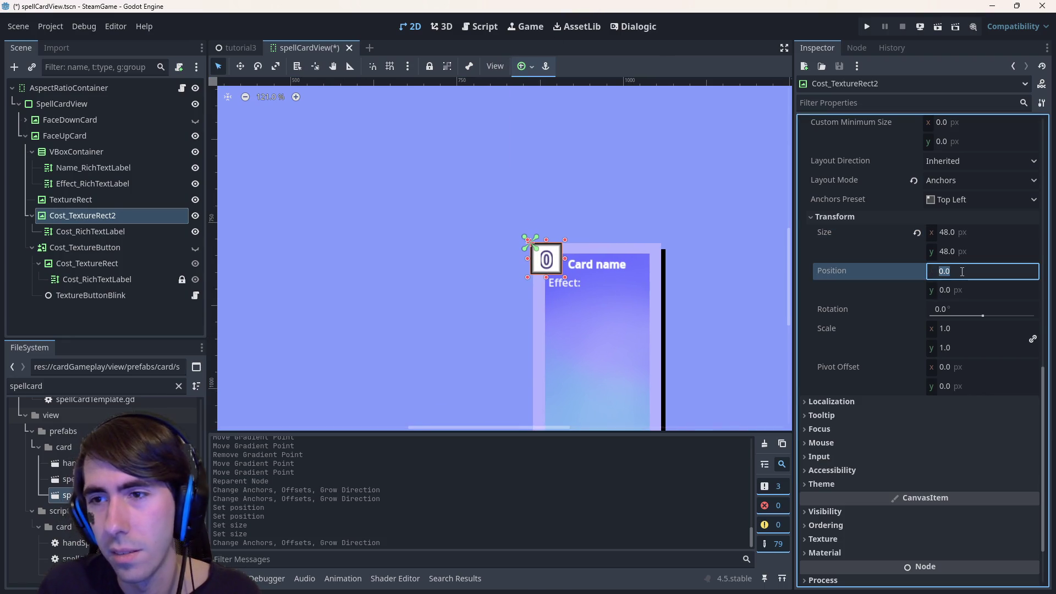
{"action": "type", "text": "-24"}
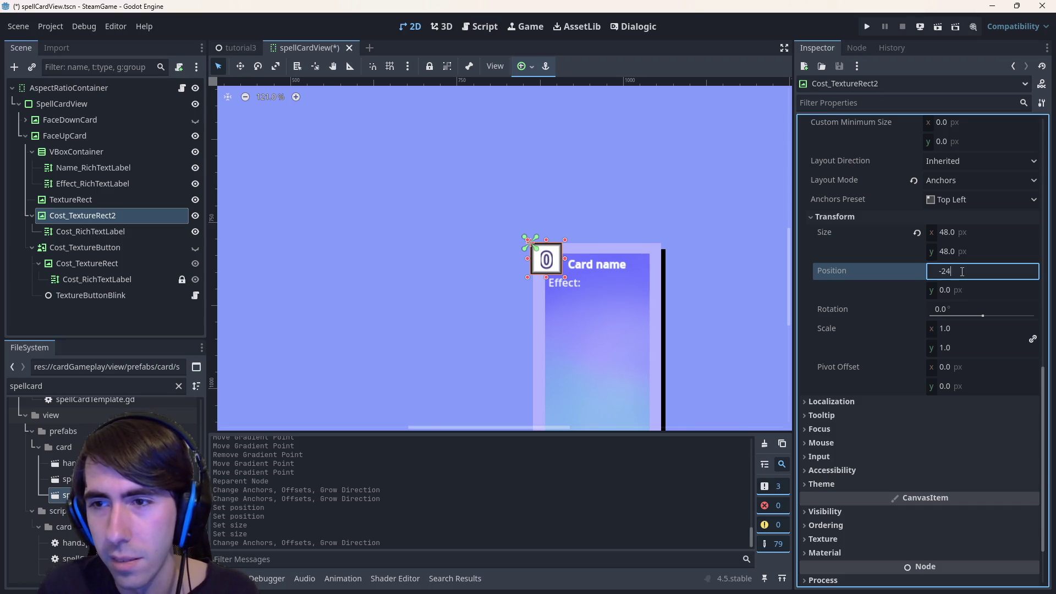
{"action": "key", "text": "Tab"}
{"action": "type", "text": "4"}
{"action": "key", "text": "Return"}
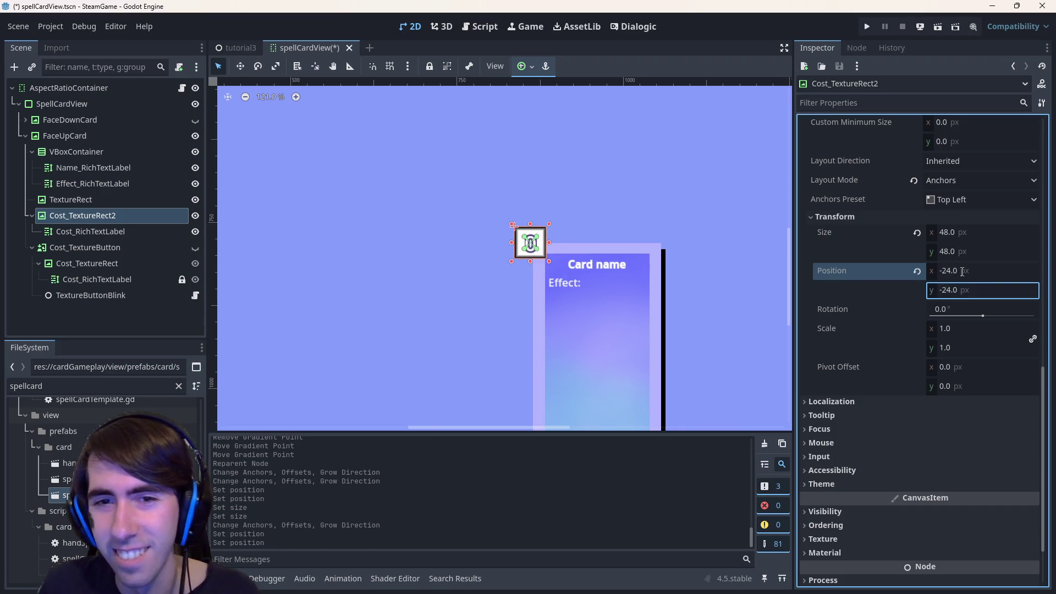
Set the badge position to -12, -12 and save the scene.
{"action": "left_click", "coordinate": [962, 272]}
{"action": "type", "text": "-12"}
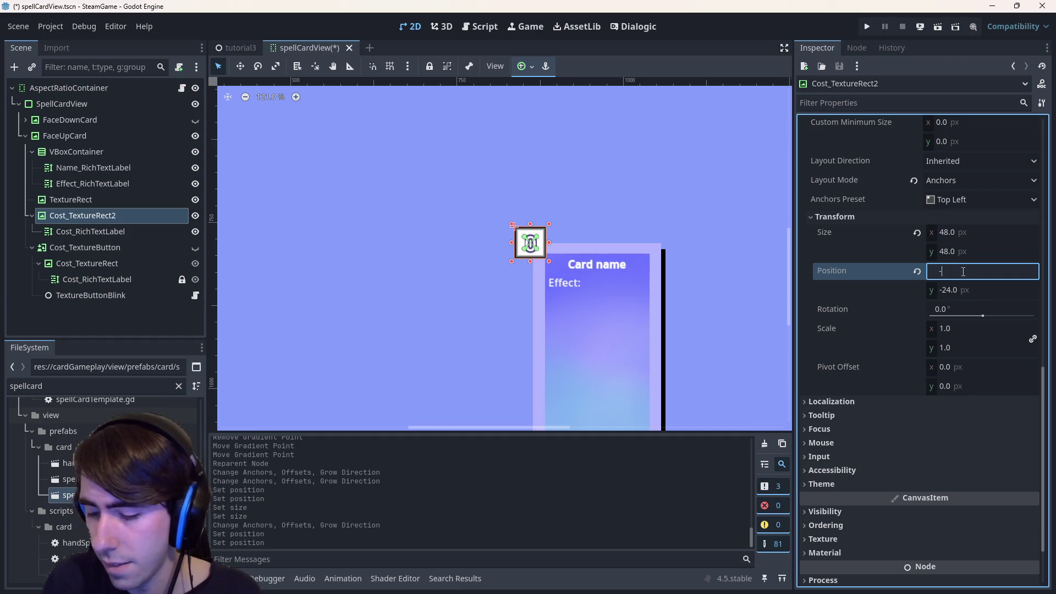
{"action": "key", "text": "Tab"}
{"action": "type", "text": "-12"}
{"action": "key", "text": "Return"}
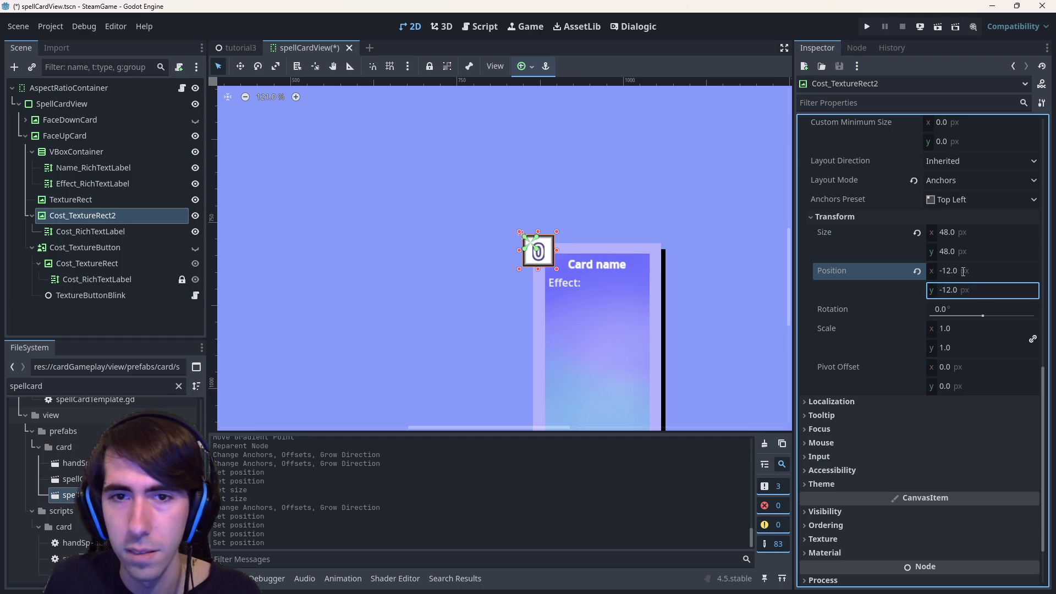
{"action": "left_click", "coordinate": [676, 190]}
{"action": "key", "text": "ctrl+s"}
Change Cost_RichTextLabel's text from 0 to 10 and save.
{"action": "scroll", "coordinate": [618, 269], "scroll_direction": "up", "scroll_amount": 4}
{"action": "scroll", "coordinate": [618, 279], "scroll_direction": "up", "scroll_amount": 1}
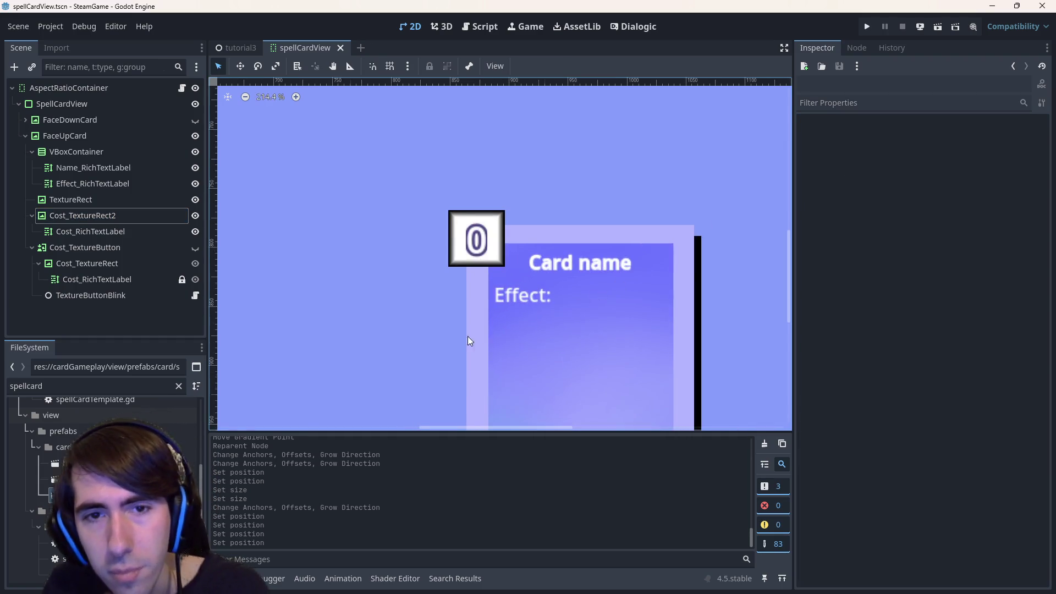
{"action": "scroll", "coordinate": [610, 273], "scroll_direction": "up", "scroll_amount": 2}
{"action": "scroll", "coordinate": [514, 257], "scroll_direction": "down", "scroll_amount": 2}
{"action": "left_click", "coordinate": [419, 196]}
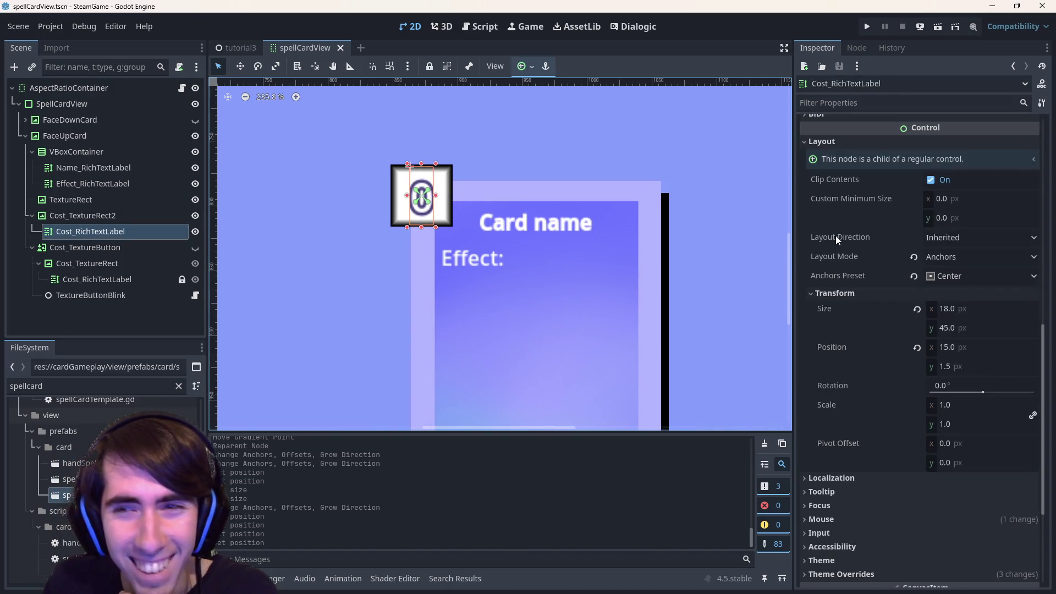
{"action": "scroll", "coordinate": [883, 227], "scroll_direction": "up", "scroll_amount": 10}
{"action": "left_click", "coordinate": [871, 200]}
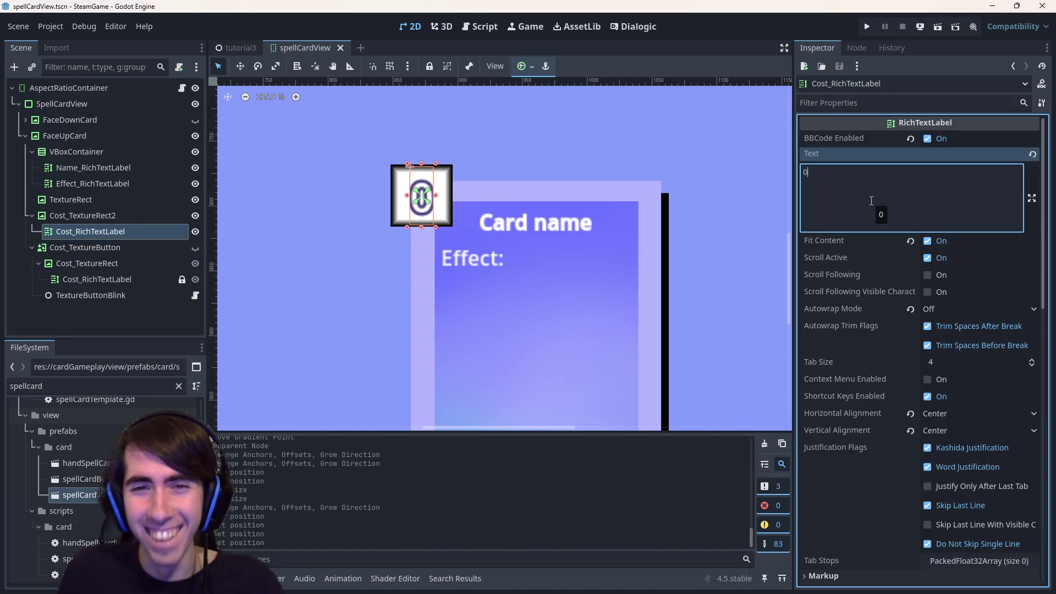
{"action": "key", "text": "Home"}
{"action": "type", "text": "1"}
{"action": "left_click", "coordinate": [702, 203]}
{"action": "key", "text": "ctrl+s"}
Switch to the tutorial3 scene and run it to test the card badge.
{"action": "scroll", "coordinate": [684, 204], "scroll_direction": "down", "scroll_amount": 3}
{"action": "left_click", "coordinate": [492, 193]}
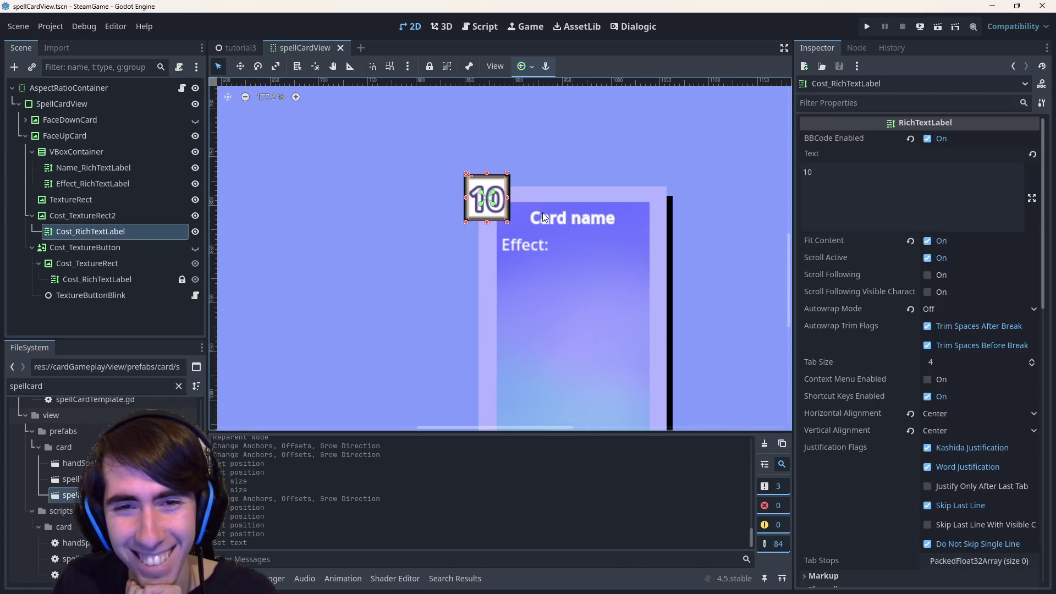
{"action": "scroll", "coordinate": [553, 226], "scroll_direction": "up", "scroll_amount": 2}
{"action": "left_click", "coordinate": [572, 199]}
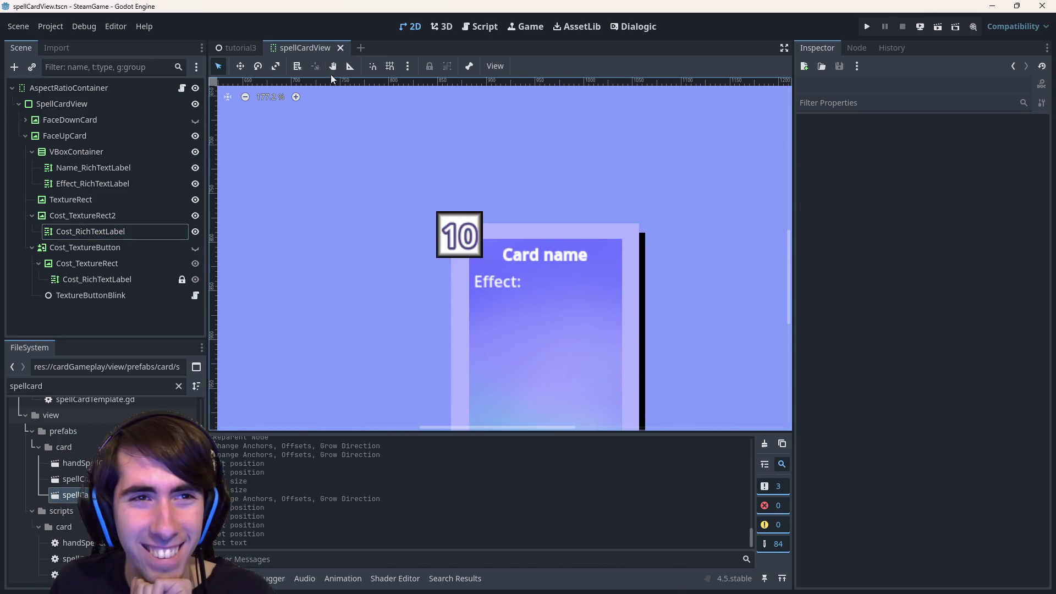
{"action": "left_click", "coordinate": [237, 49]}
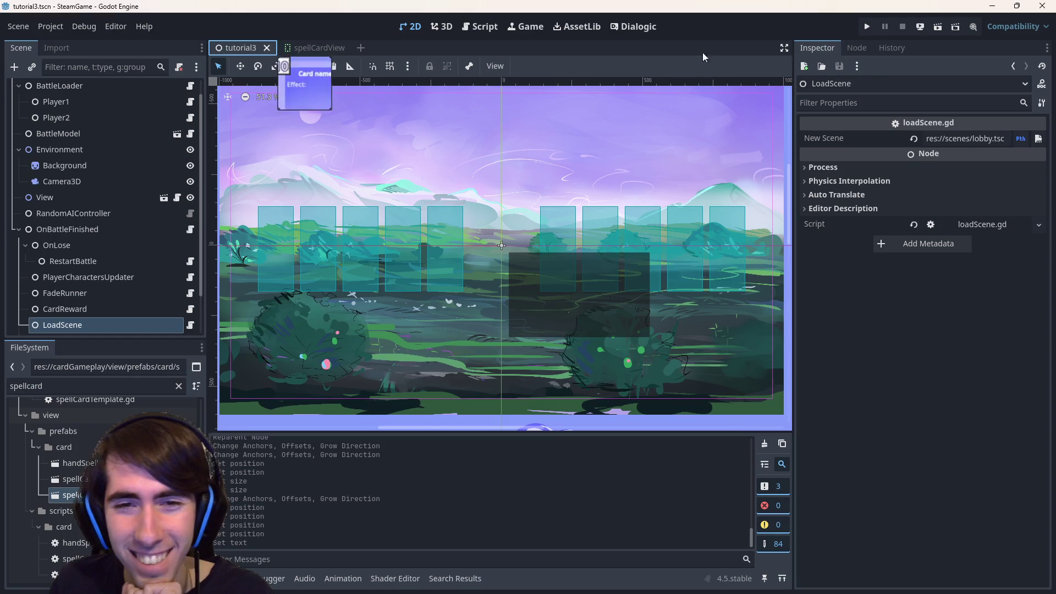
{"action": "left_click", "coordinate": [938, 27]}
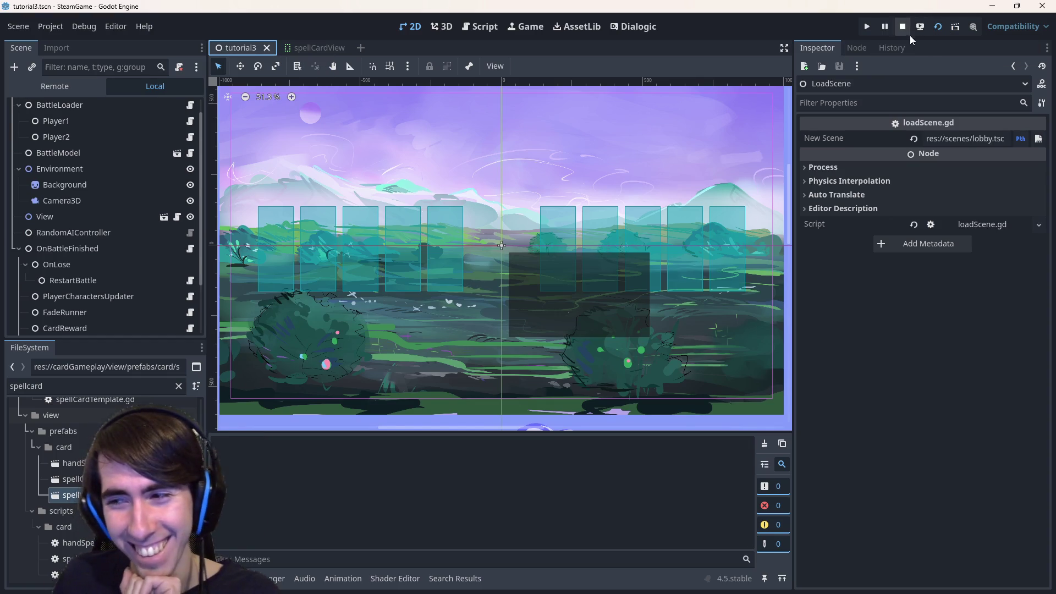
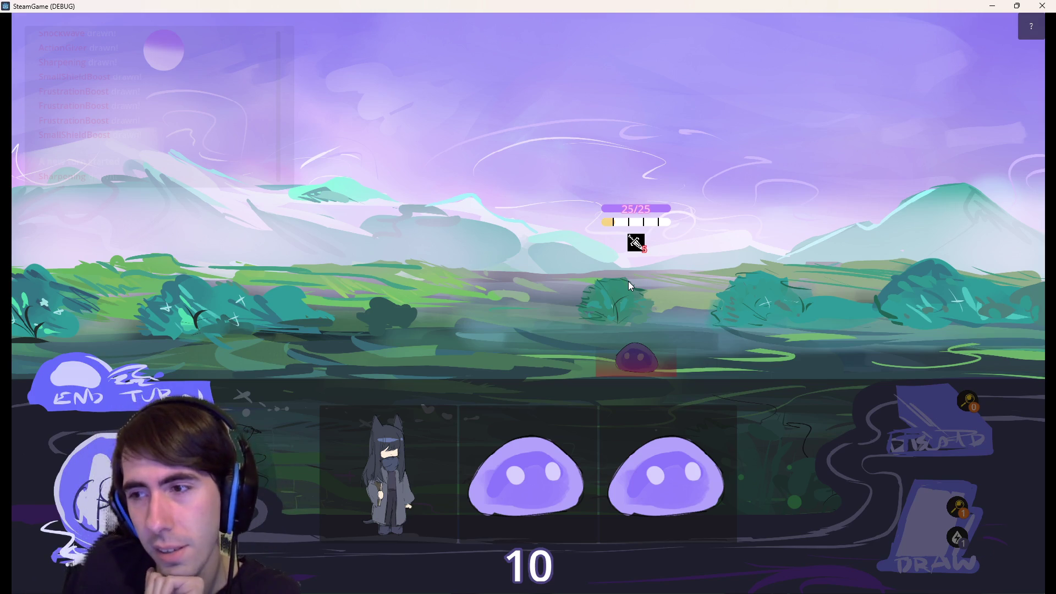
Deploy the character and both 10/10 slimes, draw a spell hand, then close the debug window.
{"action": "left_click", "coordinate": [396, 441]}
{"action": "left_click_drag", "start_coordinate": [432, 421], "coordinate": [339, 304]}
{"action": "left_click_drag", "start_coordinate": [500, 457], "coordinate": [259, 335]}
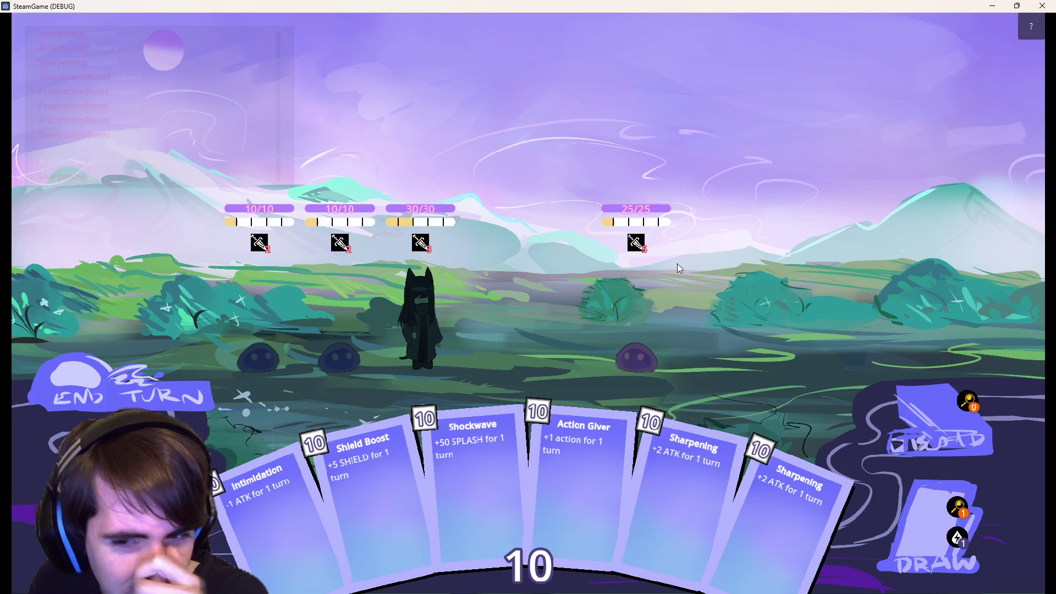
{"action": "left_click", "coordinate": [922, 511]}
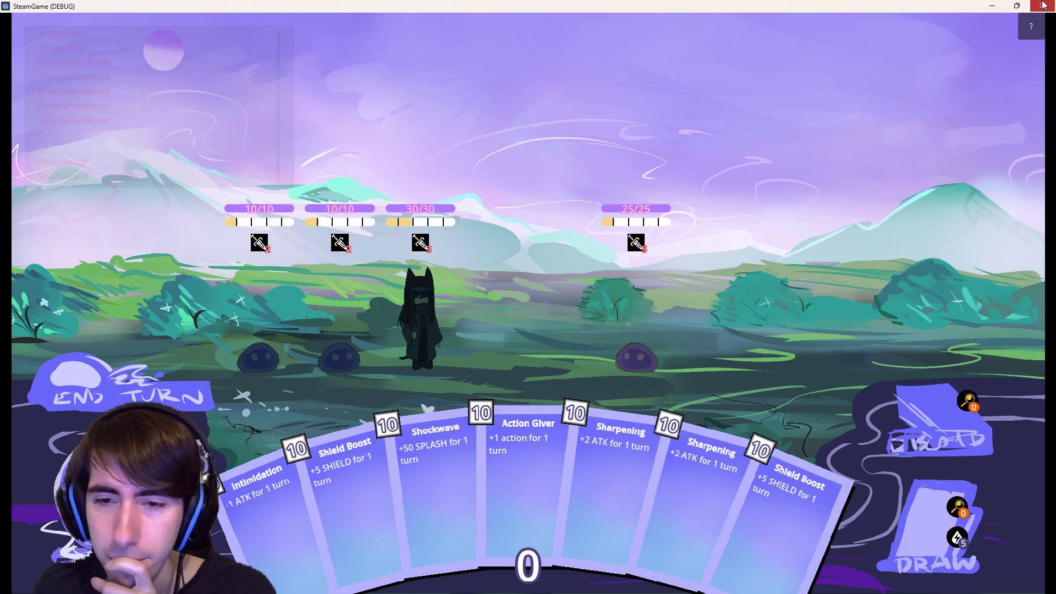
{"action": "left_click", "coordinate": [1044, 6]}
In the spellCardView scene, duplicate Cost_TextureRect2 as Cost_TextureRect3 and hide the original.
{"action": "left_click", "coordinate": [473, 26]}
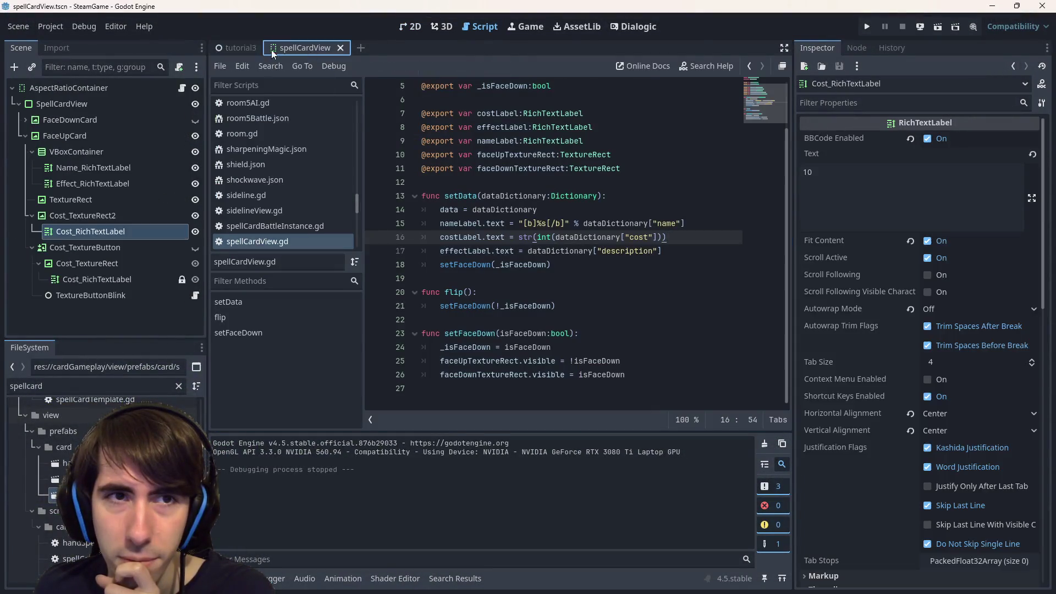
{"action": "left_click", "coordinate": [422, 27]}
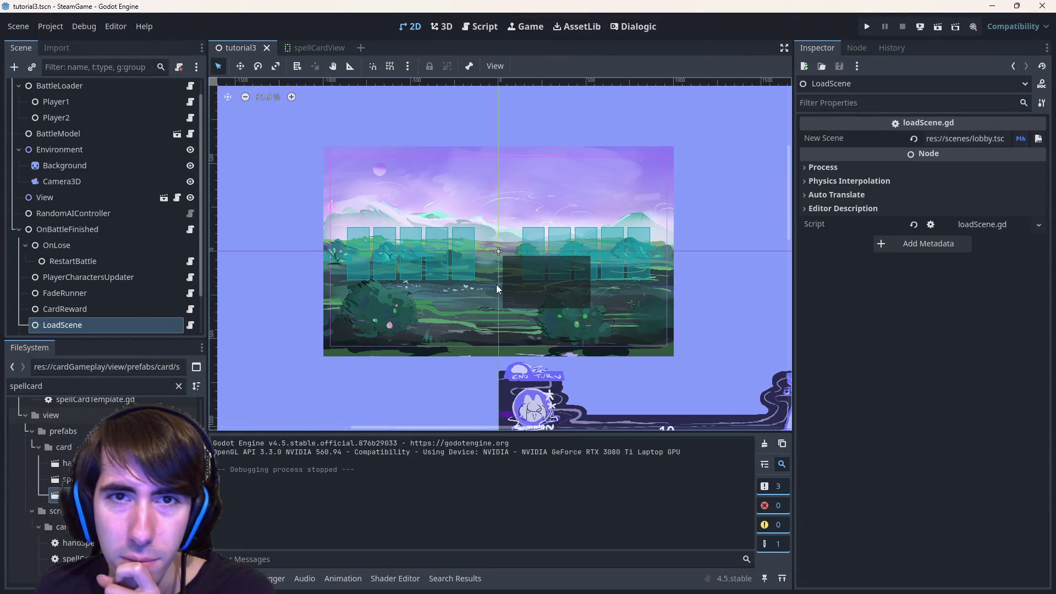
{"action": "left_click", "coordinate": [306, 48]}
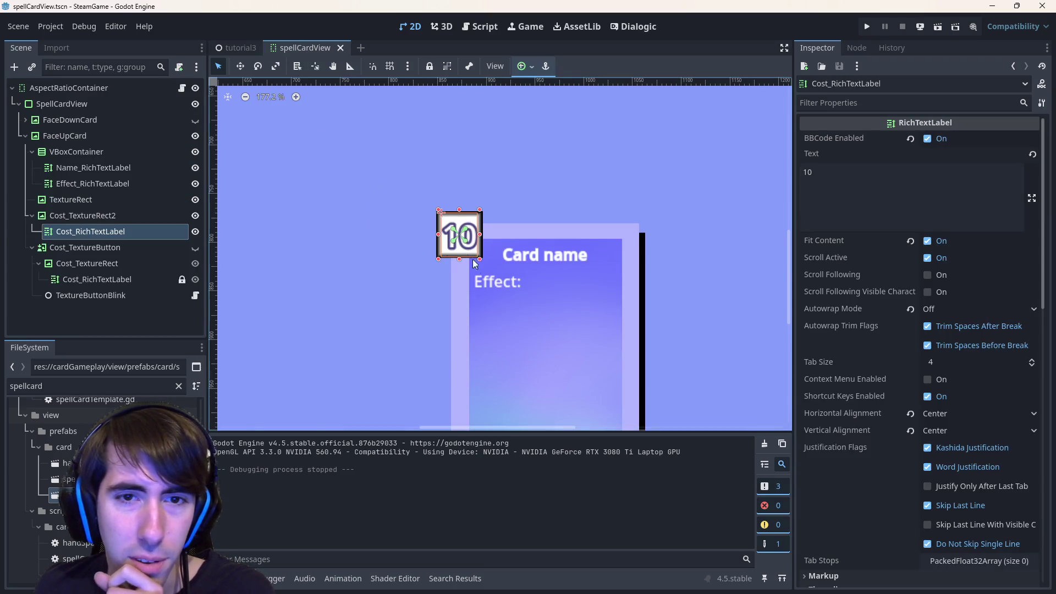
{"action": "scroll", "coordinate": [485, 250], "scroll_direction": "up", "scroll_amount": 2}
{"action": "left_click", "coordinate": [486, 250]}
{"action": "left_click", "coordinate": [195, 215]}
{"action": "left_click", "coordinate": [195, 216]}
{"action": "left_click", "coordinate": [153, 216]}
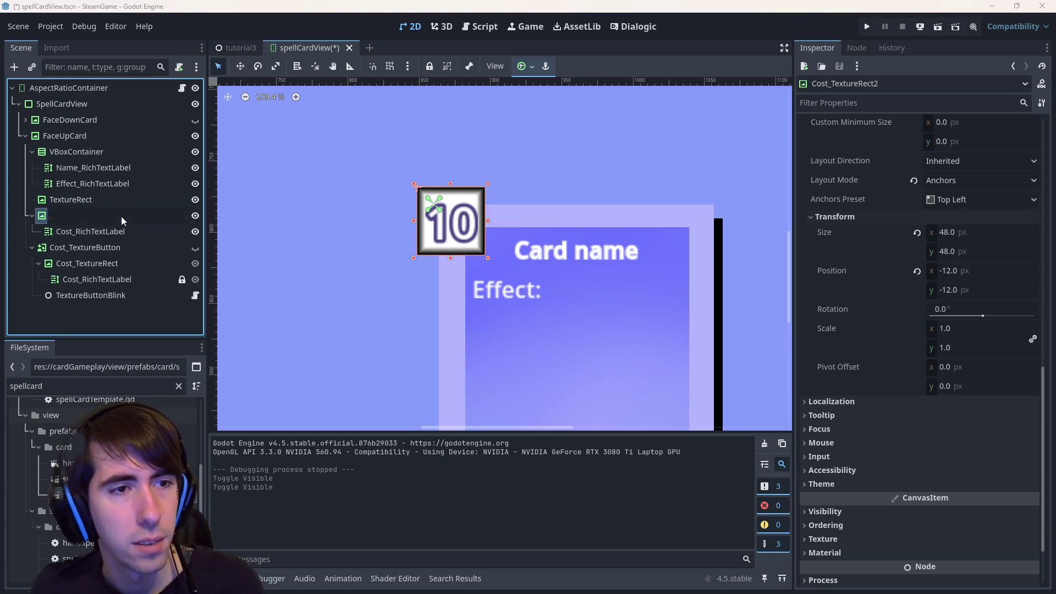
{"action": "key", "text": "Escape"}
{"action": "key", "text": "ctrl+d"}
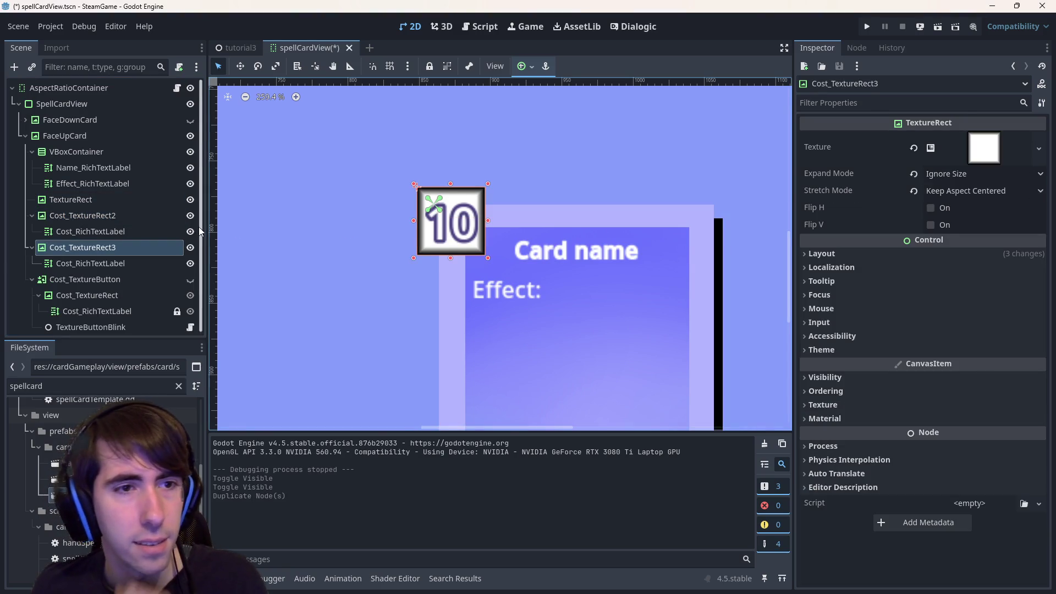
{"action": "left_click", "coordinate": [190, 216]}
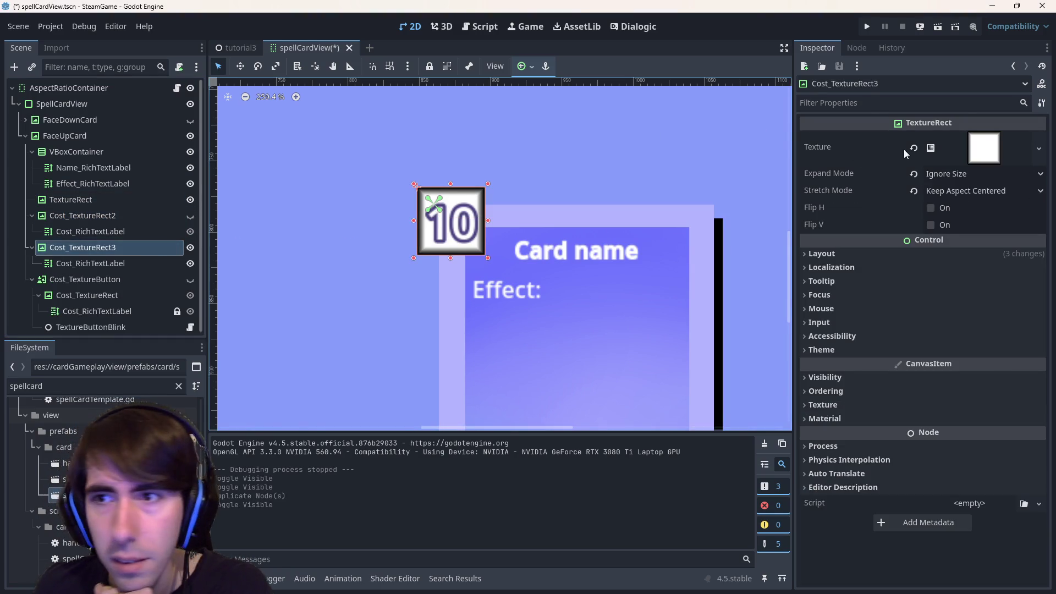
Give Cost_TextureRect3 an all-black GradientTexture2D and anchor it to the top-left.
{"action": "left_click", "coordinate": [1037, 149]}
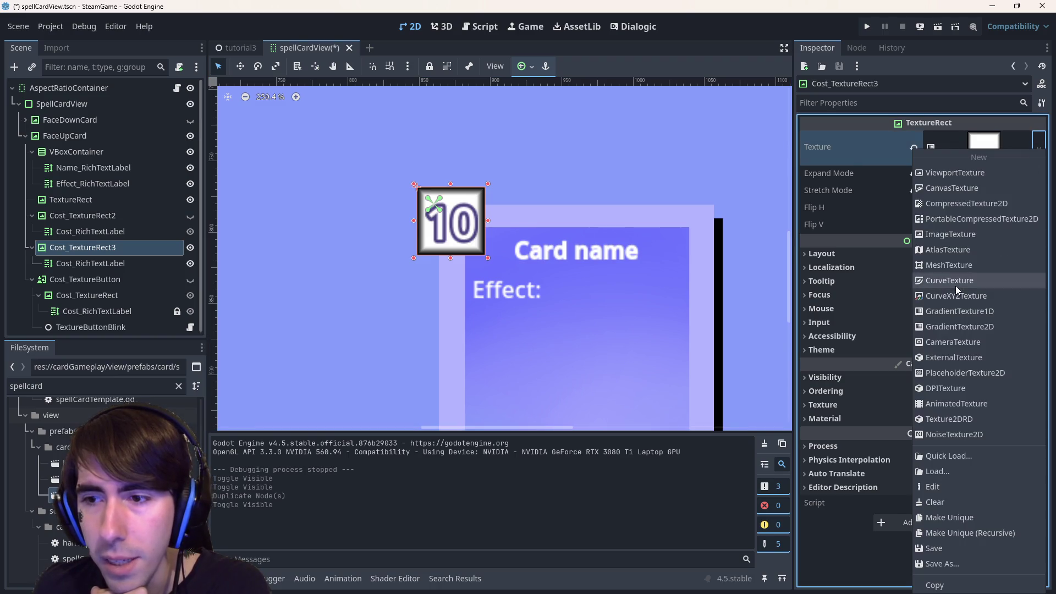
{"action": "left_click", "coordinate": [975, 322]}
{"action": "left_click", "coordinate": [965, 147]}
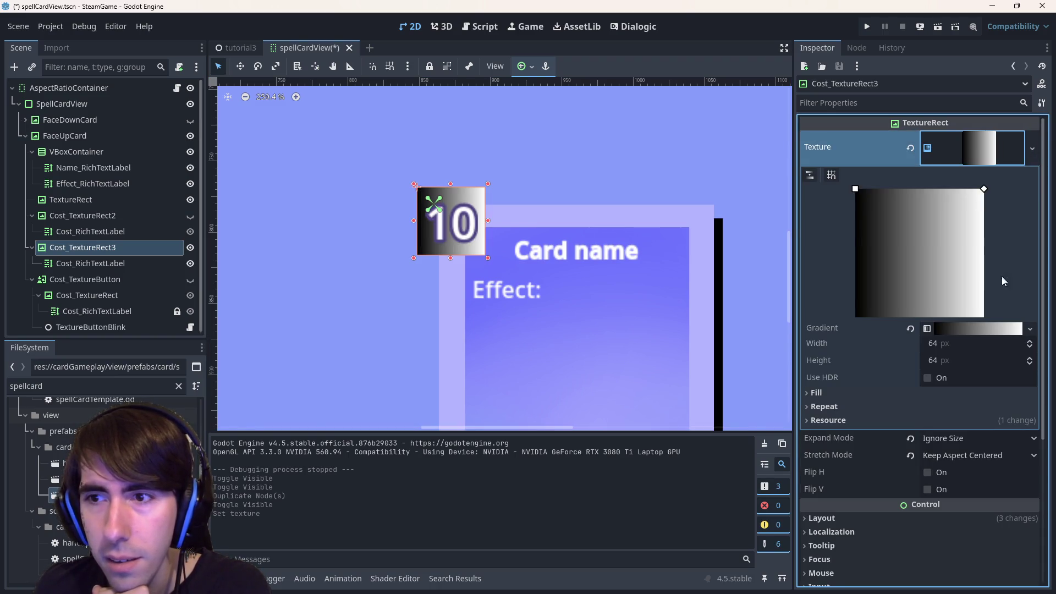
{"action": "left_click", "coordinate": [1015, 339]}
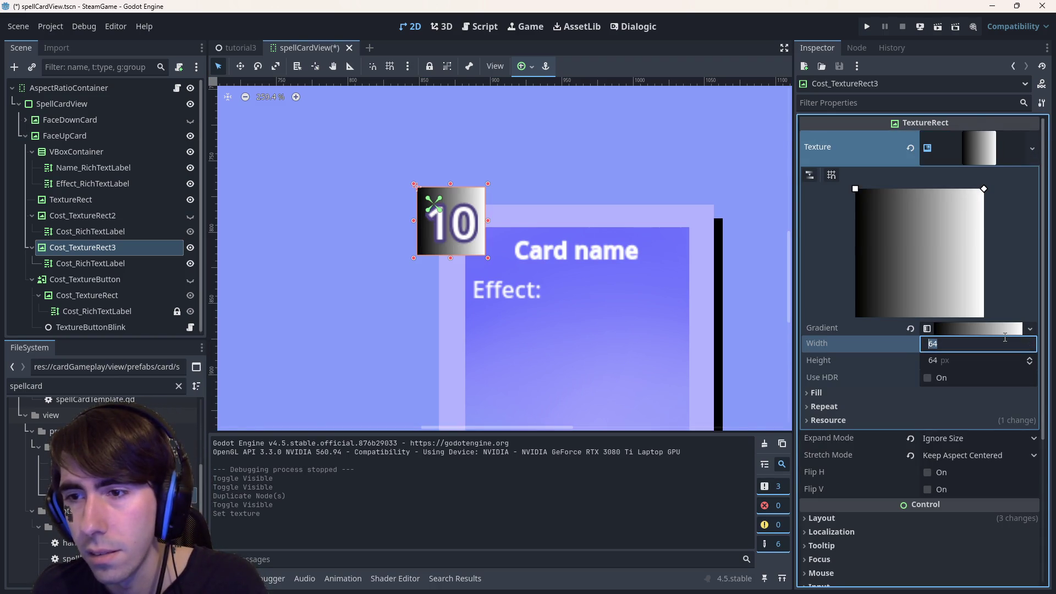
{"action": "left_click", "coordinate": [1002, 328]}
{"action": "left_click", "coordinate": [1007, 372]}
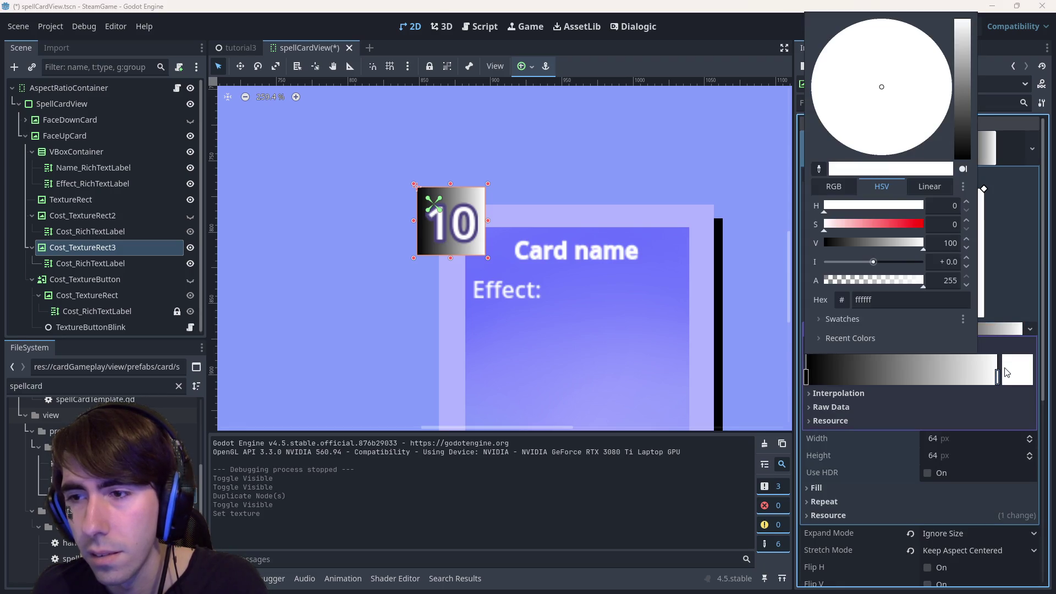
{"action": "left_click_drag", "start_coordinate": [965, 150], "coordinate": [974, 255]}
{"action": "left_click", "coordinate": [752, 155]}
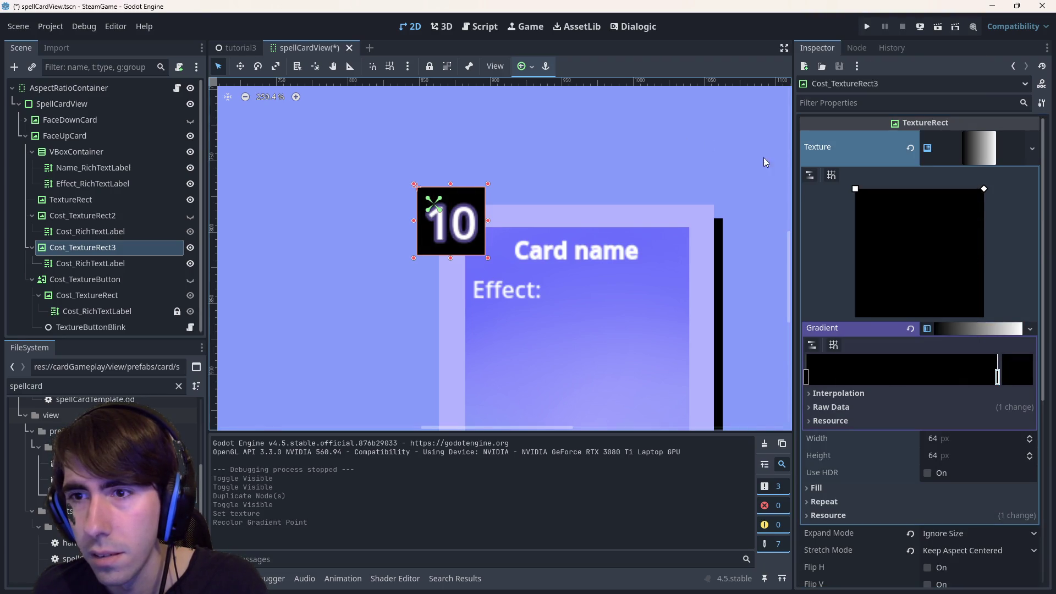
{"action": "left_click", "coordinate": [524, 70]}
{"action": "left_click", "coordinate": [532, 108]}
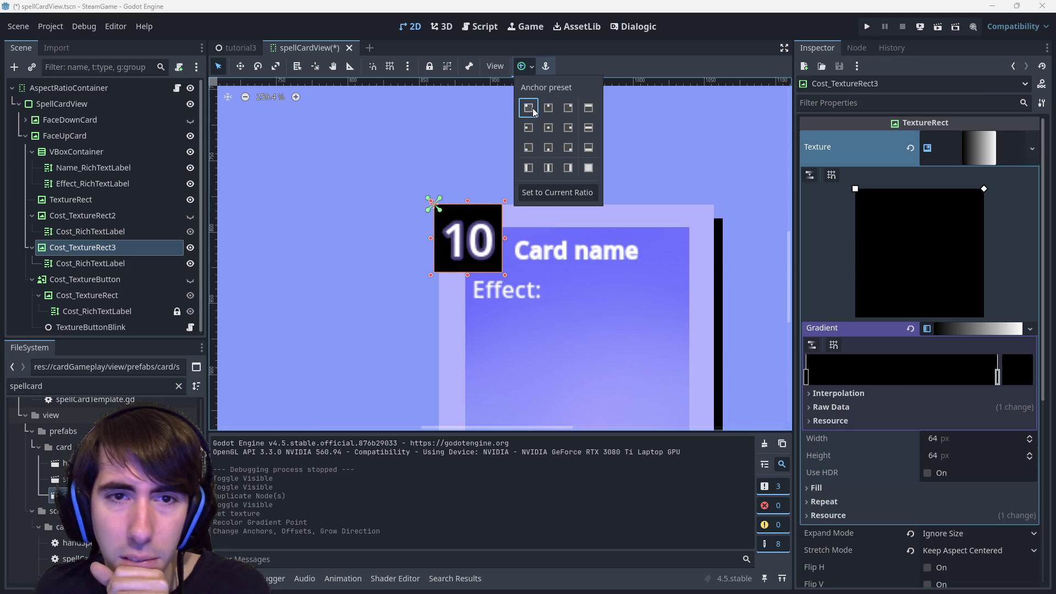
Set Cost_TextureRect3's Transform size height to 20, making it 48 × 20 px.
{"action": "scroll", "coordinate": [860, 503], "scroll_direction": "down", "scroll_amount": 3}
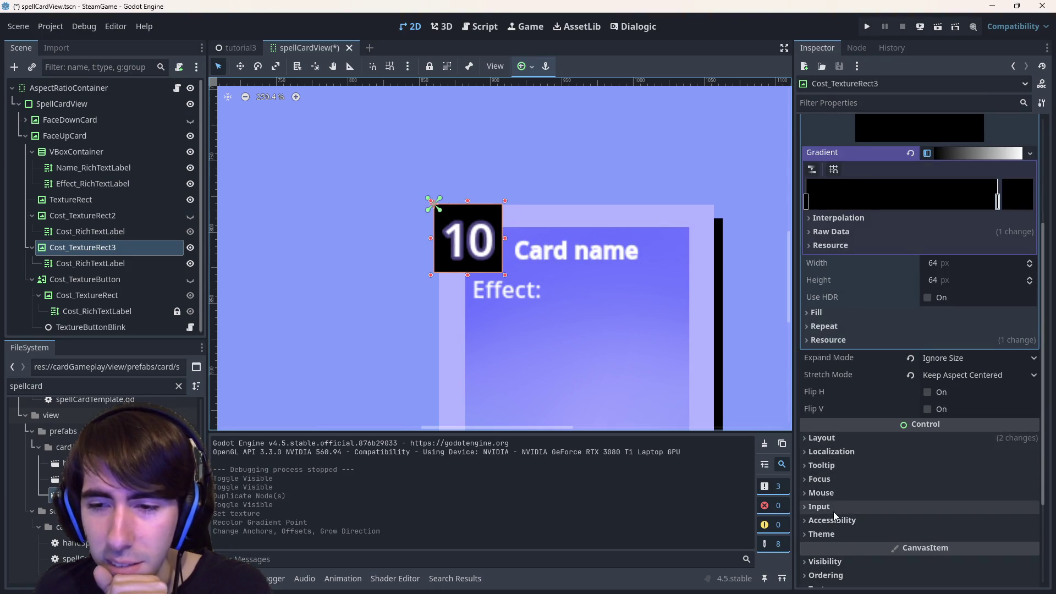
{"action": "scroll", "coordinate": [834, 512], "scroll_direction": "down", "scroll_amount": 2}
{"action": "left_click", "coordinate": [831, 307]}
{"action": "left_click", "coordinate": [831, 306]}
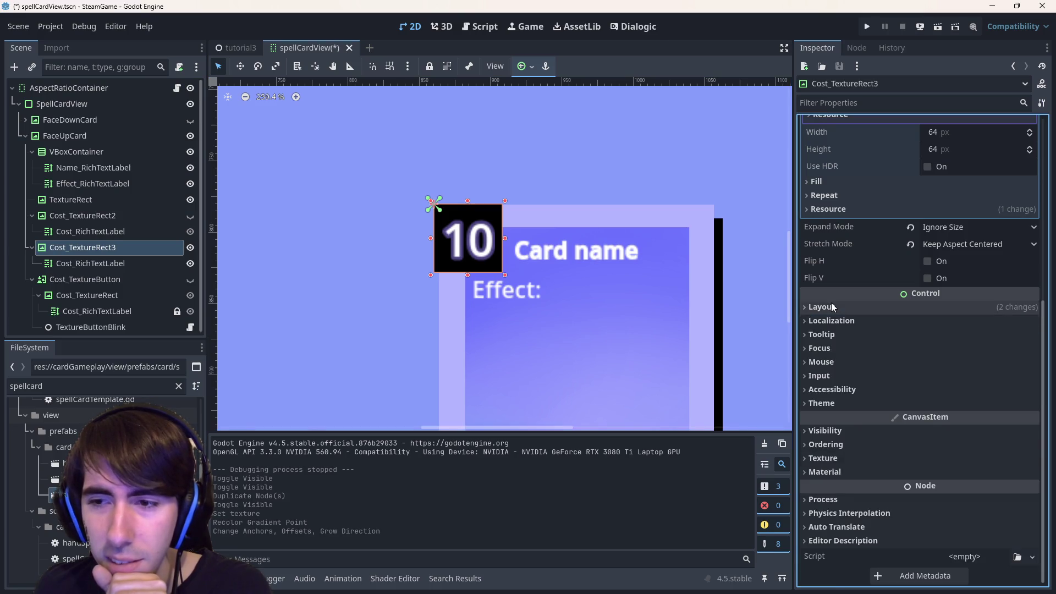
{"action": "left_click", "coordinate": [830, 306]}
{"action": "left_click", "coordinate": [849, 458]}
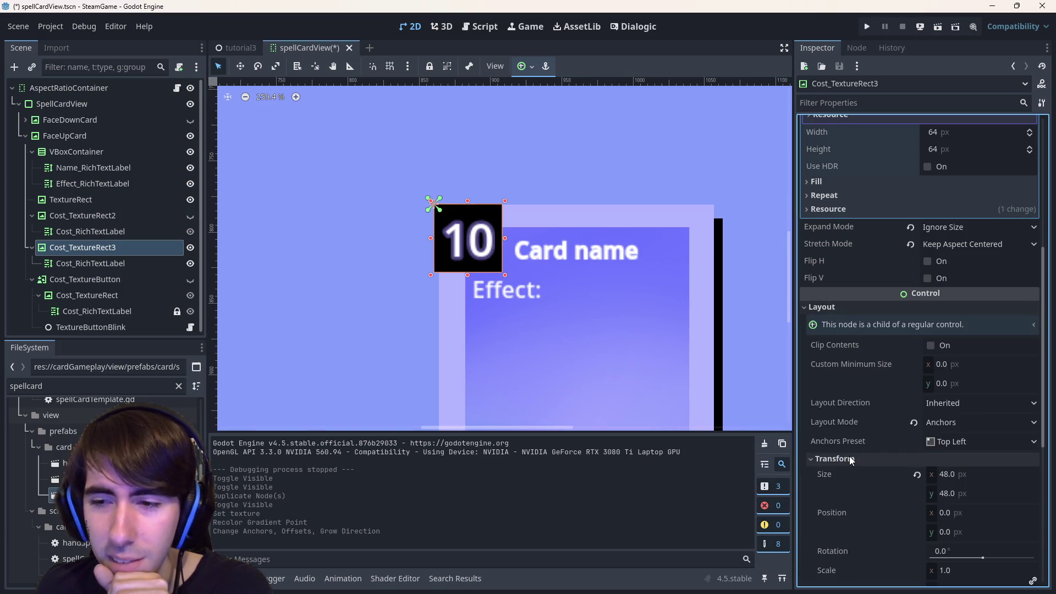
{"action": "left_click", "coordinate": [957, 475]}
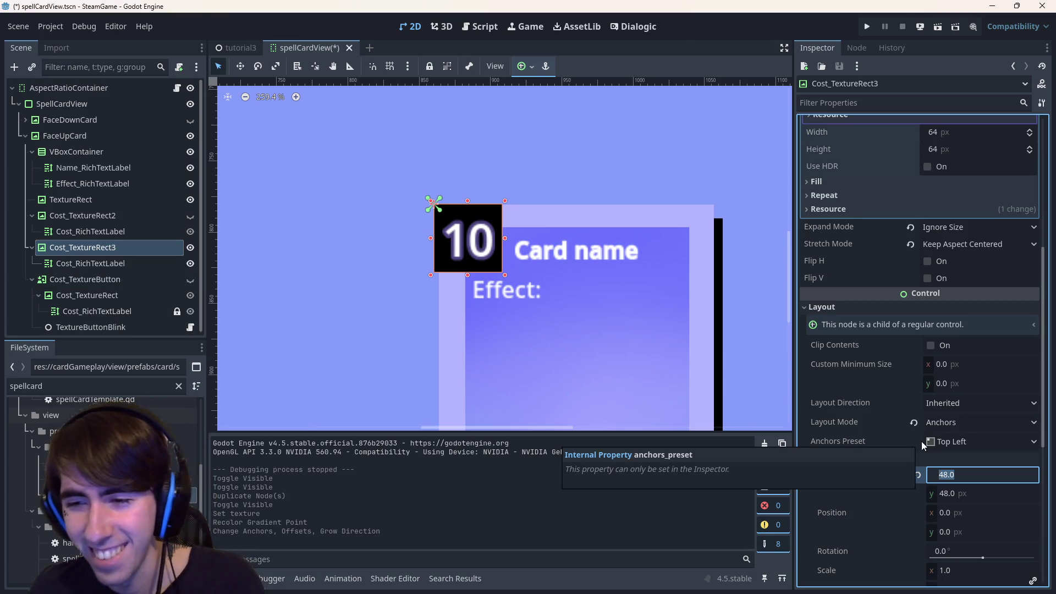
{"action": "key", "text": "Tab"}
{"action": "type", "text": "20"}
{"action": "key", "text": "Return"}
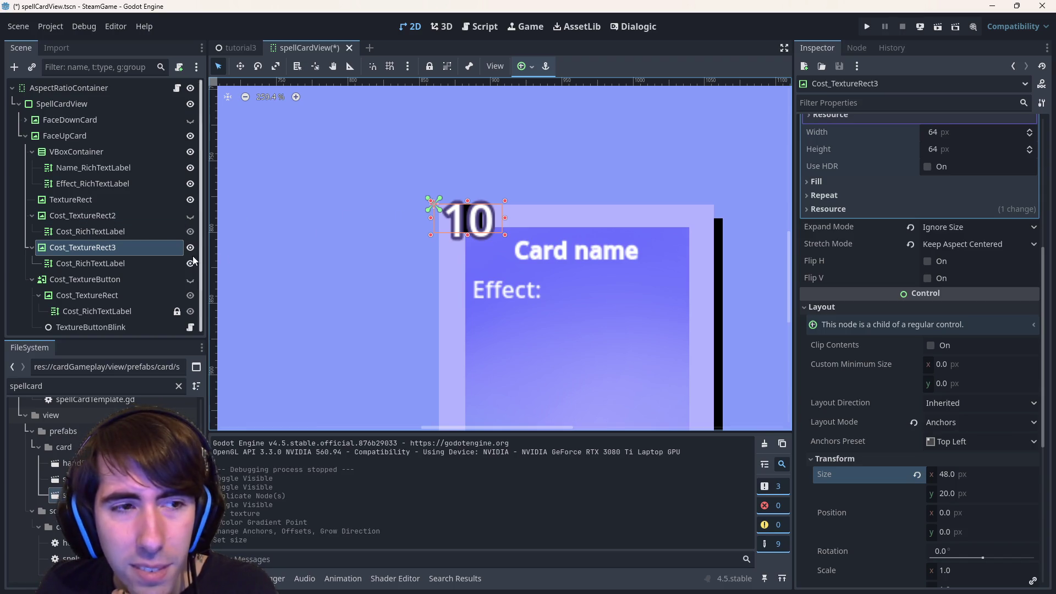
{"action": "scroll", "coordinate": [886, 372], "scroll_direction": "up", "scroll_amount": 5}
{"action": "left_click", "coordinate": [979, 144]}
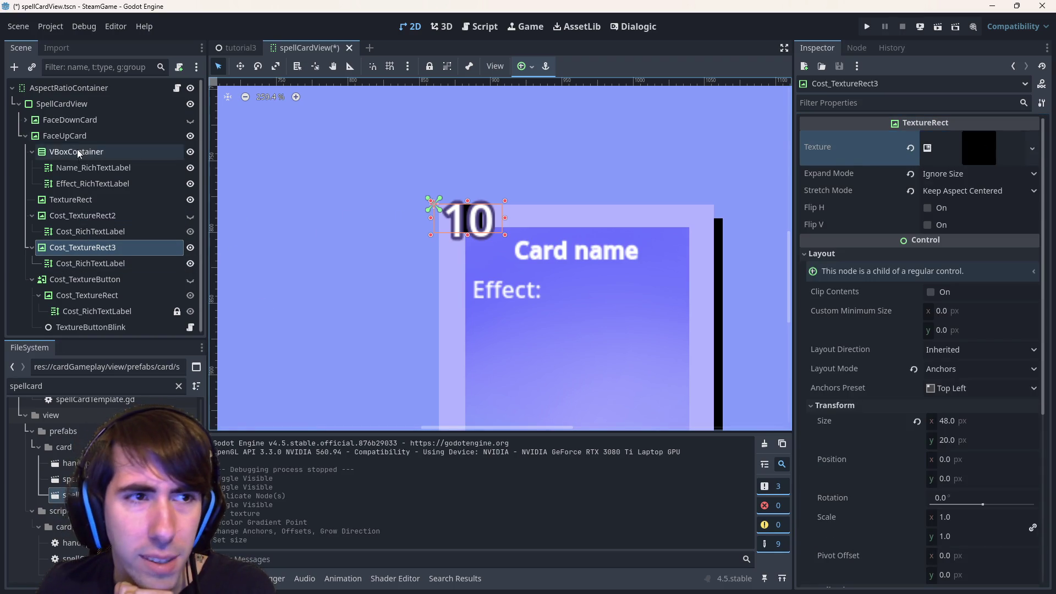
Add a Panel under FaceUpCard, move it beside the cost boxes, then delete it.
{"action": "right_click", "coordinate": [83, 136]}
{"action": "left_click", "coordinate": [131, 175]}
{"action": "type", "text": "panel"}
{"action": "key", "text": "Return"}
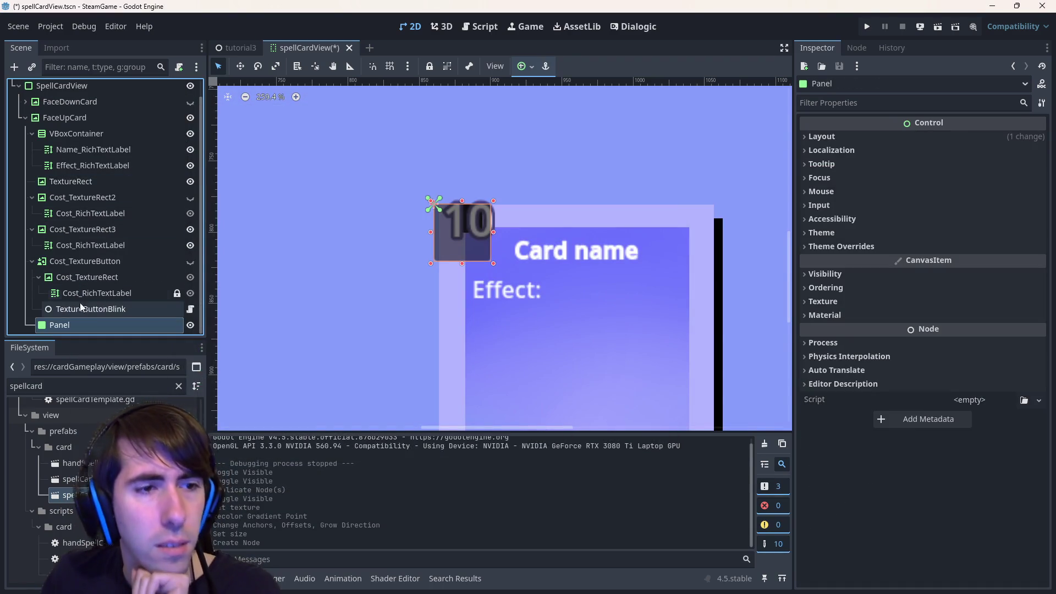
{"action": "left_click", "coordinate": [80, 311]}
{"action": "left_click", "coordinate": [87, 319]}
{"action": "key", "text": "Delete"}
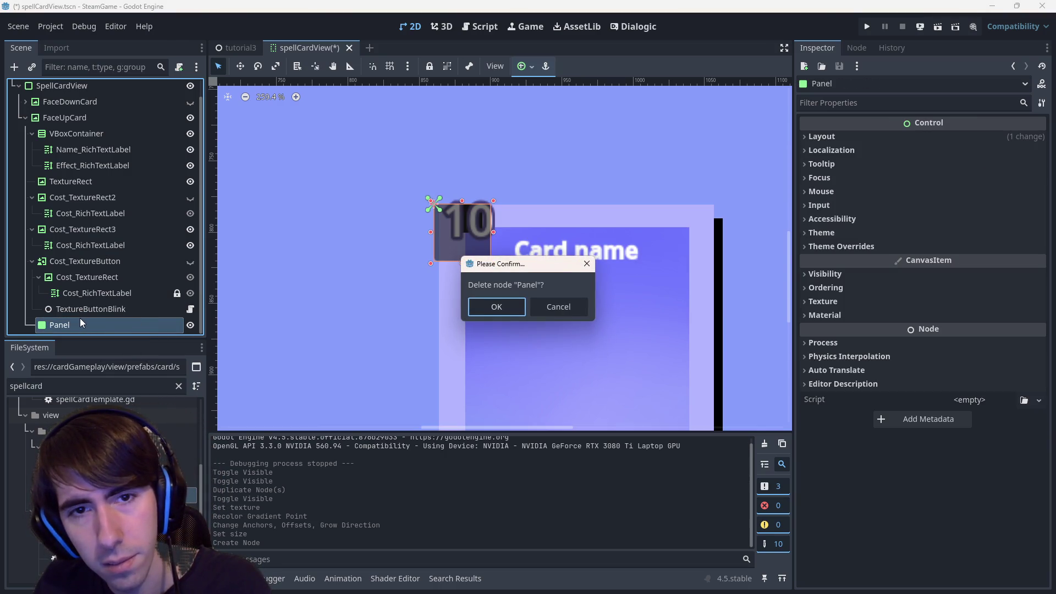
{"action": "key", "text": "Tab"}
{"action": "key", "text": "Return"}
{"action": "mouse_move", "coordinate": [104, 325]}
{"action": "left_mouse_down"}
{"action": "mouse_move", "coordinate": [106, 217]}
{"action": "mouse_move", "coordinate": [104, 231]}
{"action": "mouse_move", "coordinate": [95, 226]}
{"action": "left_mouse_up"}
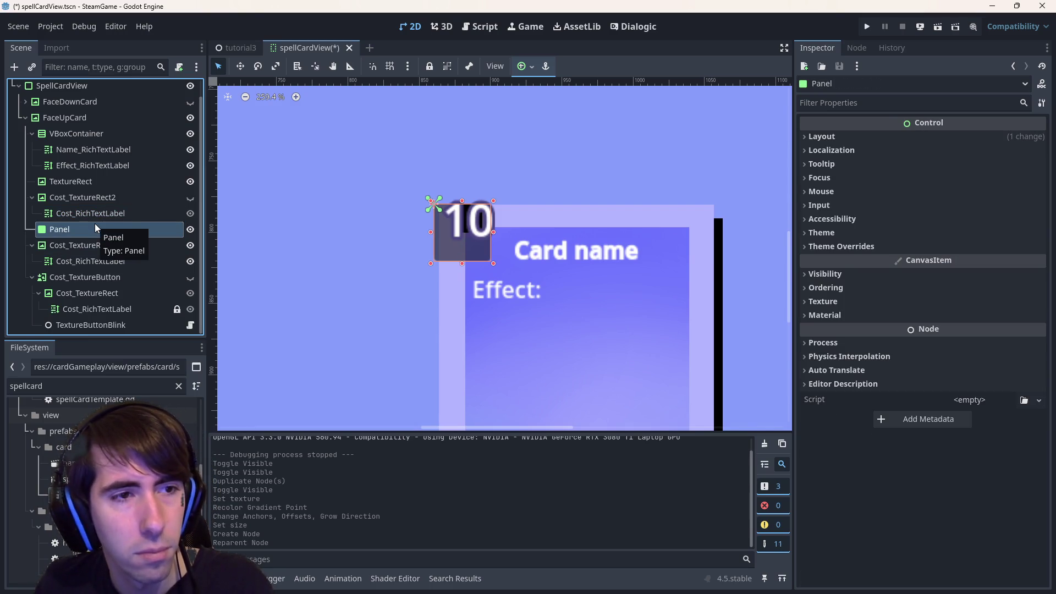
{"action": "key", "text": "Delete"}
{"action": "key", "text": "Return"}
Add another Panel under FaceUpCard, filter its properties for 'round', then delete it.
{"action": "left_click", "coordinate": [94, 248]}
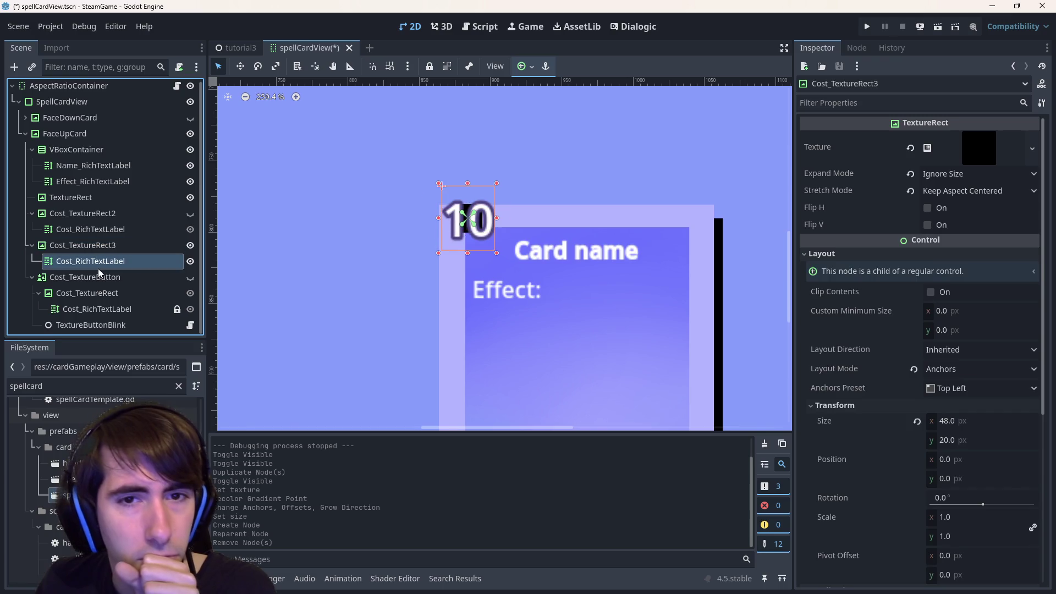
{"action": "right_click", "coordinate": [75, 134]}
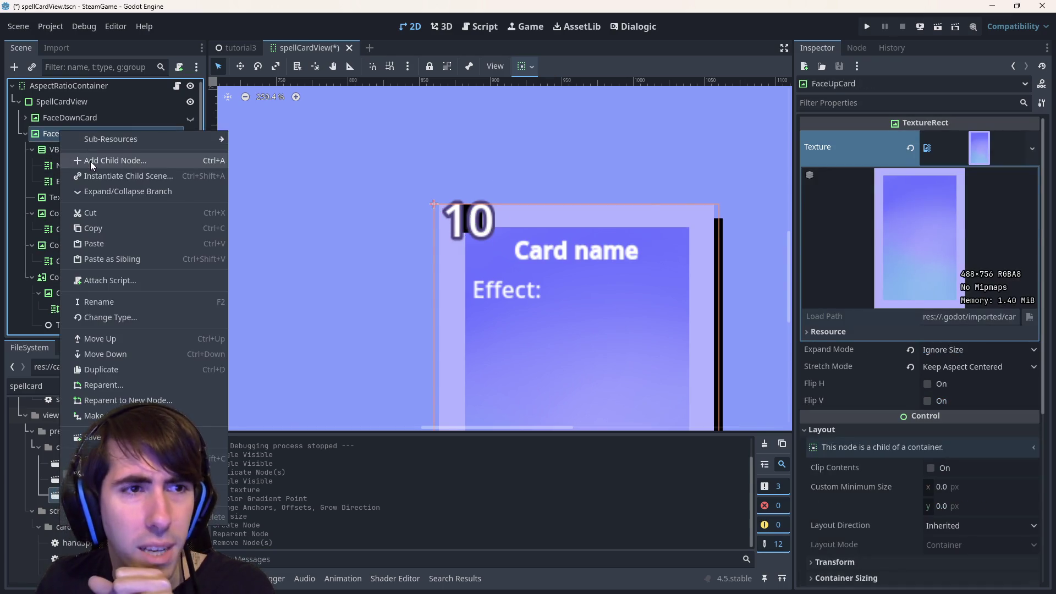
{"action": "left_click", "coordinate": [90, 160]}
{"action": "type", "text": "panel"}
{"action": "key", "text": "Return"}
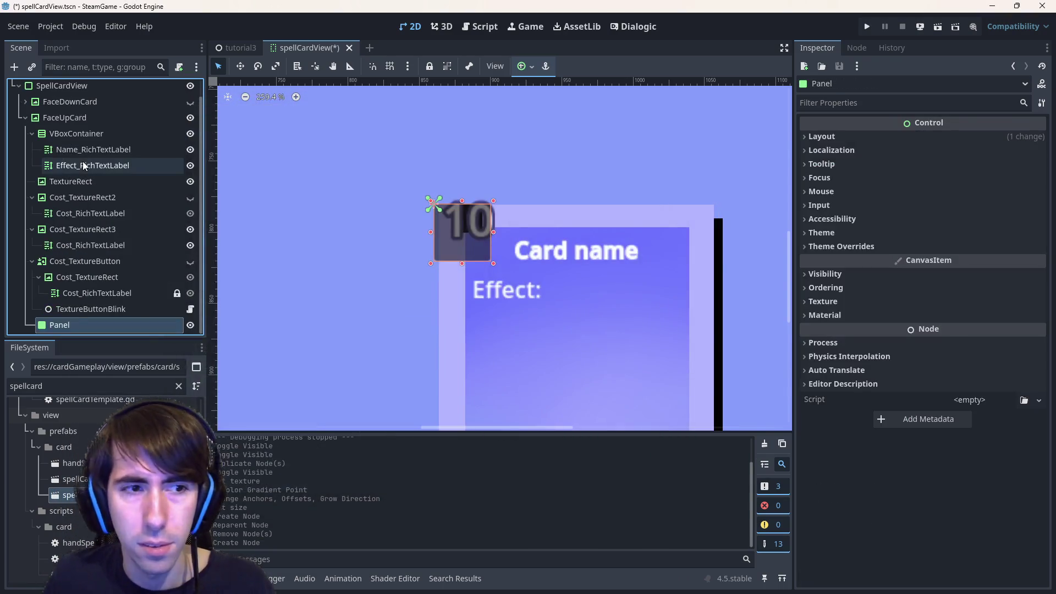
{"action": "left_click", "coordinate": [834, 103]}
{"action": "type", "text": "rou"}
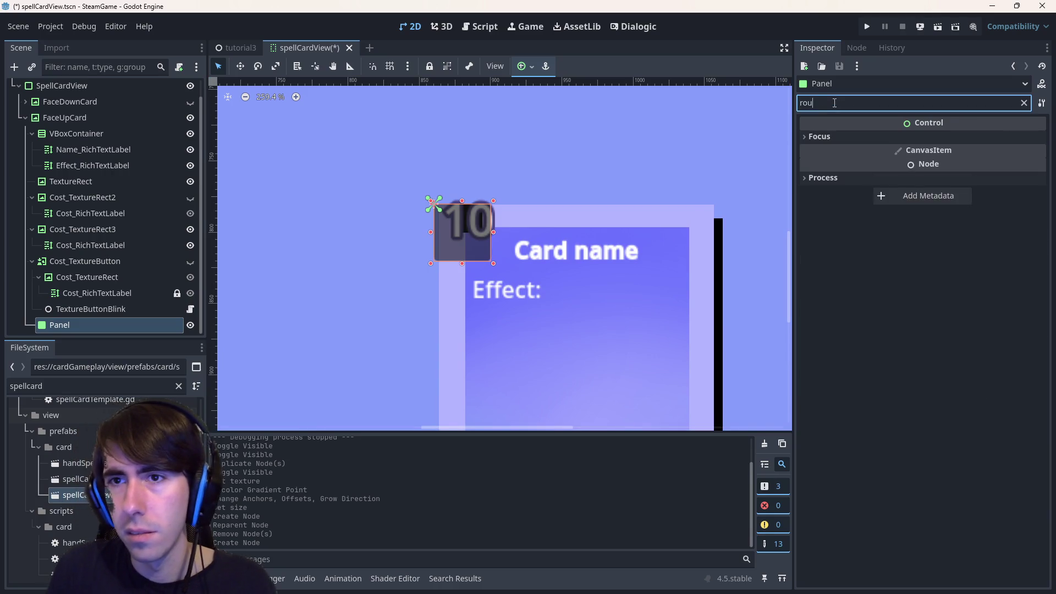
{"action": "type", "text": "nd"}
{"action": "key", "text": "BackSpace"}
{"action": "key", "text": "BackSpace"}
{"action": "key", "text": "BackSpace"}
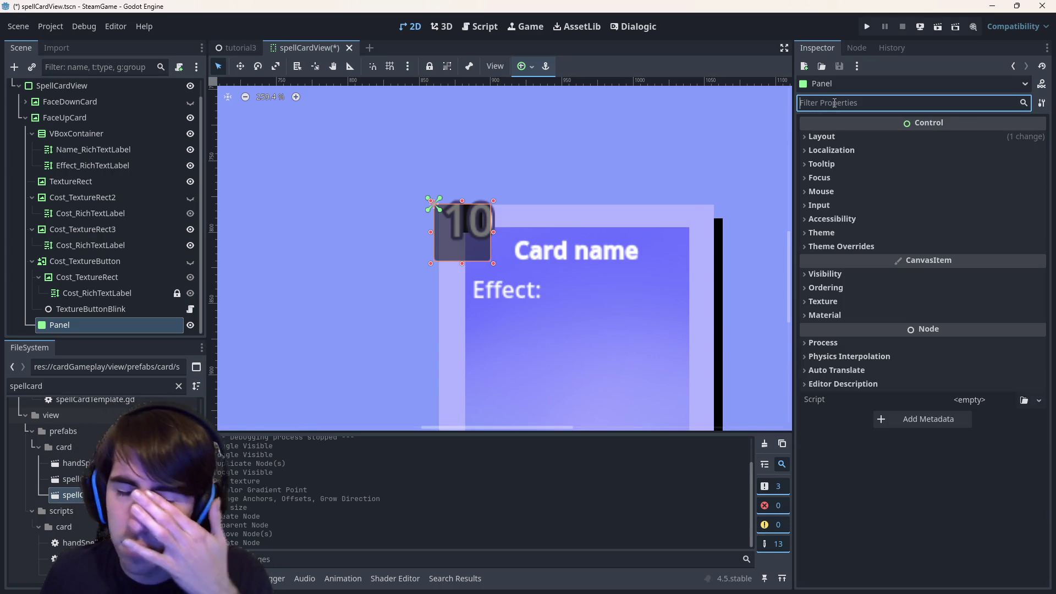
{"action": "key", "text": "Delete"}
{"action": "key", "text": "Return"}
Reselect Cost_TextureRect3, filter the Inspector for 'corner', and start adding a child to FaceUpCard.
{"action": "left_click", "coordinate": [466, 219]}
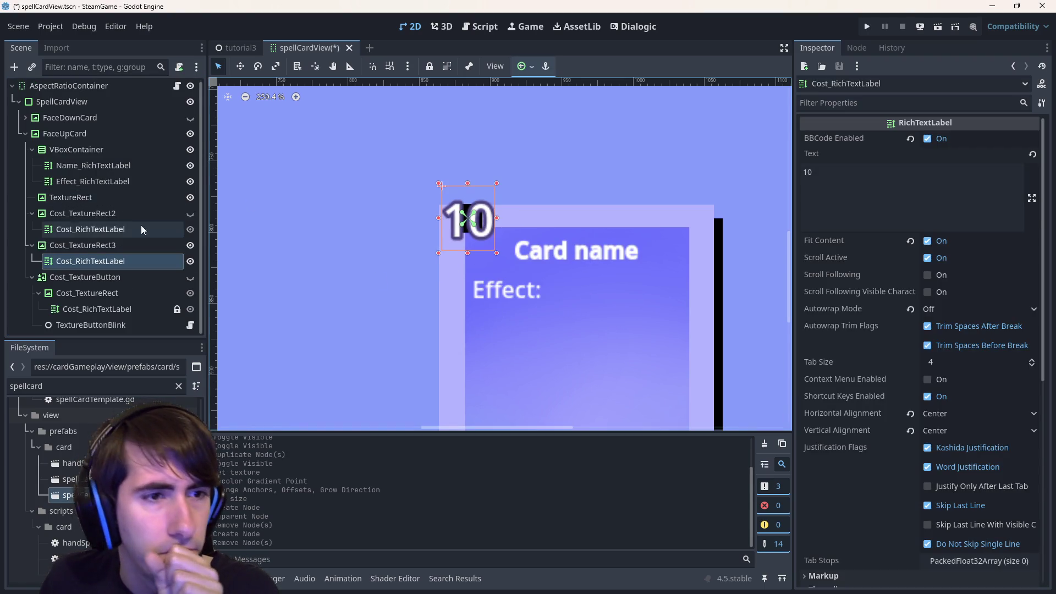
{"action": "left_click", "coordinate": [99, 244]}
{"action": "left_click", "coordinate": [188, 247]}
{"action": "left_click", "coordinate": [188, 247]}
{"action": "left_click", "coordinate": [856, 102]}
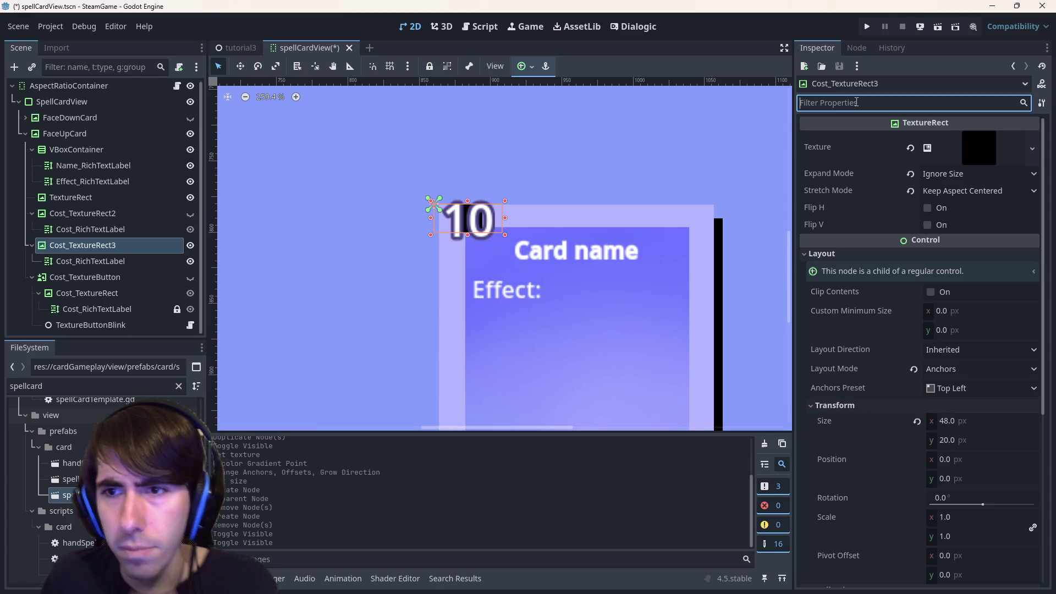
{"action": "type", "text": "corner"}
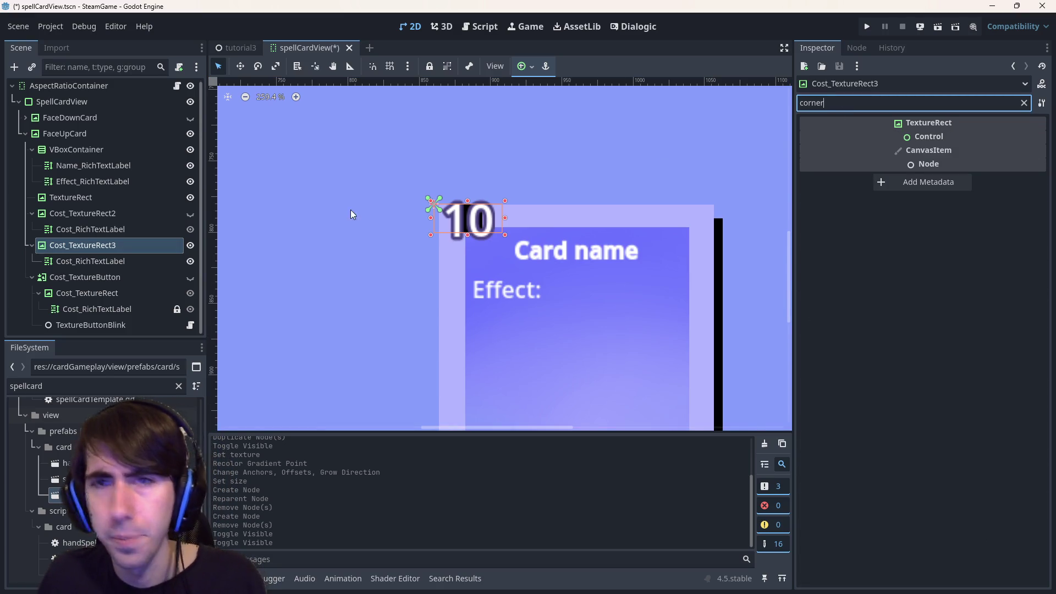
{"action": "right_click", "coordinate": [85, 132]}
{"action": "left_click", "coordinate": [116, 164]}
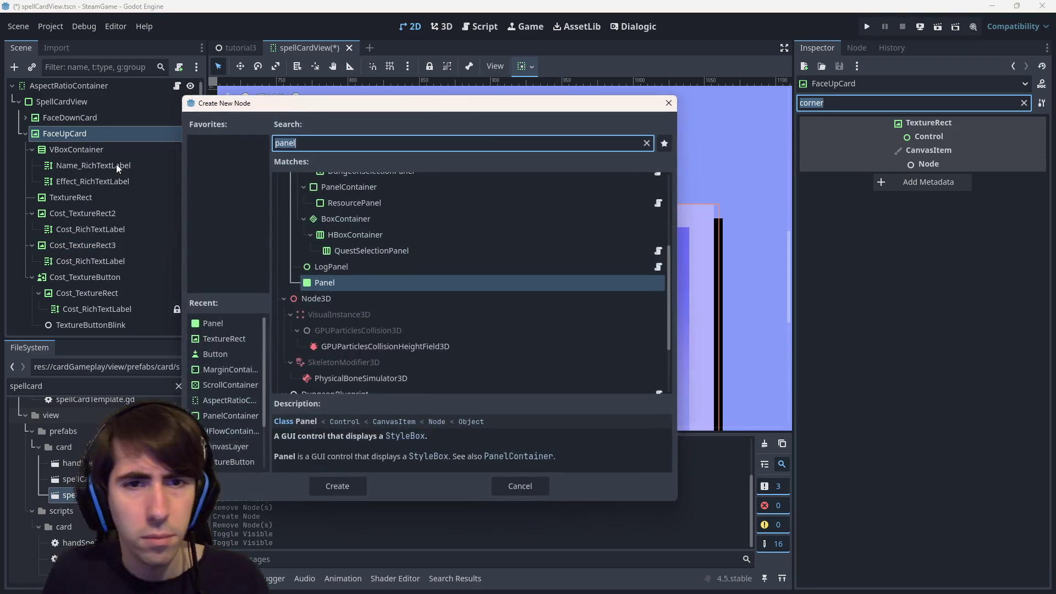
Create the Panel under FaceUpCard and locate its theme style override settings.
{"action": "key", "text": "Return"}
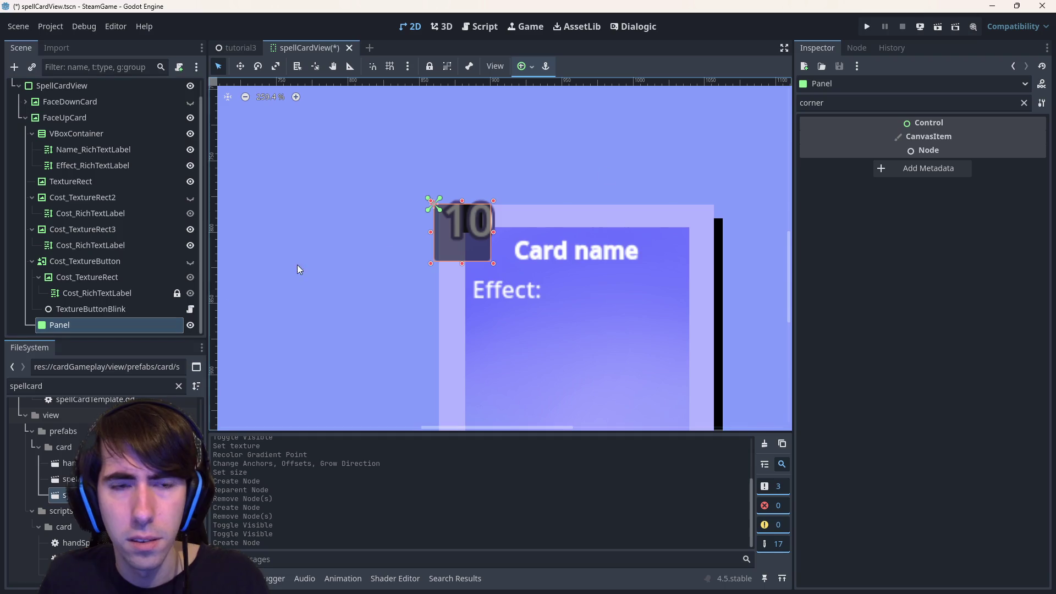
{"action": "key", "text": "BackSpace"}
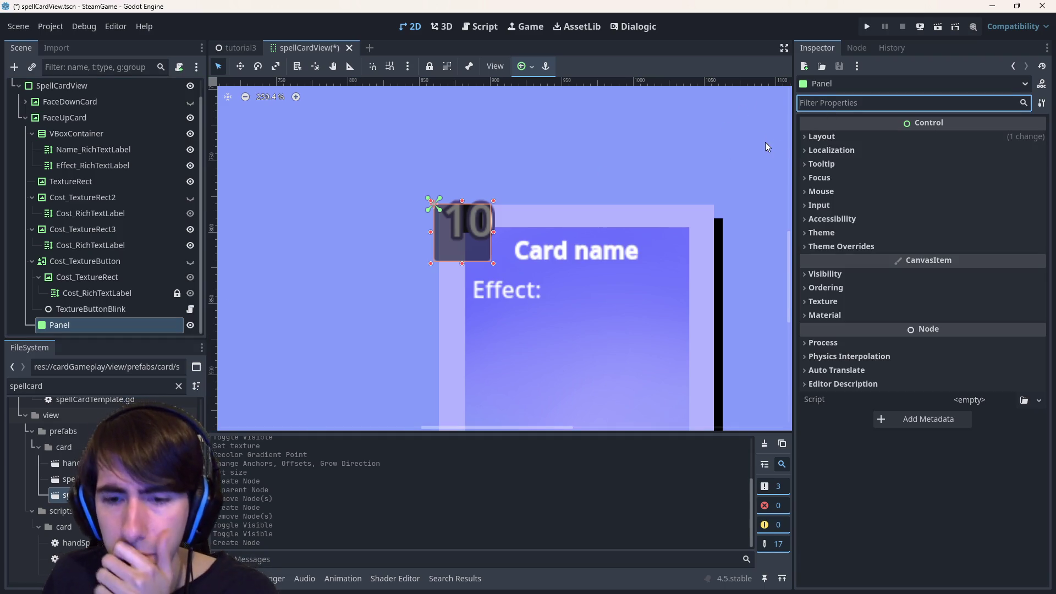
{"action": "left_click", "coordinate": [896, 305]}
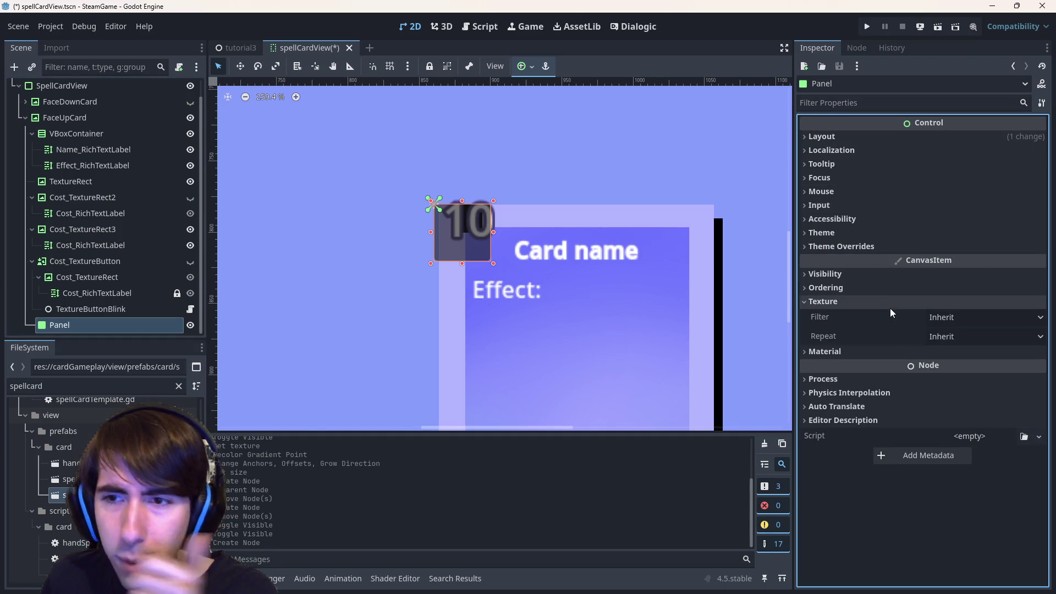
{"action": "left_click", "coordinate": [890, 305]}
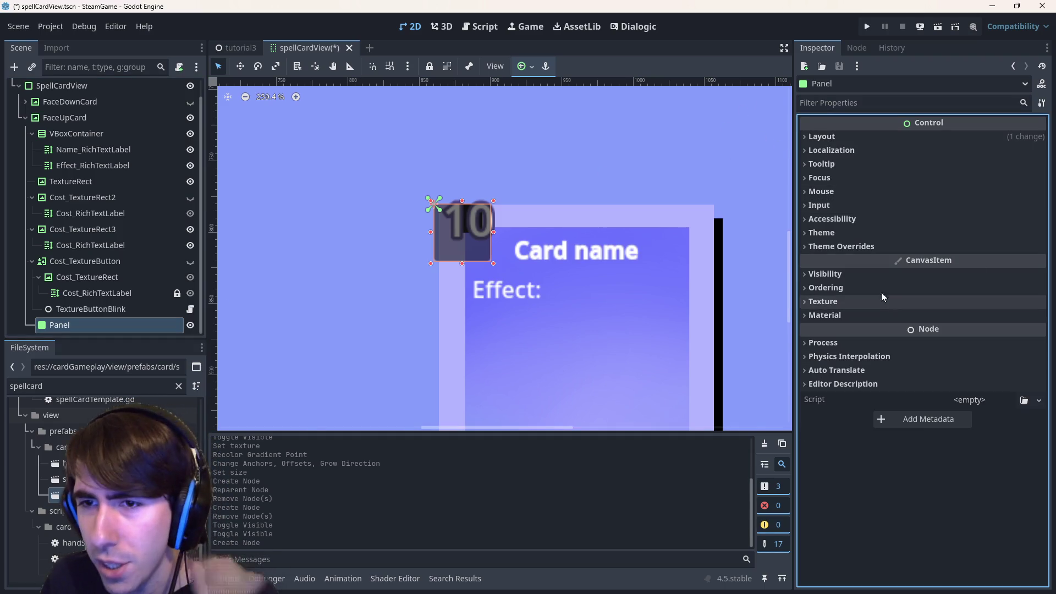
{"action": "left_click", "coordinate": [872, 246]}
{"action": "left_click", "coordinate": [874, 261]}
{"action": "left_click", "coordinate": [864, 235]}
{"action": "left_click", "coordinate": [864, 236]}
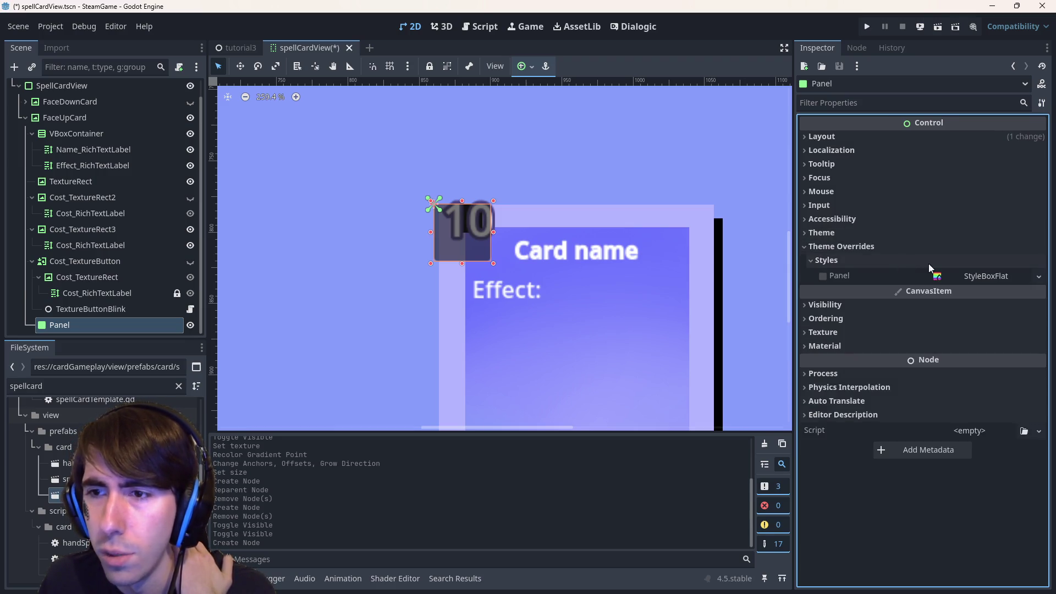
{"action": "left_click", "coordinate": [1003, 276]}
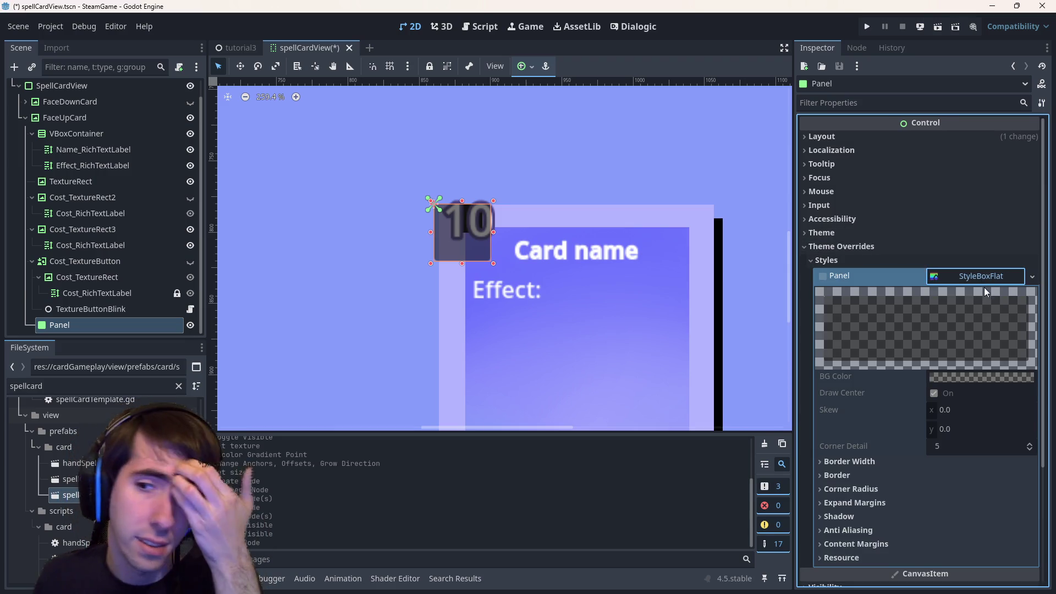
Move the Panel node directly above Cost_TextureRect3 in the scene tree.
{"action": "left_click", "coordinate": [78, 324]}
{"action": "mouse_move", "coordinate": [93, 220]}
{"action": "left_mouse_down"}
{"action": "mouse_move", "coordinate": [75, 190]}
{"action": "mouse_move", "coordinate": [80, 240]}
{"action": "left_mouse_up"}
{"action": "left_click", "coordinate": [82, 244]}
{"action": "scroll", "coordinate": [936, 499], "scroll_direction": "down", "scroll_amount": 5}
{"action": "double_click", "coordinate": [127, 251]}
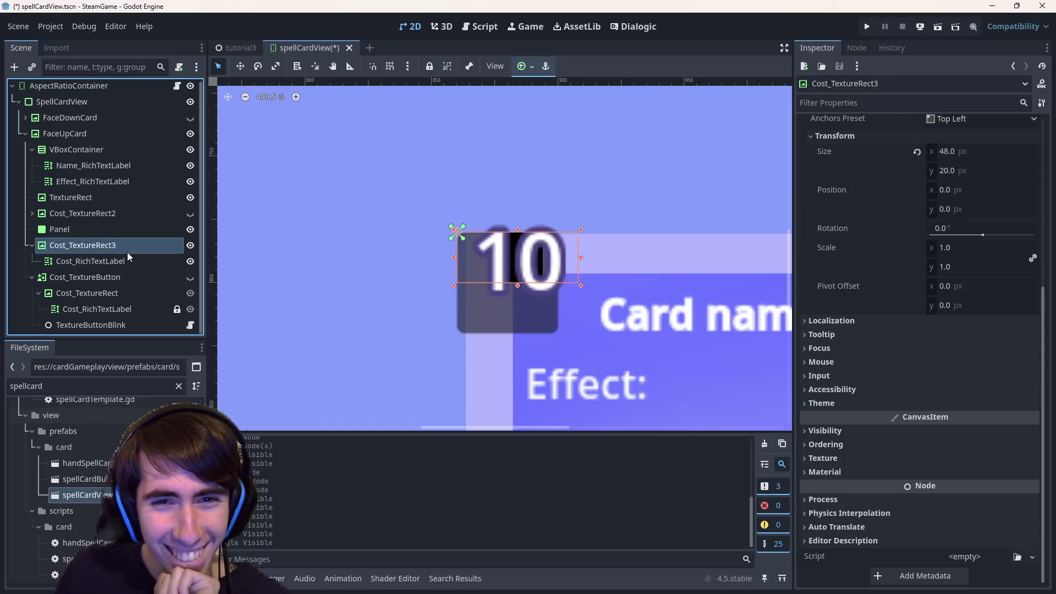
{"action": "left_click", "coordinate": [127, 252]}
{"action": "left_click", "coordinate": [129, 265]}
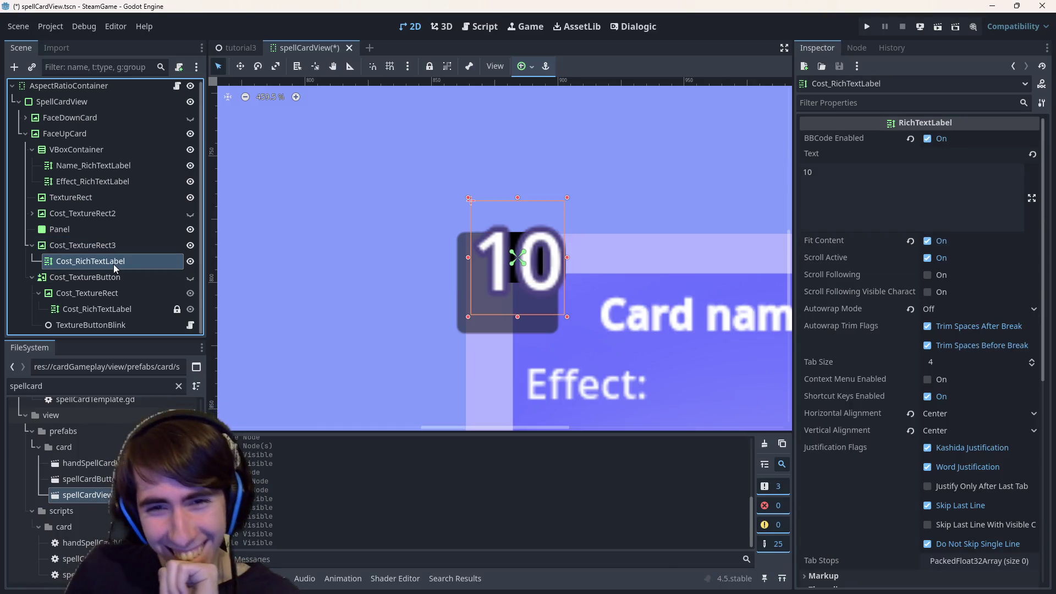
{"action": "left_click", "coordinate": [110, 227]}
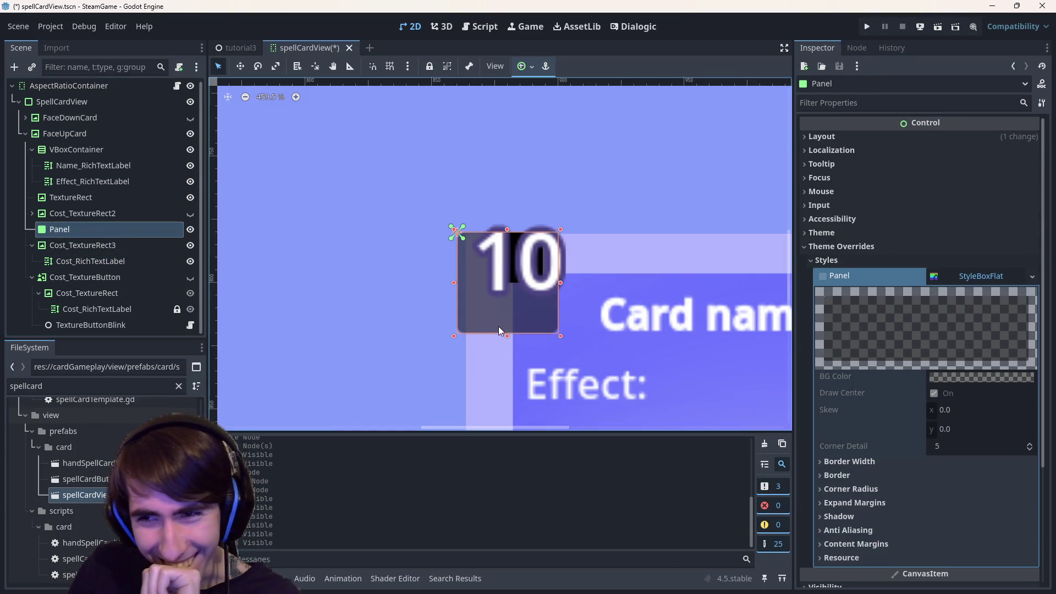
{"action": "scroll", "coordinate": [987, 326], "scroll_direction": "down", "scroll_amount": 2}
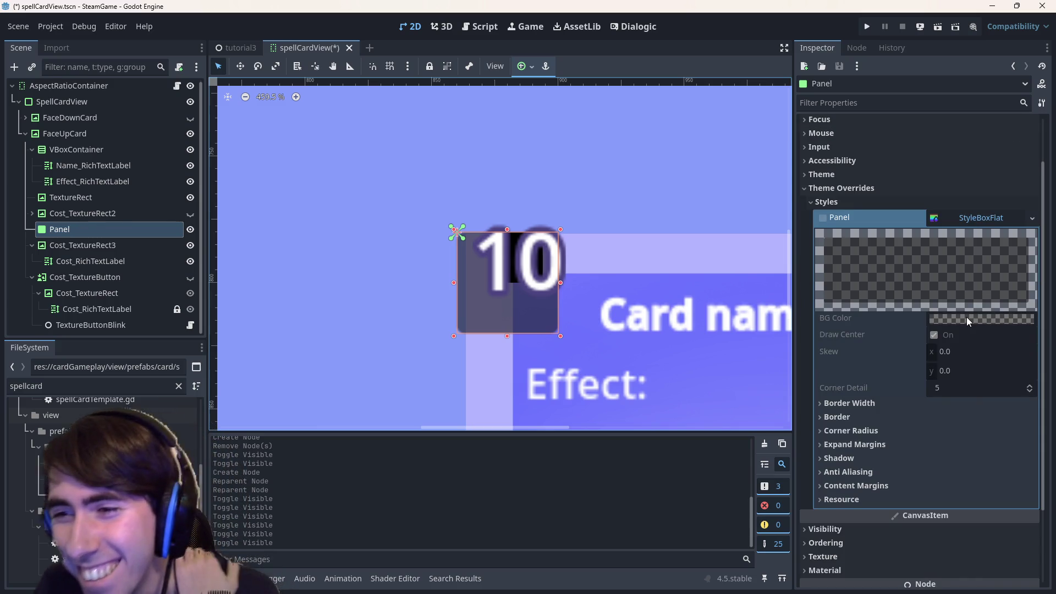
Give the Panel a new black StyleBoxFlat and save the scene.
{"action": "left_click", "coordinate": [1032, 217]}
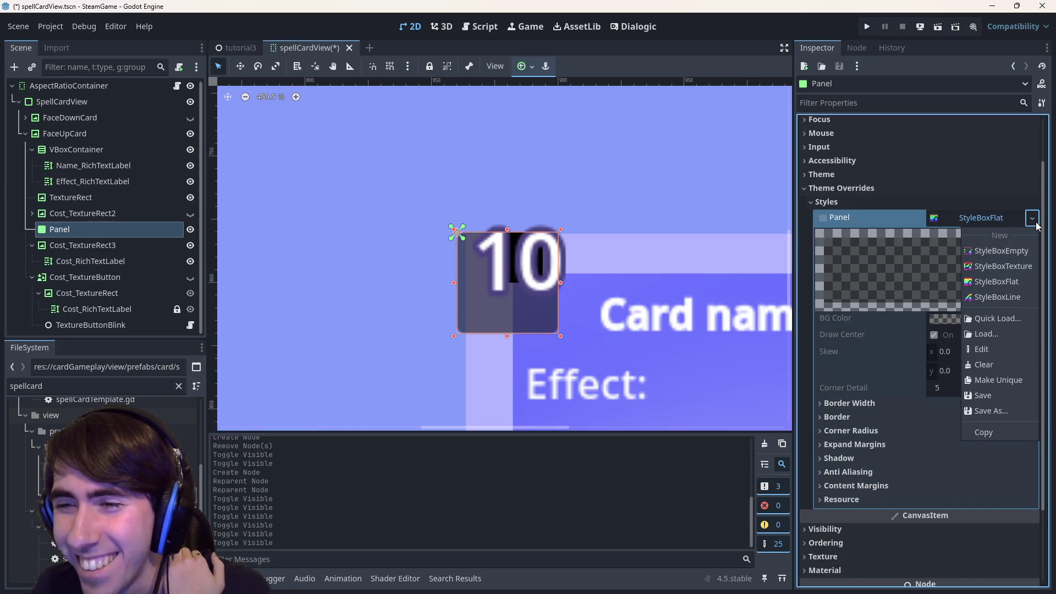
{"action": "left_click", "coordinate": [1027, 282]}
{"action": "left_click", "coordinate": [956, 317]}
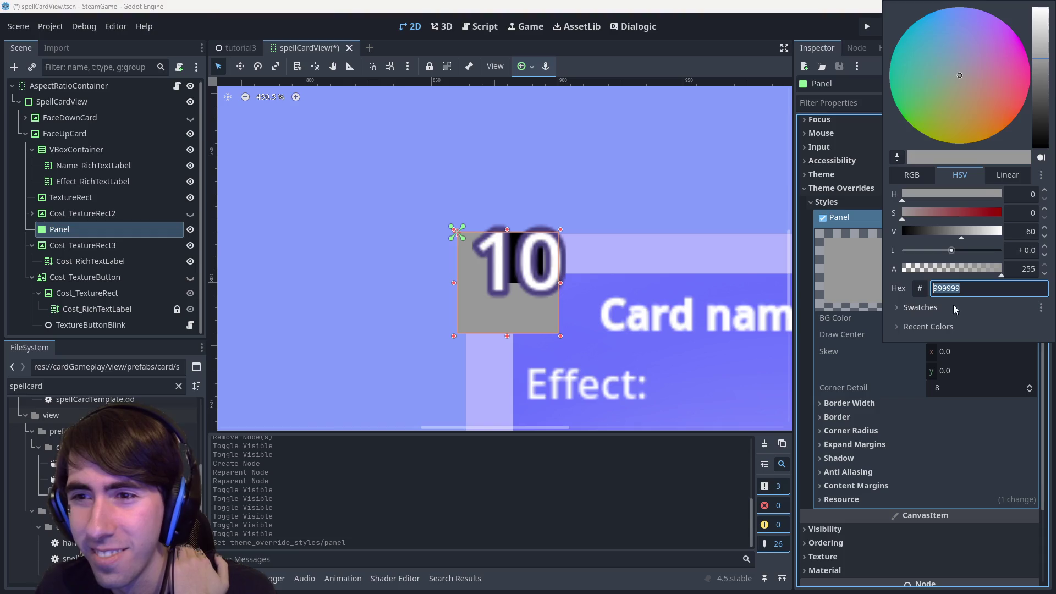
{"action": "left_click_drag", "start_coordinate": [1038, 137], "coordinate": [1038, 193]}
{"action": "left_click", "coordinate": [664, 16]}
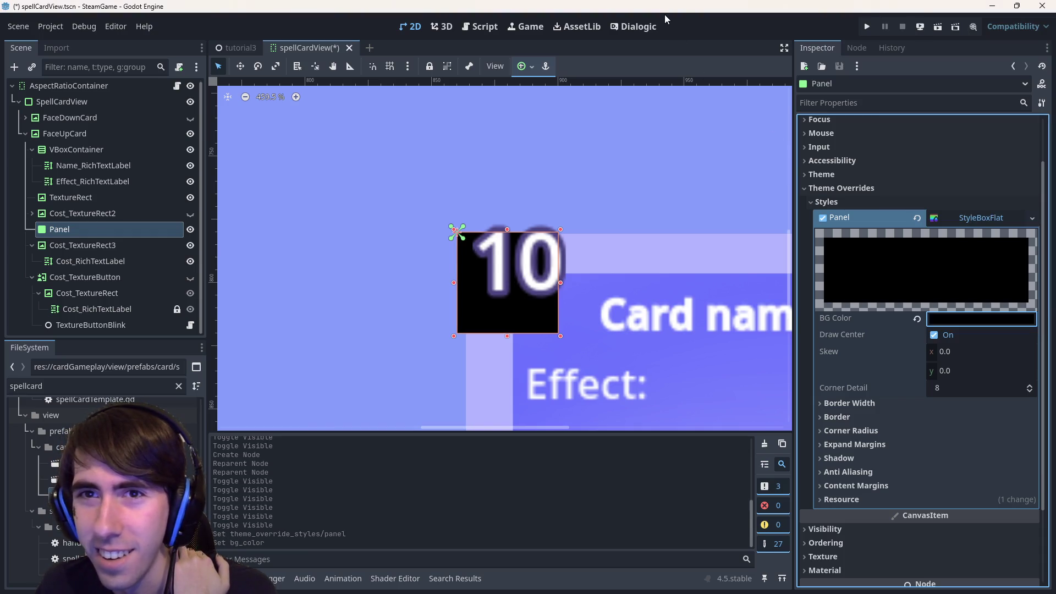
{"action": "key", "text": "ctrl+s"}
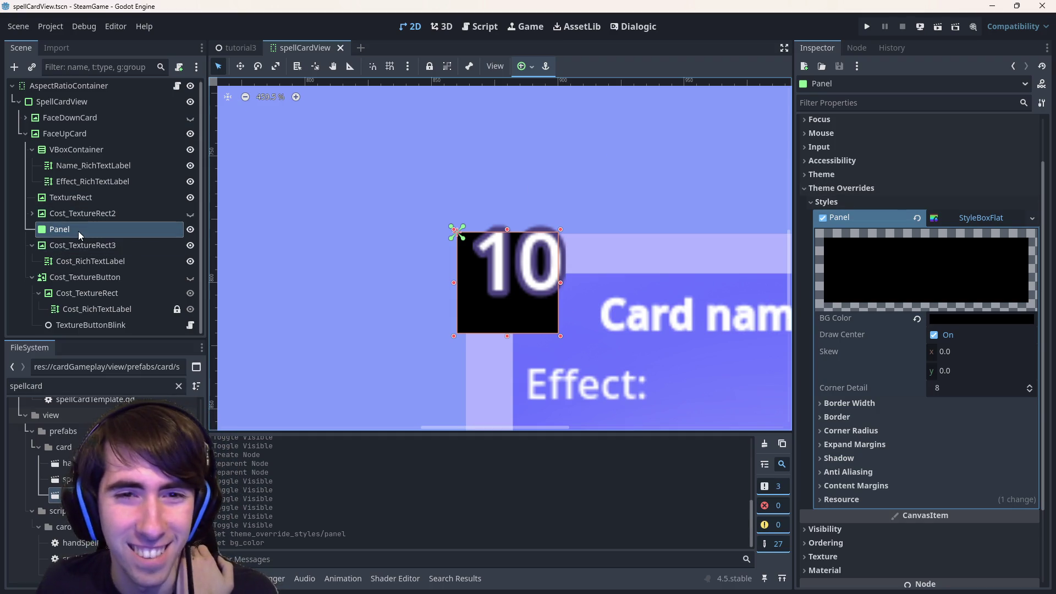
Open the StyleBoxFlat corner radius settings and enter first radius values of 5.
{"action": "scroll", "coordinate": [884, 431], "scroll_direction": "down", "scroll_amount": 3}
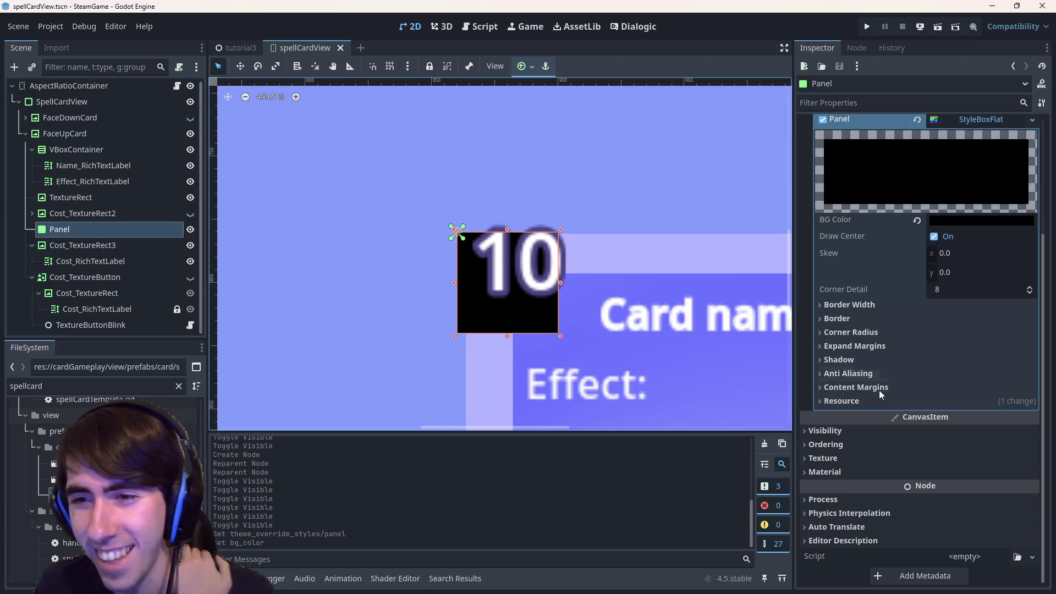
{"action": "left_click", "coordinate": [879, 332]}
{"action": "left_click_drag", "start_coordinate": [947, 355], "coordinate": [950, 346]}
{"action": "left_click", "coordinate": [950, 347]}
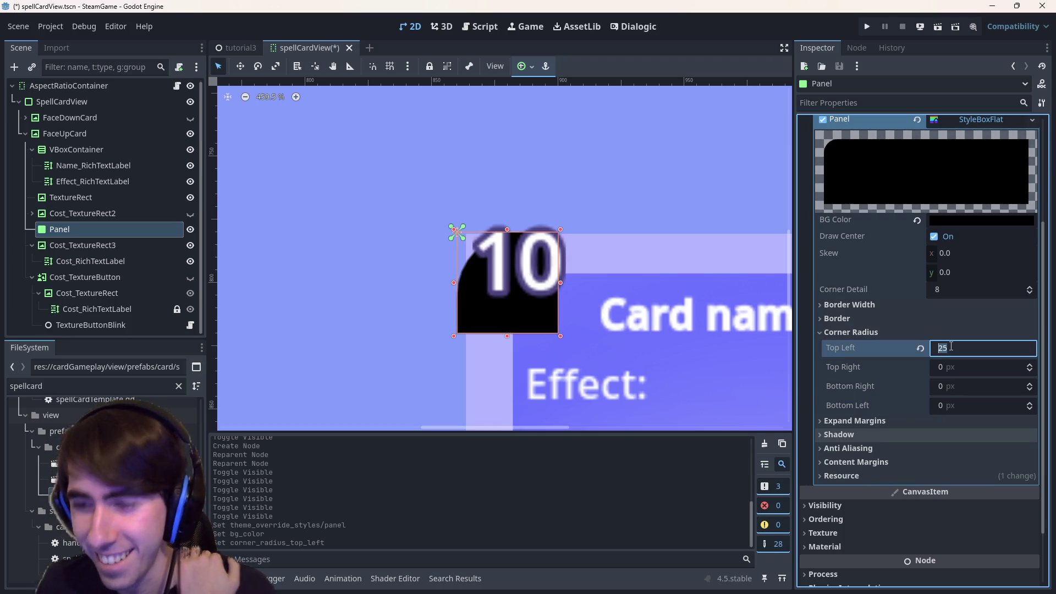
{"action": "key", "text": "Tab"}
{"action": "type", "text": "5"}
{"action": "key", "text": "Tab"}
{"action": "type", "text": "5"}
Set all four Panel corner radii to 10 px.
{"action": "key", "text": "Tab"}
{"action": "type", "text": "5"}
{"action": "key", "text": "Return"}
{"action": "left_click", "coordinate": [950, 346]}
{"action": "key", "text": "Tab"}
{"action": "type", "text": "1"}
{"action": "key", "text": "Tab"}
{"action": "type", "text": "0"}
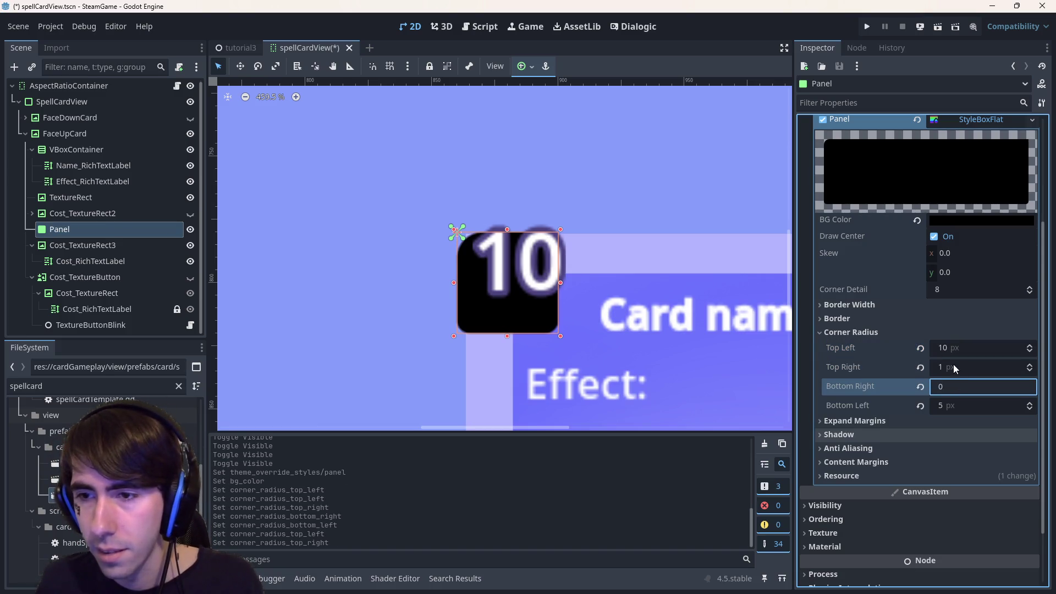
{"action": "left_click", "coordinate": [955, 366]}
{"action": "key", "text": "Tab"}
{"action": "type", "text": "10"}
{"action": "key", "text": "Tab"}
{"action": "type", "text": "10"}
{"action": "key", "text": "Return"}
Resize the Panel to 40 × 20 px in Layout > Transform.
{"action": "scroll", "coordinate": [905, 351], "scroll_direction": "up", "scroll_amount": 5}
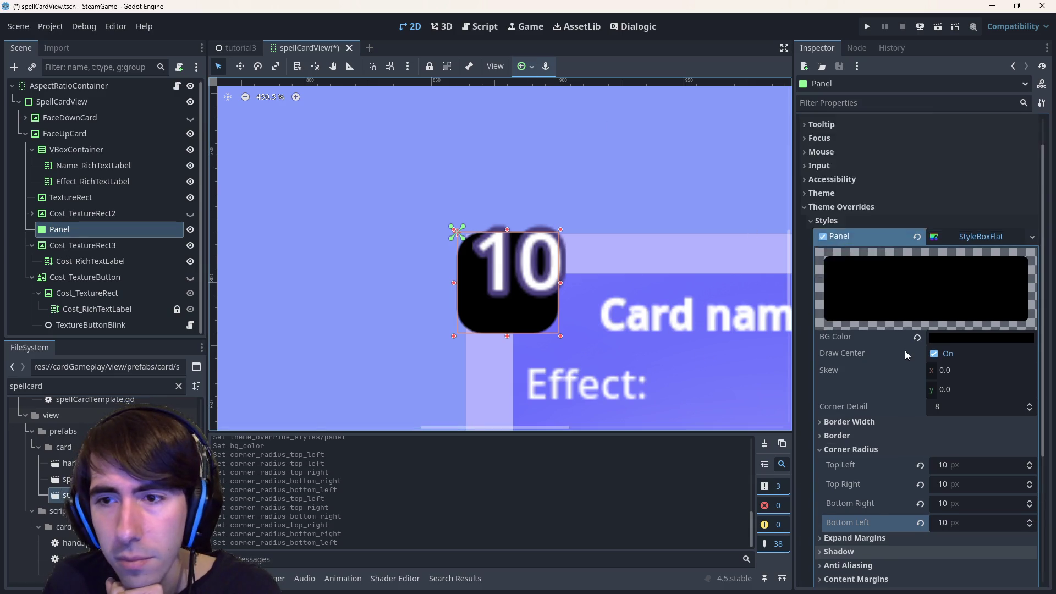
{"action": "left_click", "coordinate": [948, 272]}
{"action": "left_click", "coordinate": [857, 136]}
{"action": "left_click", "coordinate": [857, 137]}
{"action": "left_click", "coordinate": [836, 137]}
{"action": "left_click", "coordinate": [860, 270]}
{"action": "left_click", "coordinate": [972, 297]}
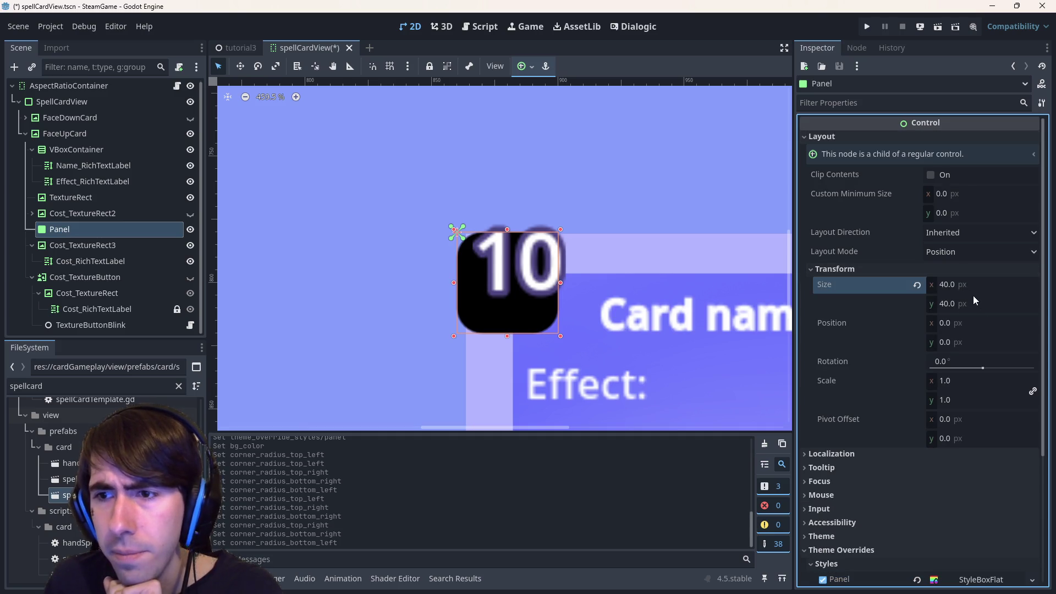
{"action": "type", "text": "0"}
{"action": "key", "text": "Return"}
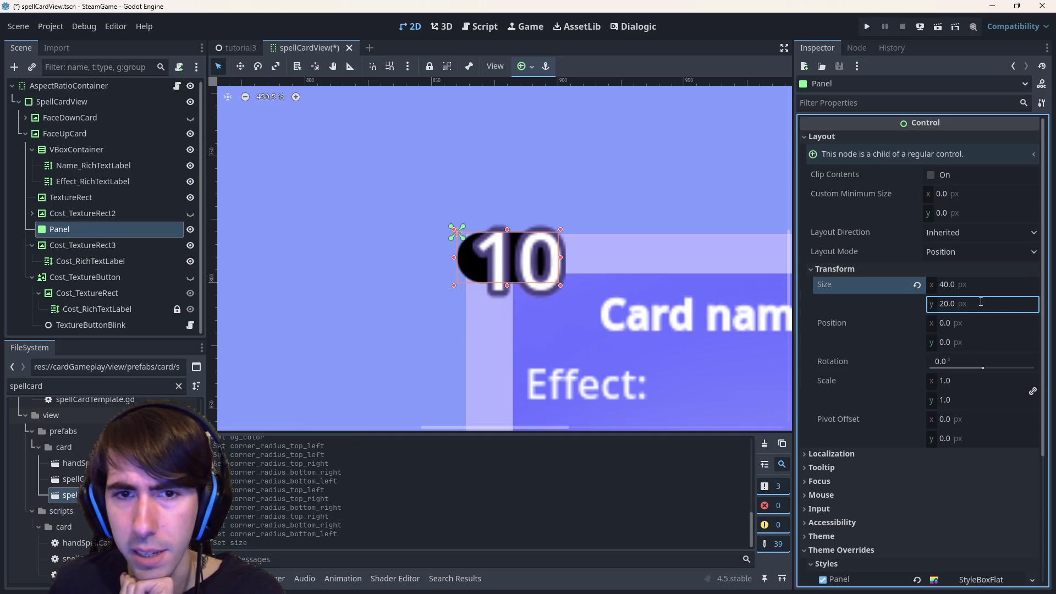
Anchor the Panel top-left and move the 10 cost number onto it.
{"action": "left_click", "coordinate": [532, 68]}
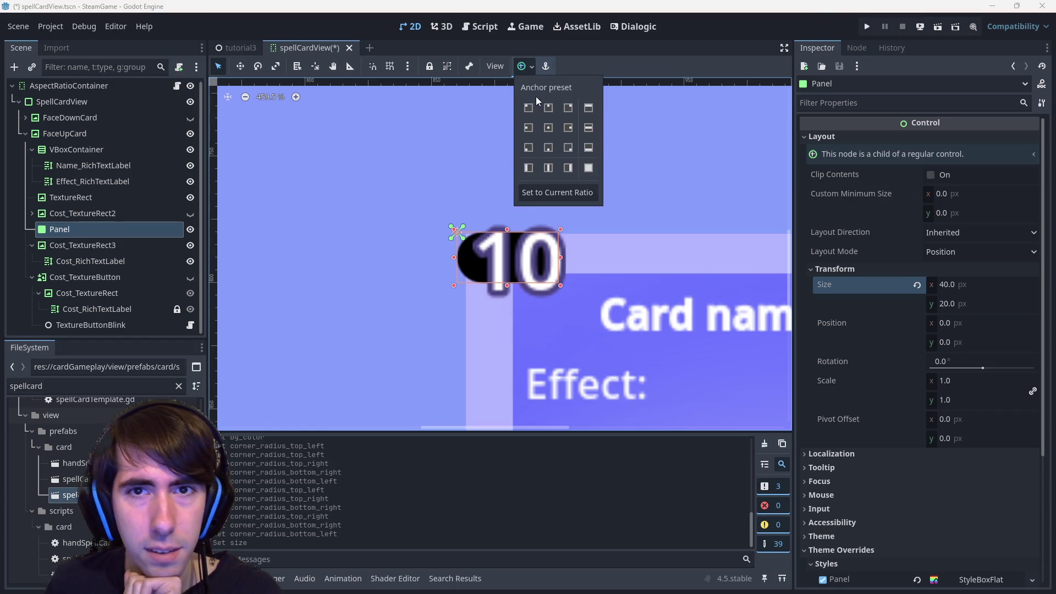
{"action": "left_click", "coordinate": [529, 108]}
{"action": "mouse_move", "coordinate": [466, 261]}
{"action": "left_mouse_down"}
{"action": "mouse_move", "coordinate": [515, 277]}
{"action": "mouse_move", "coordinate": [441, 305]}
{"action": "left_mouse_up"}
{"action": "left_click", "coordinate": [467, 260]}
Add a TextureRect under Panel2 showing the lightning-drop energy texture.
{"action": "scroll", "coordinate": [455, 361], "scroll_direction": "down", "scroll_amount": 3}
{"action": "scroll", "coordinate": [502, 188], "scroll_direction": "down", "scroll_amount": 3}
{"action": "type", "text": "texturer"}
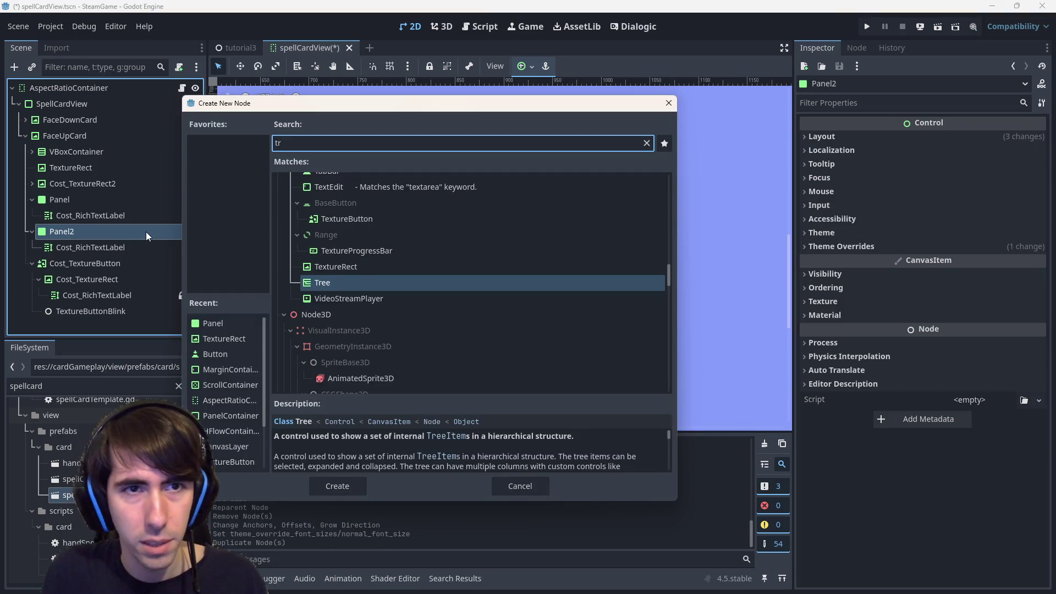
{"action": "key", "text": "Return"}
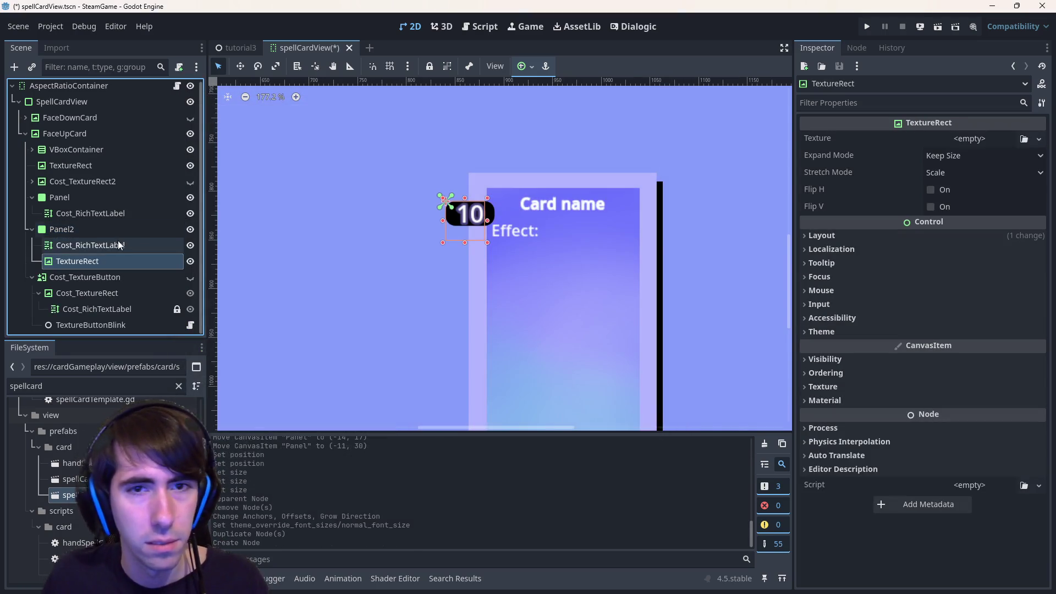
{"action": "left_click", "coordinate": [944, 456]}
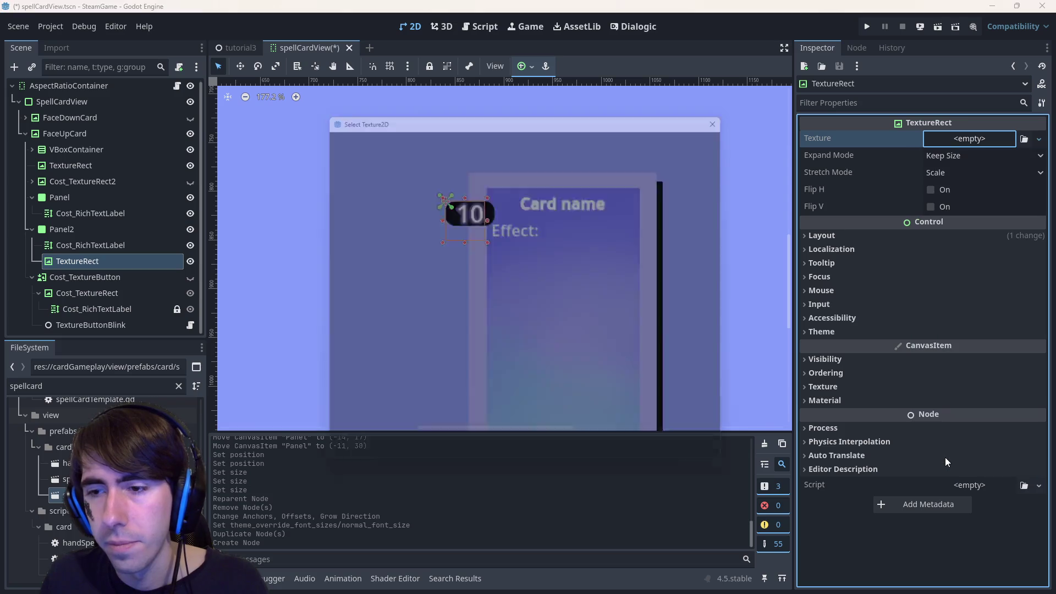
{"action": "type", "text": "energy"}
{"action": "key", "text": "Return"}
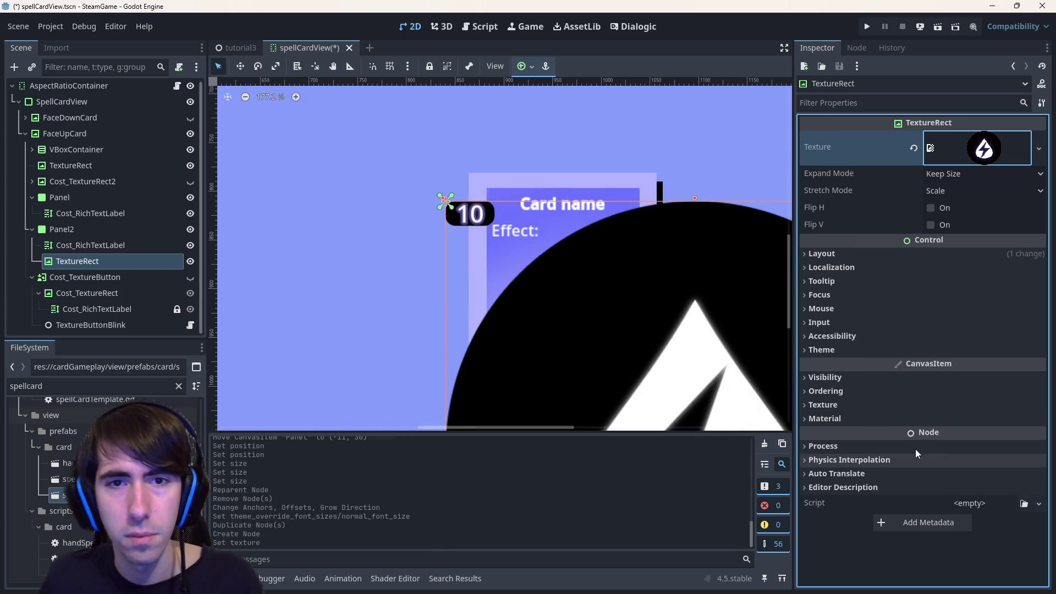
Set the icon's expand mode to Ignore Size and stretch mode to Keep Aspect Centered, then save.
{"action": "scroll", "coordinate": [605, 296], "scroll_direction": "down", "scroll_amount": 5}
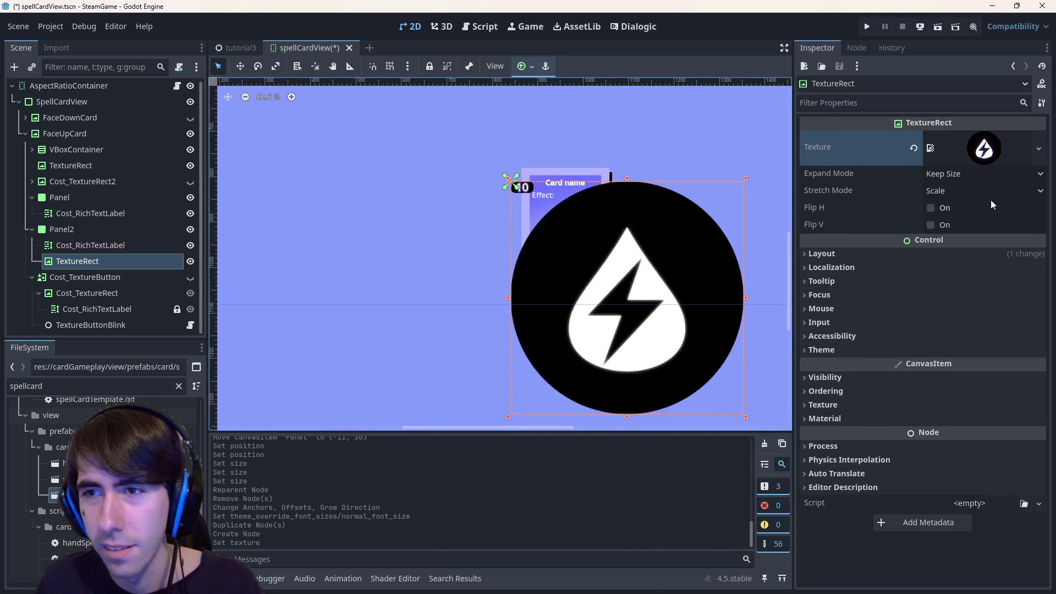
{"action": "left_click", "coordinate": [950, 180]}
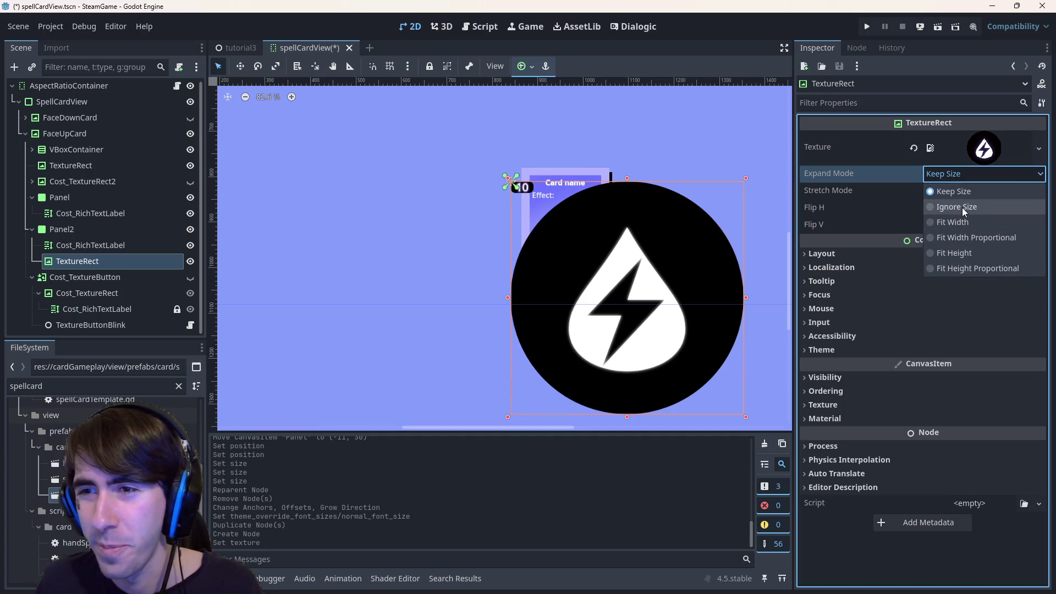
{"action": "left_click", "coordinate": [959, 206]}
{"action": "left_click", "coordinate": [963, 191]}
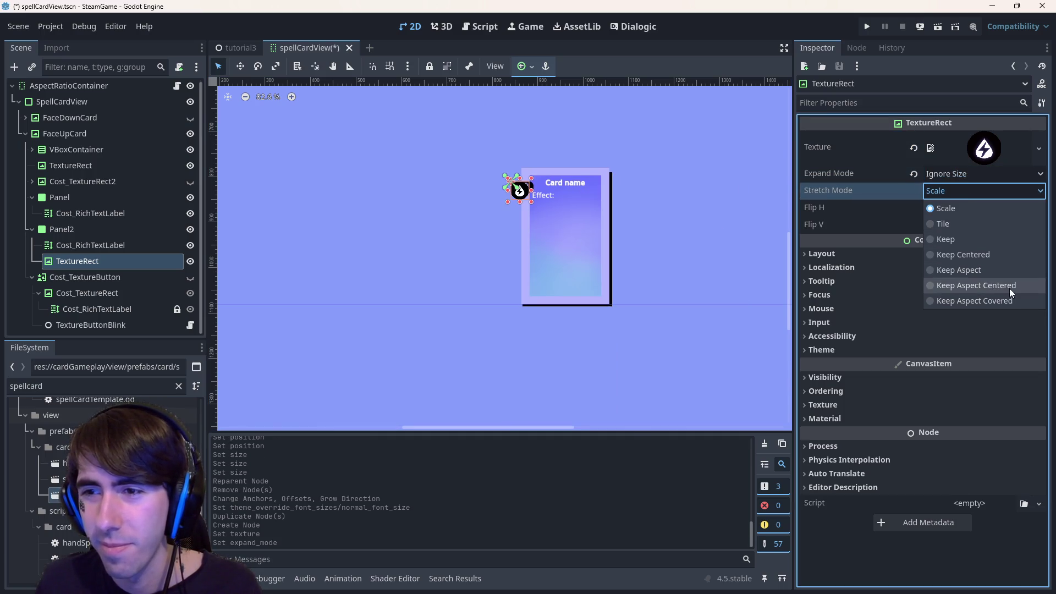
{"action": "left_click", "coordinate": [976, 285]}
{"action": "scroll", "coordinate": [566, 180], "scroll_direction": "up", "scroll_amount": 8}
{"action": "key", "text": "ctrl+s"}
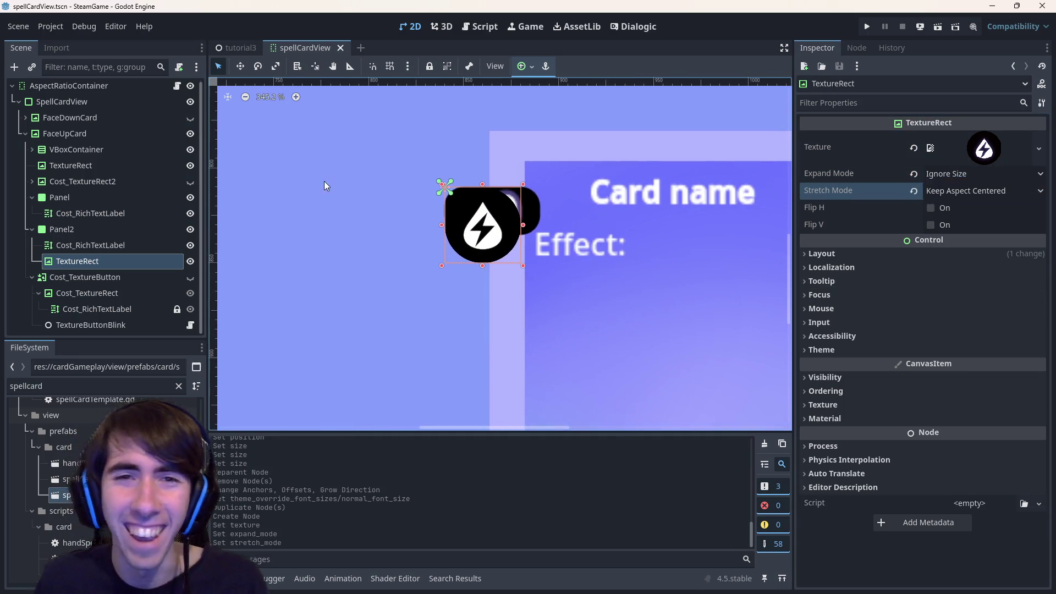
Anchor the icon to the left side of the black panel, then select Panel2.
{"action": "left_click", "coordinate": [524, 66]}
{"action": "left_click", "coordinate": [549, 128]}
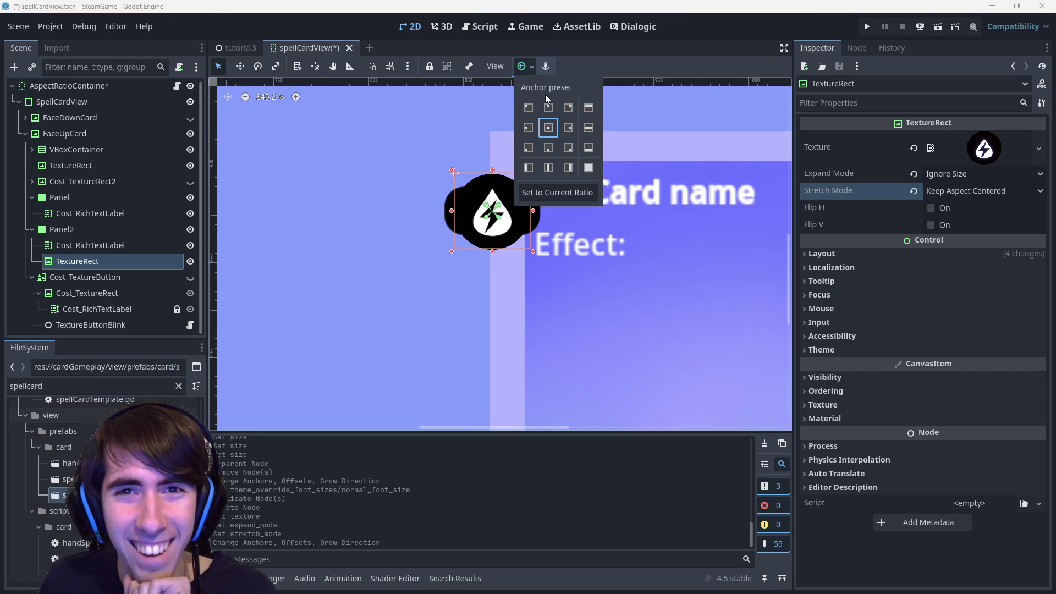
{"action": "left_click", "coordinate": [526, 66]}
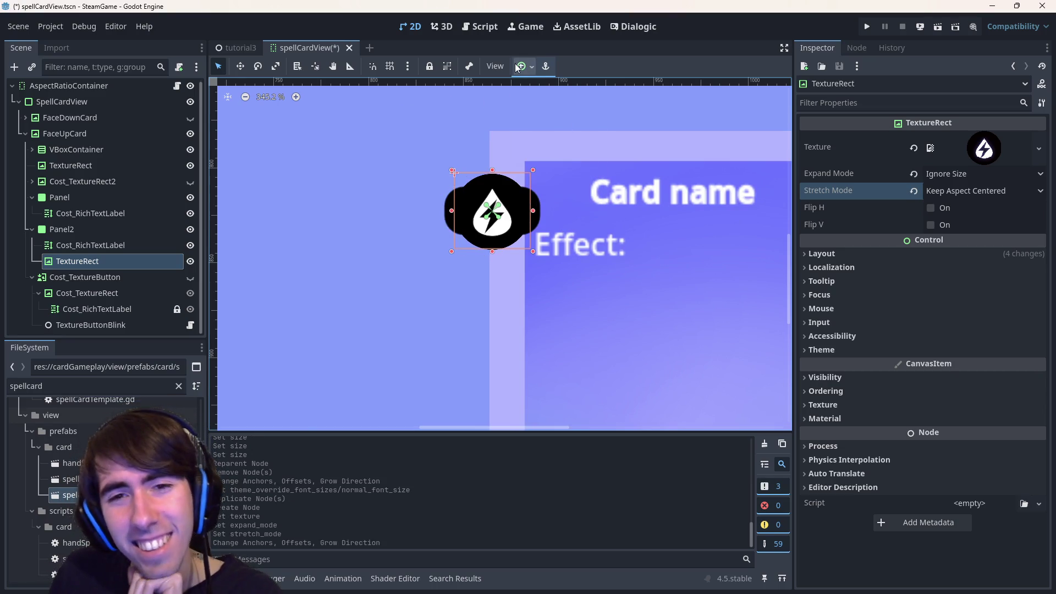
{"action": "left_click", "coordinate": [522, 66]}
{"action": "left_click", "coordinate": [528, 128]}
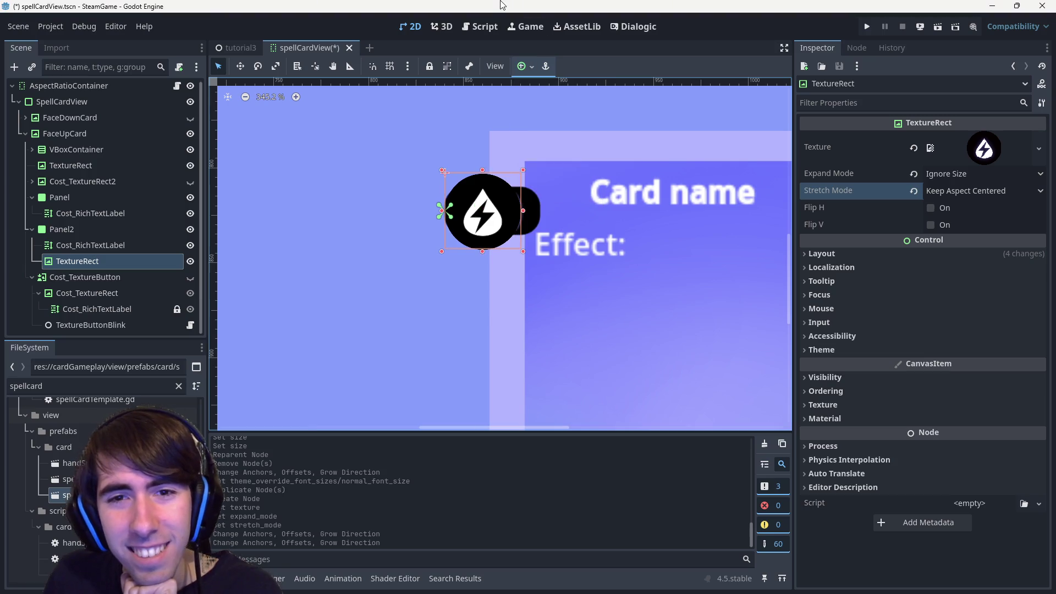
{"action": "scroll", "coordinate": [496, 208], "scroll_direction": "up", "scroll_amount": 3}
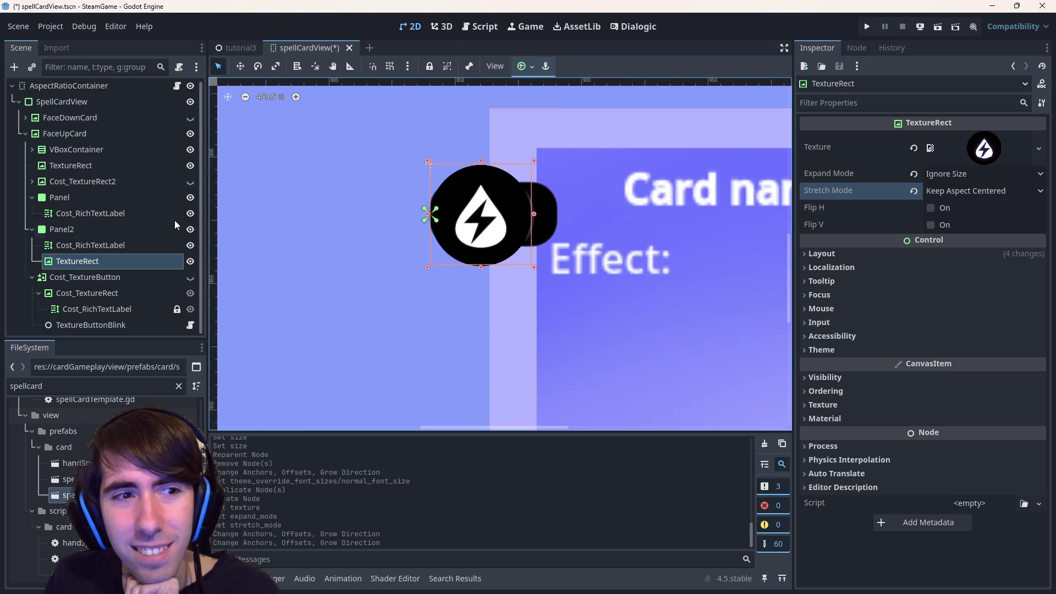
{"action": "left_click", "coordinate": [56, 231]}
{"action": "right_click", "coordinate": [90, 235]}
Add an HBoxContainer under Panel2 and move the TextureRect icon into it.
{"action": "left_click", "coordinate": [90, 234]}
{"action": "type", "text": "hover"}
{"action": "key", "text": "BackSpace"}
{"action": "key", "text": "BackSpace"}
{"action": "key", "text": "BackSpace"}
{"action": "type", "text": "box"}
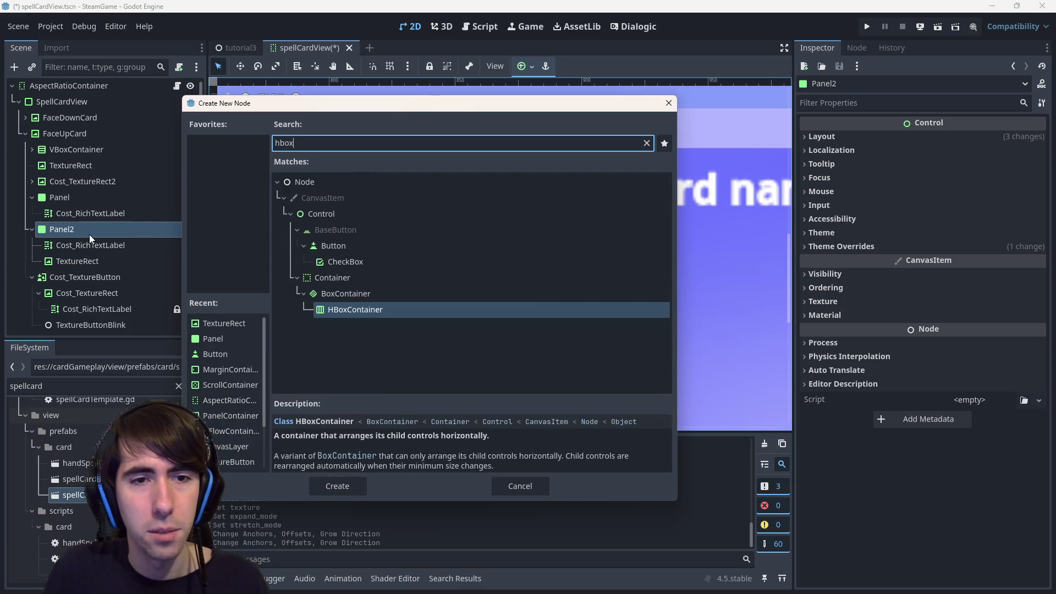
{"action": "key", "text": "Return"}
{"action": "left_click", "coordinate": [82, 262]}
{"action": "mouse_move", "coordinate": [81, 262]}
{"action": "left_mouse_down"}
{"action": "mouse_move", "coordinate": [90, 278]}
{"action": "mouse_move", "coordinate": [88, 248]}
{"action": "mouse_move", "coordinate": [90, 264]}
{"action": "left_mouse_up"}
Center the HBoxContainer's alignment, anchor it Full Rect to fill the panel, and save.
{"action": "left_click", "coordinate": [83, 246]}
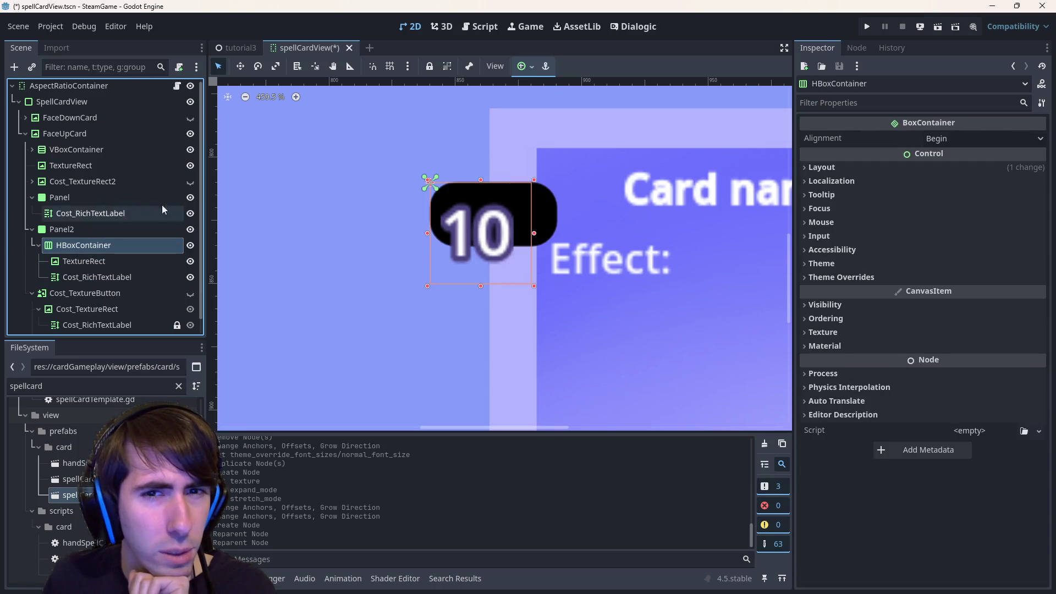
{"action": "left_click", "coordinate": [951, 139]}
{"action": "left_click", "coordinate": [922, 173]}
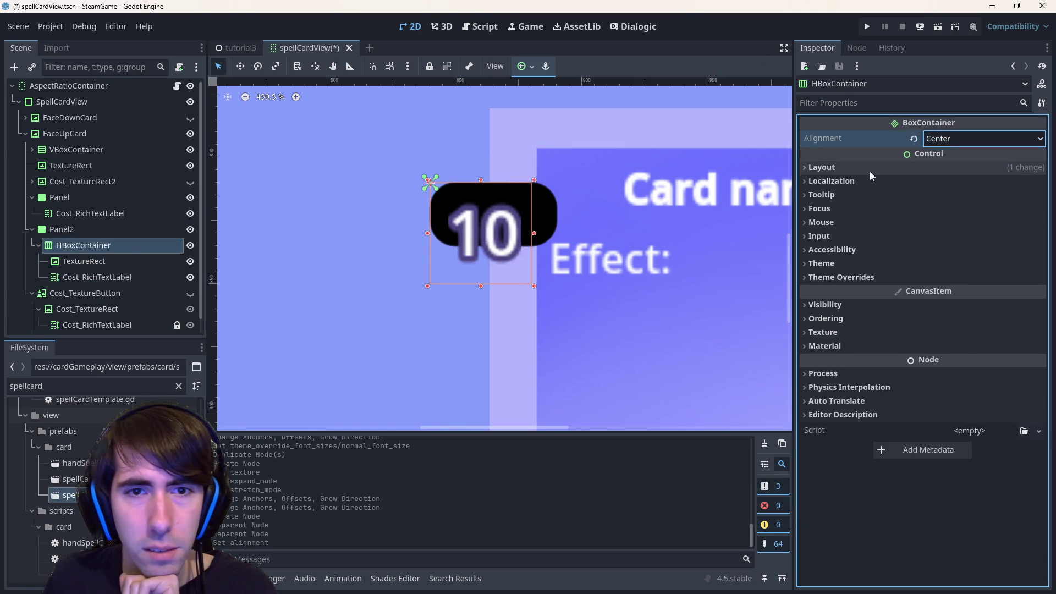
{"action": "left_click", "coordinate": [88, 234]}
{"action": "left_click", "coordinate": [88, 239]}
{"action": "left_click", "coordinate": [85, 230]}
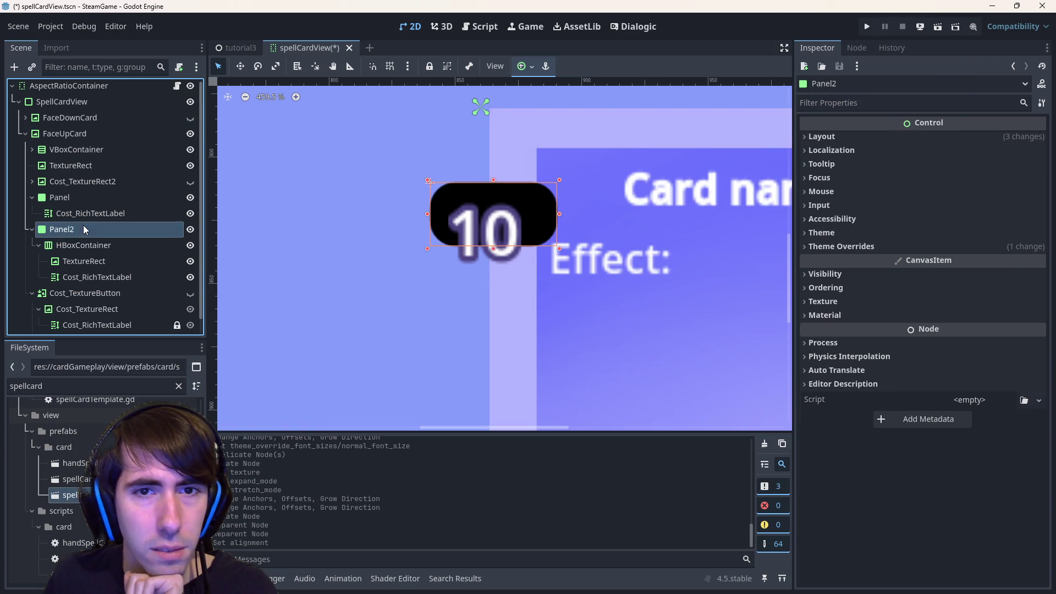
{"action": "left_click", "coordinate": [83, 246]}
{"action": "left_click", "coordinate": [525, 66]}
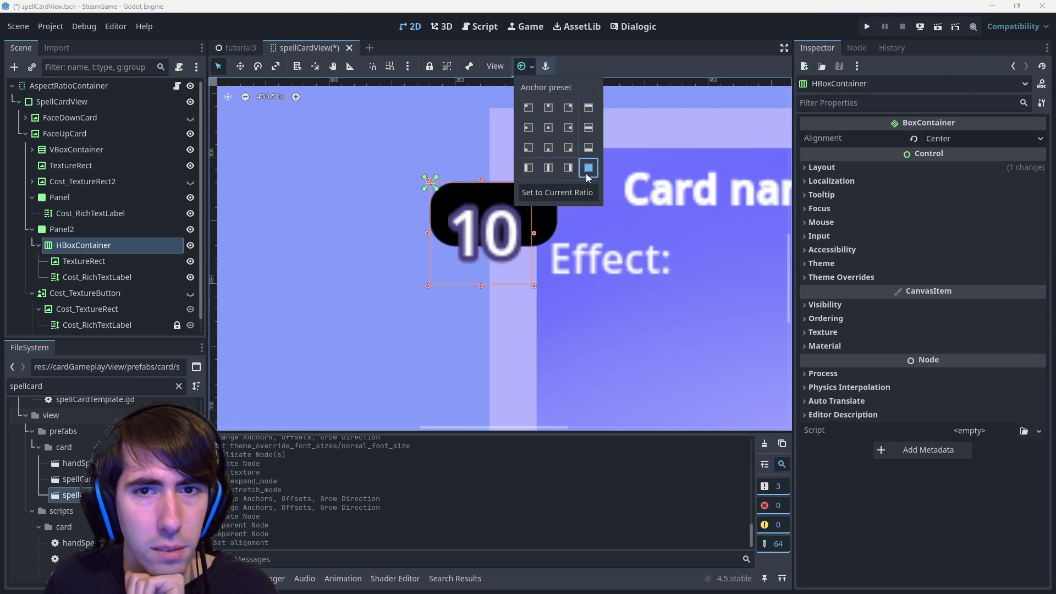
{"action": "left_click", "coordinate": [588, 168]}
{"action": "key", "text": "ctrl+s"}
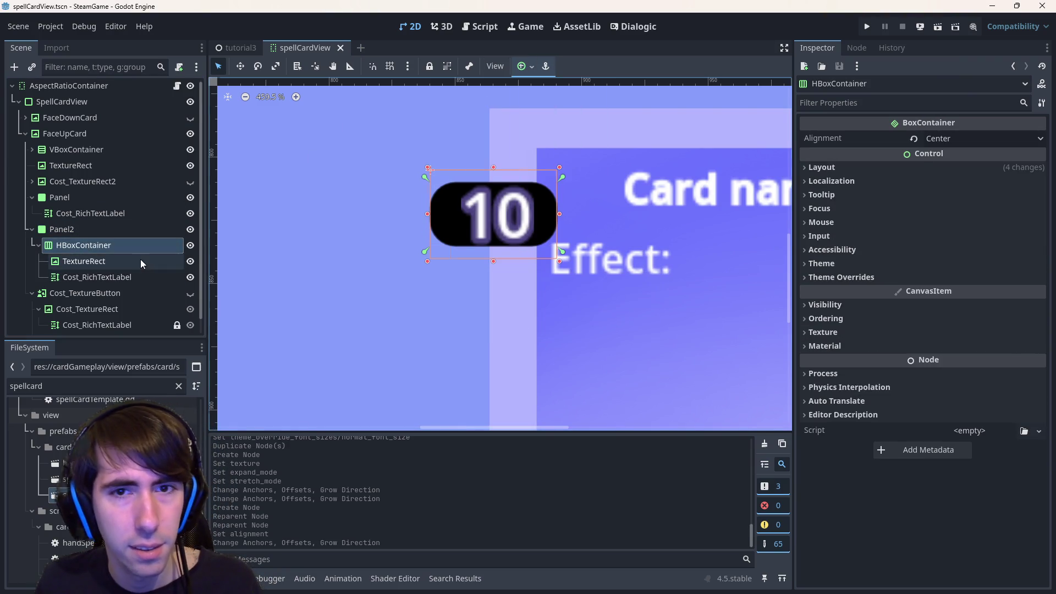
Give the icon a 25×25 custom minimum size and save the scene.
{"action": "left_click", "coordinate": [140, 261]}
{"action": "left_click", "coordinate": [886, 107]}
{"action": "type", "text": "min"}
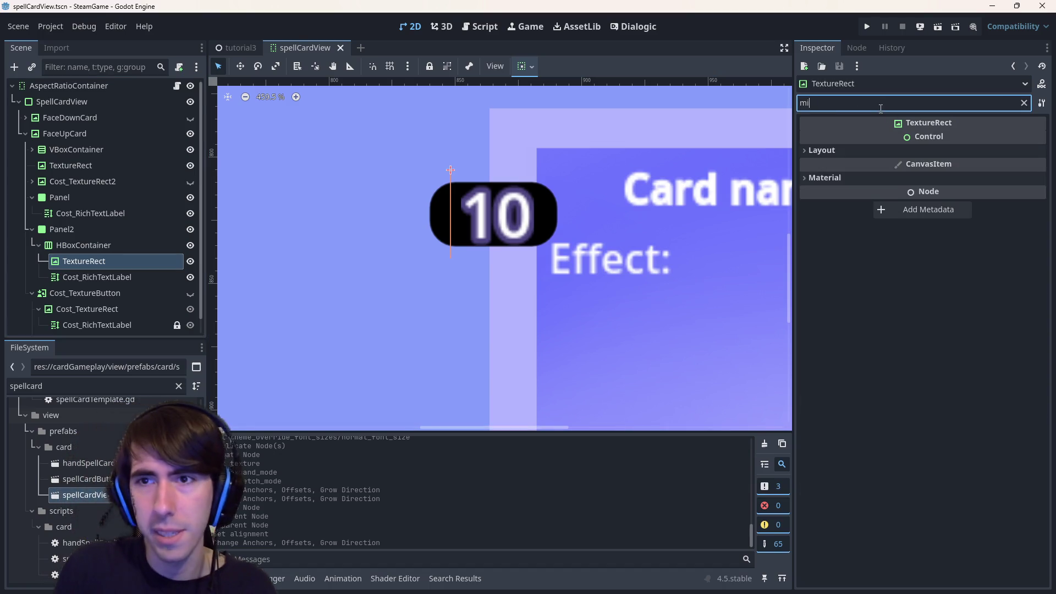
{"action": "left_click", "coordinate": [820, 151]}
{"action": "left_click", "coordinate": [955, 188]}
{"action": "key", "text": "Tab"}
{"action": "type", "text": "25"}
{"action": "key", "text": "Return"}
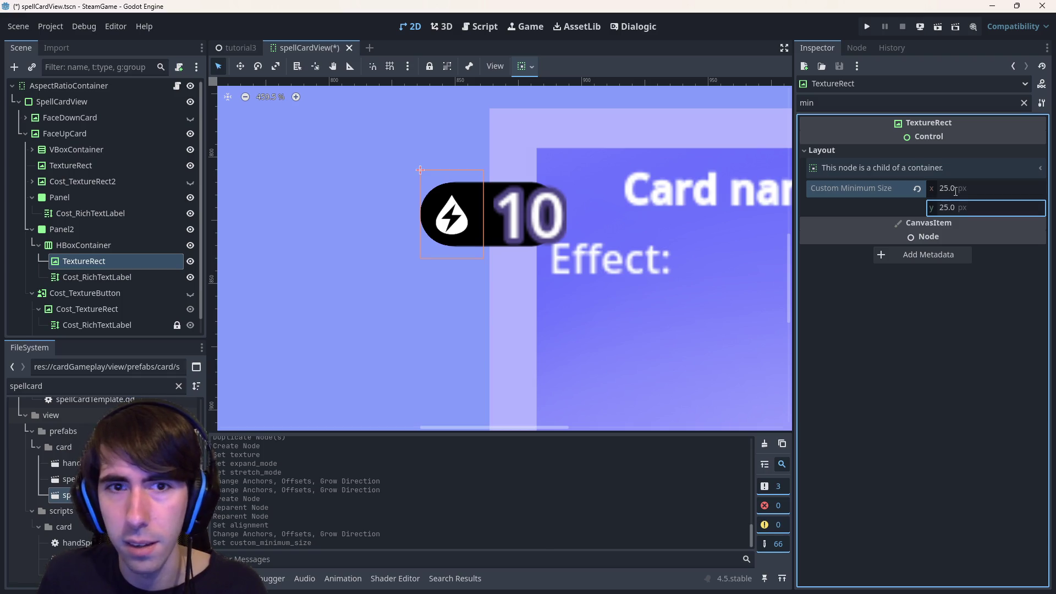
{"action": "scroll", "coordinate": [610, 237], "scroll_direction": "down", "scroll_amount": 3}
{"action": "left_click", "coordinate": [498, 310]}
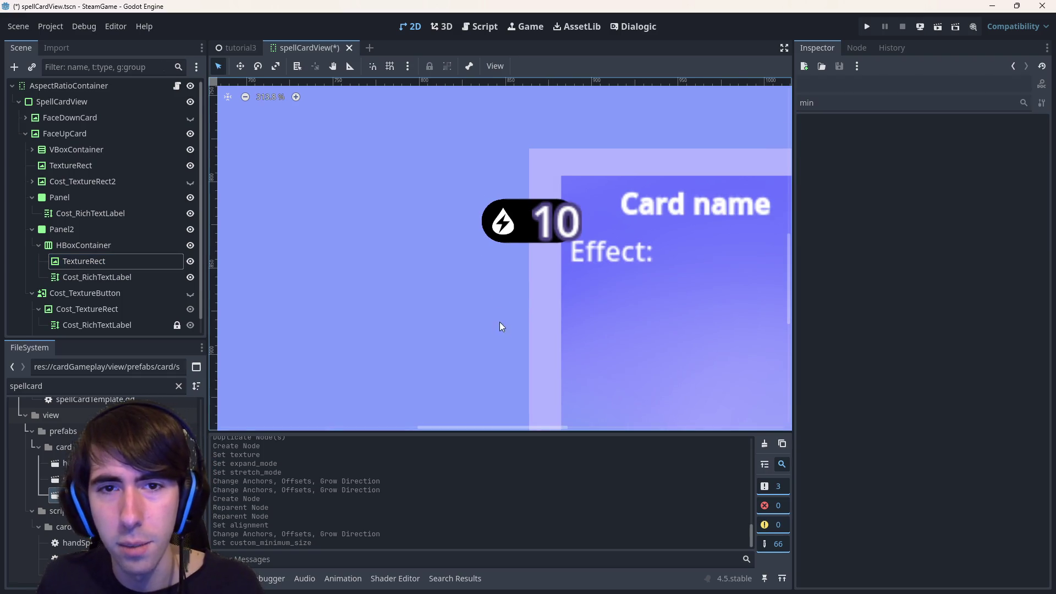
{"action": "scroll", "coordinate": [498, 310], "scroll_direction": "down", "scroll_amount": 1}
{"action": "key", "text": "ctrl+s"}
Compare the icon and the 10 cost label by selecting each on the canvas.
{"action": "scroll", "coordinate": [466, 298], "scroll_direction": "down", "scroll_amount": 1}
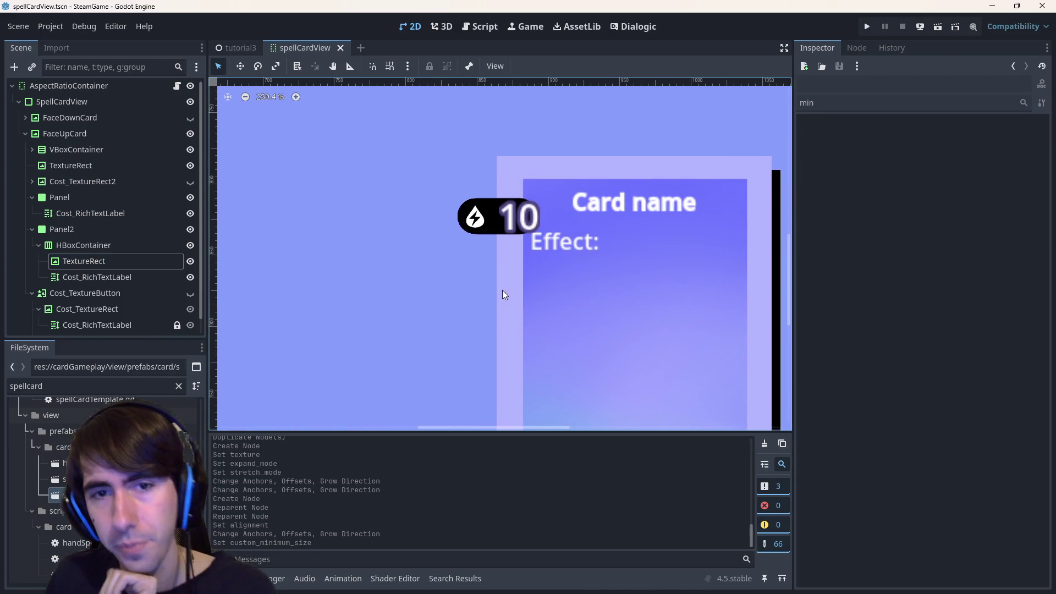
{"action": "scroll", "coordinate": [502, 273], "scroll_direction": "down", "scroll_amount": 6}
{"action": "left_click", "coordinate": [527, 250]}
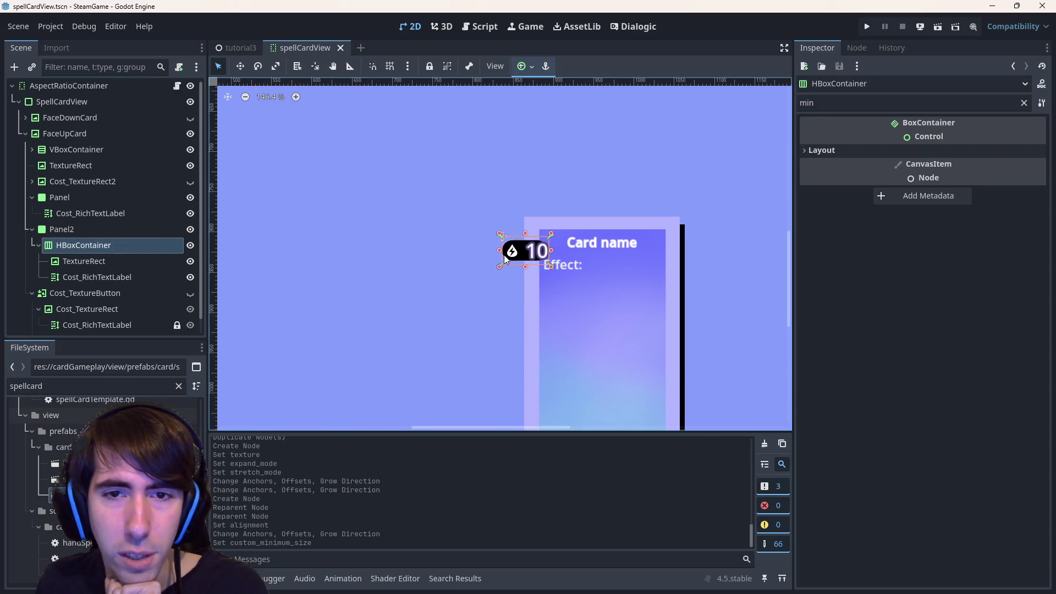
{"action": "left_click", "coordinate": [508, 256]}
{"action": "scroll", "coordinate": [539, 254], "scroll_direction": "up", "scroll_amount": 5}
{"action": "left_click", "coordinate": [515, 258]}
{"action": "left_click", "coordinate": [534, 261]}
{"action": "left_click", "coordinate": [508, 259]}
{"action": "scroll", "coordinate": [517, 255], "scroll_direction": "up", "scroll_amount": 5}
{"action": "scroll", "coordinate": [537, 249], "scroll_direction": "up", "scroll_amount": 5}
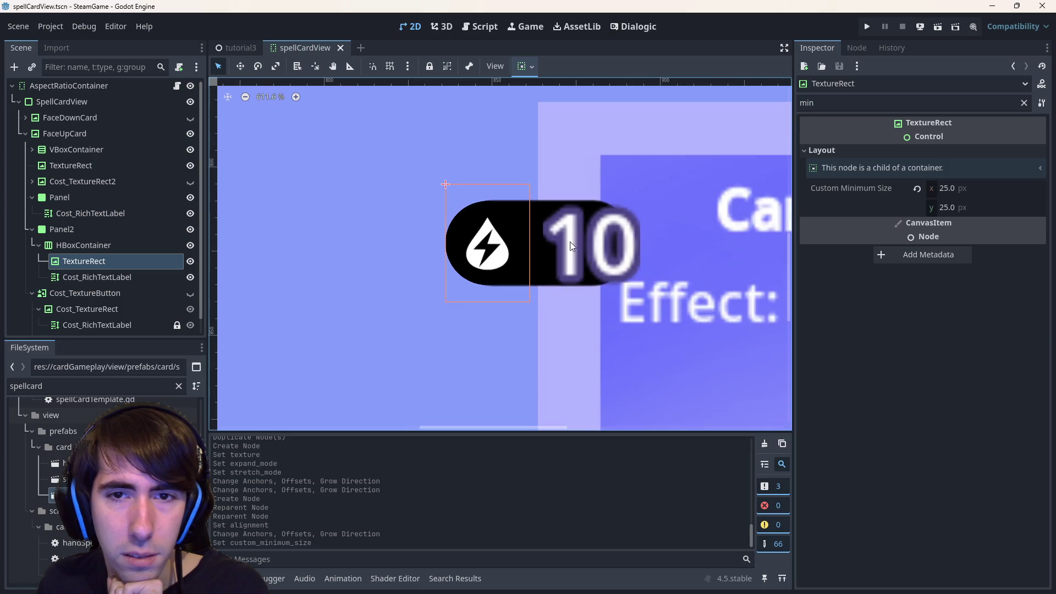
{"action": "left_click", "coordinate": [559, 244]}
{"action": "left_click", "coordinate": [497, 248]}
{"action": "left_click", "coordinate": [570, 239]}
{"action": "left_click", "coordinate": [492, 246]}
{"action": "left_click", "coordinate": [589, 239]}
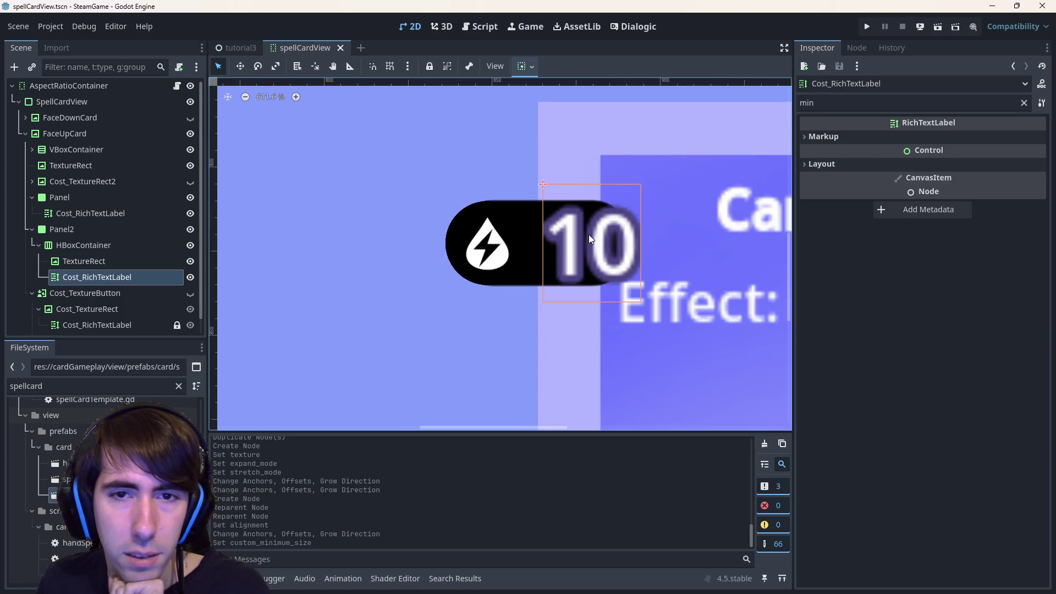
Reselect the cost label and inspect its icon, style and font theme overrides.
{"action": "left_click", "coordinate": [1023, 102]}
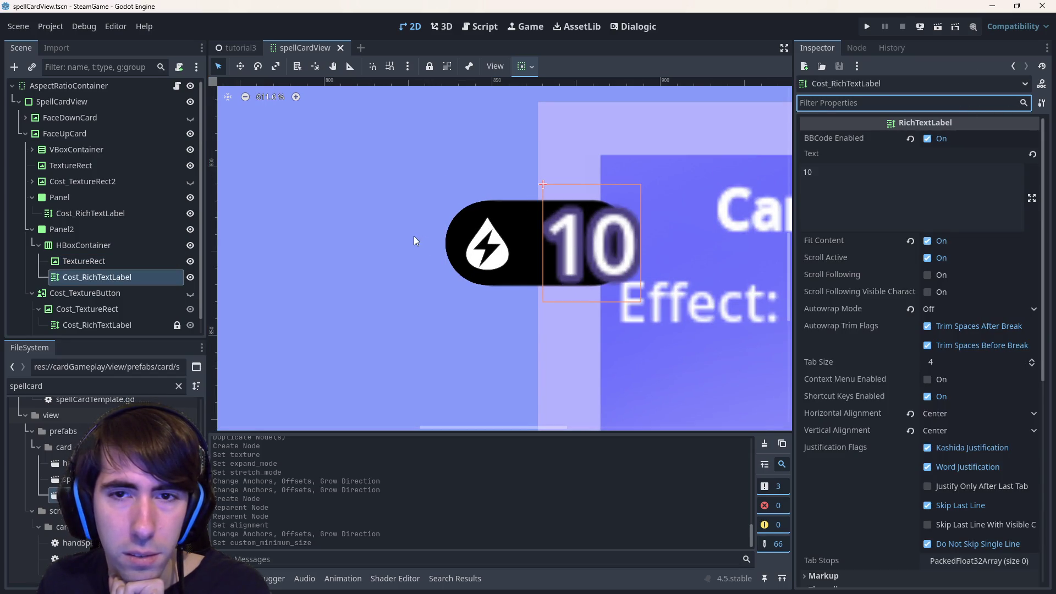
{"action": "left_click", "coordinate": [83, 261]}
{"action": "left_click", "coordinate": [97, 276]}
{"action": "scroll", "coordinate": [865, 382], "scroll_direction": "down", "scroll_amount": 5}
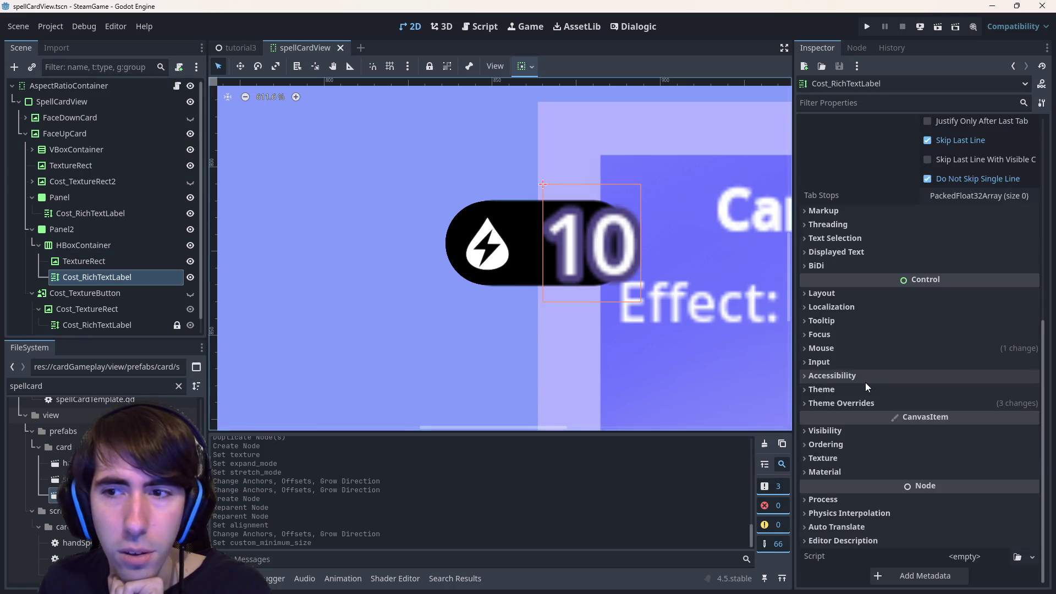
{"action": "scroll", "coordinate": [668, 351], "scroll_direction": "down", "scroll_amount": 8}
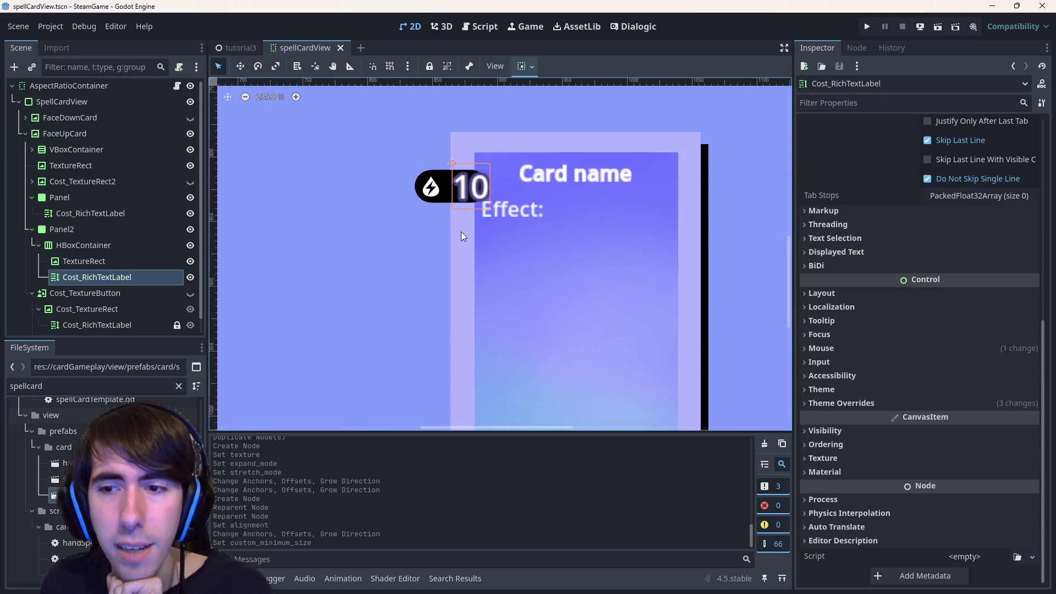
{"action": "scroll", "coordinate": [474, 259], "scroll_direction": "up", "scroll_amount": 5}
{"action": "left_click", "coordinate": [863, 406]}
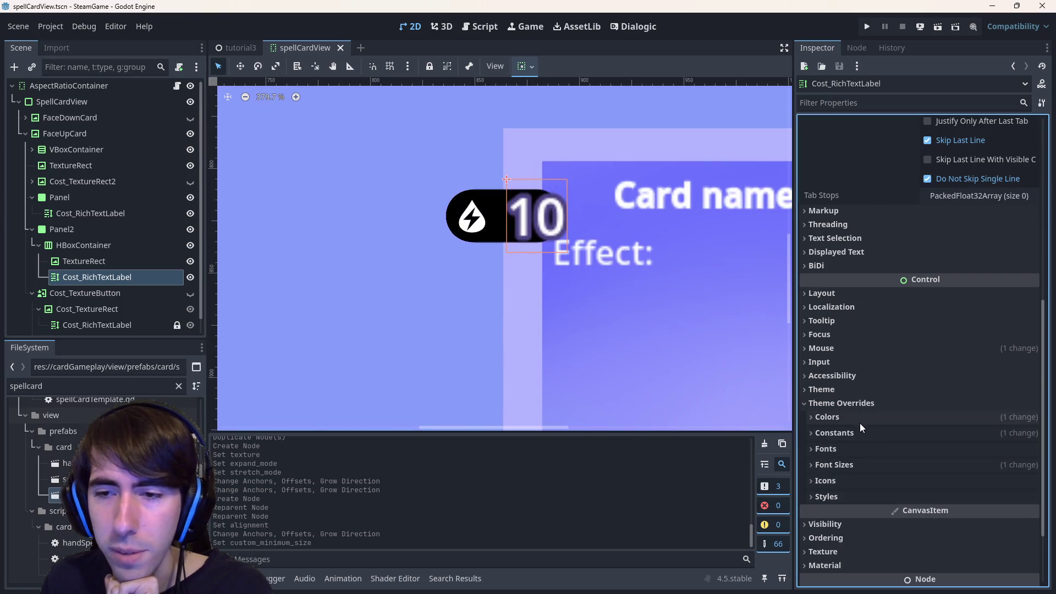
{"action": "left_click", "coordinate": [845, 485]}
{"action": "left_click", "coordinate": [836, 480]}
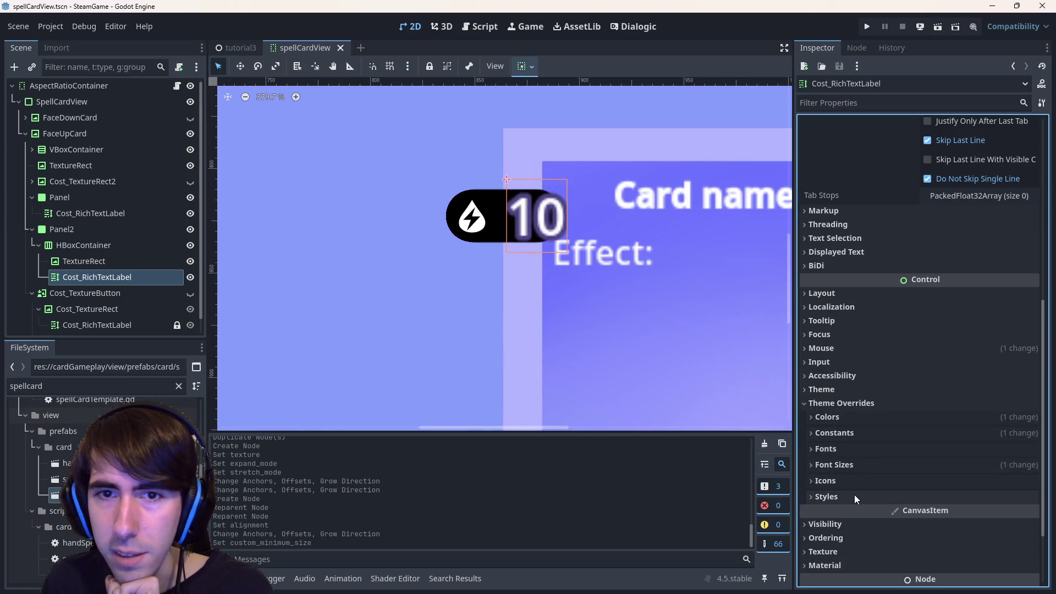
{"action": "left_click", "coordinate": [849, 491]}
{"action": "left_click", "coordinate": [850, 492]}
{"action": "left_click", "coordinate": [841, 449]}
{"action": "left_click", "coordinate": [840, 450]}
Check the label's constant and colour overrides and search its properties for 'near'.
{"action": "left_click", "coordinate": [843, 431]}
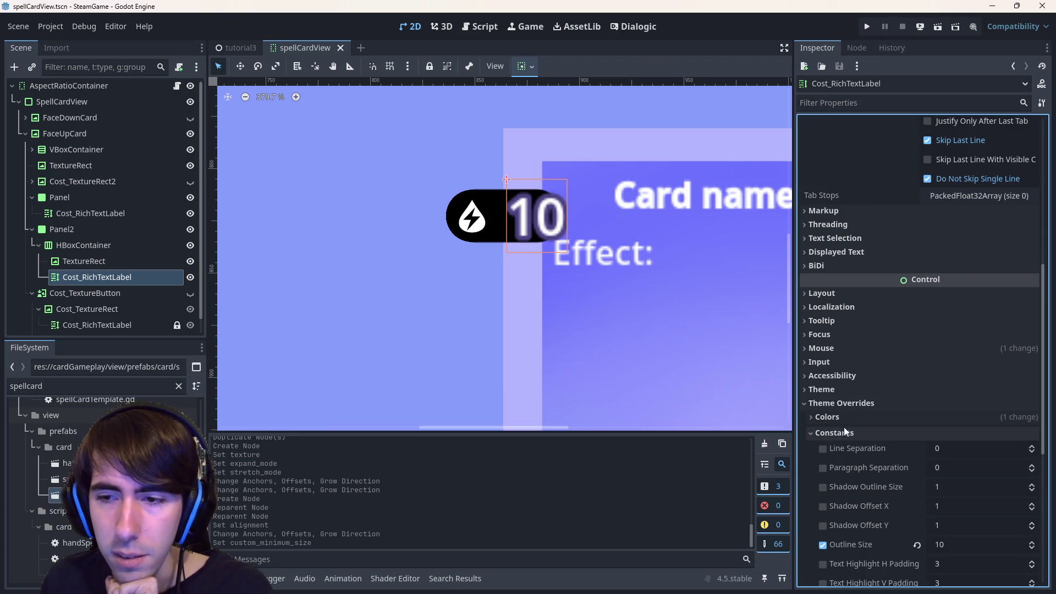
{"action": "scroll", "coordinate": [844, 426], "scroll_direction": "down", "scroll_amount": 5}
{"action": "left_click", "coordinate": [840, 327]}
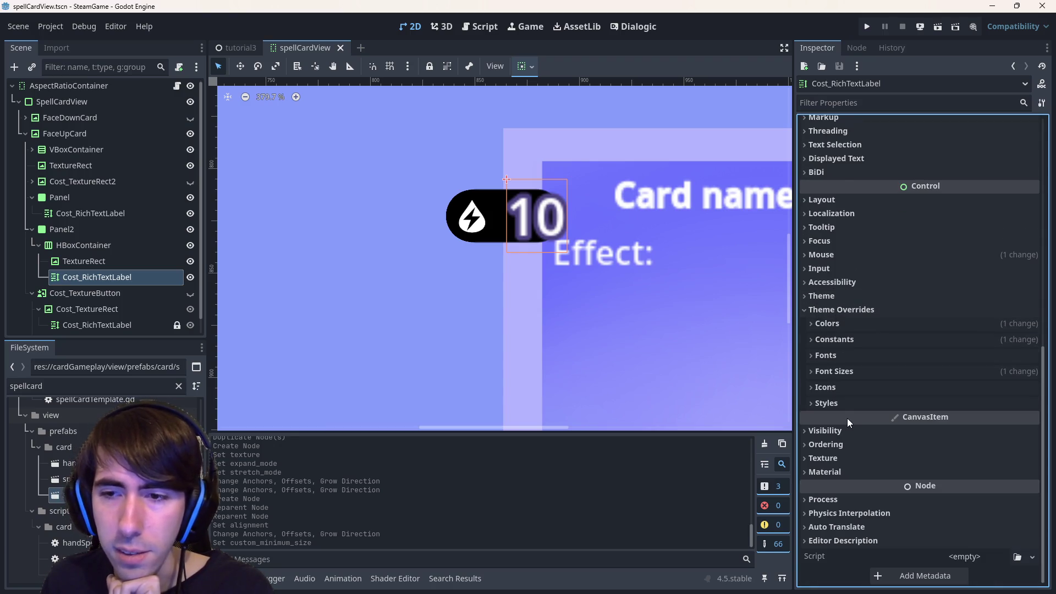
{"action": "left_click", "coordinate": [839, 322]}
{"action": "left_click", "coordinate": [839, 320]}
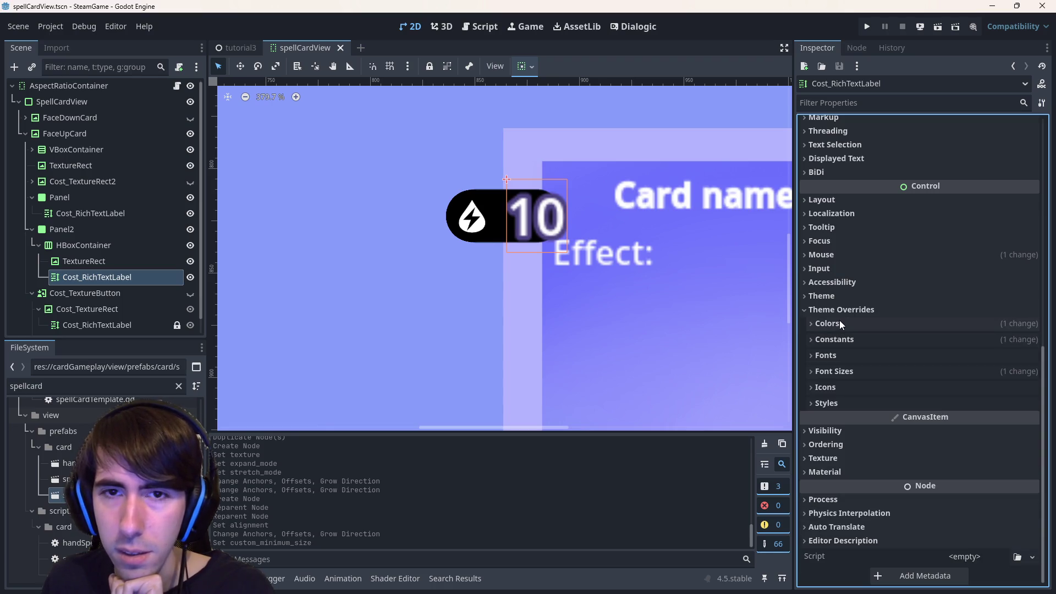
{"action": "scroll", "coordinate": [839, 320], "scroll_direction": "up", "scroll_amount": 5}
{"action": "left_click", "coordinate": [894, 102]}
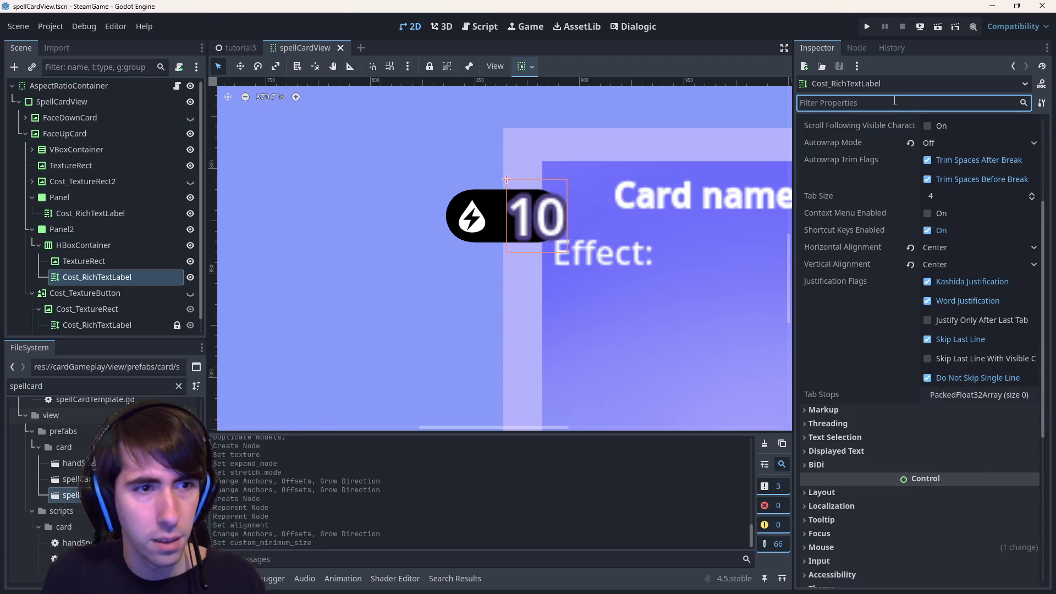
{"action": "type", "text": "neare"}
{"action": "key", "text": "BackSpace"}
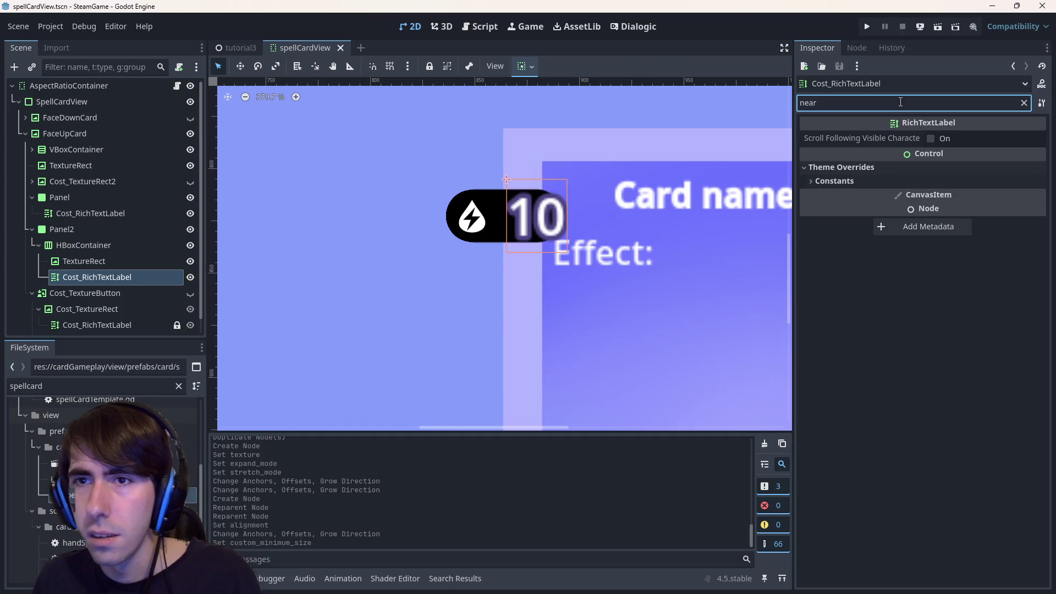
{"action": "left_click", "coordinate": [863, 183]}
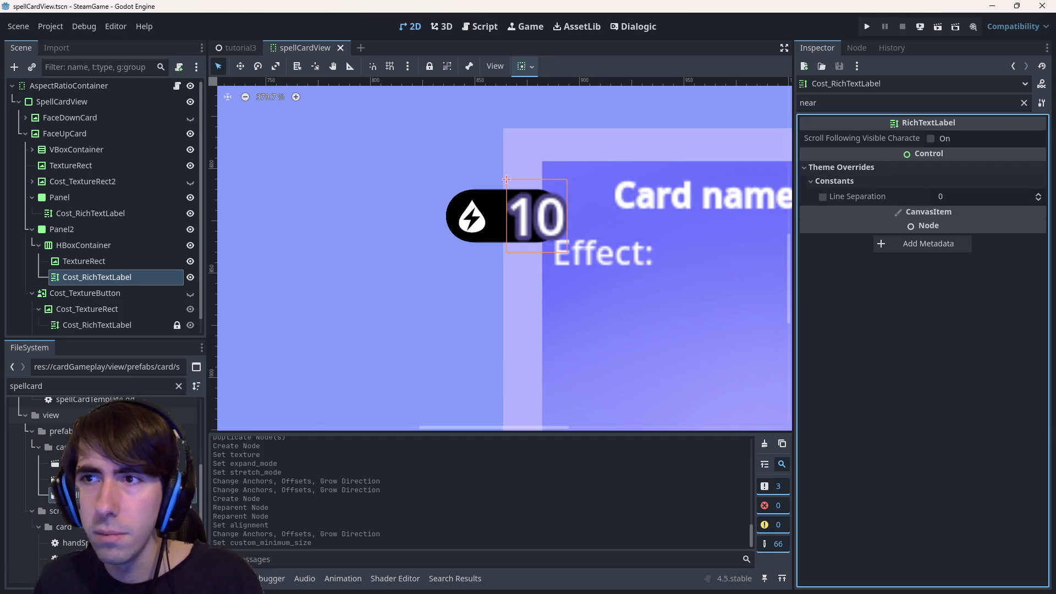
{"action": "left_click", "coordinate": [1024, 103]}
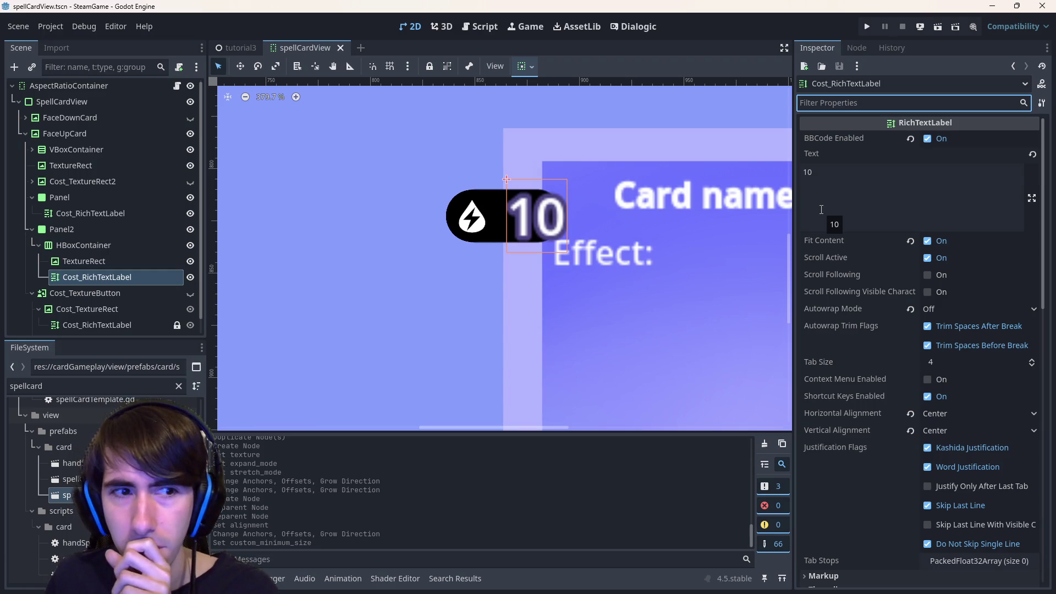
{"action": "scroll", "coordinate": [548, 212], "scroll_direction": "up", "scroll_amount": 4}
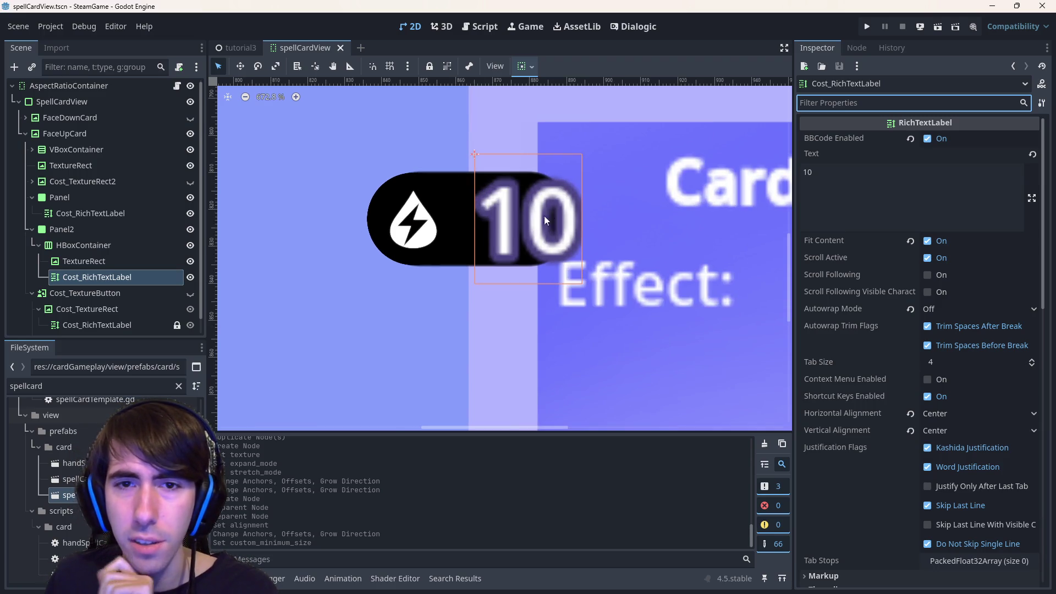
{"action": "scroll", "coordinate": [932, 297], "scroll_direction": "down", "scroll_amount": 7}
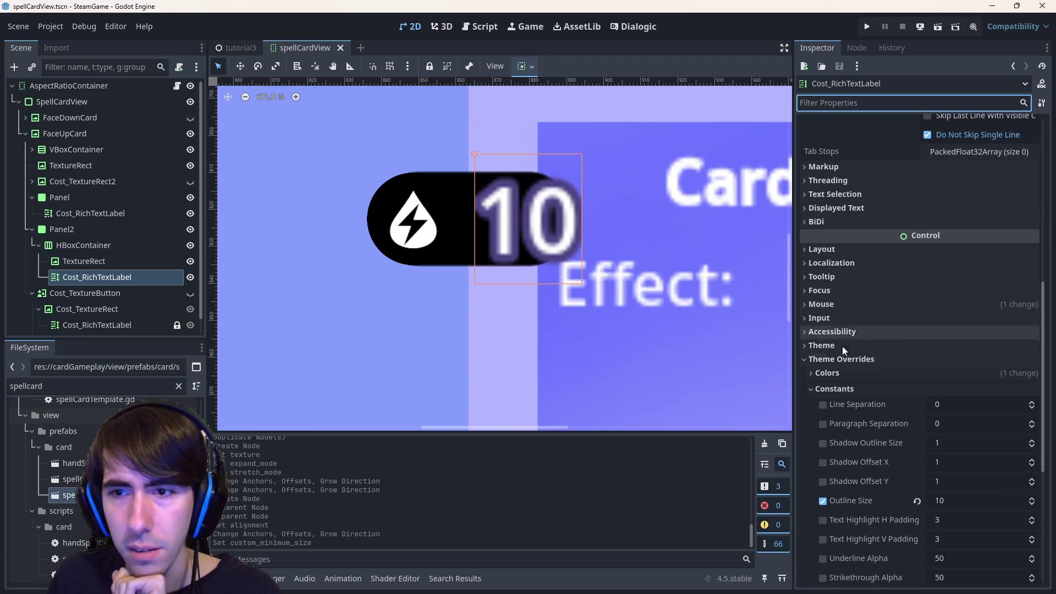
{"action": "left_click", "coordinate": [830, 358]}
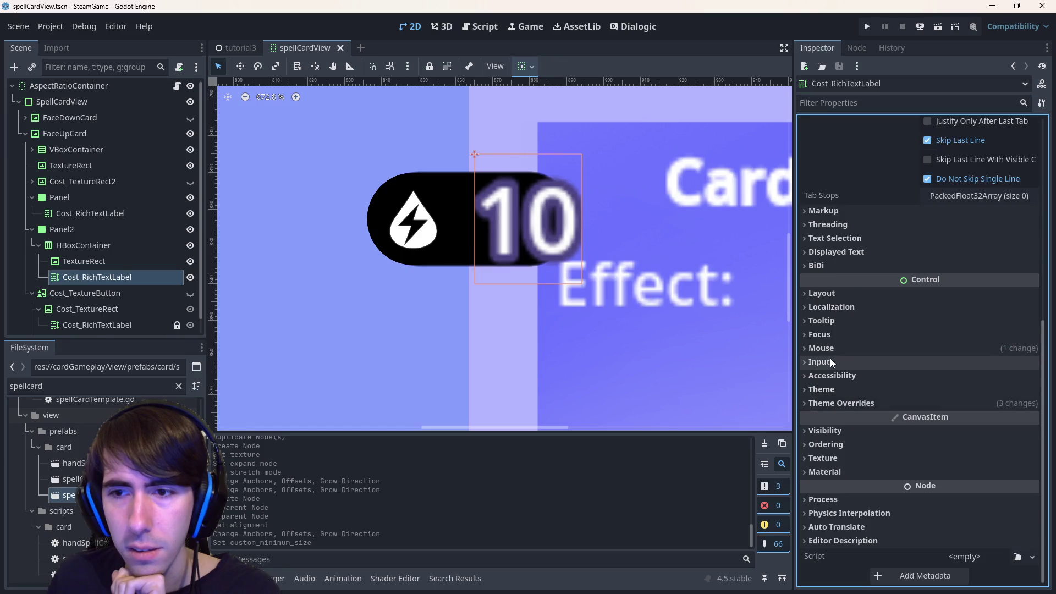
Set the cost label's CanvasItem texture filter to Nearest.
{"action": "left_click", "coordinate": [839, 457]}
{"action": "left_click", "coordinate": [967, 473]}
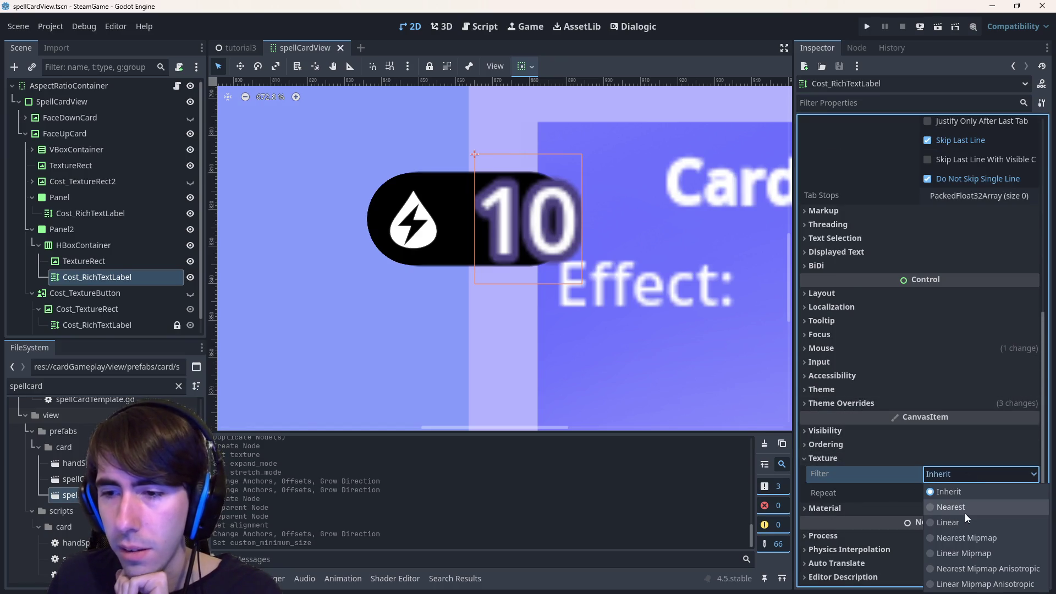
{"action": "left_click", "coordinate": [965, 513]}
{"action": "left_click", "coordinate": [954, 493]}
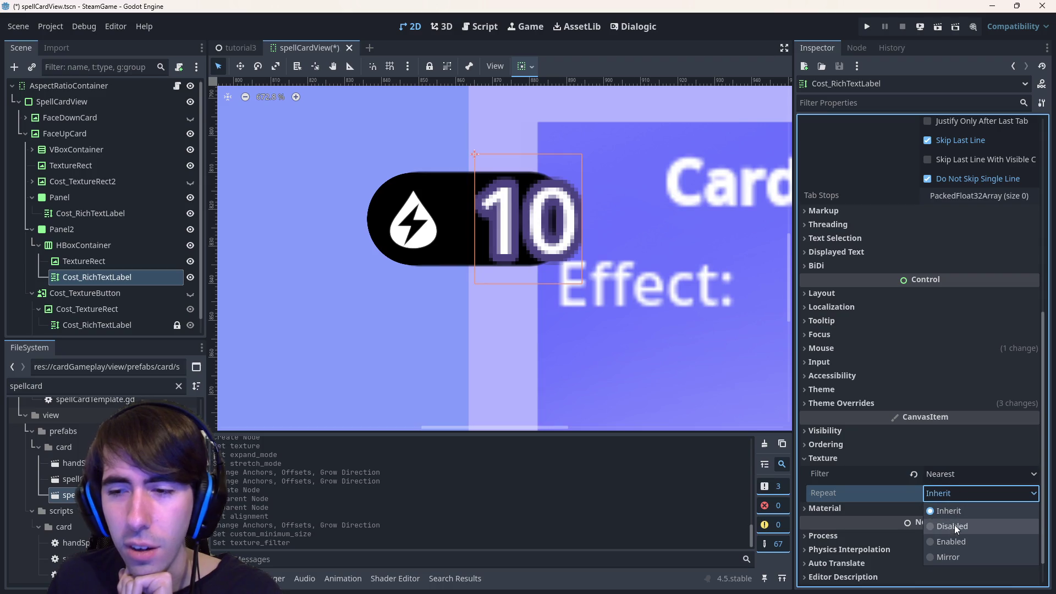
{"action": "left_click", "coordinate": [950, 477]}
{"action": "left_click", "coordinate": [949, 473]}
{"action": "left_click", "coordinate": [949, 473]}
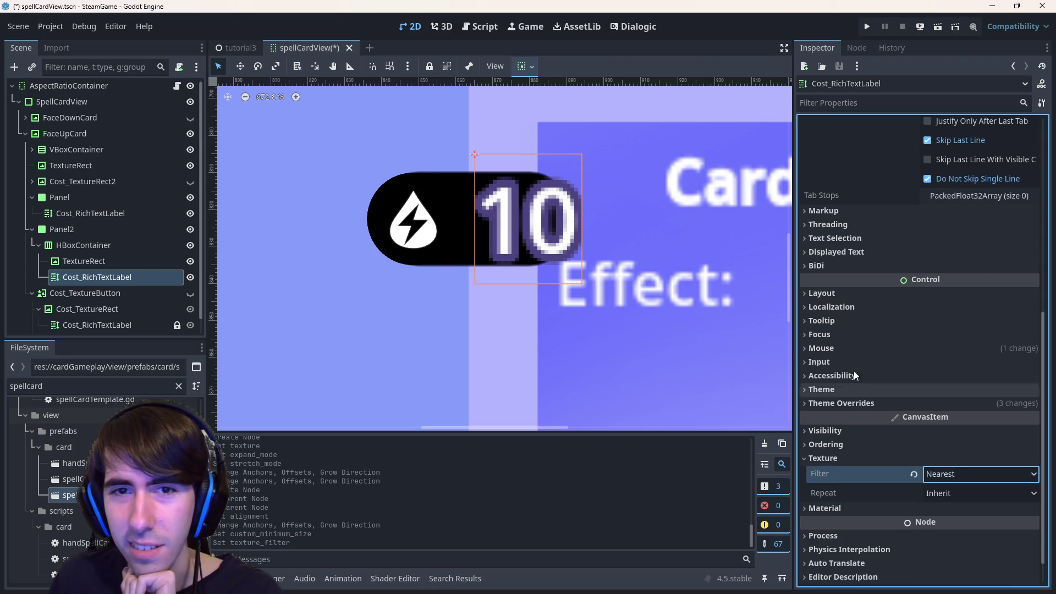
{"action": "scroll", "coordinate": [678, 328], "scroll_direction": "down", "scroll_amount": 5}
{"action": "scroll", "coordinate": [562, 290], "scroll_direction": "down", "scroll_amount": 4}
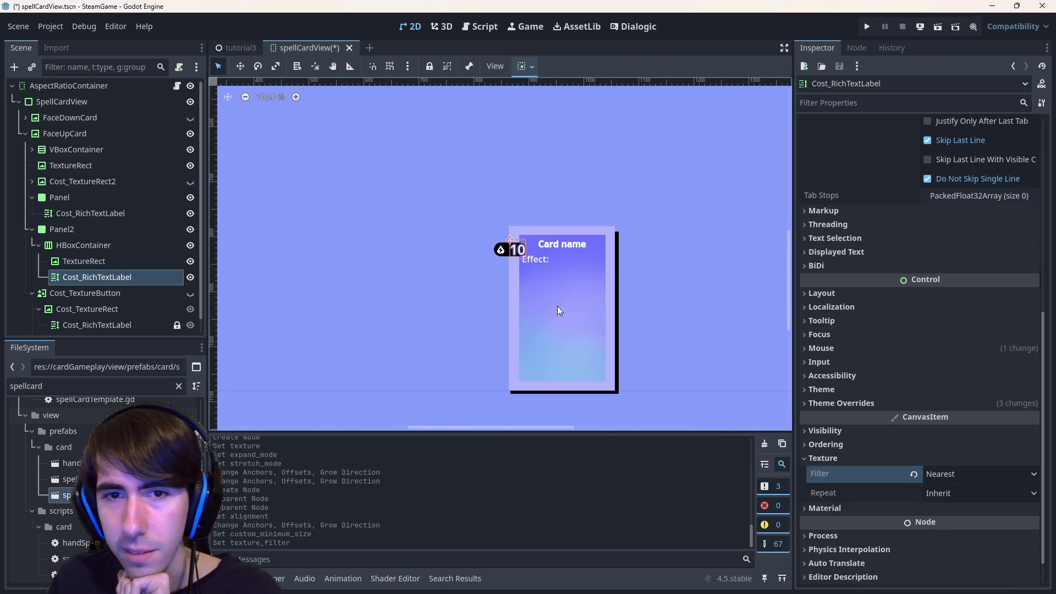
{"action": "scroll", "coordinate": [505, 270], "scroll_direction": "up", "scroll_amount": 3}
{"action": "scroll", "coordinate": [521, 241], "scroll_direction": "up", "scroll_amount": 4}
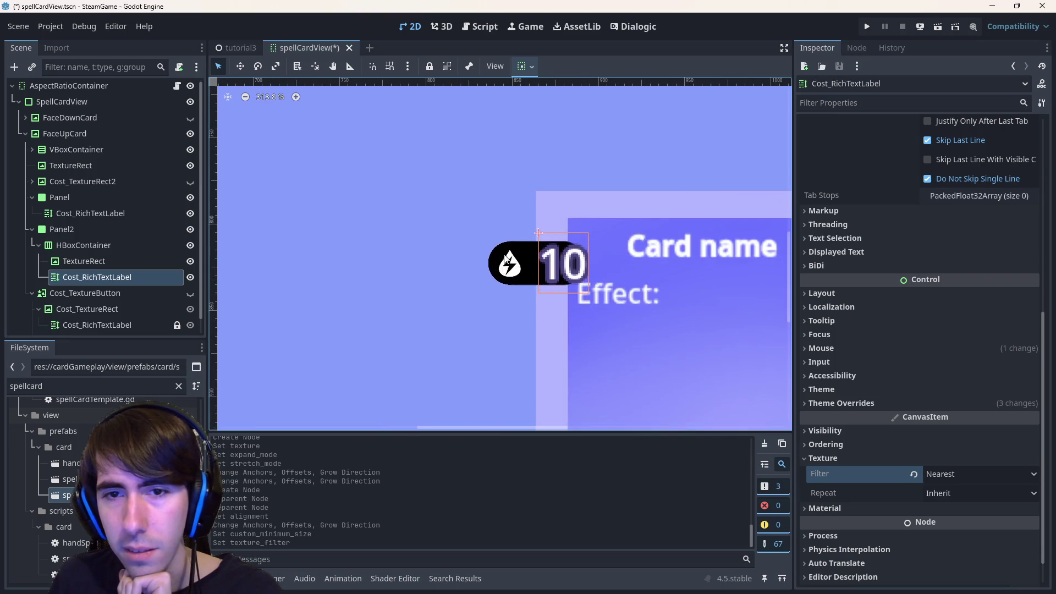
{"action": "scroll", "coordinate": [573, 276], "scroll_direction": "down", "scroll_amount": 6}
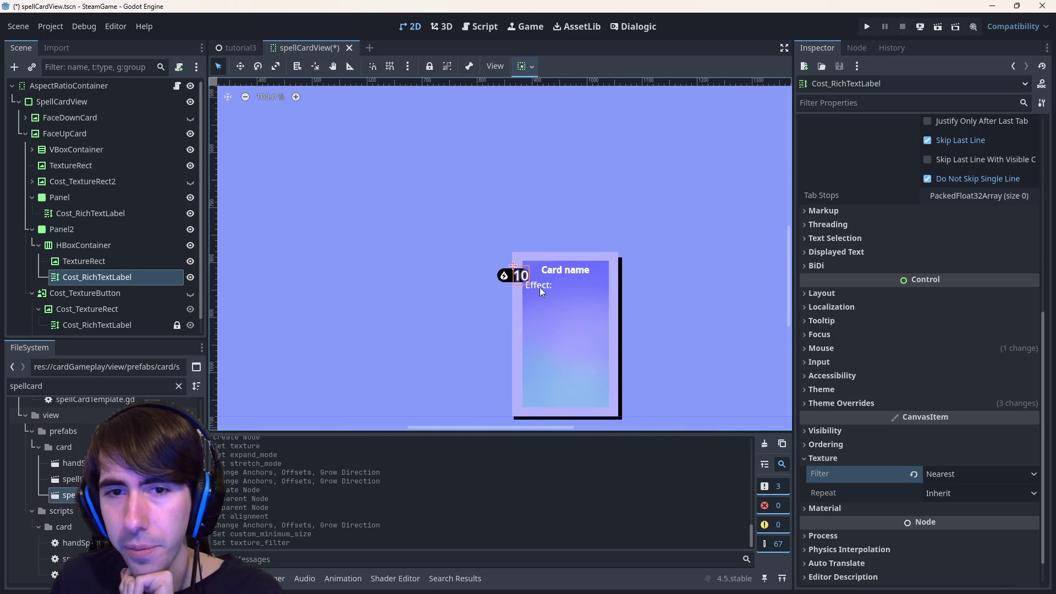
{"action": "scroll", "coordinate": [539, 288], "scroll_direction": "up", "scroll_amount": 8}
{"action": "left_click", "coordinate": [998, 104]}
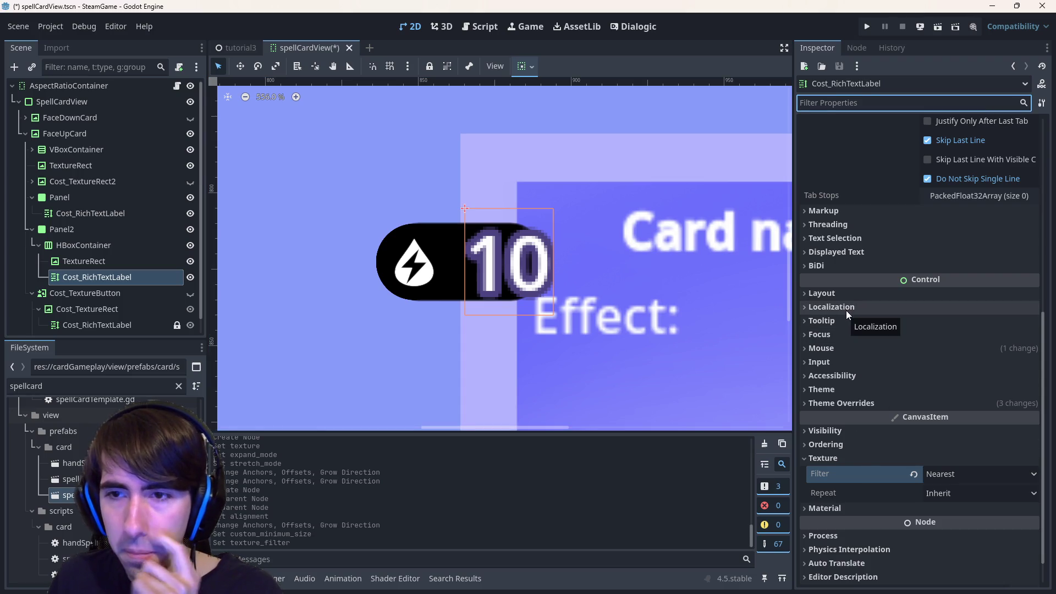
Try Inherit, Nearest, Linear and Linear Mipmap filters, settle on Nearest, and save.
{"action": "left_click", "coordinate": [912, 475]}
{"action": "left_click", "coordinate": [935, 474]}
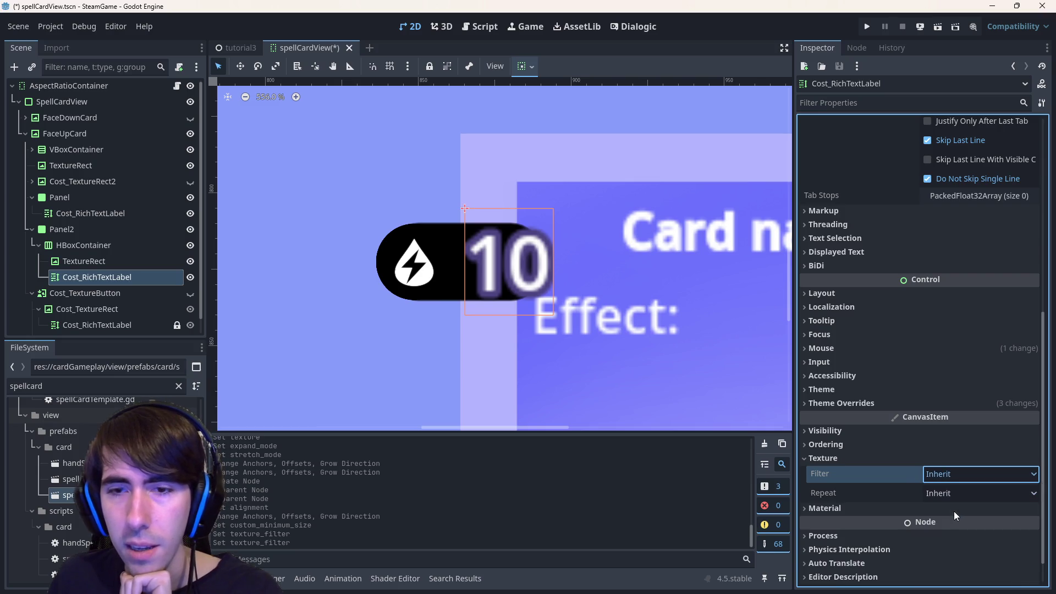
{"action": "left_click", "coordinate": [954, 510]}
{"action": "left_click", "coordinate": [950, 474]}
{"action": "left_click", "coordinate": [958, 519]}
{"action": "left_click", "coordinate": [951, 473]}
{"action": "left_click", "coordinate": [964, 551]}
{"action": "left_click", "coordinate": [950, 477]}
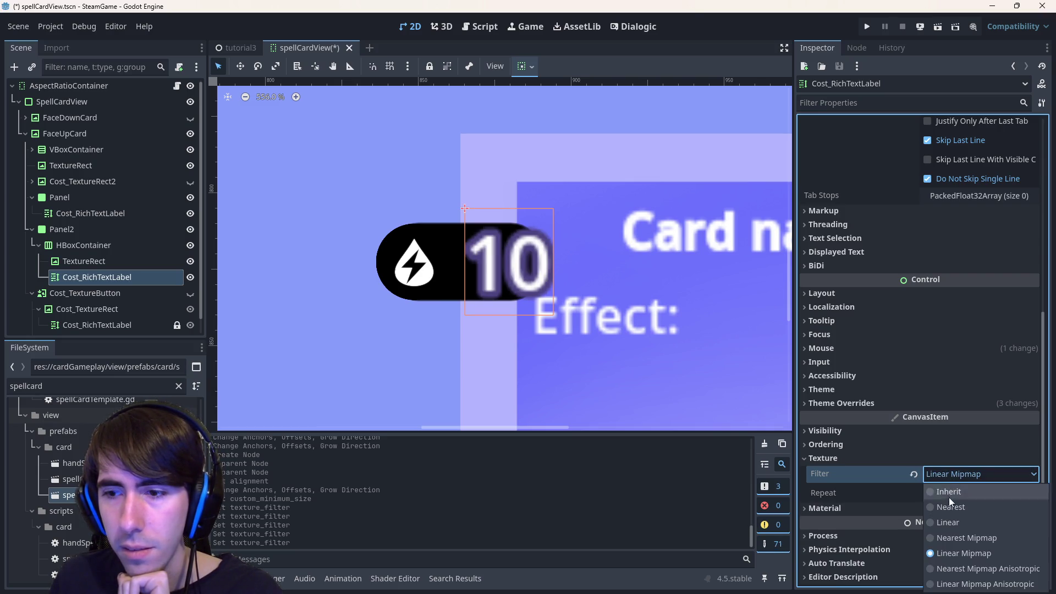
{"action": "left_click", "coordinate": [955, 503]}
{"action": "key", "text": "ctrl+s"}
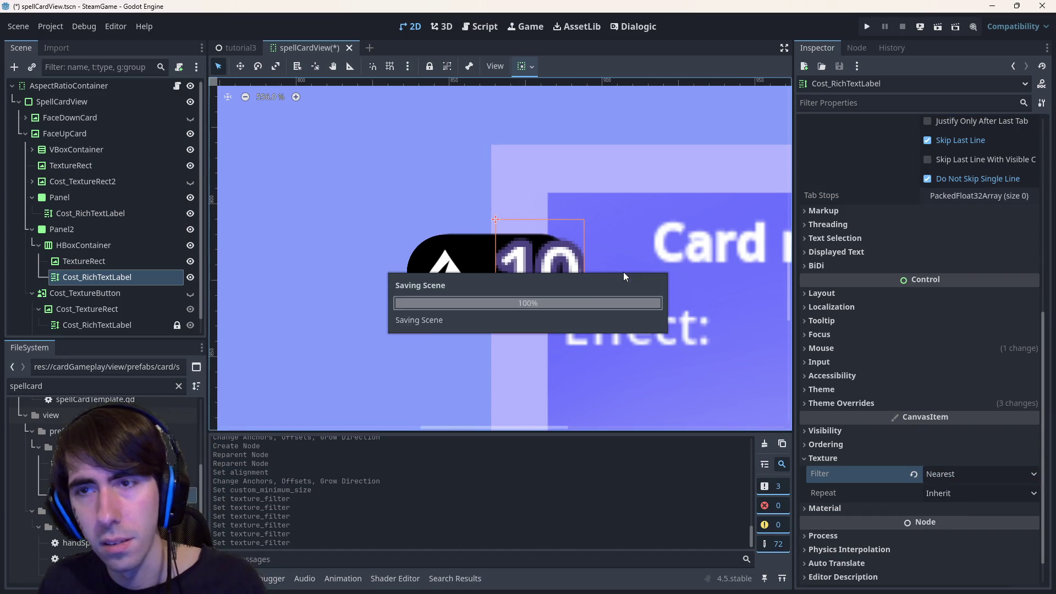
Revert the texture filter to Inherit, comparing against Nearest with undo and redo.
{"action": "scroll", "coordinate": [940, 252], "scroll_direction": "up", "scroll_amount": 5}
{"action": "scroll", "coordinate": [895, 253], "scroll_direction": "up", "scroll_amount": 1}
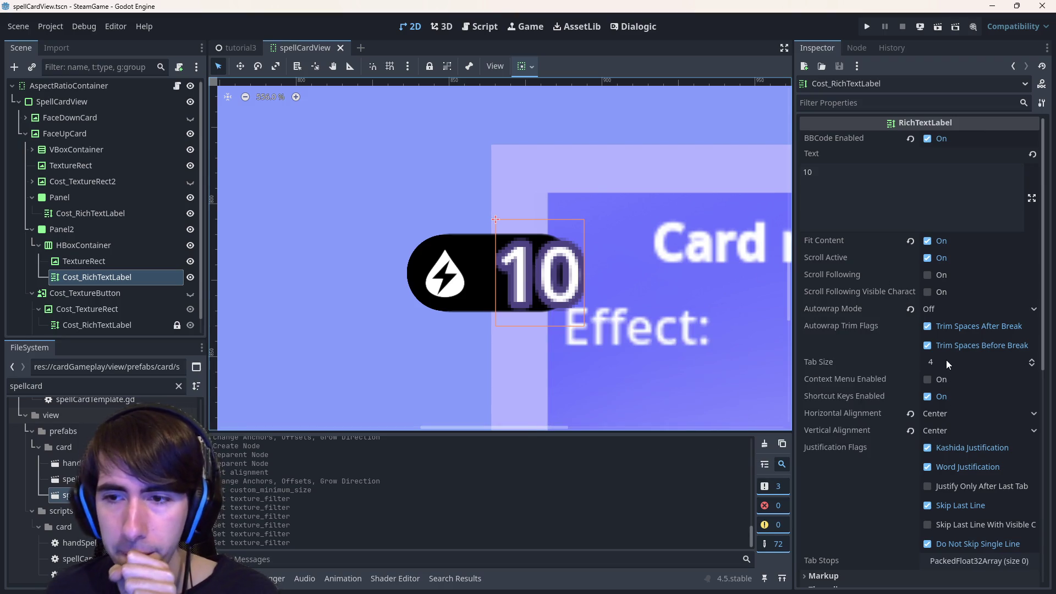
{"action": "scroll", "coordinate": [553, 348], "scroll_direction": "down", "scroll_amount": 12}
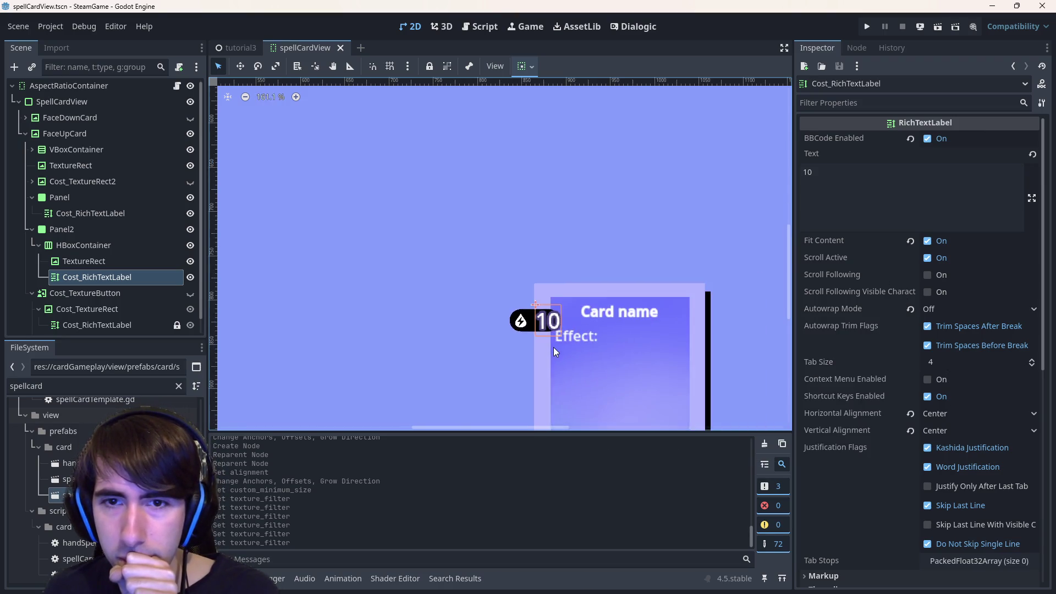
{"action": "scroll", "coordinate": [579, 295], "scroll_direction": "up", "scroll_amount": 6}
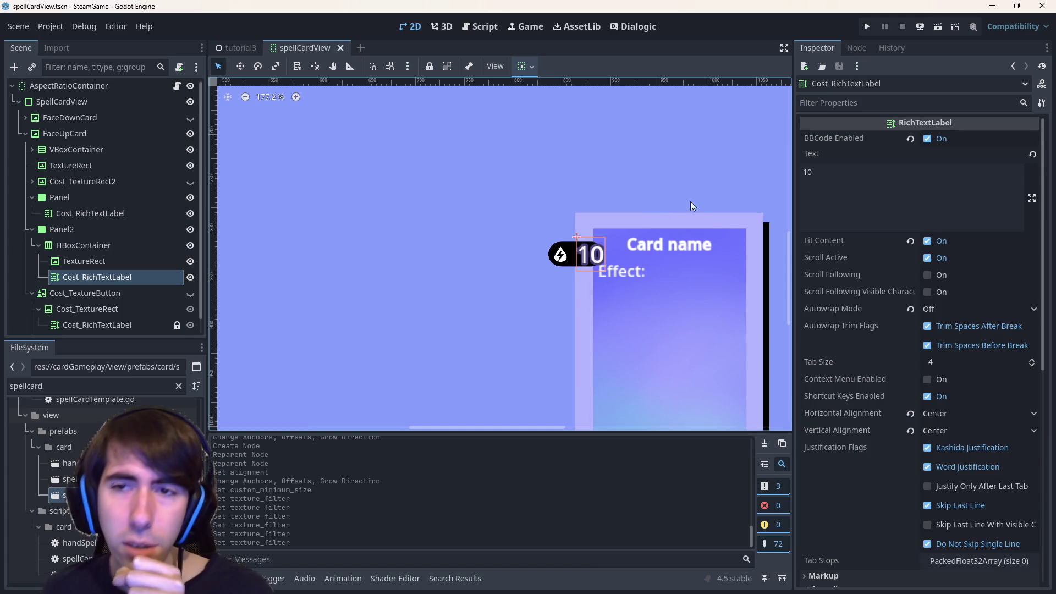
{"action": "mouse_move", "coordinate": [1014, 132]}
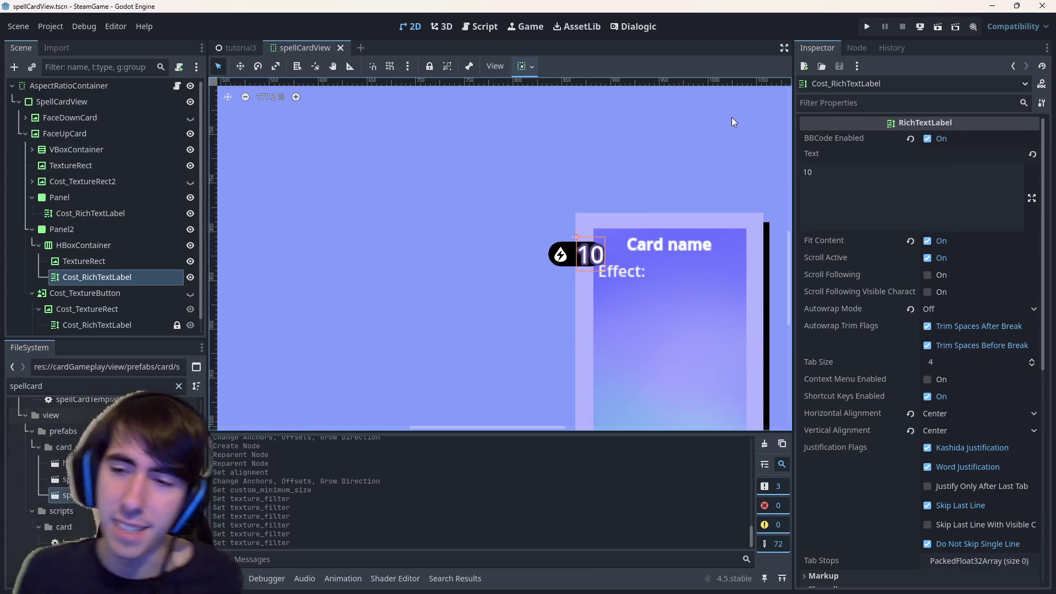
{"action": "scroll", "coordinate": [853, 266], "scroll_direction": "down", "scroll_amount": 5}
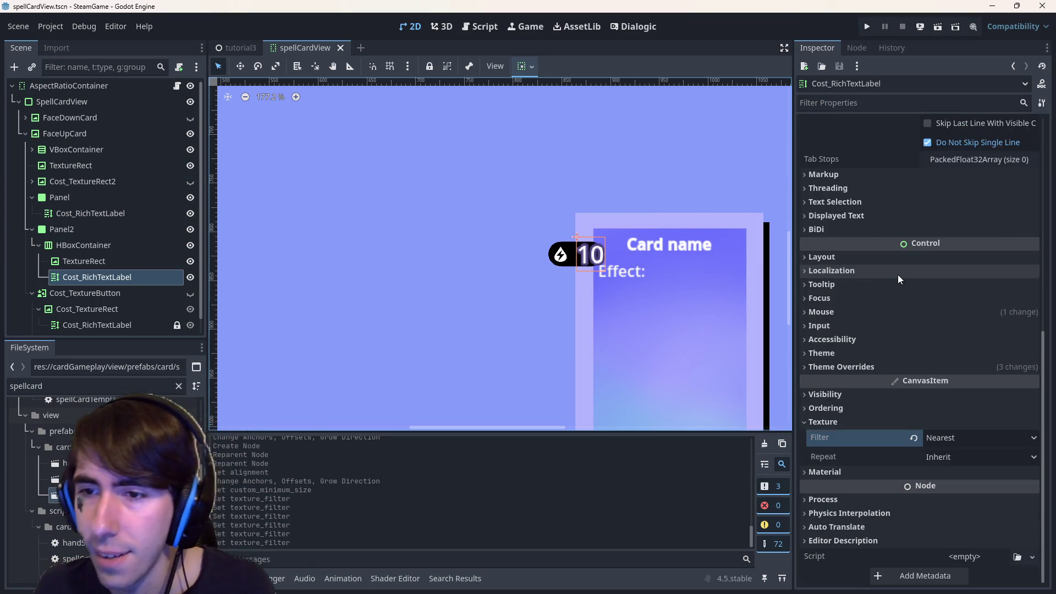
{"action": "left_click", "coordinate": [858, 354]}
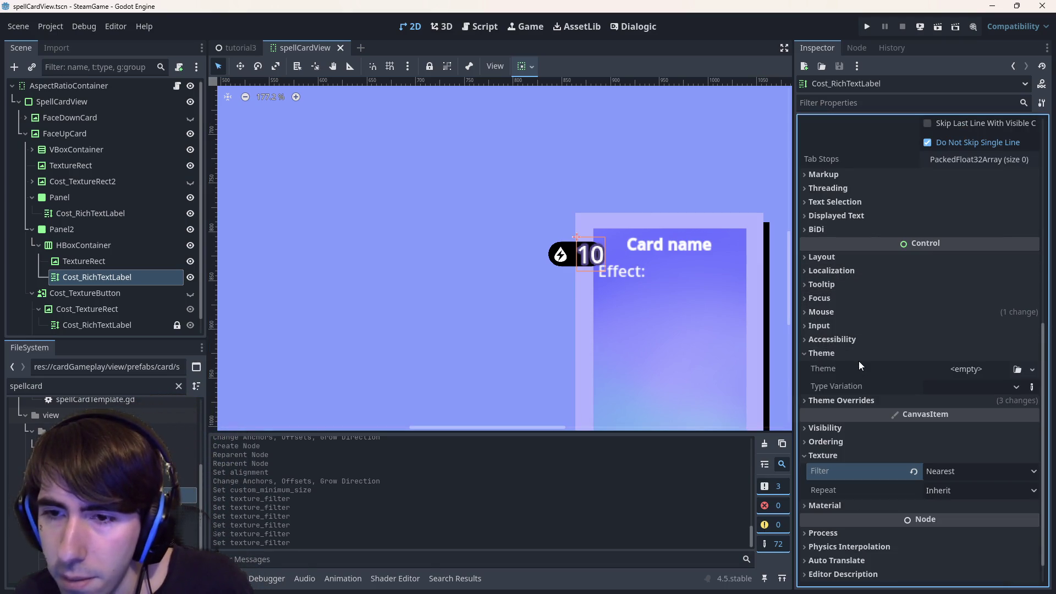
{"action": "left_click", "coordinate": [855, 458]}
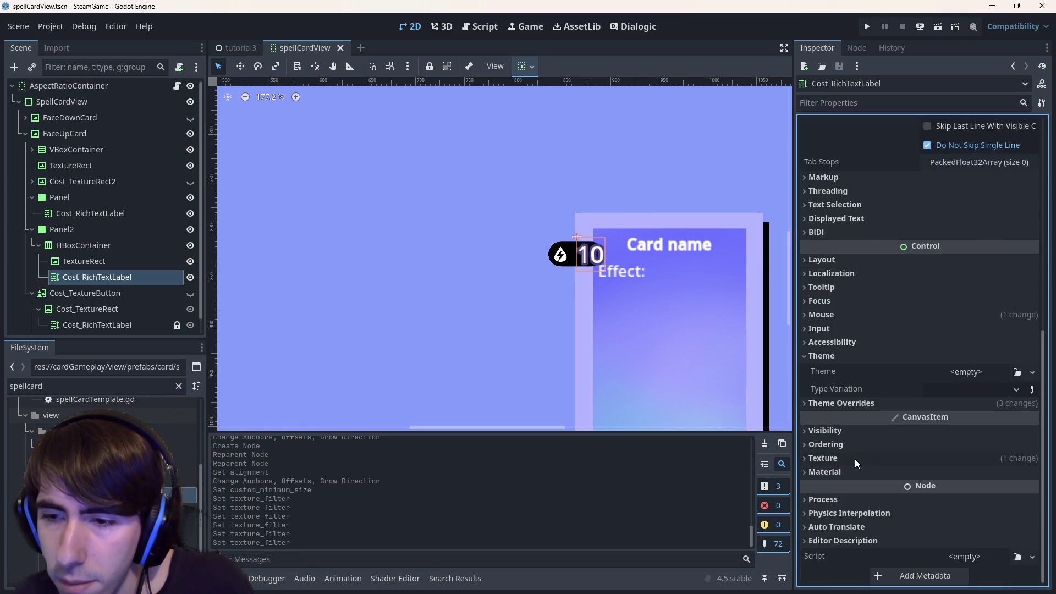
{"action": "left_click", "coordinate": [854, 458]}
{"action": "left_click", "coordinate": [913, 474]}
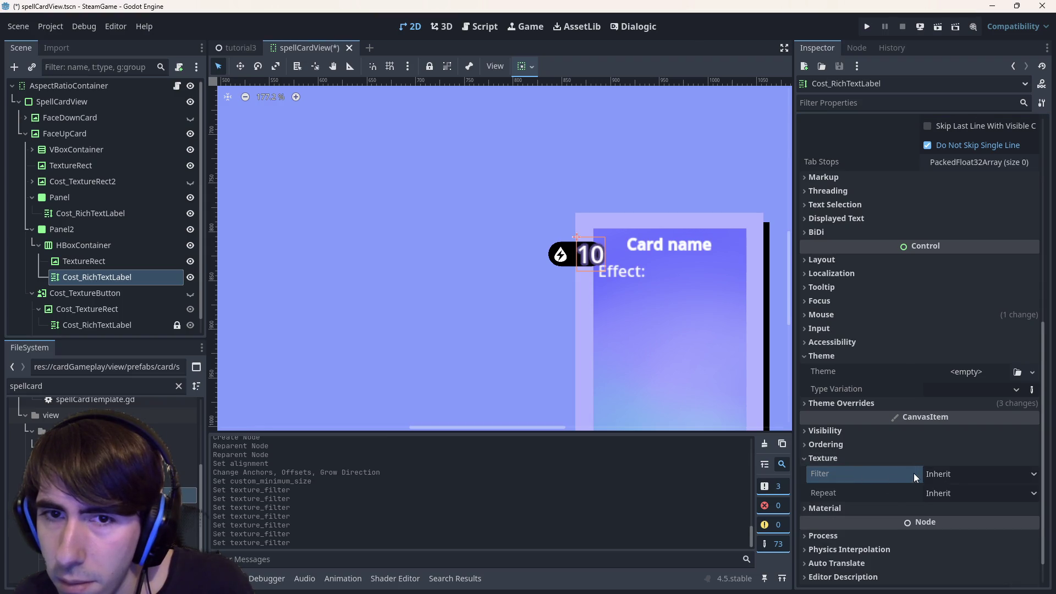
{"action": "key", "text": "ctrl+z"}
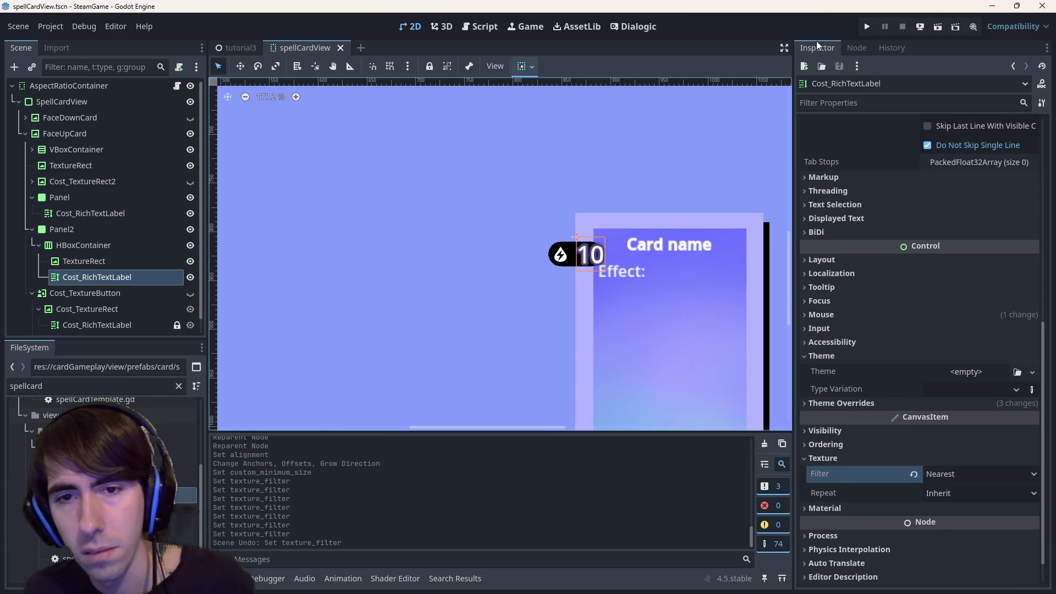
{"action": "key", "text": "ctrl+shift+z"}
{"action": "key", "text": "ctrl+z"}
{"action": "key", "text": "ctrl+shift+z"}
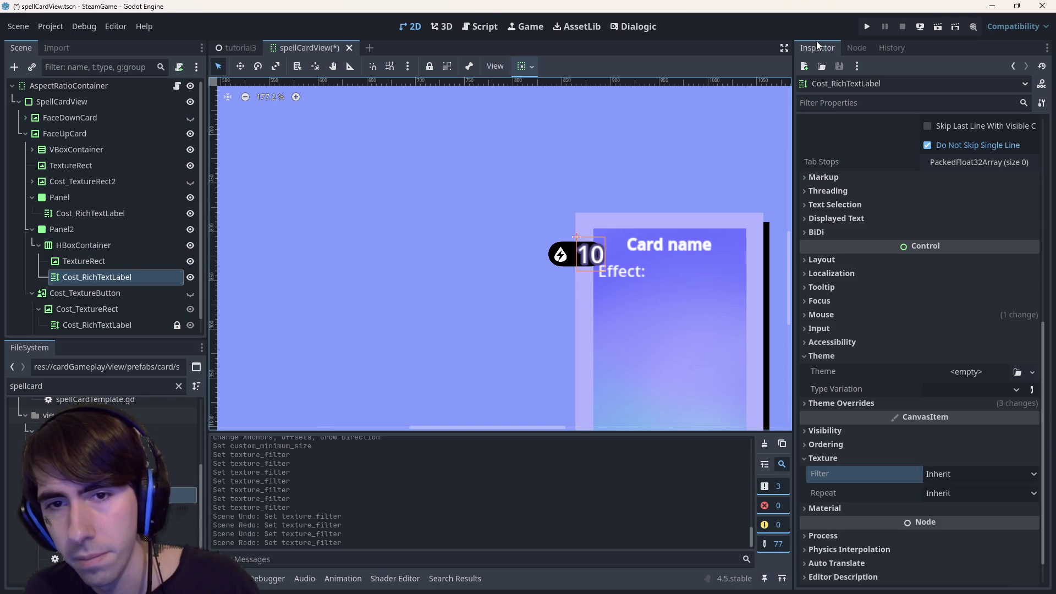
{"action": "key", "text": "ctrl+z"}
{"action": "key", "text": "ctrl+shift+z"}
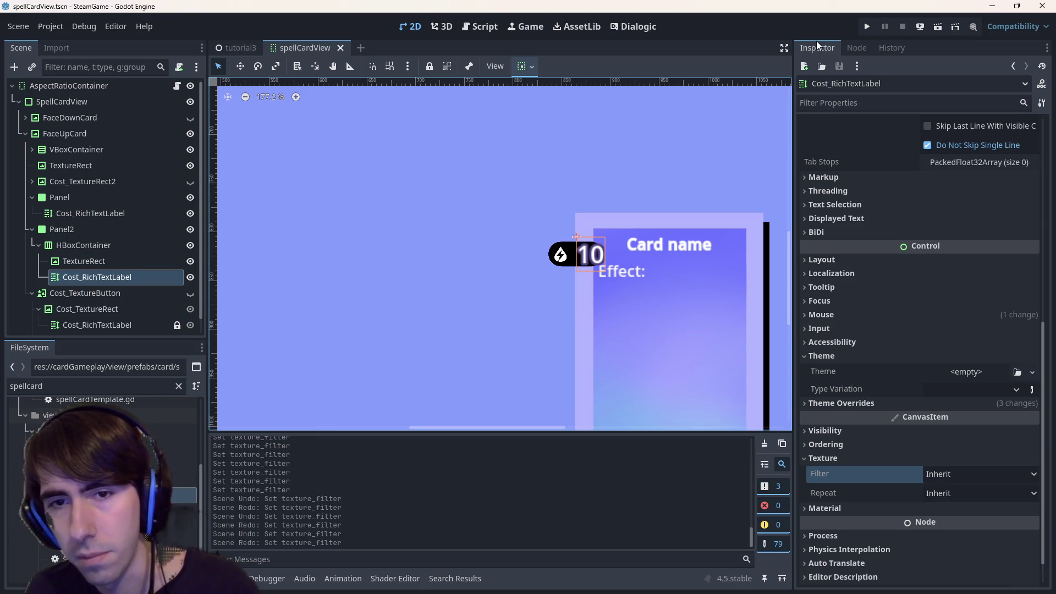
{"action": "left_click", "coordinate": [853, 457]}
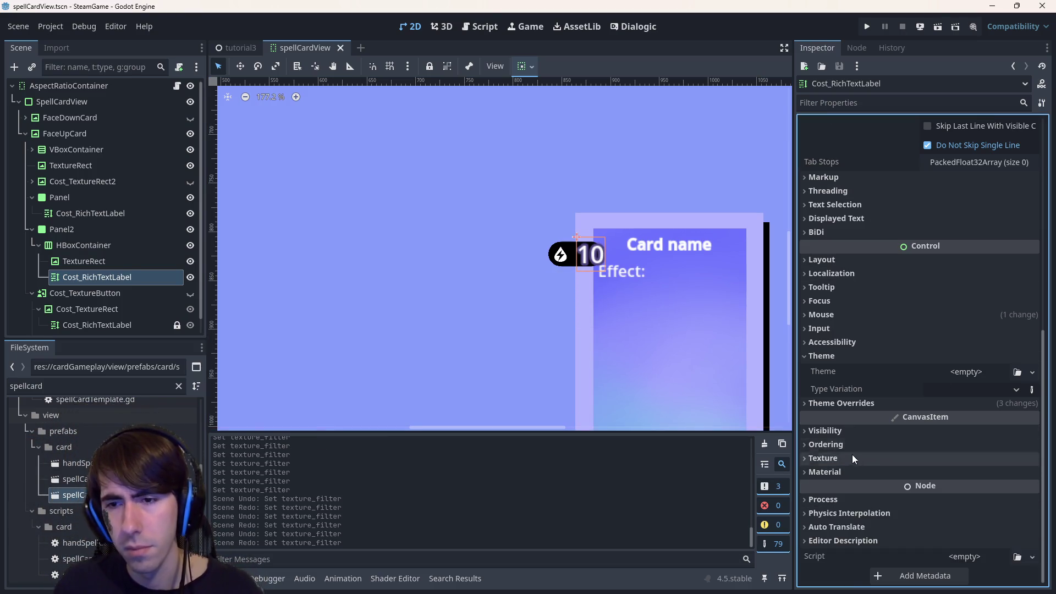
{"action": "left_click", "coordinate": [847, 443]}
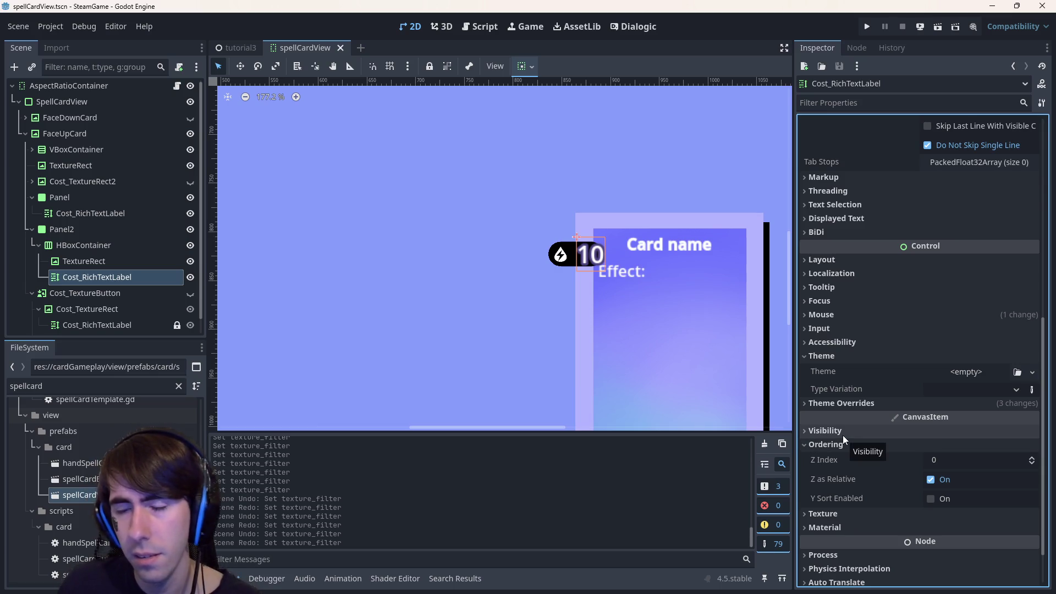
{"action": "left_click", "coordinate": [906, 430]}
{"action": "left_click", "coordinate": [906, 430]}
{"action": "left_click", "coordinate": [921, 446]}
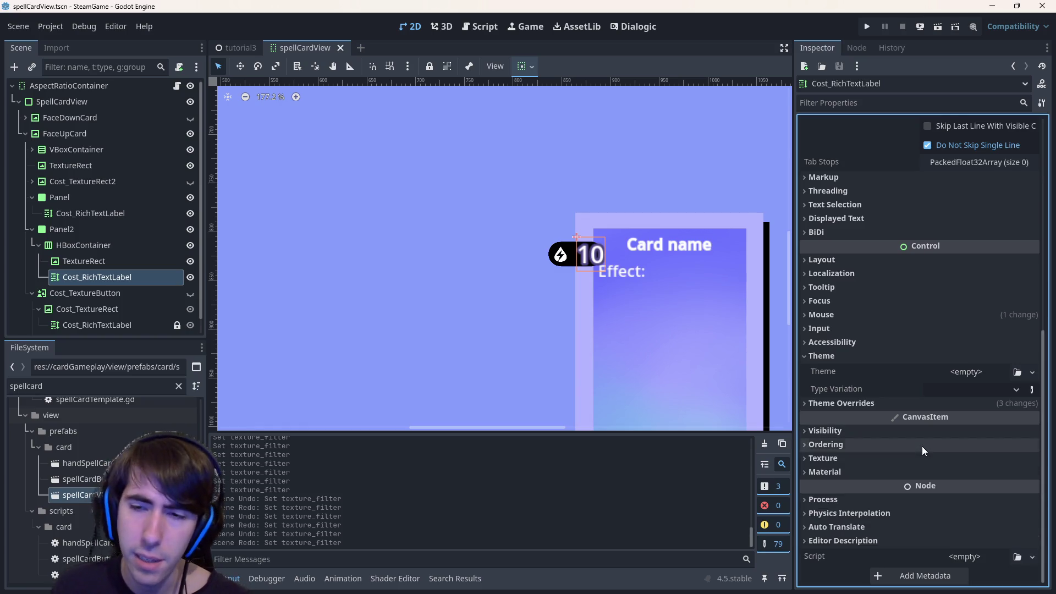
{"action": "left_click", "coordinate": [863, 259]}
{"action": "left_click", "coordinate": [863, 256]}
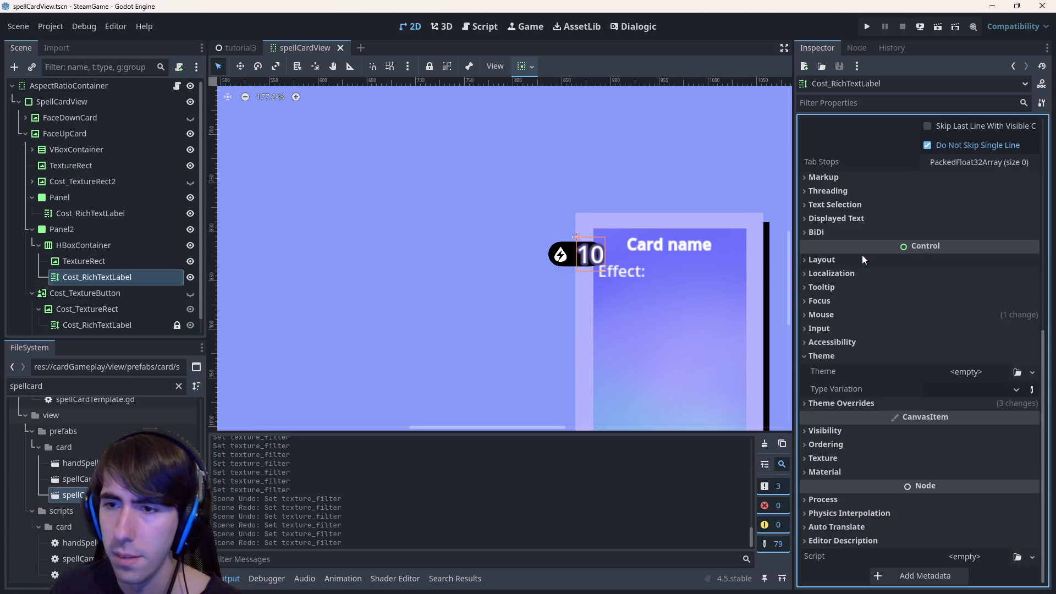
{"action": "scroll", "coordinate": [862, 255], "scroll_direction": "up", "scroll_amount": 5}
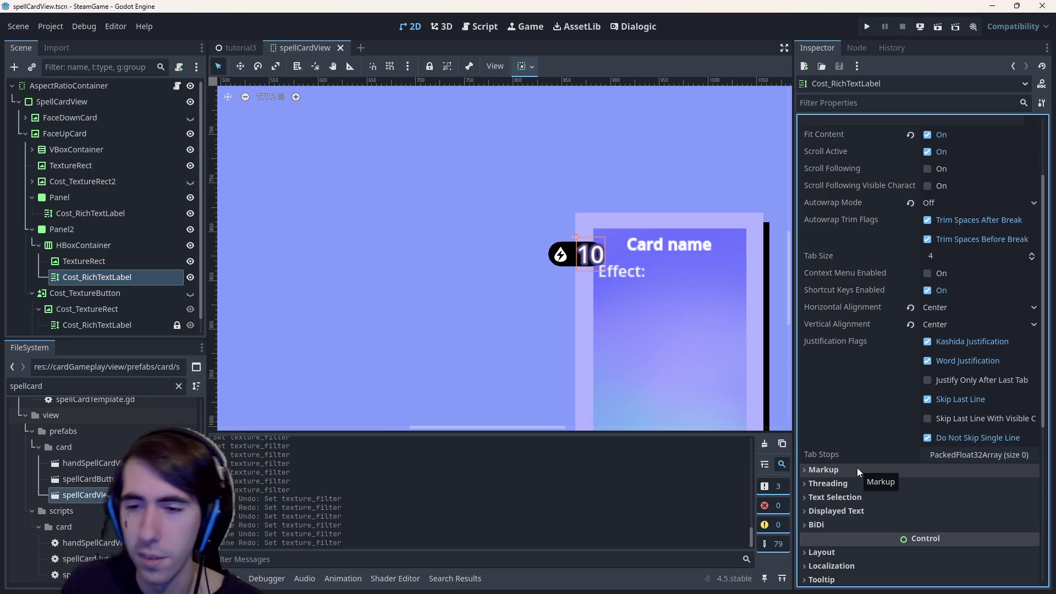
{"action": "key", "text": "ctrl+z"}
{"action": "scroll", "coordinate": [888, 420], "scroll_direction": "up", "scroll_amount": 3}
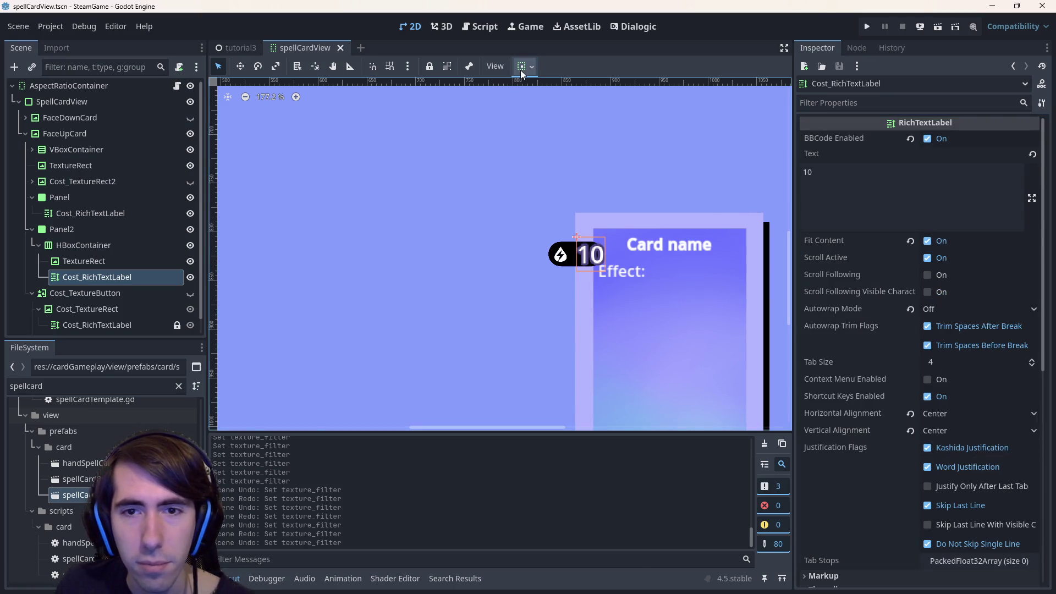
{"action": "scroll", "coordinate": [903, 481], "scroll_direction": "down", "scroll_amount": 3}
{"action": "scroll", "coordinate": [894, 371], "scroll_direction": "down", "scroll_amount": 4}
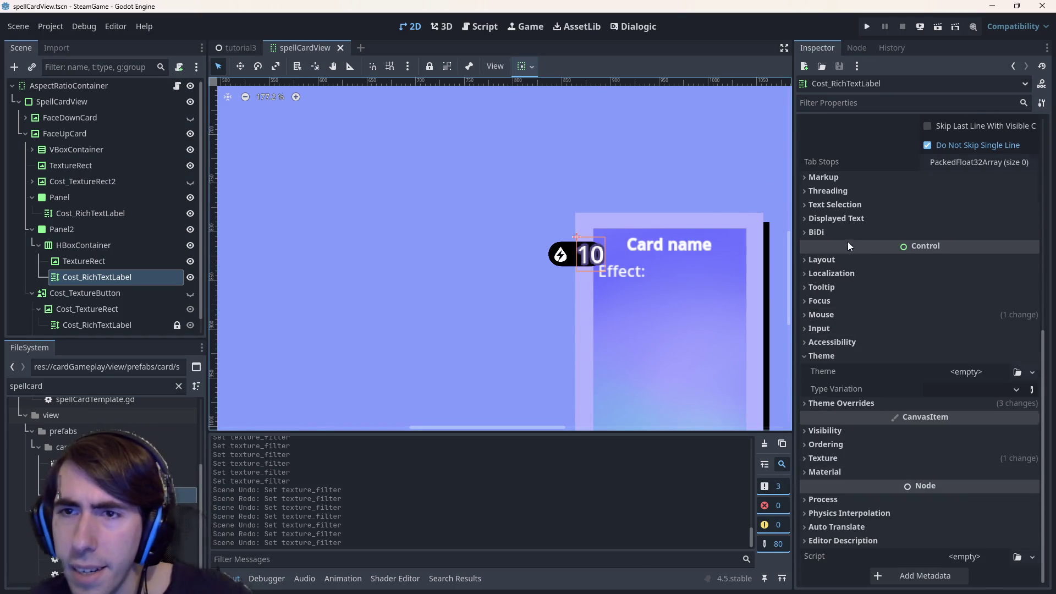
{"action": "scroll", "coordinate": [842, 275], "scroll_direction": "up", "scroll_amount": 5}
{"action": "scroll", "coordinate": [832, 308], "scroll_direction": "down", "scroll_amount": 5}
{"action": "scroll", "coordinate": [832, 297], "scroll_direction": "up", "scroll_amount": 4}
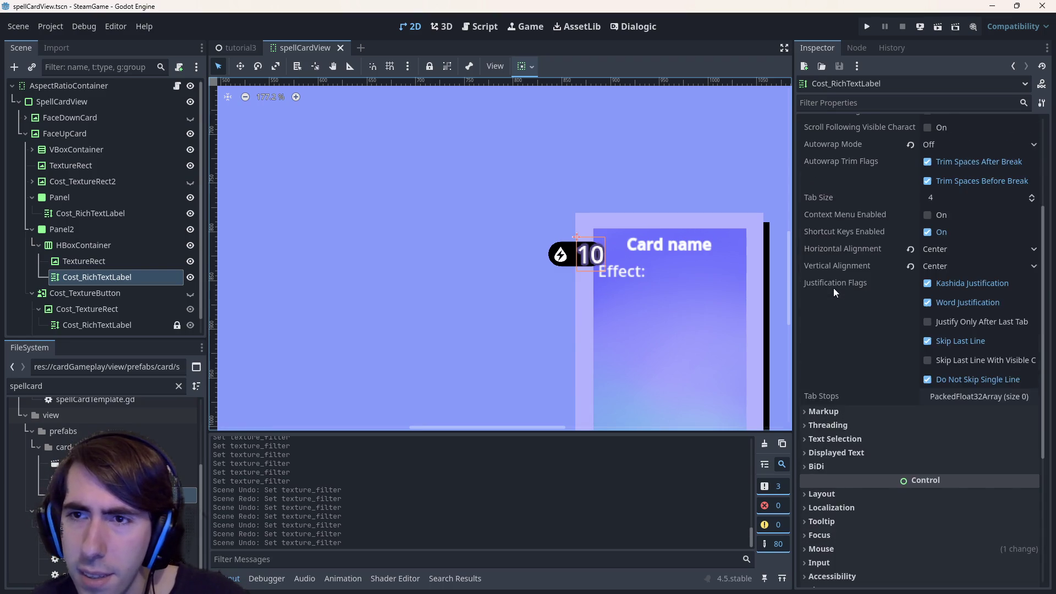
{"action": "scroll", "coordinate": [833, 291], "scroll_direction": "up", "scroll_amount": 3}
{"action": "left_click", "coordinate": [136, 262]}
Set the HBoxContainer's Separation constant override to 0.
{"action": "left_click", "coordinate": [94, 250]}
{"action": "left_click", "coordinate": [104, 264]}
{"action": "left_click", "coordinate": [81, 244]}
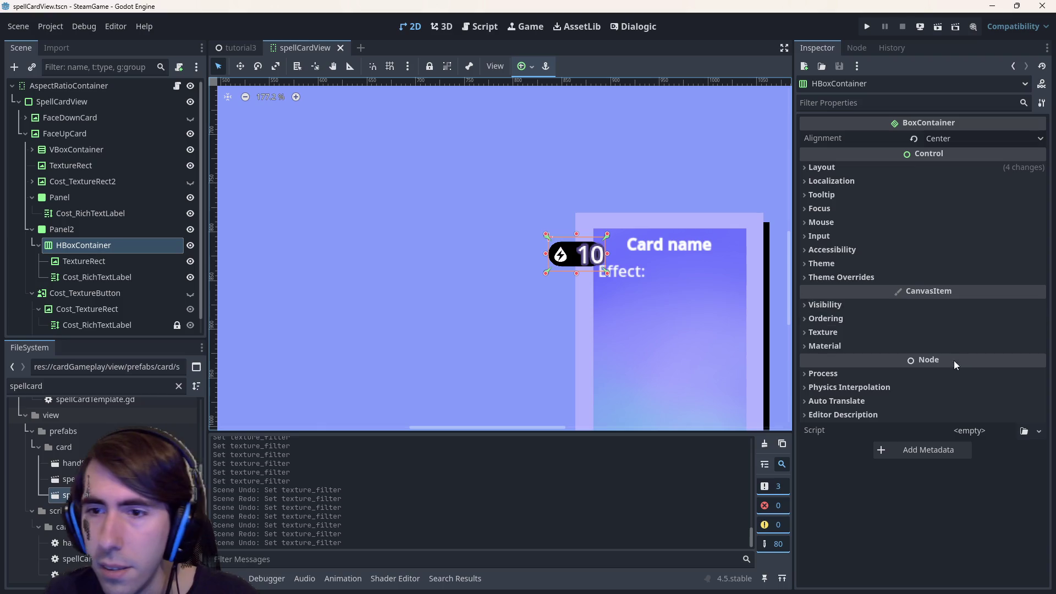
{"action": "left_click", "coordinate": [868, 279]}
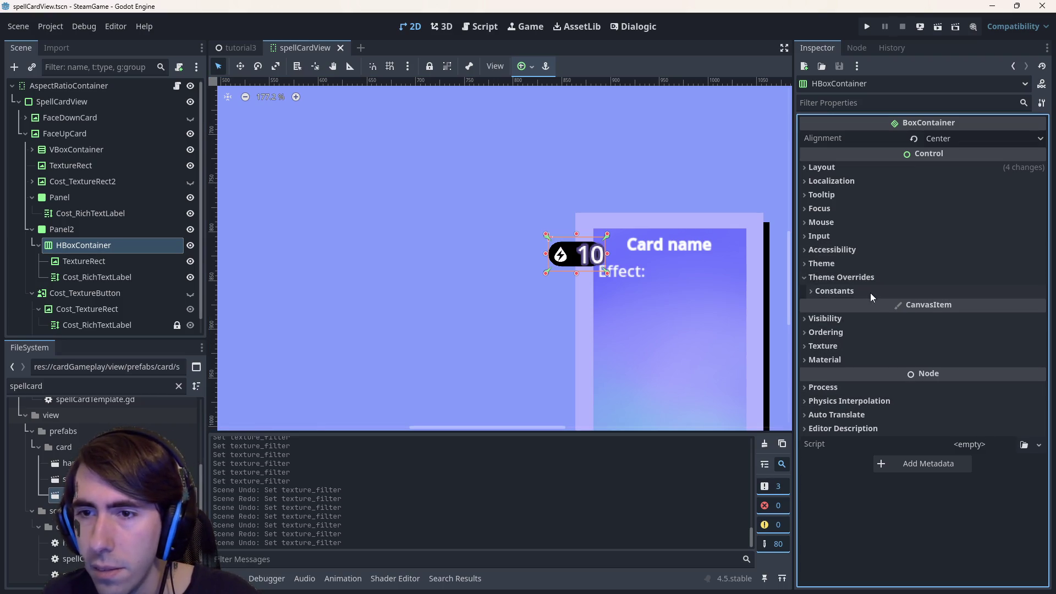
{"action": "left_click", "coordinate": [871, 294]}
{"action": "mouse_move", "coordinate": [935, 307]}
{"action": "left_mouse_down"}
{"action": "mouse_move", "coordinate": [880, 306]}
{"action": "mouse_move", "coordinate": [957, 306]}
{"action": "left_mouse_up"}
{"action": "left_click", "coordinate": [931, 306]}
{"action": "type", "text": "0"}
{"action": "key", "text": "Return"}
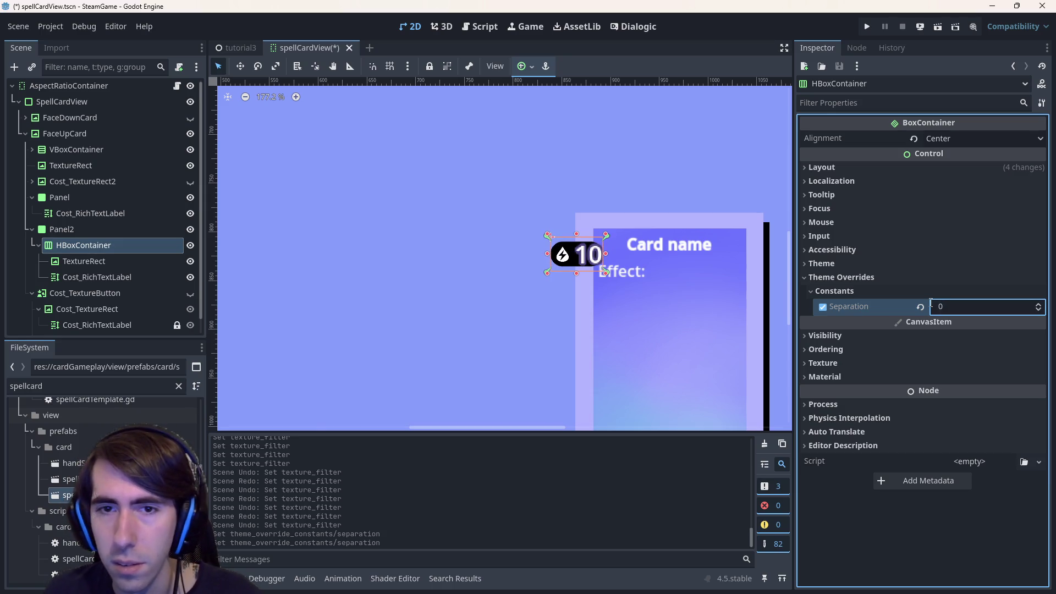
Move the icon and Cost_RichTextLabel directly under Panel2 and delete the empty HBoxContainer.
{"action": "left_click", "coordinate": [586, 257]}
{"action": "scroll", "coordinate": [573, 253], "scroll_direction": "up", "scroll_amount": 5}
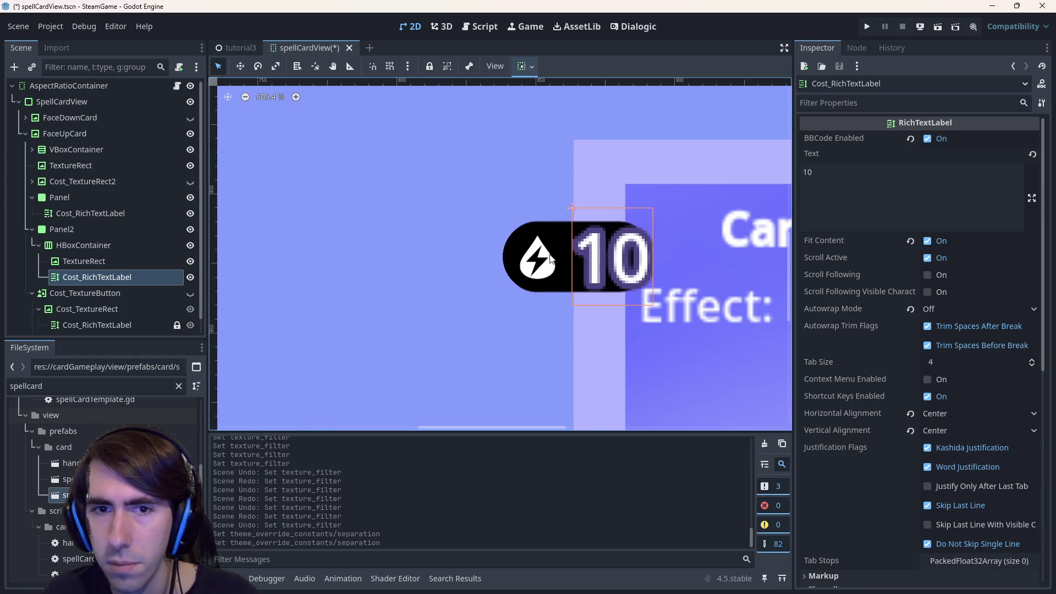
{"action": "left_click", "coordinate": [550, 256]}
{"action": "left_click_drag", "start_coordinate": [98, 258], "coordinate": [93, 229]}
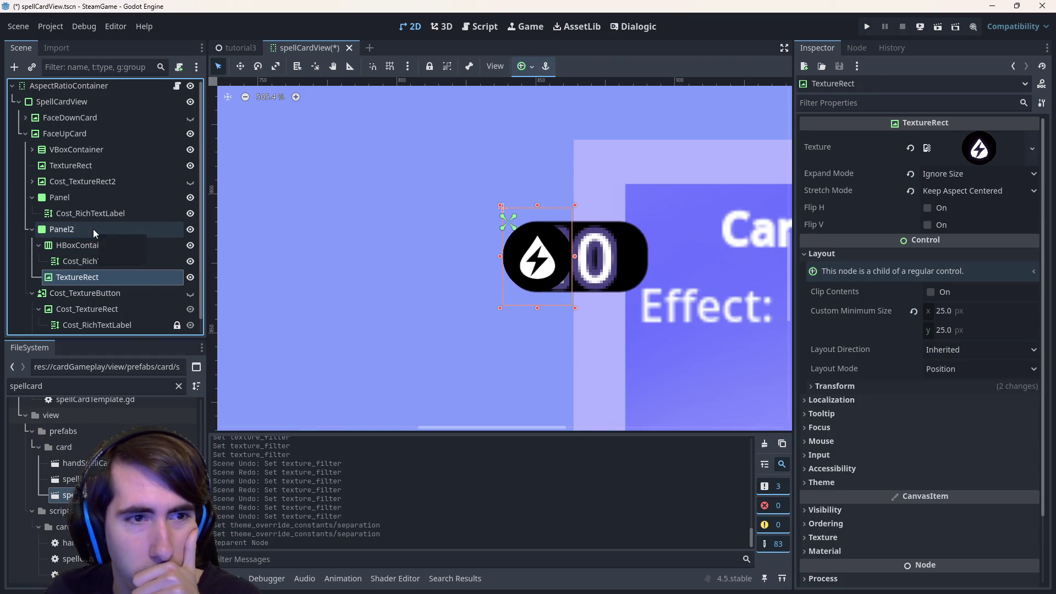
{"action": "left_click", "coordinate": [100, 264]}
{"action": "left_click_drag", "start_coordinate": [75, 235], "coordinate": [72, 230]}
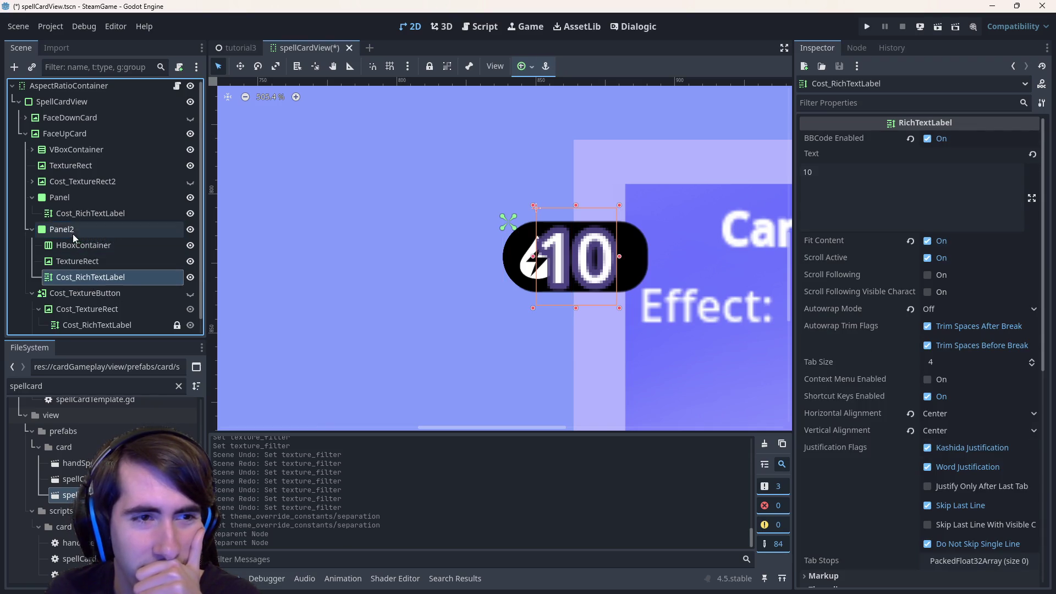
{"action": "left_click", "coordinate": [80, 242]}
{"action": "key", "text": "Delete"}
{"action": "key", "text": "Return"}
{"action": "left_click", "coordinate": [592, 273]}
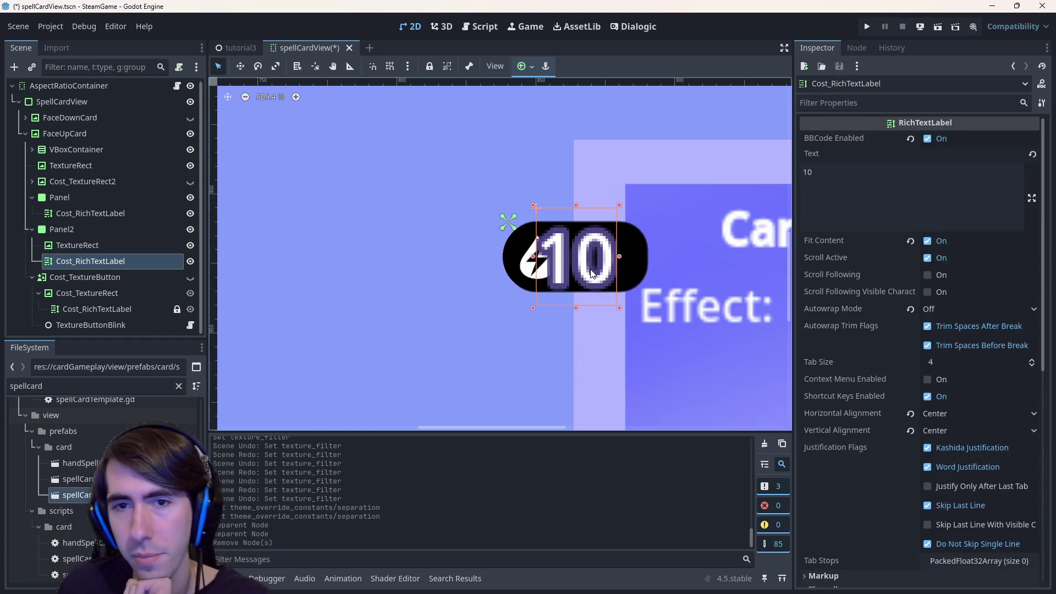
Anchor Cost_RichTextLabel to Panel2's center-right with the Center Right preset.
{"action": "left_click", "coordinate": [517, 70]}
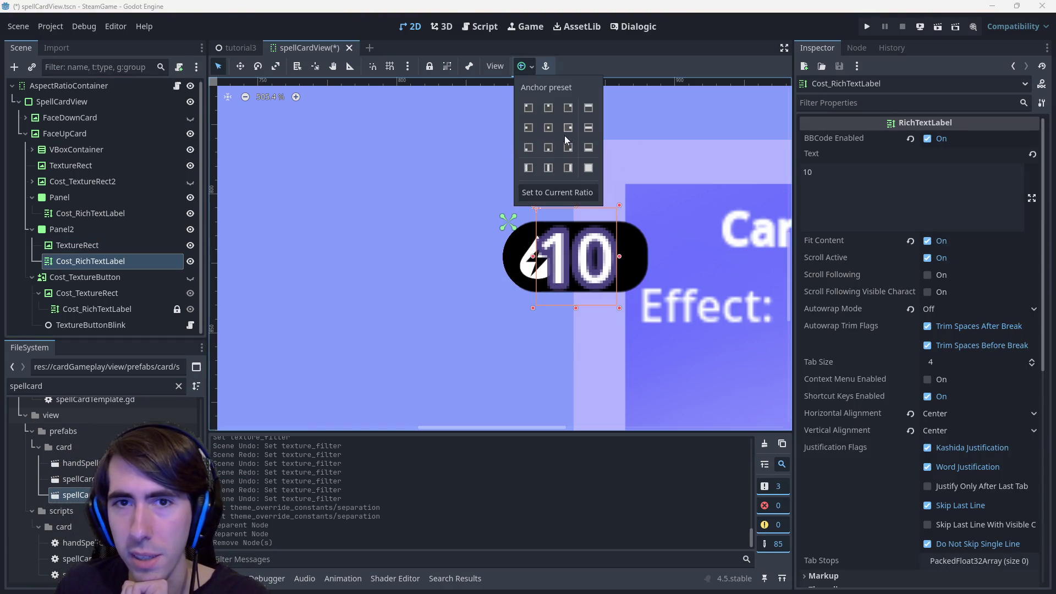
{"action": "left_click", "coordinate": [568, 128]}
{"action": "left_click", "coordinate": [713, 5]}
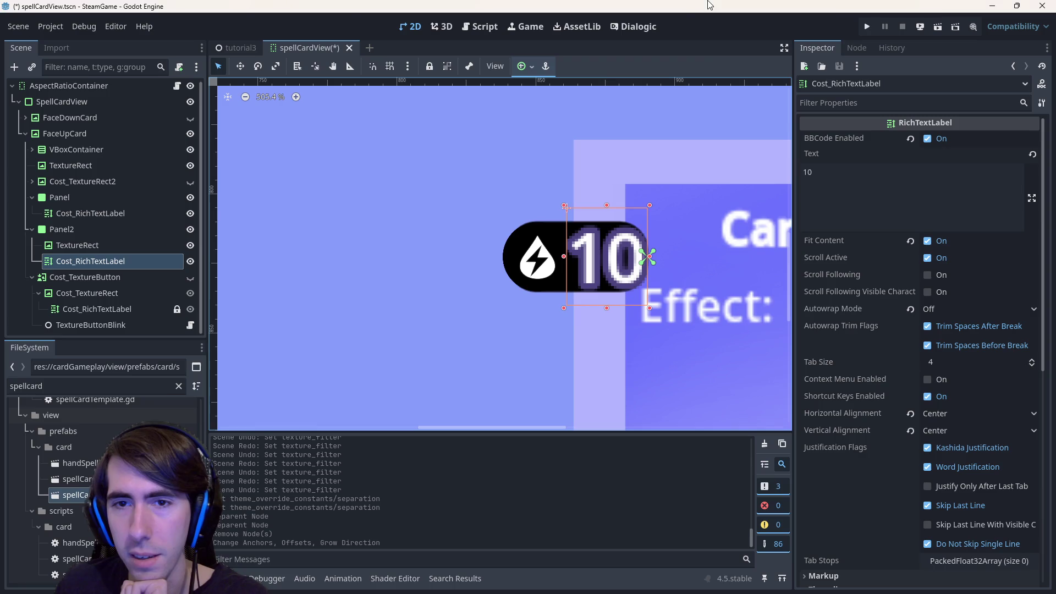
{"action": "scroll", "coordinate": [901, 360], "scroll_direction": "down", "scroll_amount": 6}
{"action": "scroll", "coordinate": [855, 265], "scroll_direction": "up", "scroll_amount": 6}
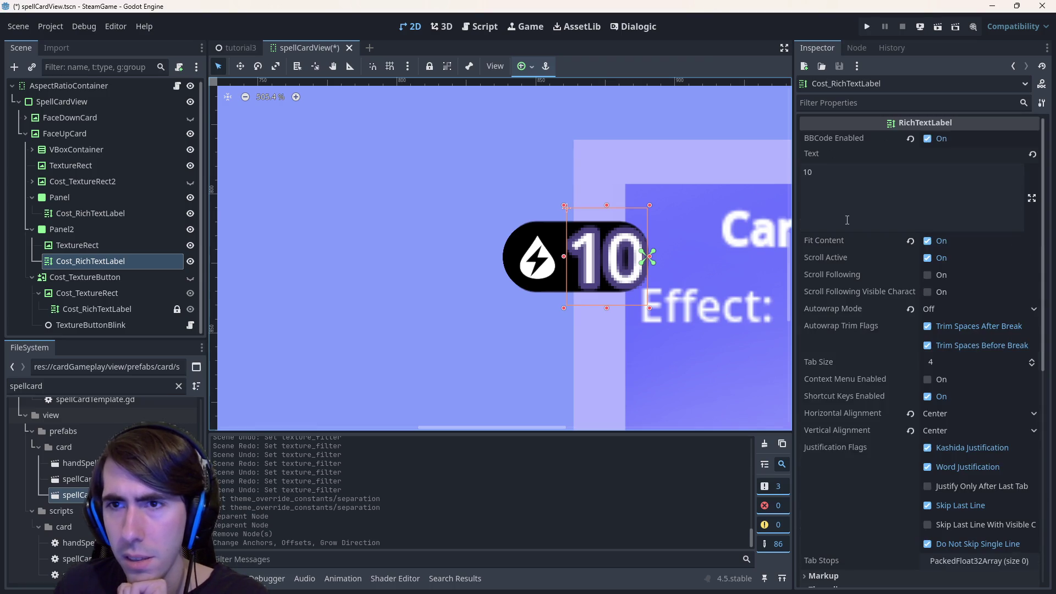
{"action": "scroll", "coordinate": [851, 341], "scroll_direction": "down", "scroll_amount": 4}
{"action": "scroll", "coordinate": [851, 342], "scroll_direction": "down", "scroll_amount": 3}
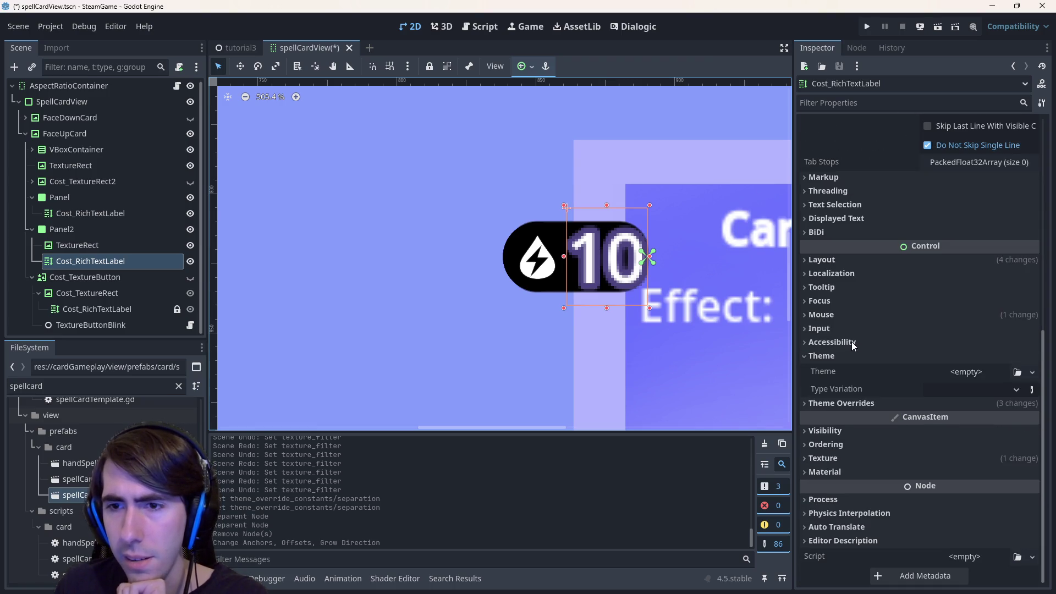
Adjust the label's Transform position x, settling on 19.
{"action": "left_click", "coordinate": [839, 254]}
{"action": "left_click", "coordinate": [905, 412]}
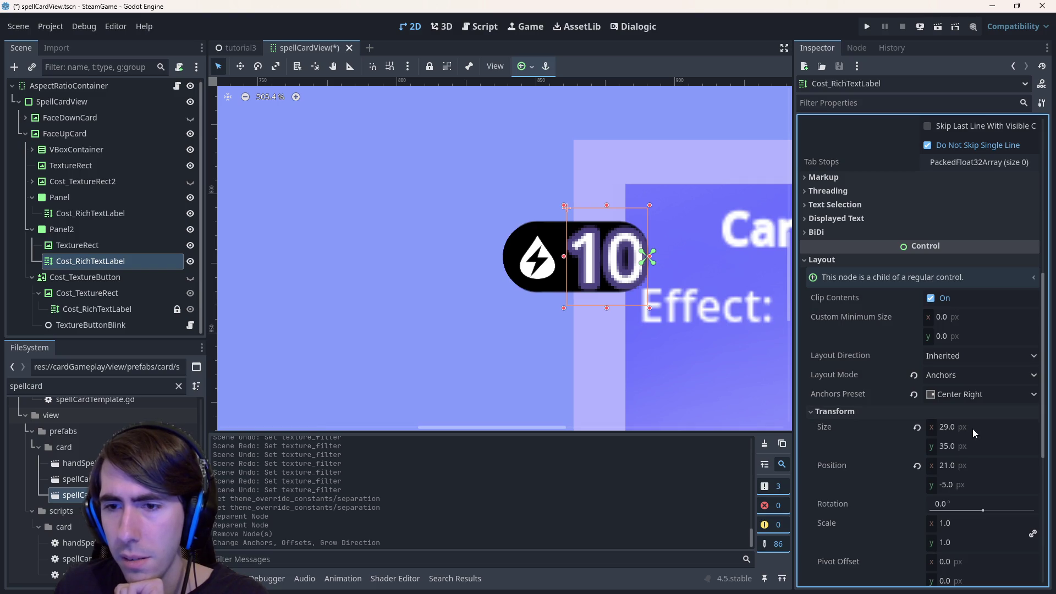
{"action": "left_click", "coordinate": [989, 465]}
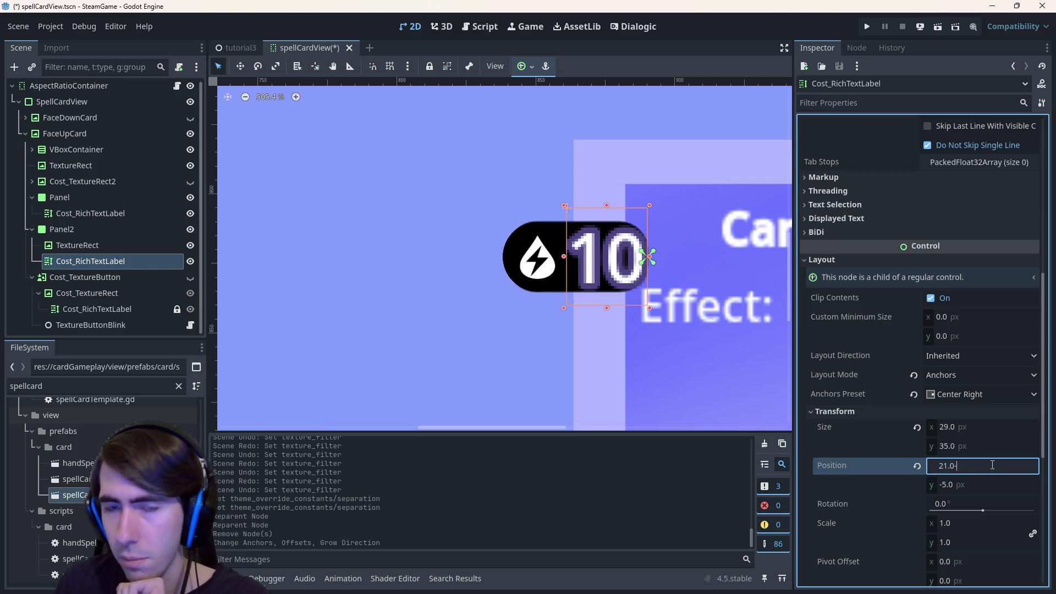
{"action": "type", "text": "-5"}
{"action": "key", "text": "Return"}
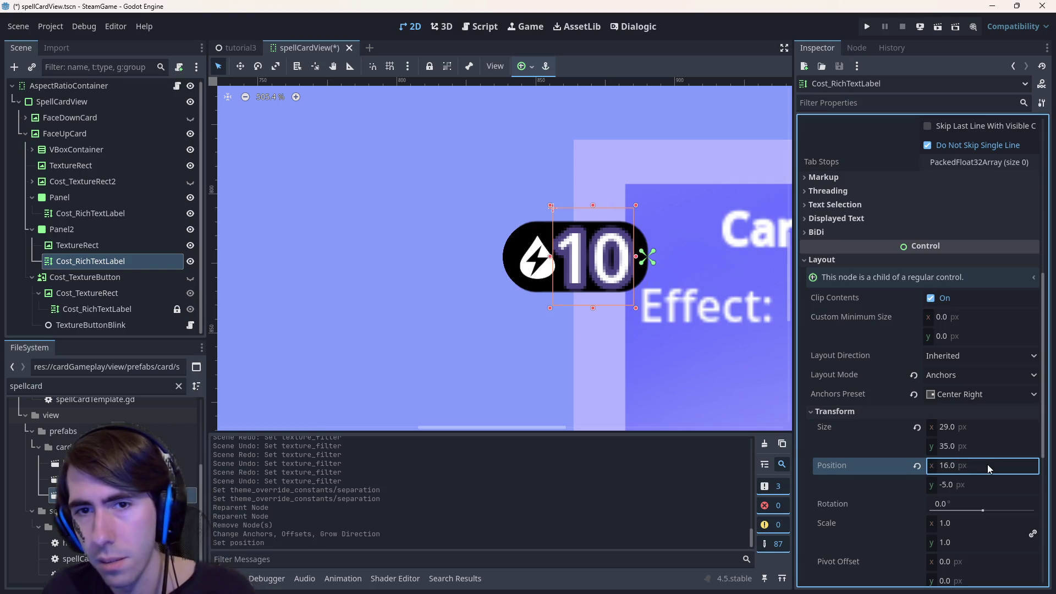
{"action": "key", "text": "ctrl+z"}
{"action": "left_click", "coordinate": [995, 465]}
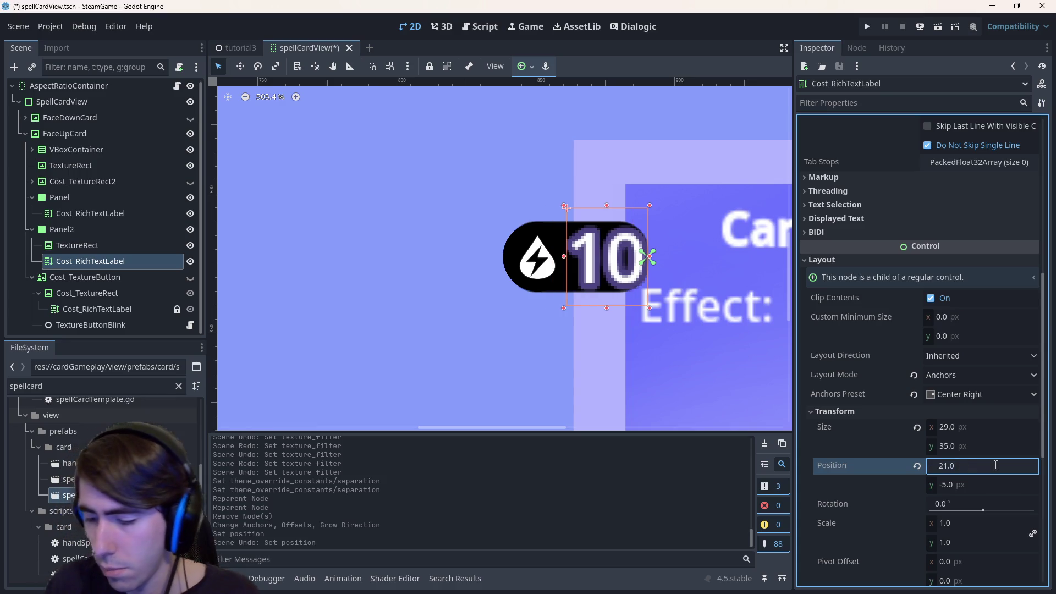
{"action": "type", "text": "-2"}
{"action": "key", "text": "Return"}
{"action": "left_click", "coordinate": [995, 465]}
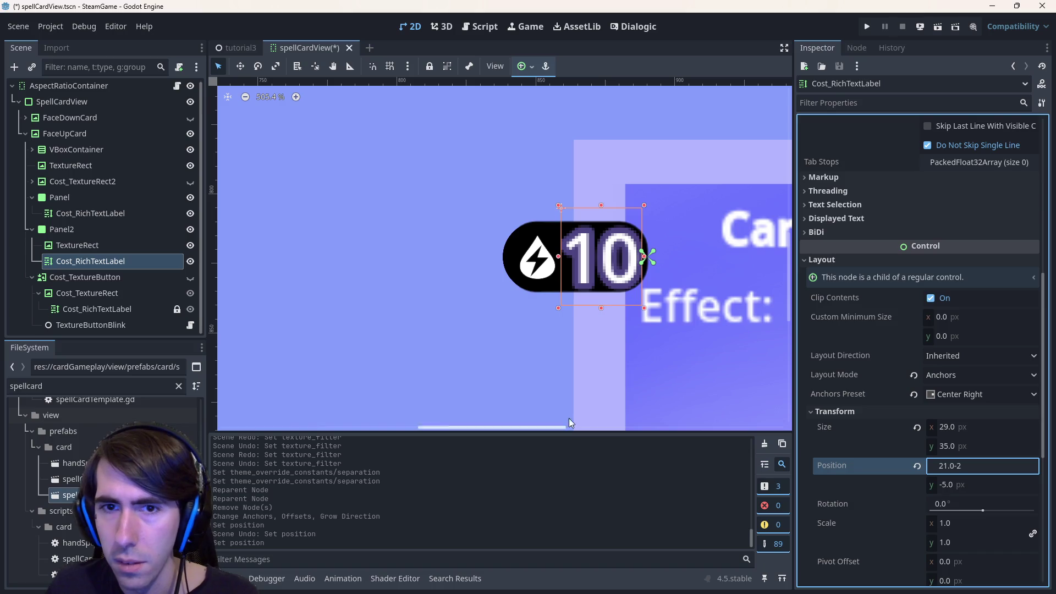
{"action": "left_click", "coordinate": [595, 256]}
Set the label's Transform width to 29 px and its x position to 18.
{"action": "left_click", "coordinate": [615, 260]}
{"action": "left_click", "coordinate": [993, 428]}
{"action": "left_click", "coordinate": [993, 428]}
{"action": "key", "text": "Return"}
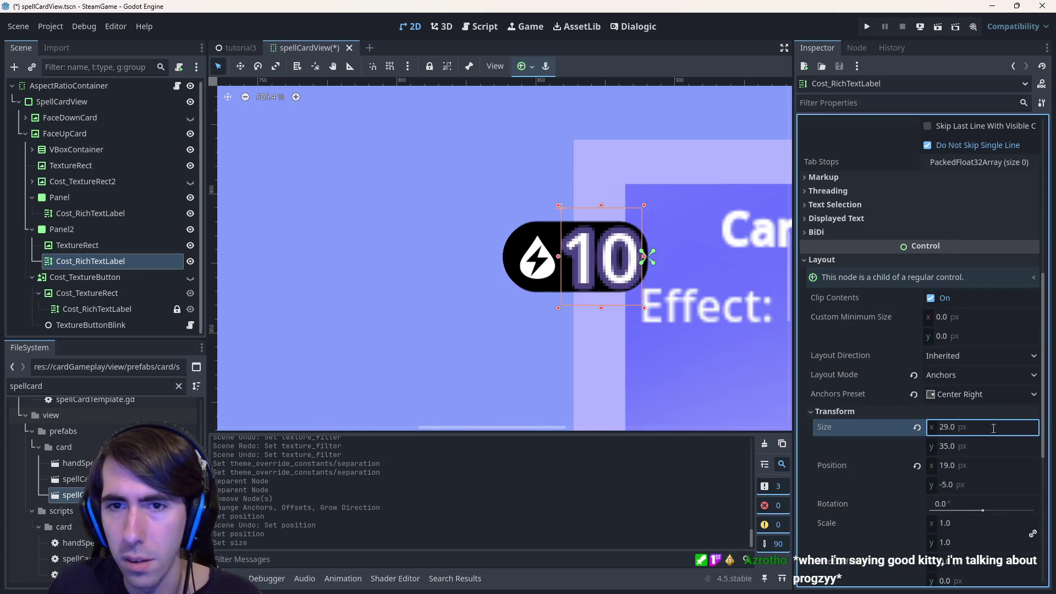
{"action": "left_click", "coordinate": [993, 428]}
{"action": "left_click", "coordinate": [996, 428]}
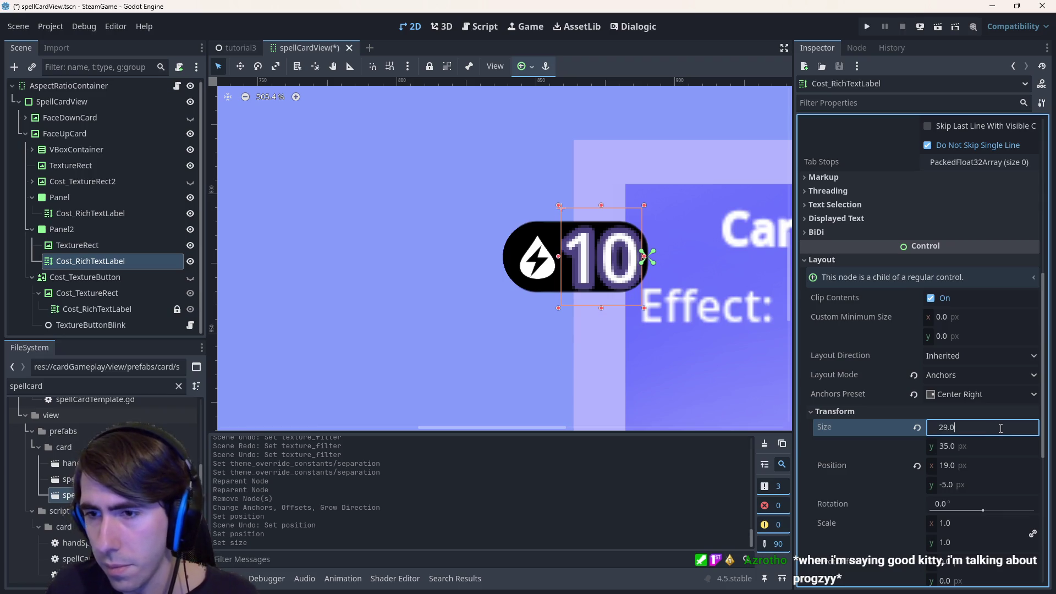
{"action": "type", "text": "-1"}
{"action": "key", "text": "Return"}
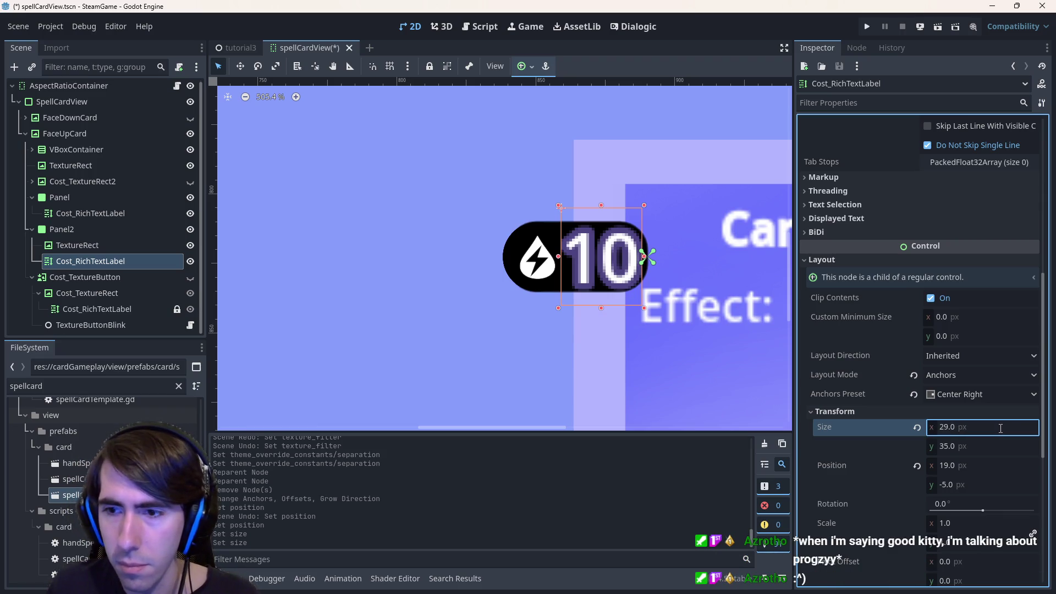
{"action": "left_click", "coordinate": [1001, 428]}
{"action": "left_click", "coordinate": [1002, 427]}
{"action": "key", "text": "Return"}
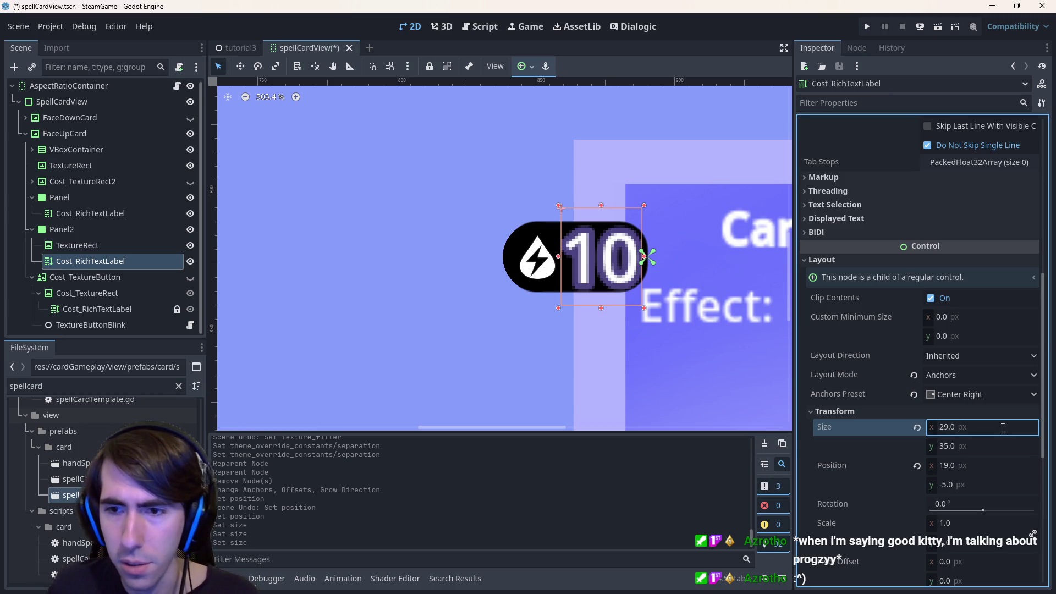
{"action": "left_click", "coordinate": [996, 467]}
{"action": "left_click", "coordinate": [996, 465]}
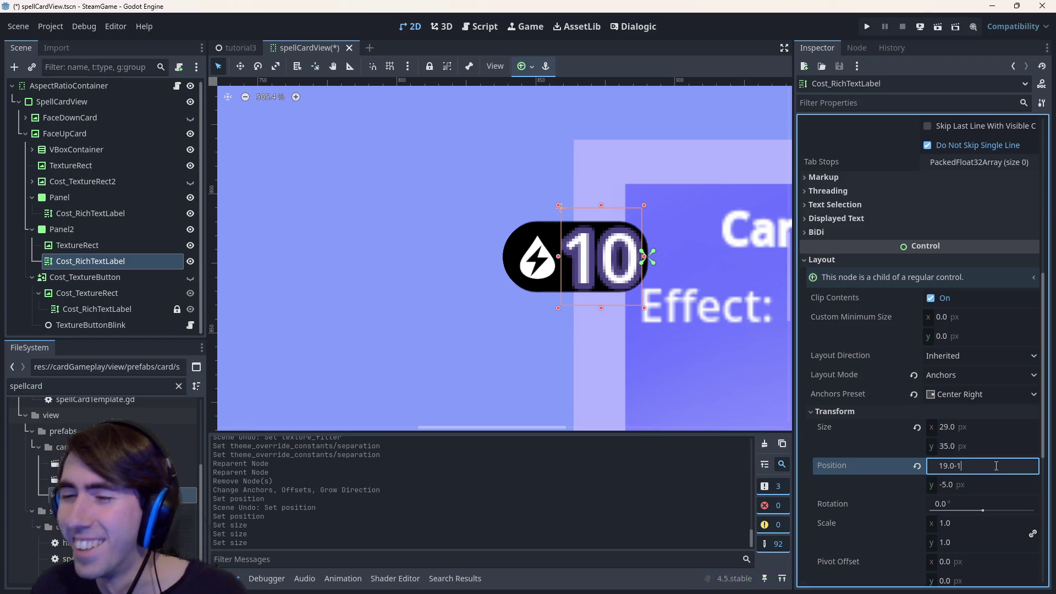
{"action": "key", "text": "Return"}
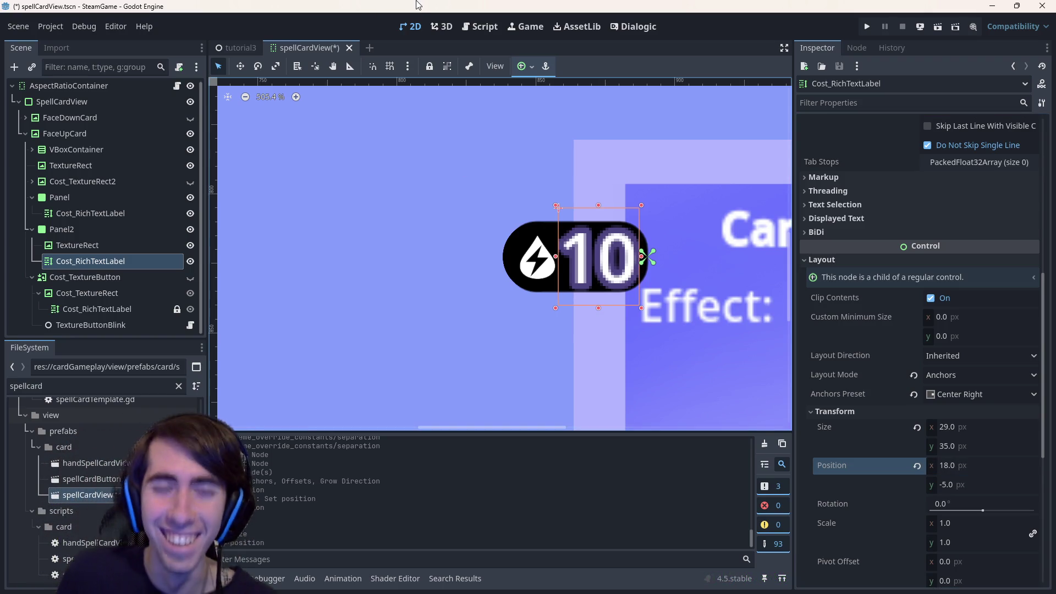
{"action": "key", "text": "ctrl+s"}
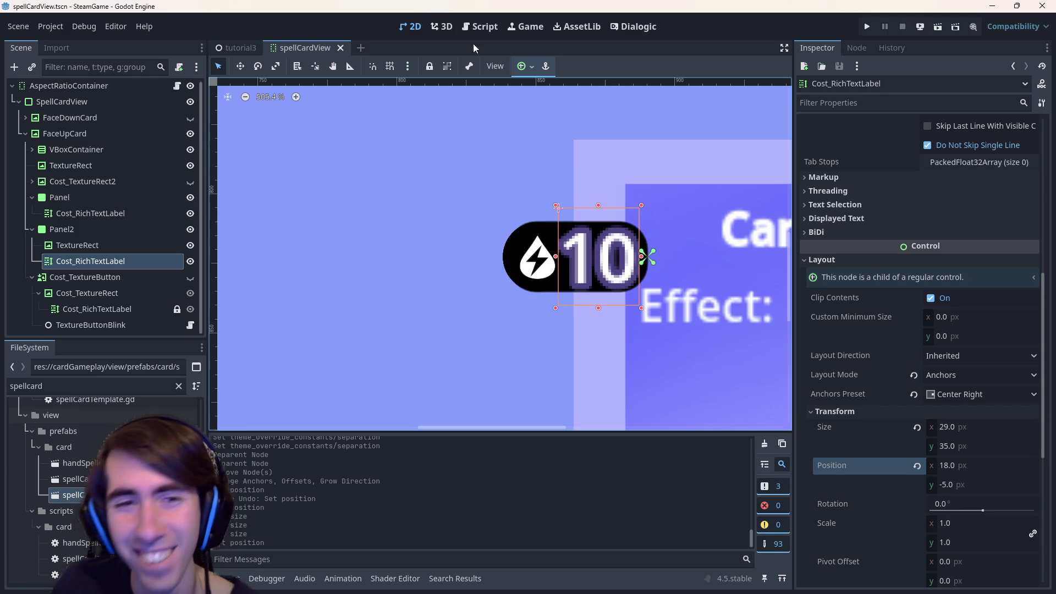
{"action": "left_click", "coordinate": [434, 157]}
{"action": "scroll", "coordinate": [440, 220], "scroll_direction": "down", "scroll_amount": 2}
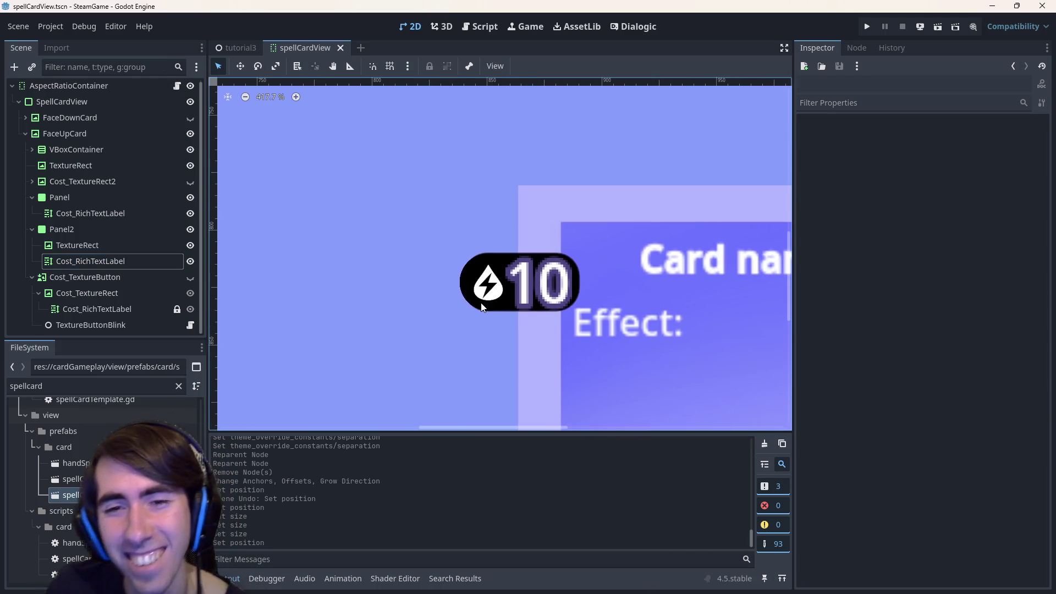
{"action": "left_click", "coordinate": [578, 269]}
{"action": "left_click", "coordinate": [572, 269]}
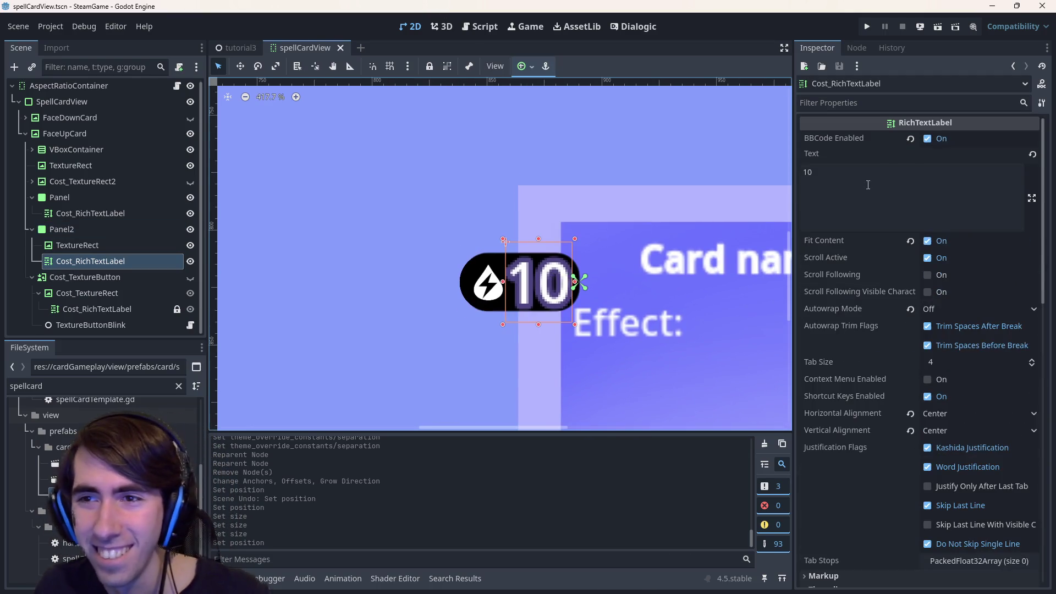
{"action": "left_click", "coordinate": [868, 185]}
{"action": "key", "text": "BackSpace"}
{"action": "type", "text": "9"}
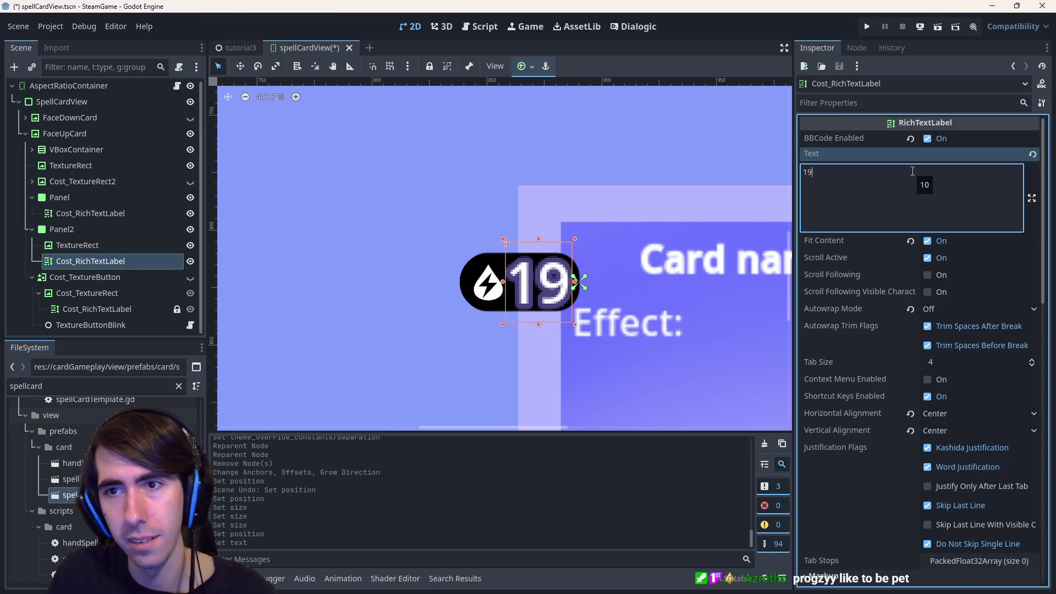
{"action": "key", "text": "BackSpace"}
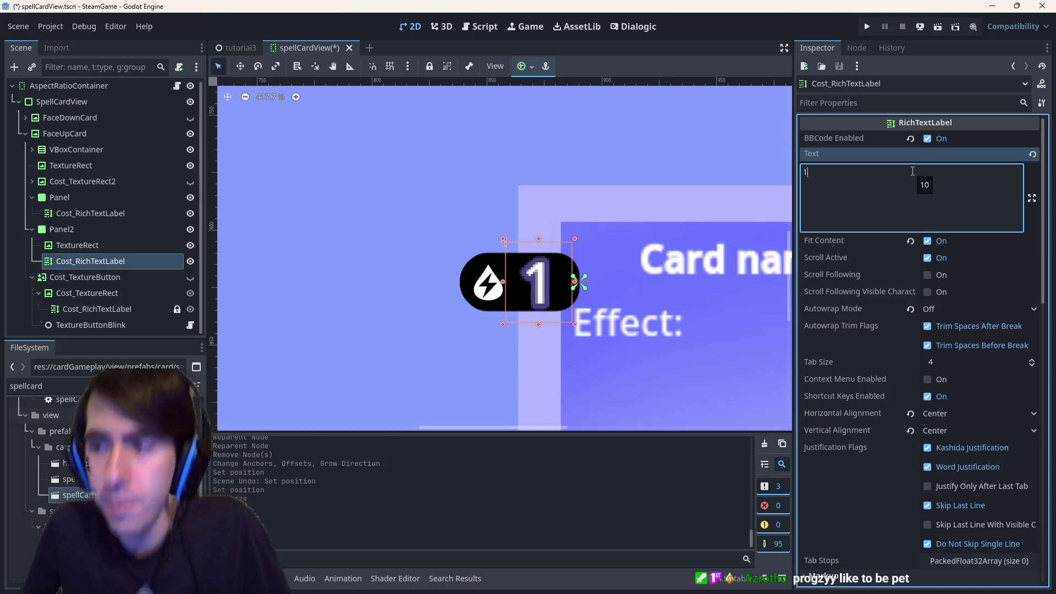
{"action": "scroll", "coordinate": [493, 306], "scroll_direction": "down", "scroll_amount": 2}
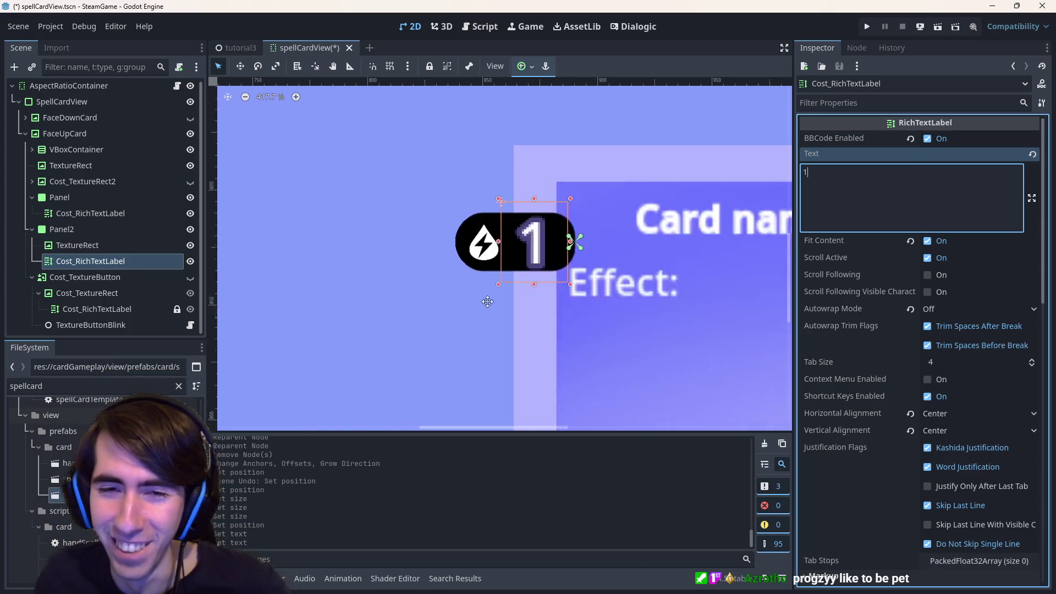
{"action": "scroll", "coordinate": [493, 307], "scroll_direction": "down", "scroll_amount": 2}
{"action": "left_click", "coordinate": [411, 275]}
{"action": "scroll", "coordinate": [411, 275], "scroll_direction": "up", "scroll_amount": 2}
{"action": "scroll", "coordinate": [520, 326], "scroll_direction": "down", "scroll_amount": 2}
{"action": "scroll", "coordinate": [690, 393], "scroll_direction": "down", "scroll_amount": 3}
{"action": "scroll", "coordinate": [692, 396], "scroll_direction": "down", "scroll_amount": 2}
{"action": "scroll", "coordinate": [536, 258], "scroll_direction": "up", "scroll_amount": 8}
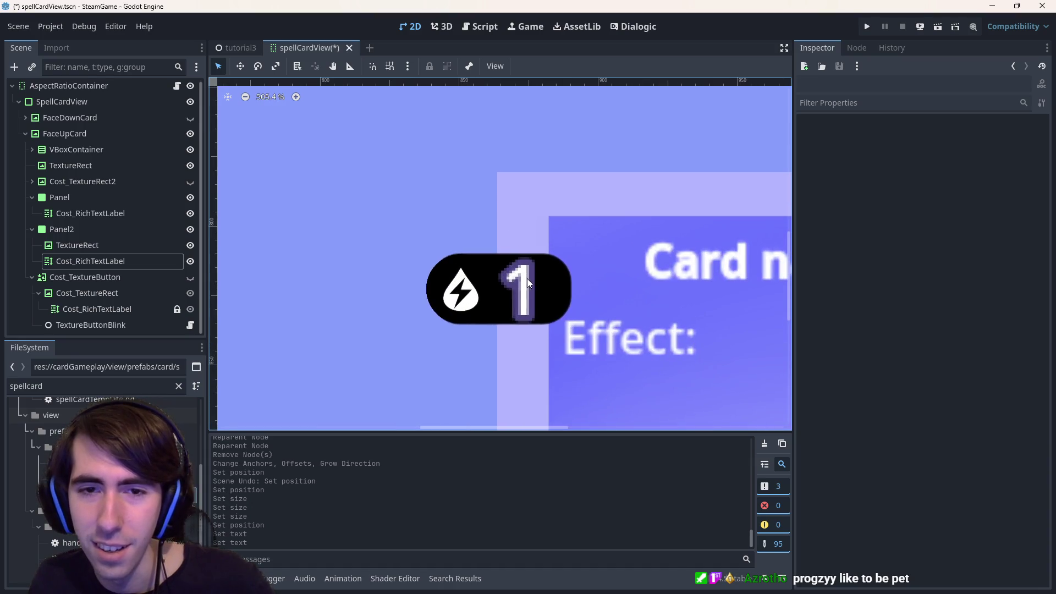
{"action": "left_click", "coordinate": [529, 279]}
{"action": "scroll", "coordinate": [949, 385], "scroll_direction": "down", "scroll_amount": 3}
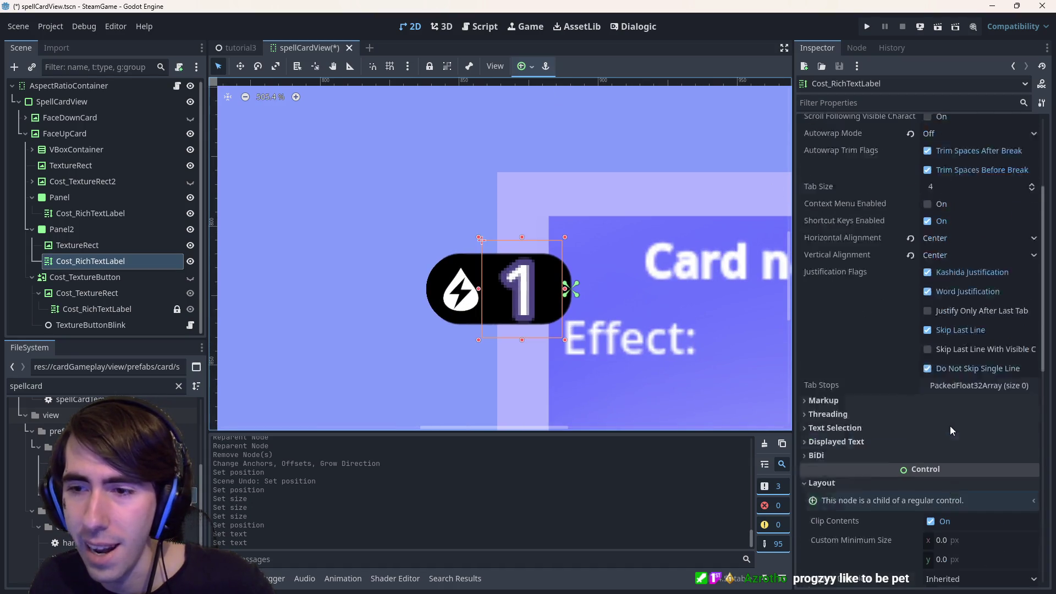
Try Right, Center and Left horizontal alignment on the cost label, settling on Center.
{"action": "scroll", "coordinate": [947, 372], "scroll_direction": "up", "scroll_amount": 2}
{"action": "left_click", "coordinate": [954, 356]}
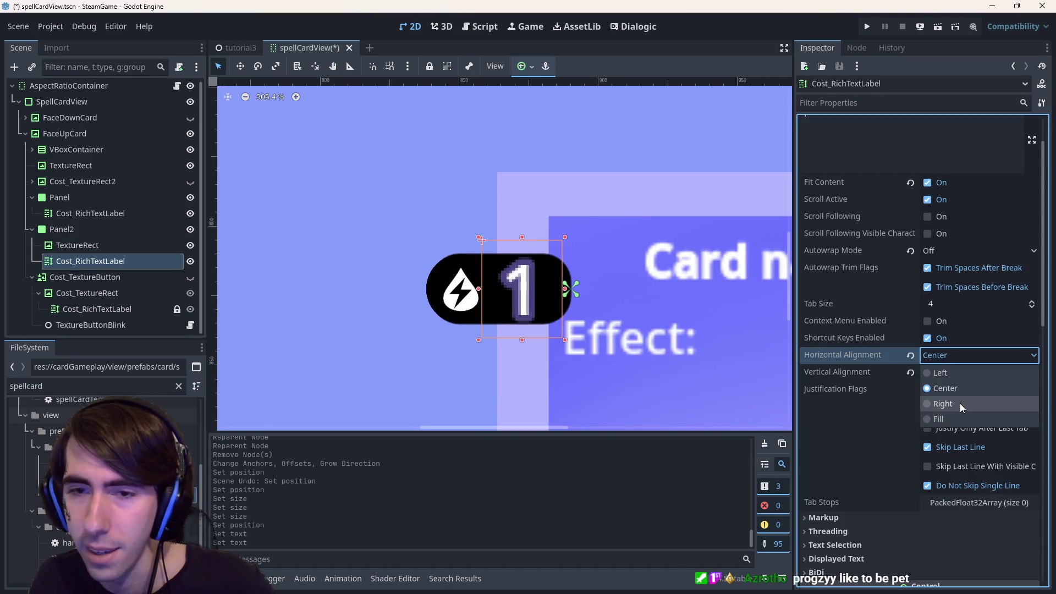
{"action": "left_click", "coordinate": [959, 404]}
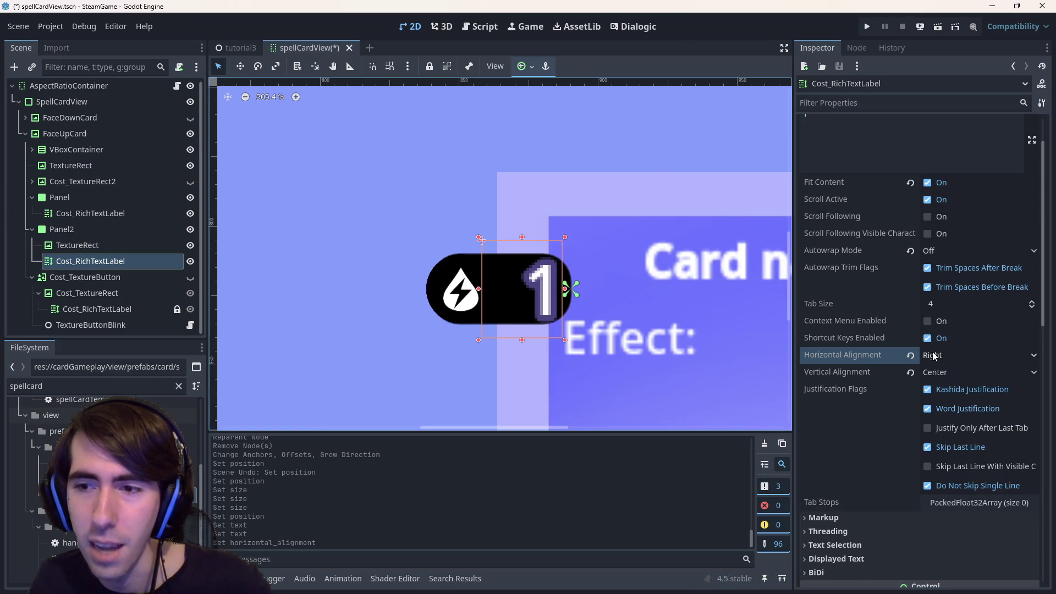
{"action": "left_click", "coordinate": [975, 355]}
{"action": "left_click", "coordinate": [973, 388]}
{"action": "left_click", "coordinate": [949, 355]}
{"action": "left_click", "coordinate": [954, 374]}
{"action": "left_click", "coordinate": [391, 332]}
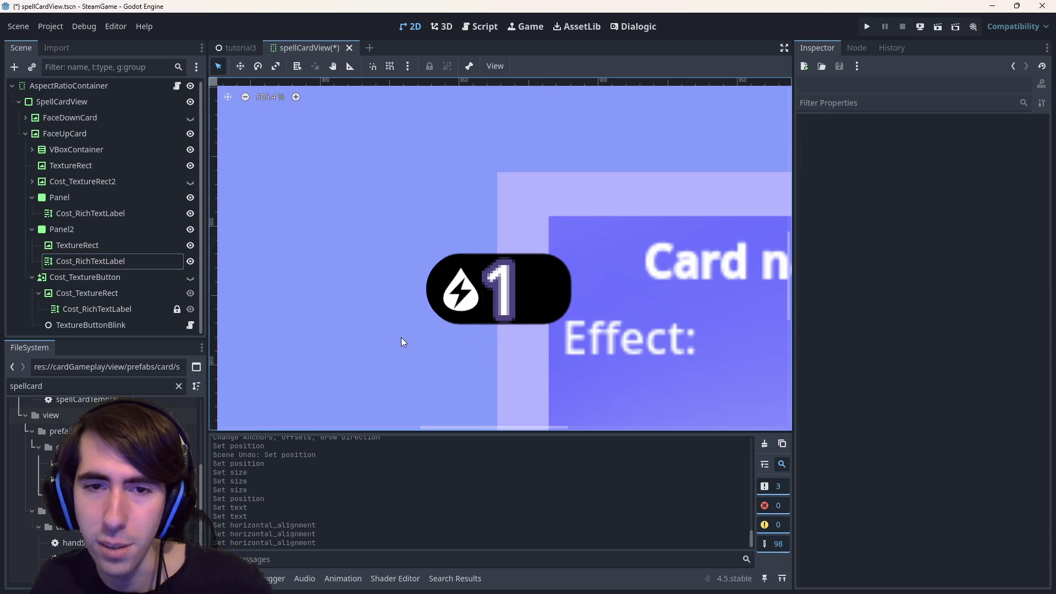
{"action": "scroll", "coordinate": [390, 332], "scroll_direction": "down", "scroll_amount": 5}
{"action": "left_click", "coordinate": [493, 242]}
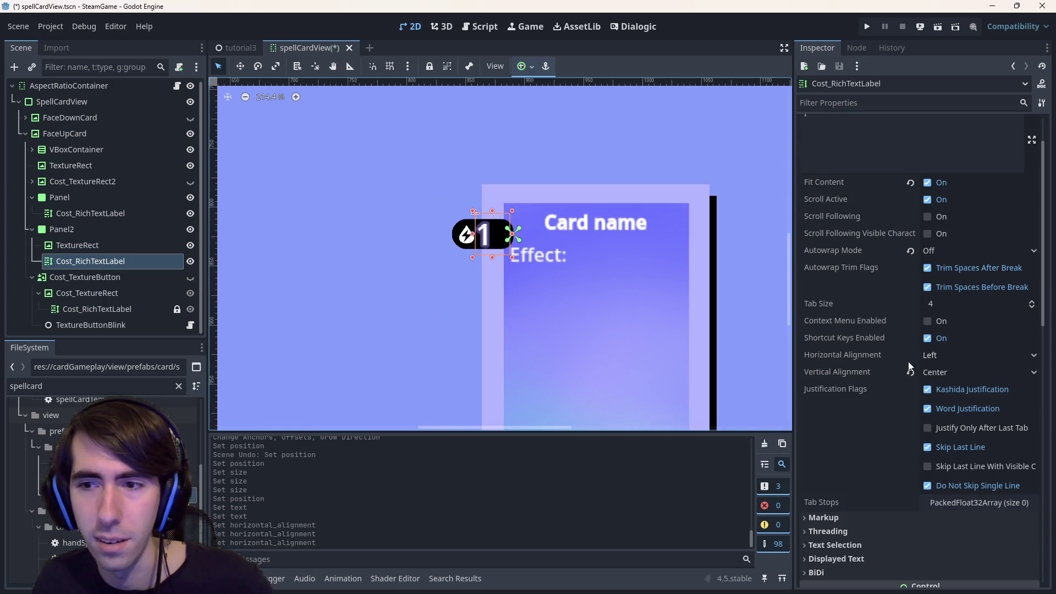
{"action": "left_click", "coordinate": [975, 355]}
{"action": "left_click", "coordinate": [973, 387]}
{"action": "left_click", "coordinate": [313, 278]}
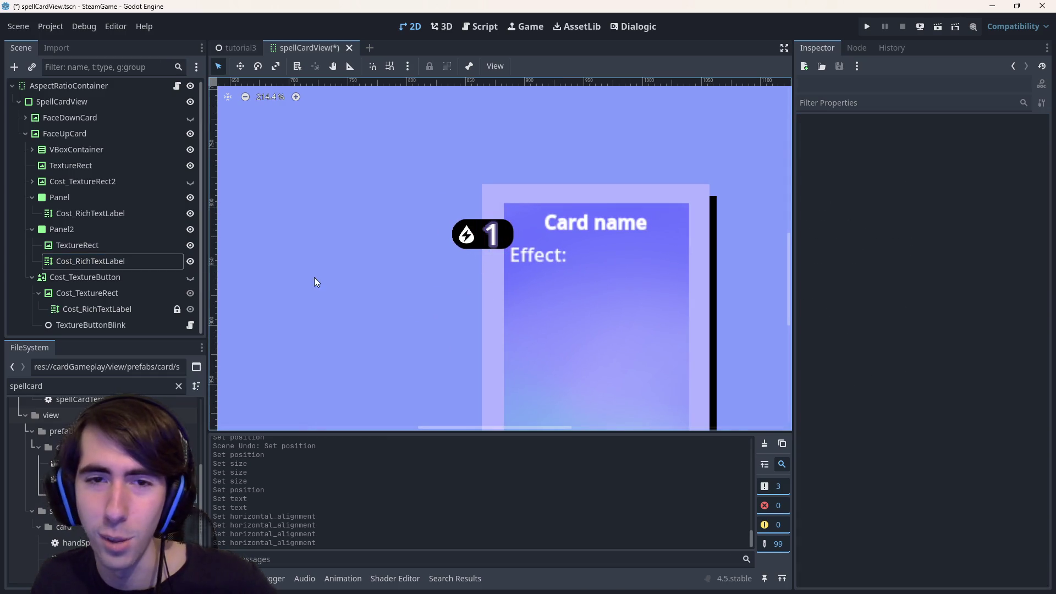
{"action": "left_click_drag", "start_coordinate": [458, 232], "coordinate": [482, 244]}
{"action": "scroll", "coordinate": [536, 265], "scroll_direction": "up", "scroll_amount": 3}
Save the card scene and change the cost label's text to 10.
{"action": "left_click", "coordinate": [526, 266]}
{"action": "key", "text": "ctrl+s"}
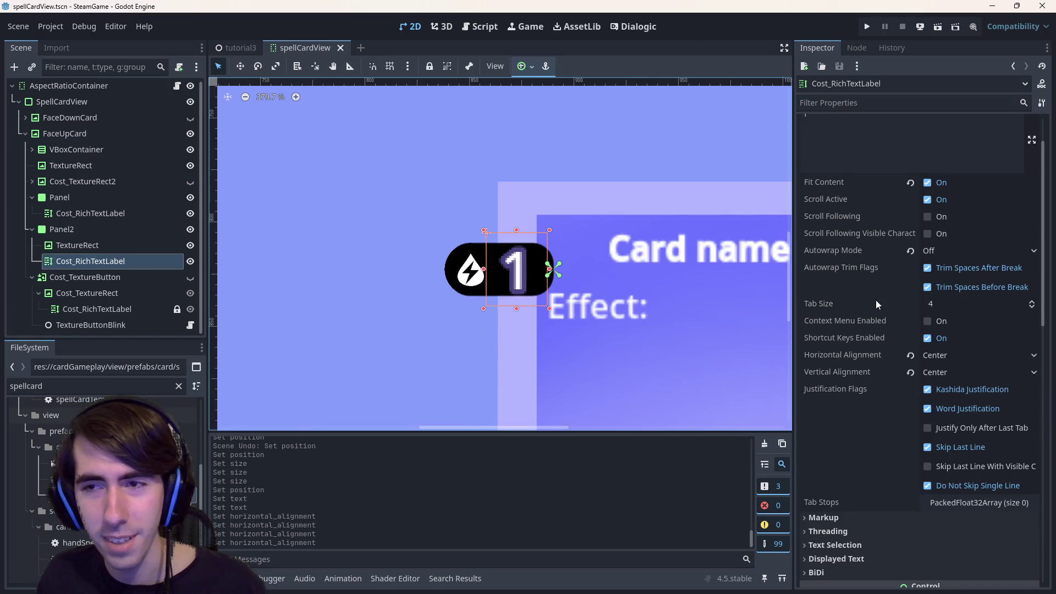
{"action": "left_click", "coordinate": [856, 230]}
{"action": "type", "text": "0"}
{"action": "left_click", "coordinate": [150, 213]}
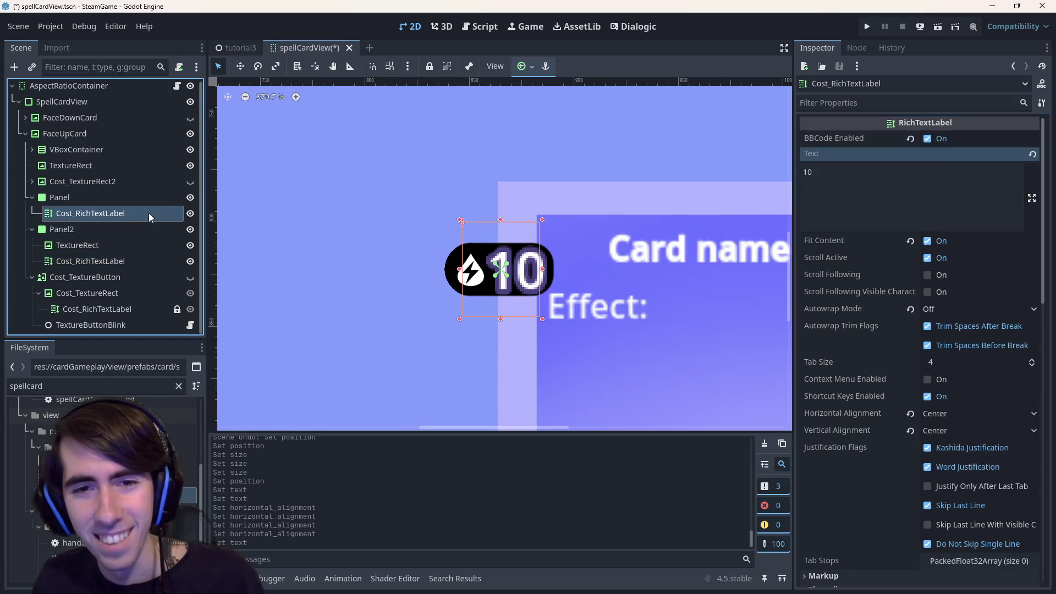
Save the card scene and expand the cost label's Theme Overrides in the Inspector.
{"action": "left_click", "coordinate": [315, 246]}
{"action": "key", "text": "ctrl+s"}
{"action": "scroll", "coordinate": [553, 308], "scroll_direction": "down", "scroll_amount": 6}
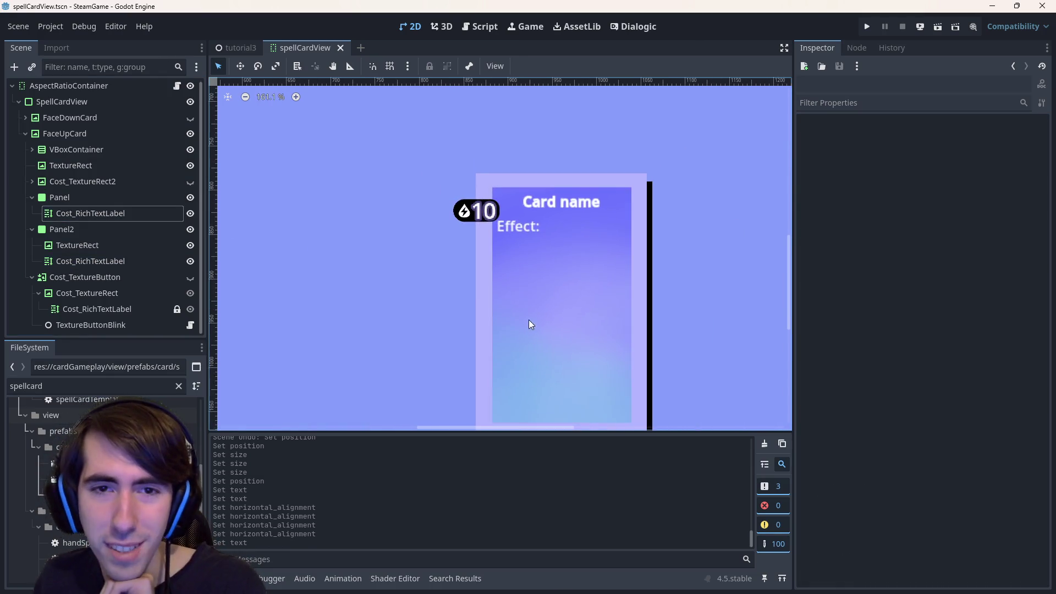
{"action": "scroll", "coordinate": [537, 248], "scroll_direction": "up", "scroll_amount": 3}
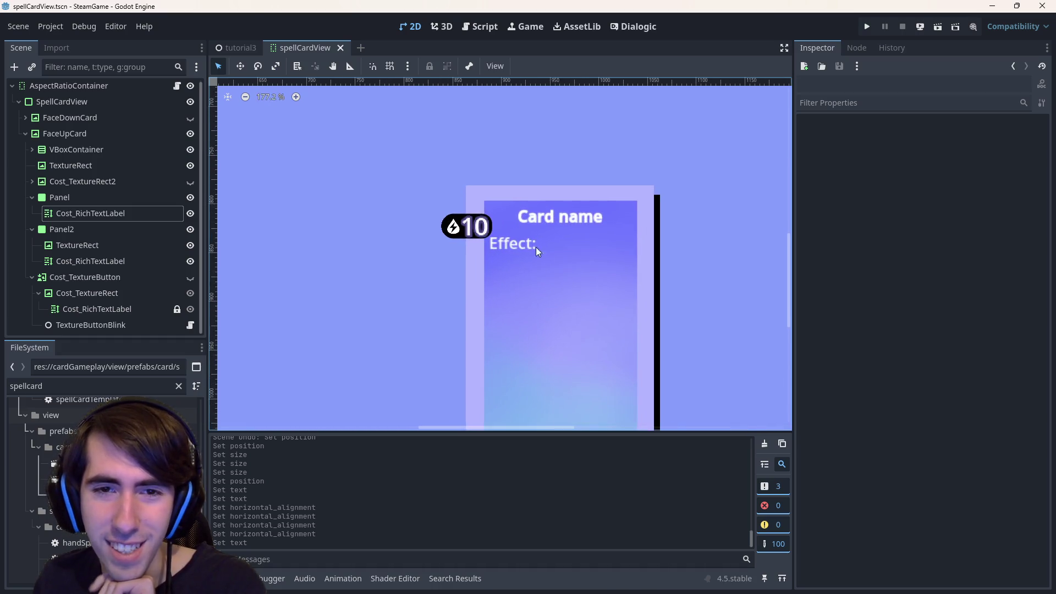
{"action": "left_click", "coordinate": [477, 231]}
{"action": "scroll", "coordinate": [906, 440], "scroll_direction": "down", "scroll_amount": 8}
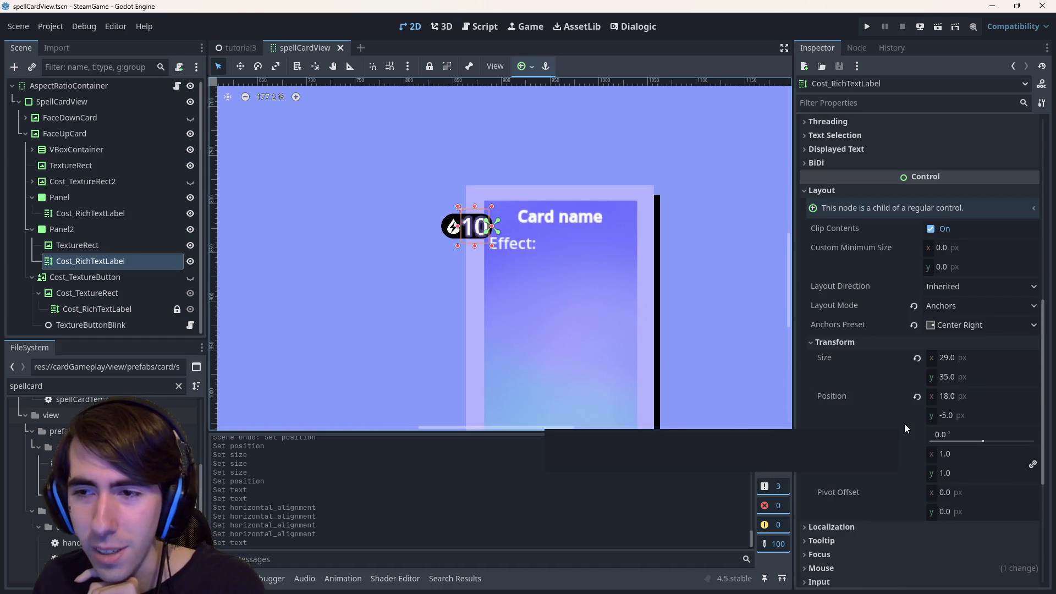
{"action": "scroll", "coordinate": [905, 426], "scroll_direction": "down", "scroll_amount": 5}
{"action": "left_click", "coordinate": [866, 408]}
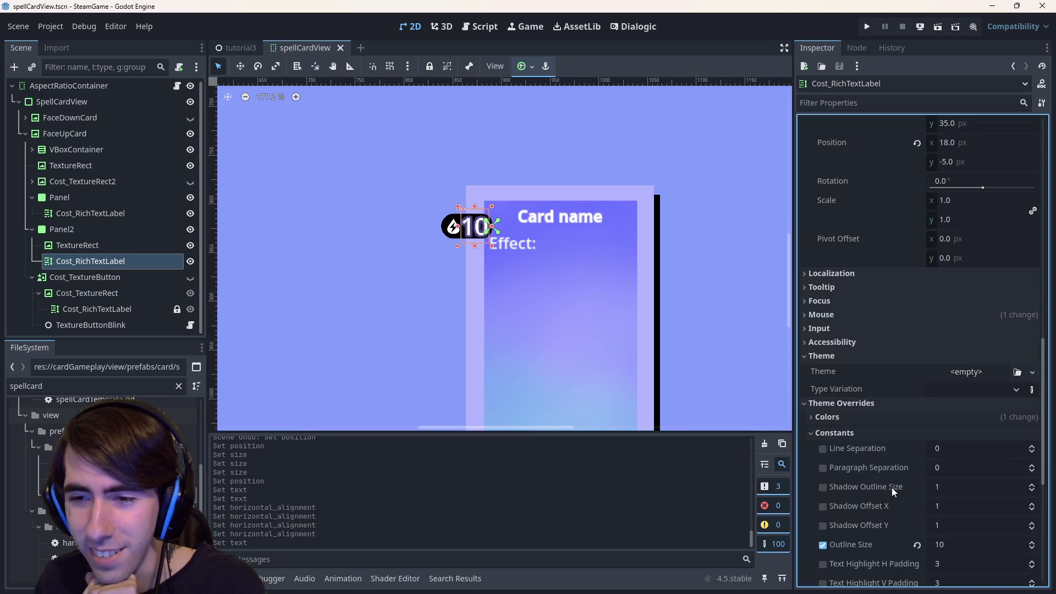
{"action": "scroll", "coordinate": [891, 532], "scroll_direction": "down", "scroll_amount": 1}
{"action": "scroll", "coordinate": [902, 489], "scroll_direction": "down", "scroll_amount": 4}
{"action": "scroll", "coordinate": [891, 490], "scroll_direction": "up", "scroll_amount": 4}
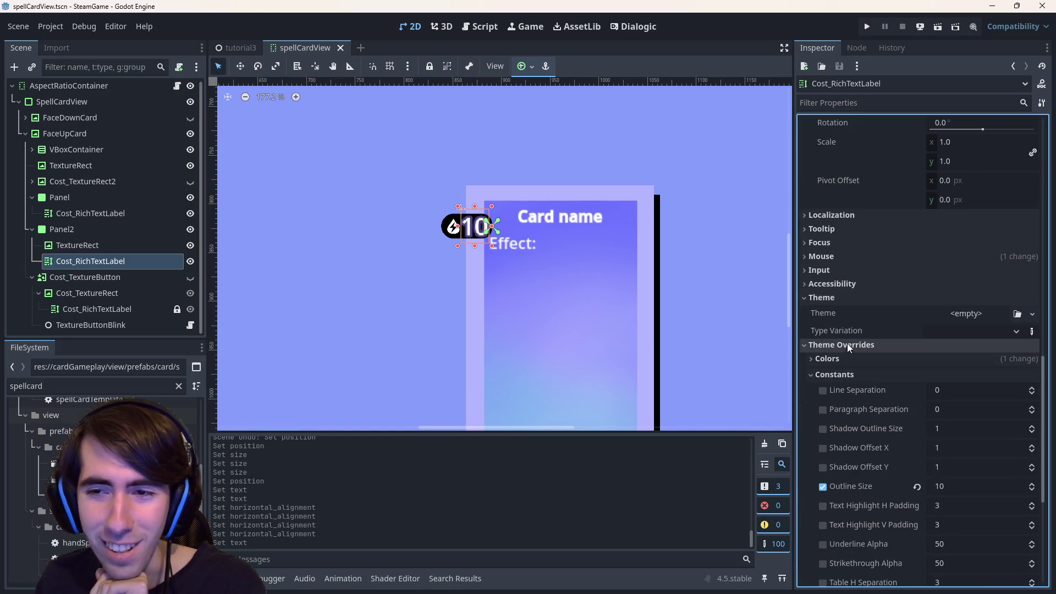
Override the cost label's Normal Font Size to 22 px.
{"action": "left_click", "coordinate": [856, 375]}
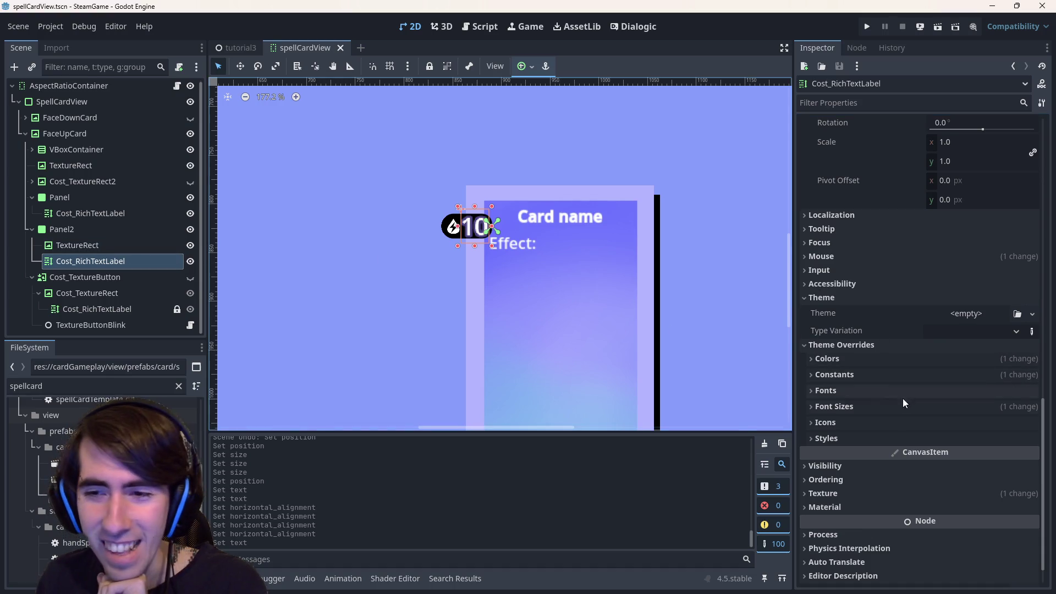
{"action": "left_click", "coordinate": [834, 406]}
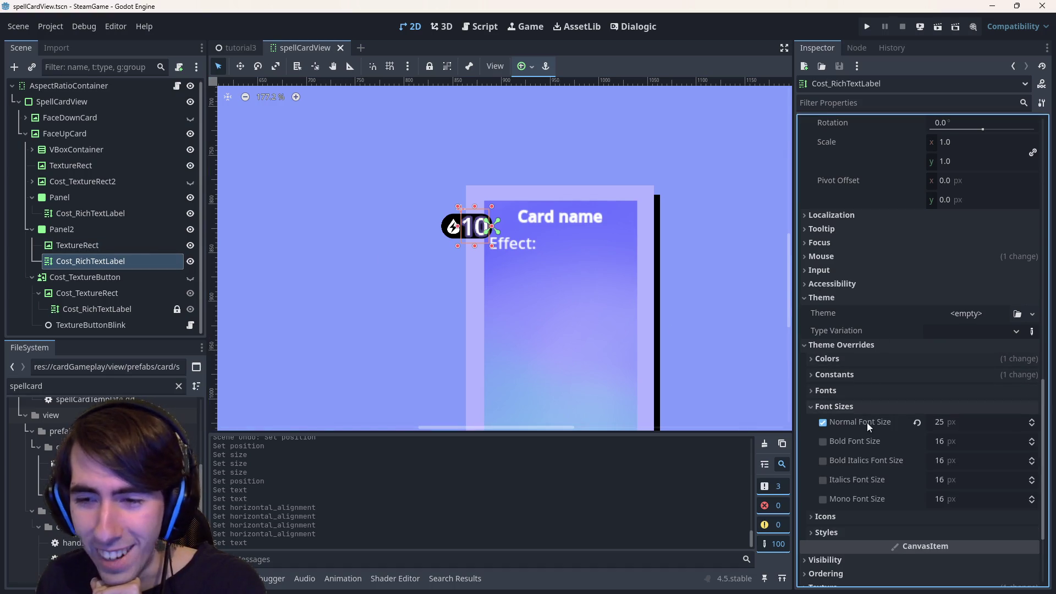
{"action": "left_click", "coordinate": [961, 423]}
{"action": "type", "text": "25"}
{"action": "key", "text": "BackSpace"}
{"action": "type", "text": "2"}
{"action": "key", "text": "Return"}
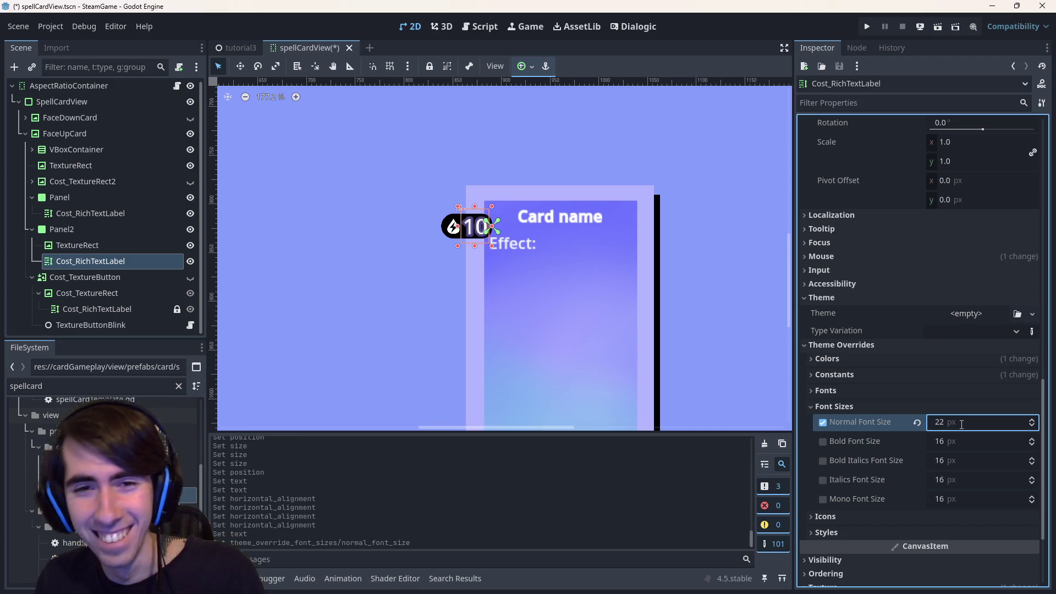
Save spellCardView with the new font size and bring up the tutorial3 scene.
{"action": "left_click", "coordinate": [393, 314]}
{"action": "key", "text": "ctrl+s"}
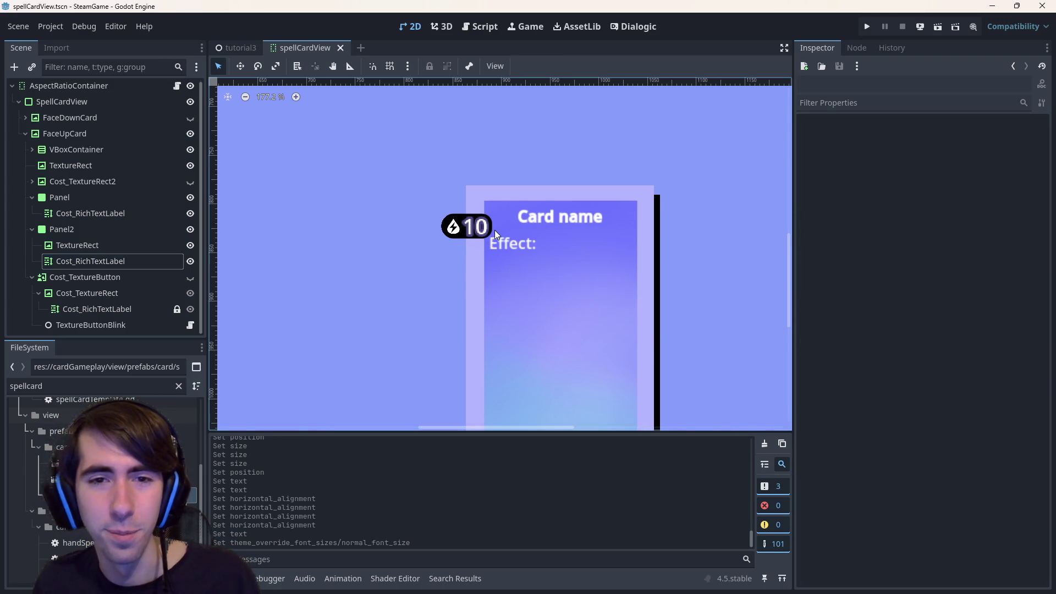
{"action": "left_click_drag", "start_coordinate": [494, 230], "coordinate": [503, 233]}
{"action": "left_click", "coordinate": [236, 47]}
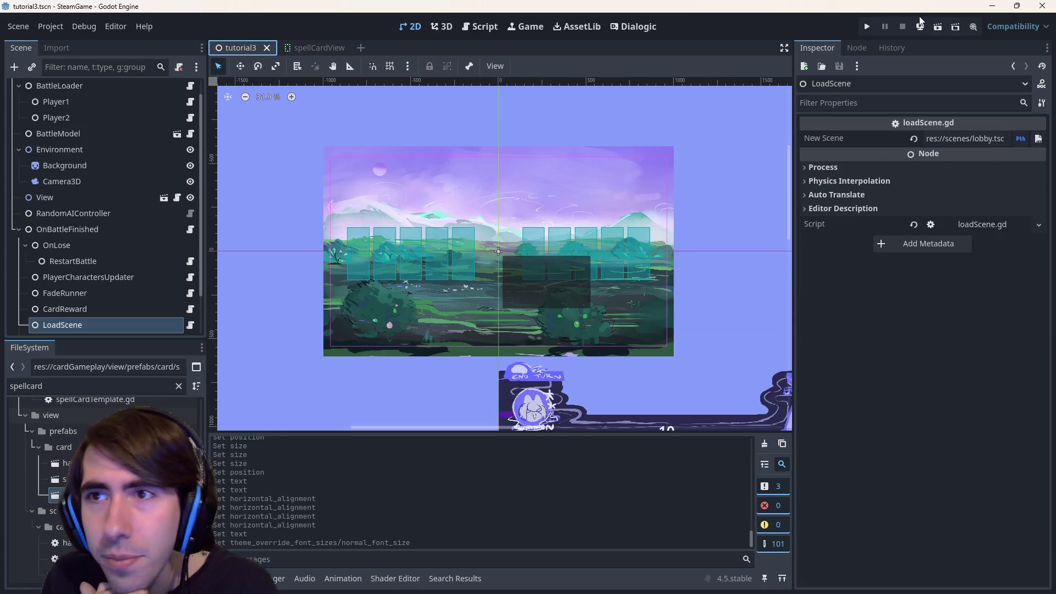
Test-run the tutorial3 battle, check the 10 cost badges on hand cards, then return to spellCardView.
{"action": "left_click", "coordinate": [943, 28]}
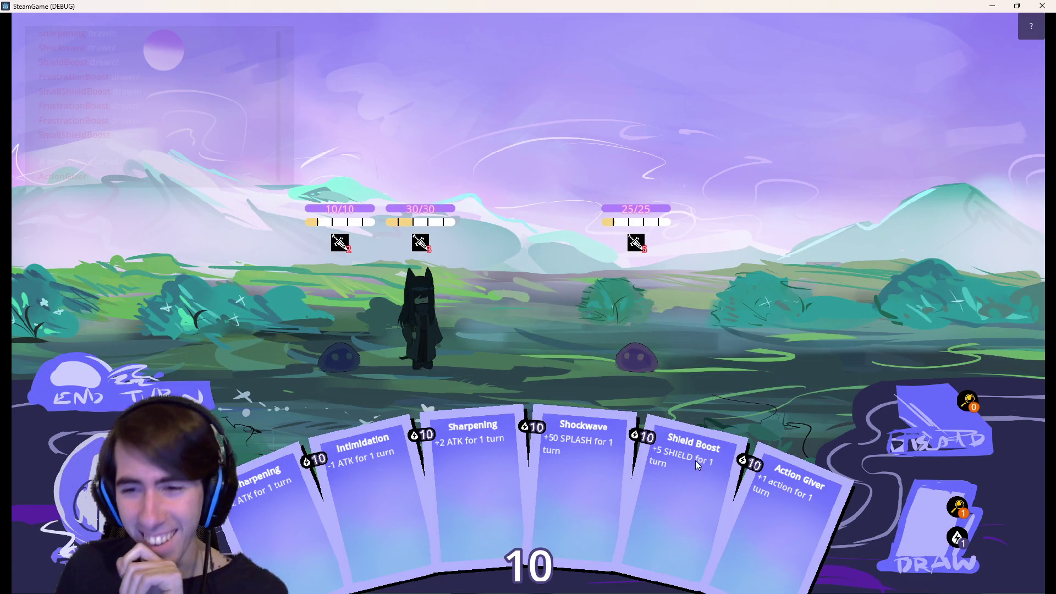
{"action": "left_click", "coordinate": [702, 417]}
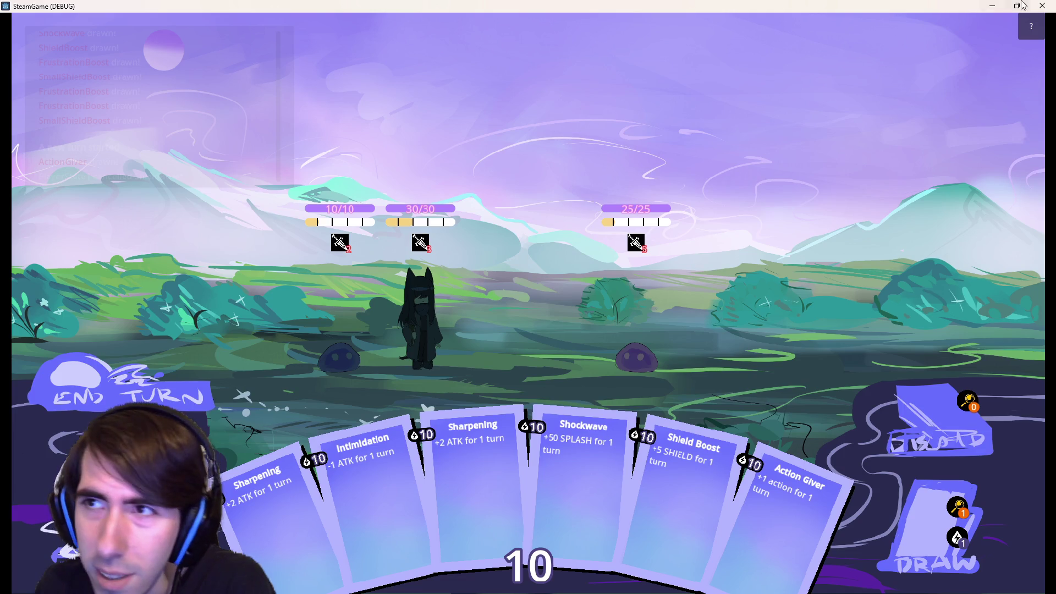
{"action": "left_click", "coordinate": [1038, 6]}
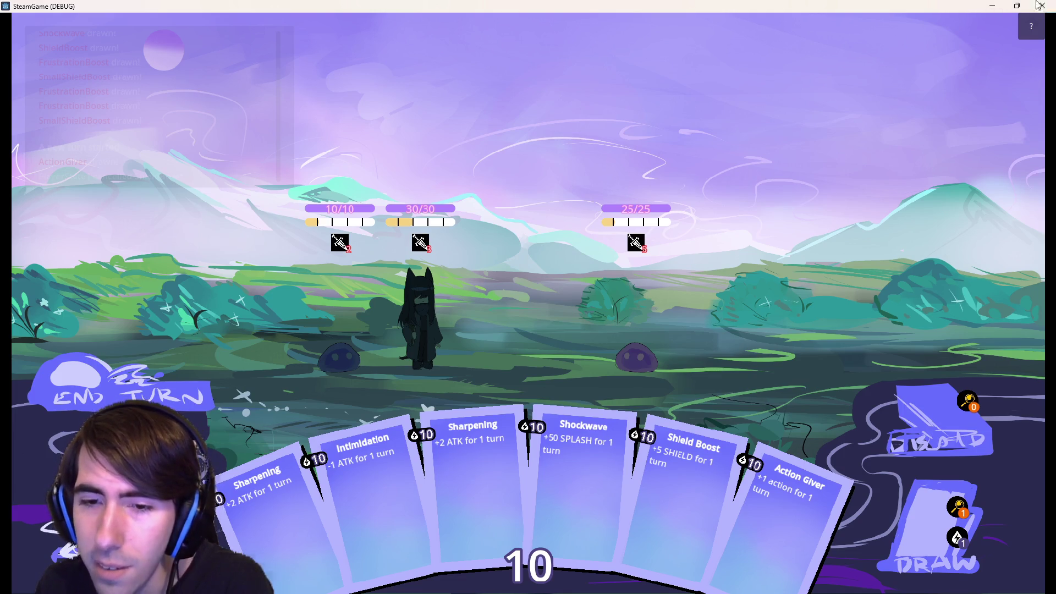
{"action": "left_click", "coordinate": [322, 47]}
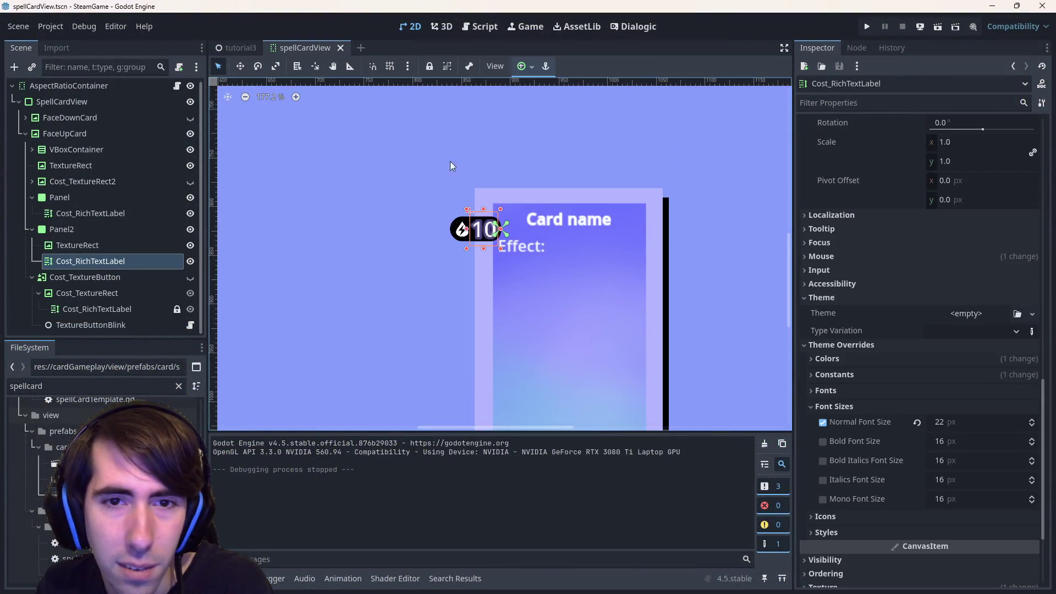
Revert the cost label's CanvasItem texture filter from Nearest to Inherit, then return to tutorial3.
{"action": "scroll", "coordinate": [892, 441], "scroll_direction": "down", "scroll_amount": 5}
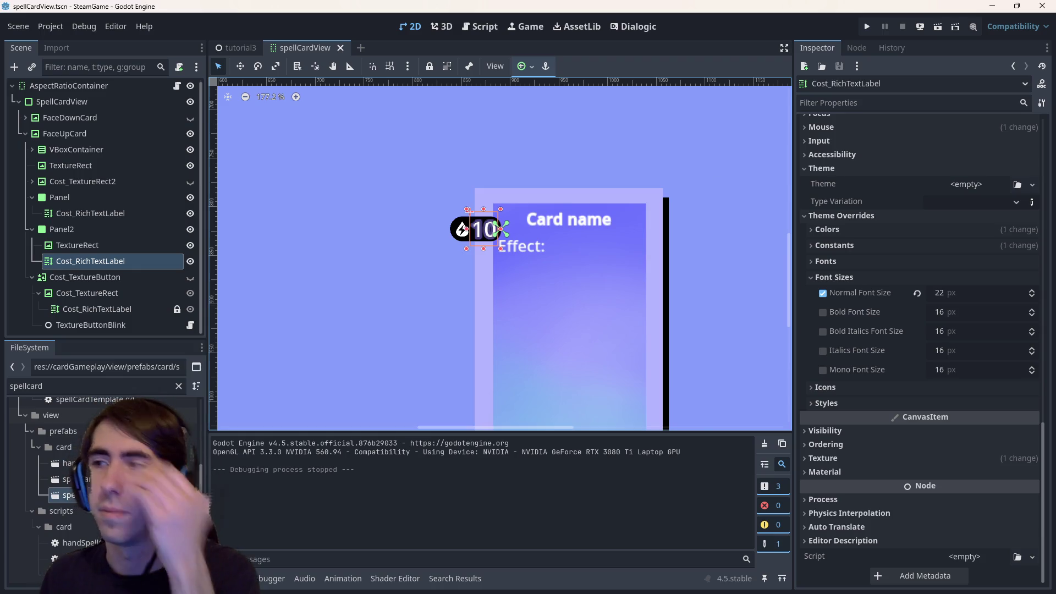
{"action": "left_click", "coordinate": [858, 446]}
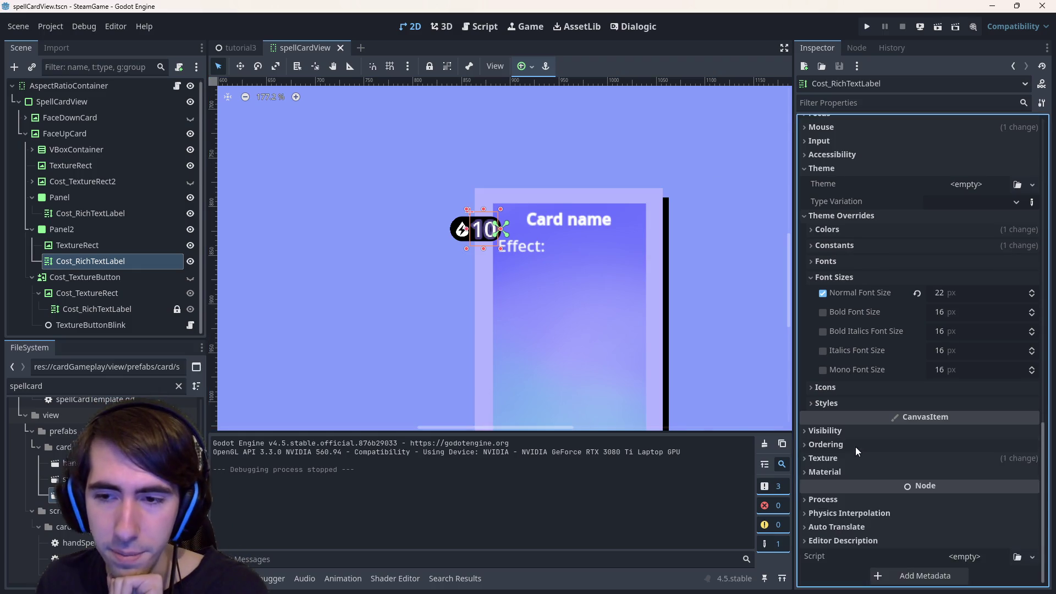
{"action": "left_click", "coordinate": [863, 451]}
{"action": "left_click", "coordinate": [866, 453]}
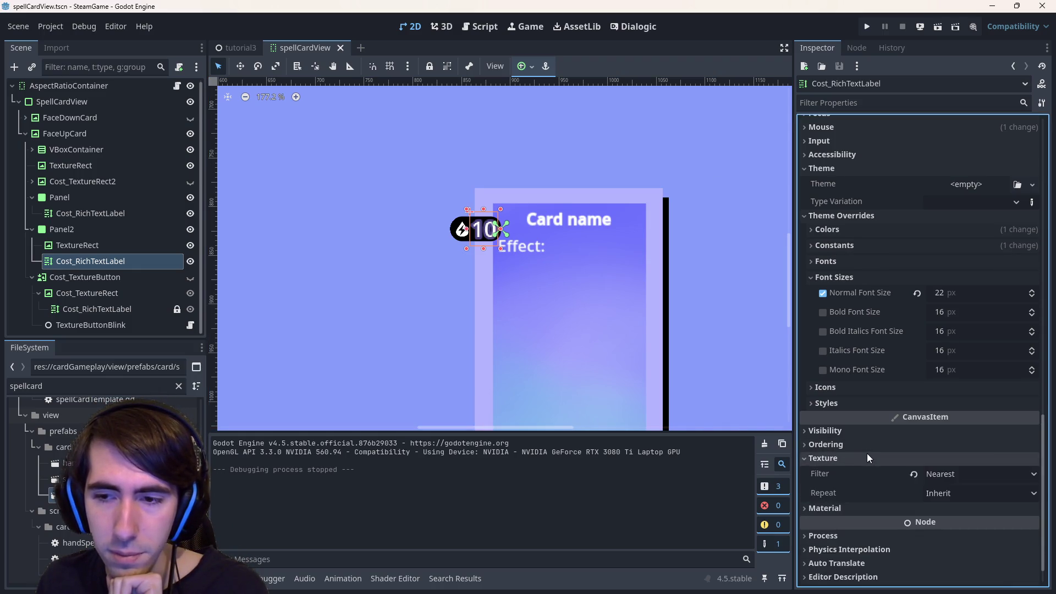
{"action": "left_click", "coordinate": [914, 474]}
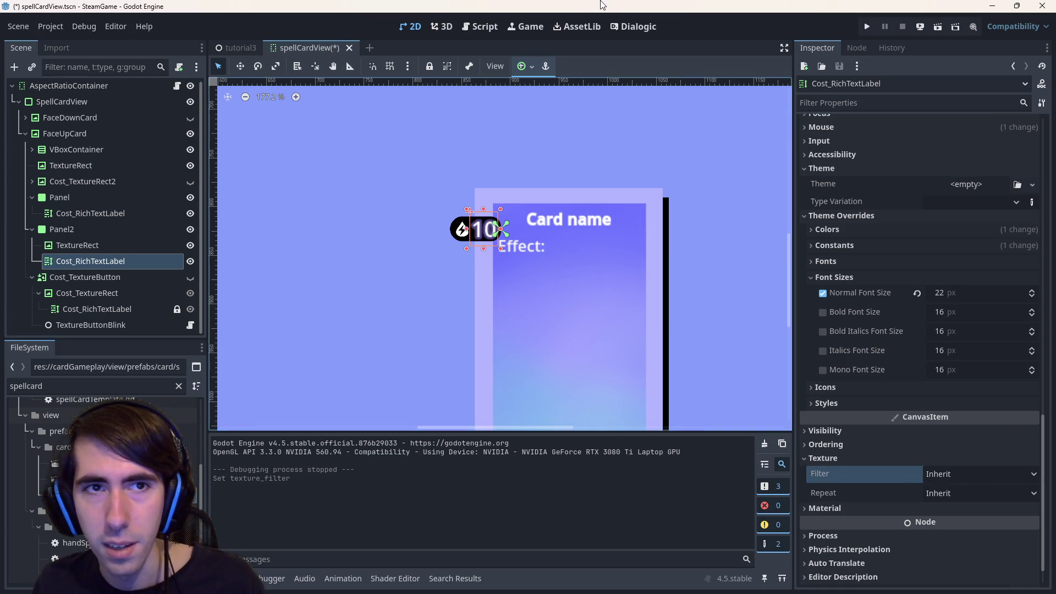
{"action": "left_click", "coordinate": [220, 47]}
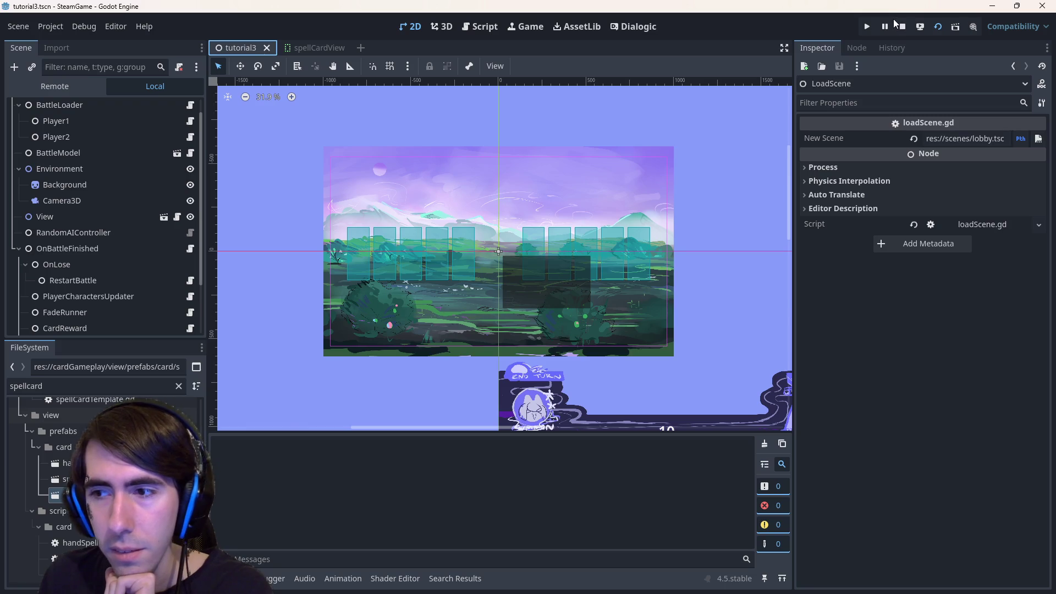
Run the battle scene again with F6, then switch to Chrome's 'godot text increase resolution' search.
{"action": "key", "text": "F6"}
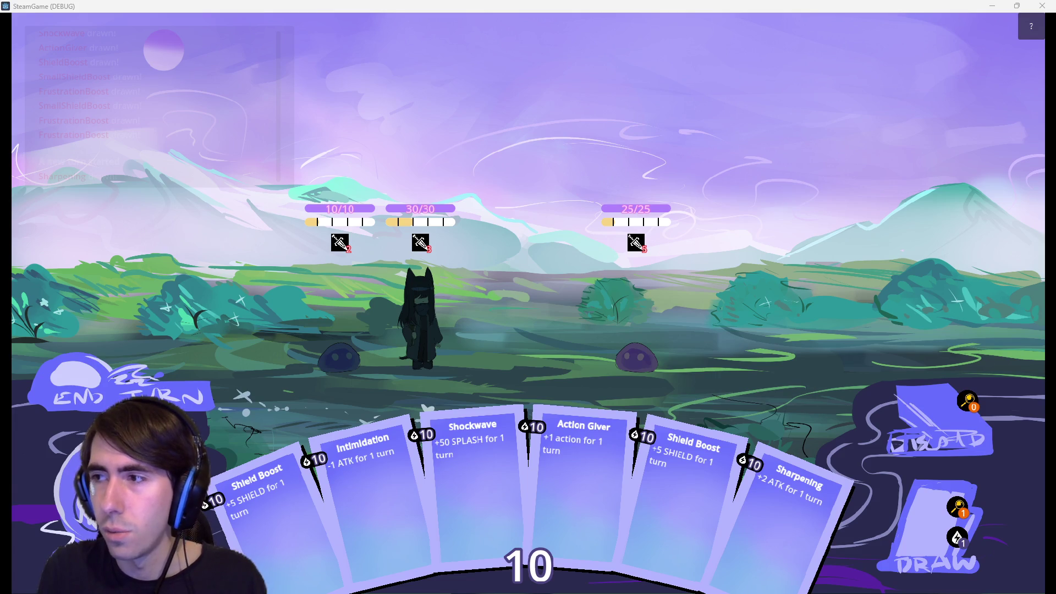
{"action": "key", "text": "alt+Tab"}
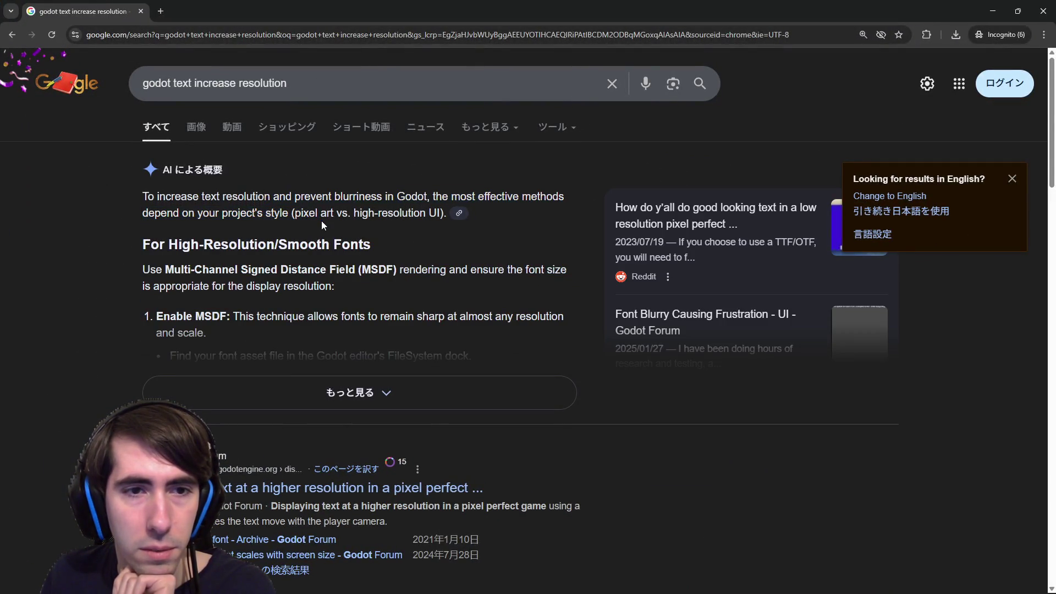
Expand Chrome's AI overview and highlight the sentences on sharp fonts and MSDF rendering.
{"action": "left_click", "coordinate": [352, 379]}
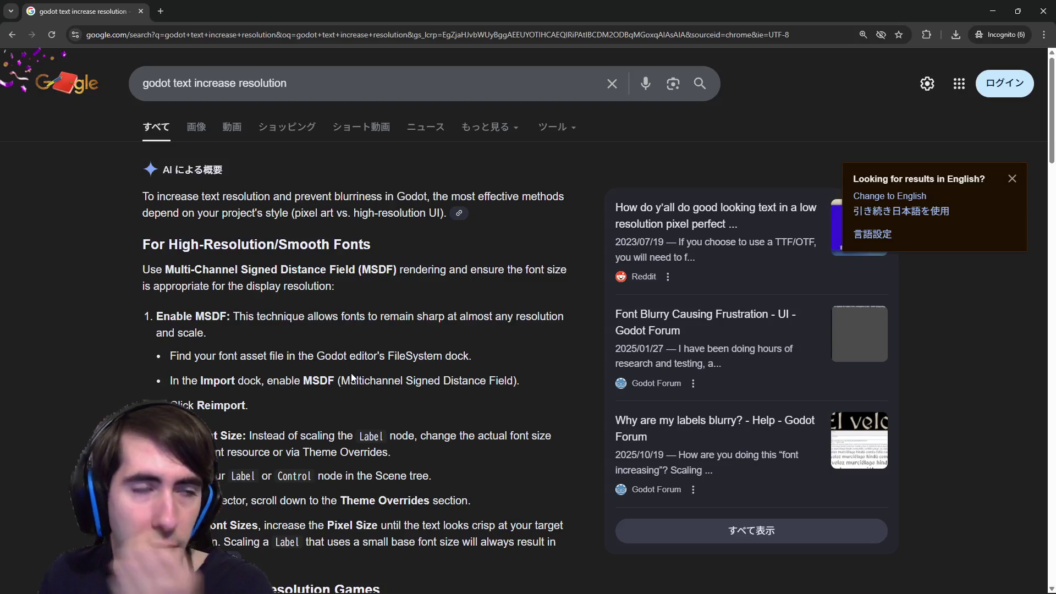
{"action": "scroll", "coordinate": [309, 292], "scroll_direction": "down", "scroll_amount": 1}
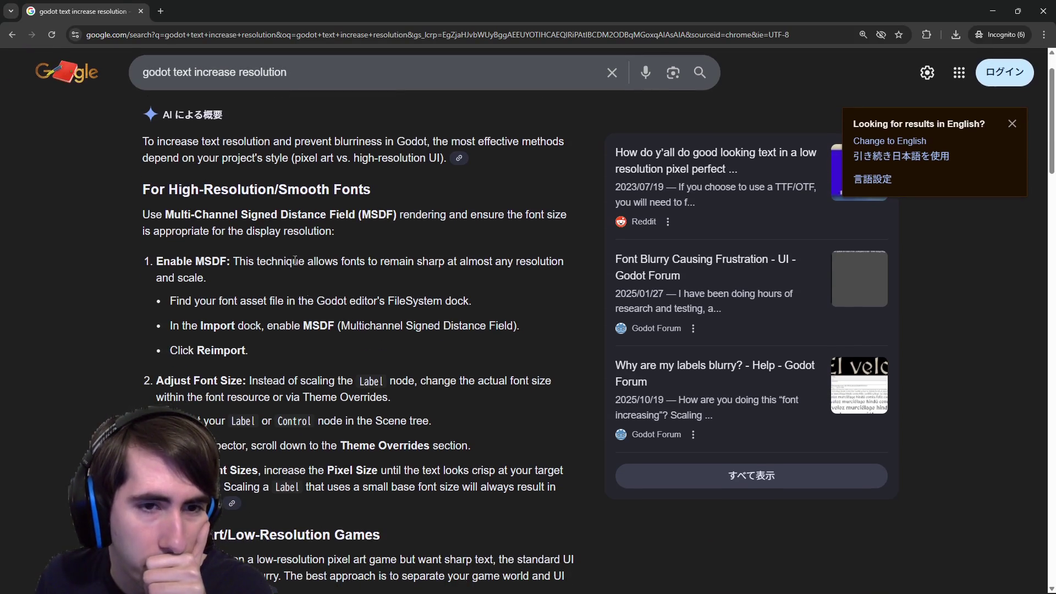
{"action": "left_click_drag", "start_coordinate": [286, 257], "coordinate": [367, 271]}
{"action": "left_click", "coordinate": [373, 272]}
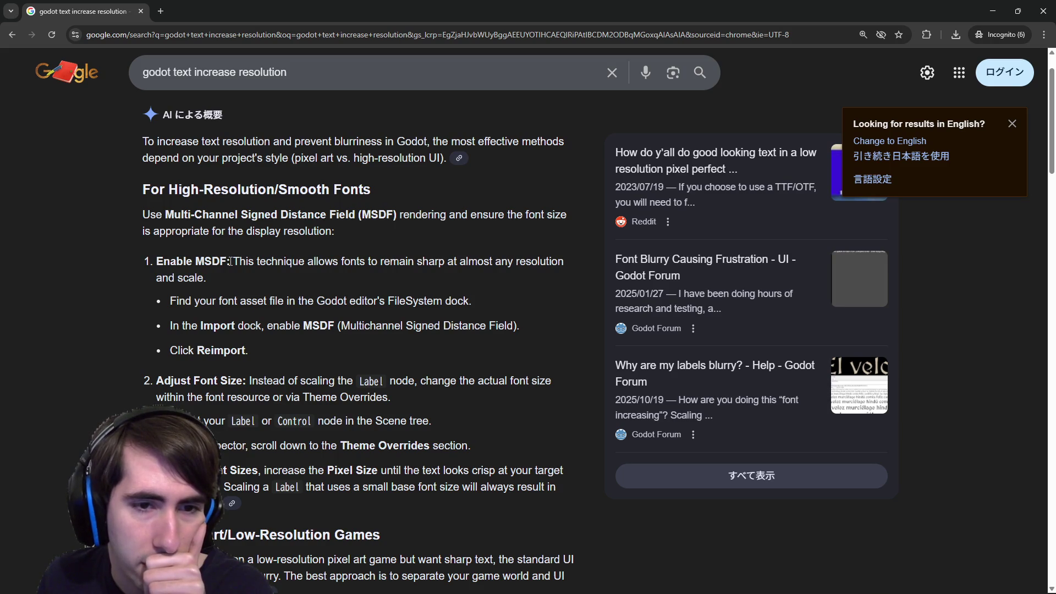
{"action": "left_click_drag", "start_coordinate": [347, 215], "coordinate": [496, 221]}
Close the running game window and open Godot's Project menu.
{"action": "key", "text": "alt+Tab"}
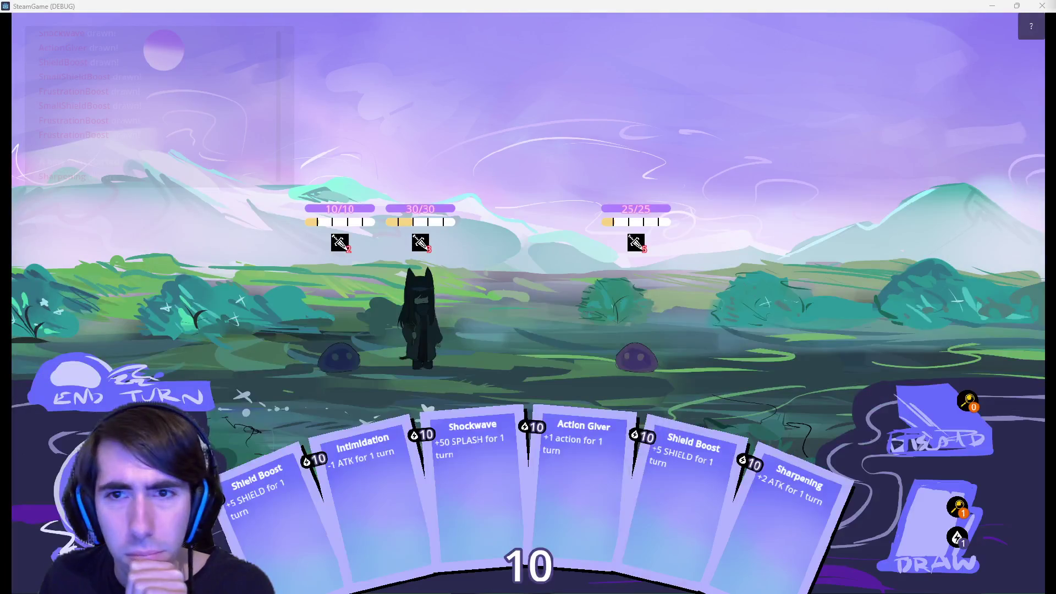
{"action": "left_click", "coordinate": [1042, 6]}
{"action": "left_click", "coordinate": [50, 27]}
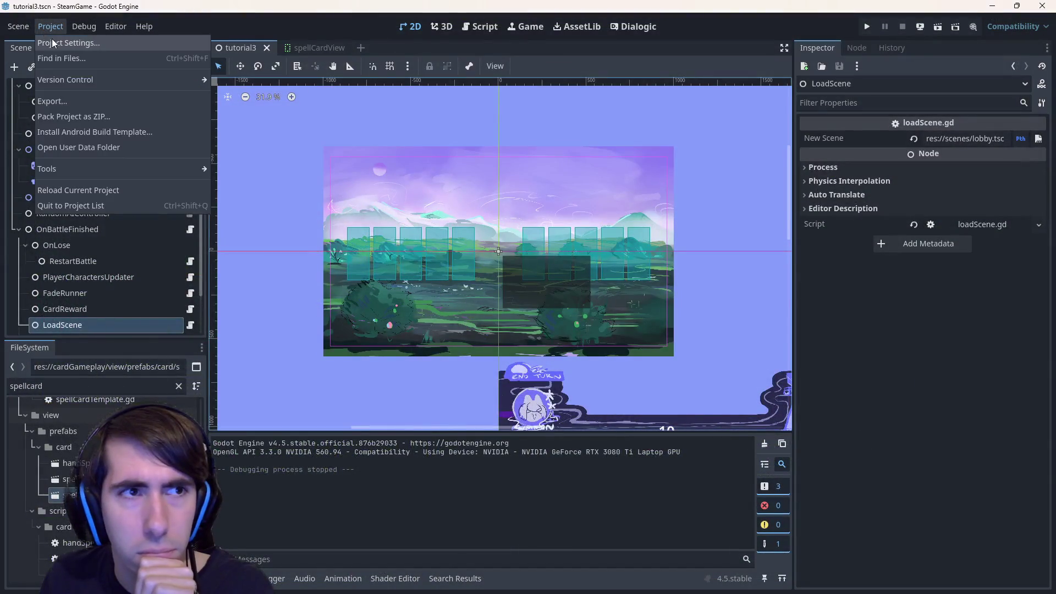
Filter Project Settings for 'msdf' and locate the Theme's Default Font MSDF option.
{"action": "left_click", "coordinate": [51, 42]}
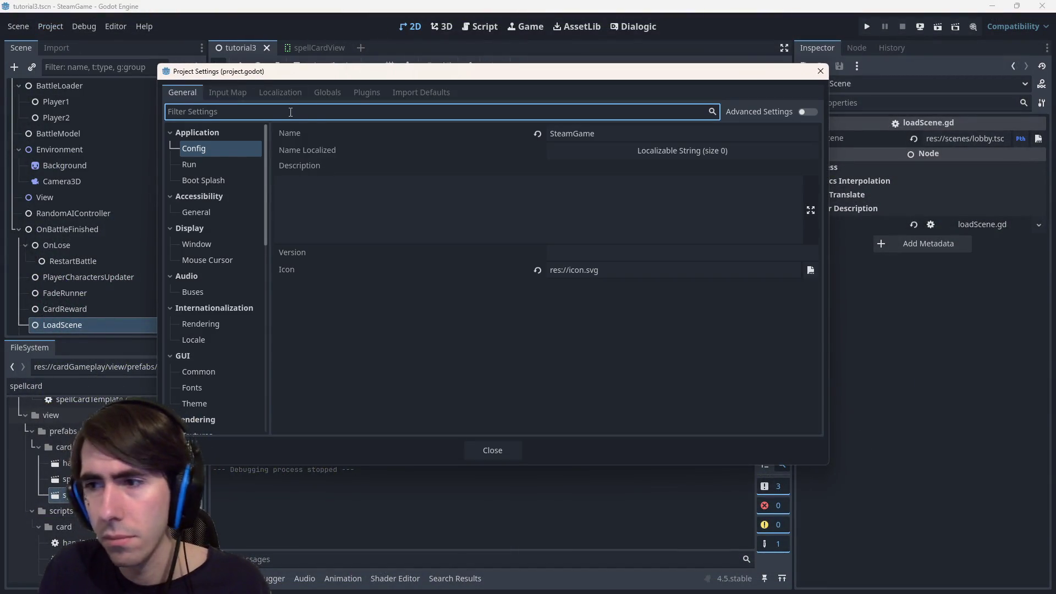
{"action": "type", "text": "msdf"}
{"action": "left_click", "coordinate": [227, 150]}
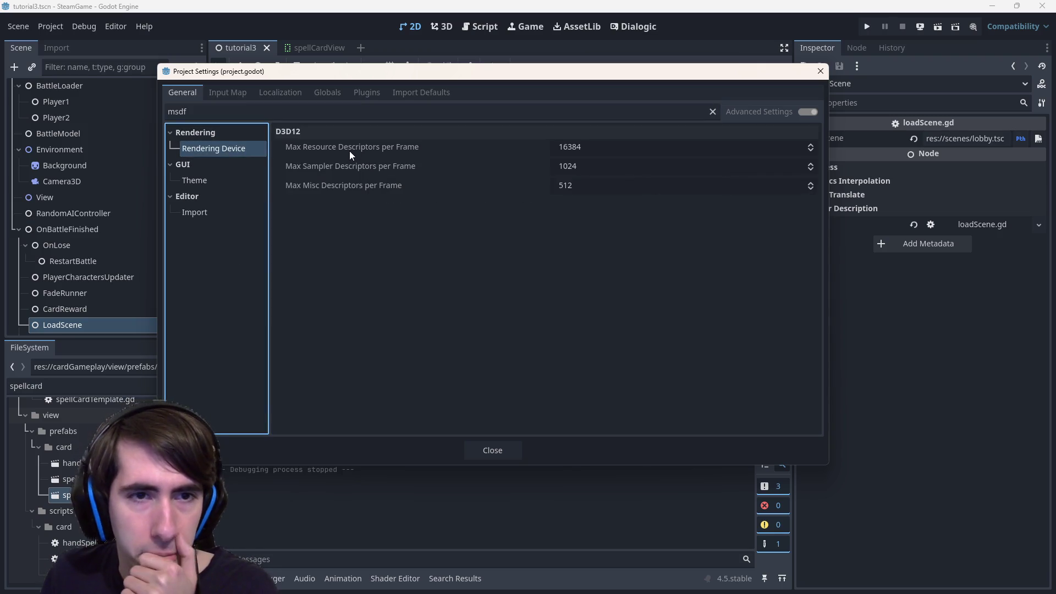
{"action": "left_click", "coordinate": [201, 179]}
{"action": "left_click", "coordinate": [221, 209]}
{"action": "left_click", "coordinate": [213, 182]}
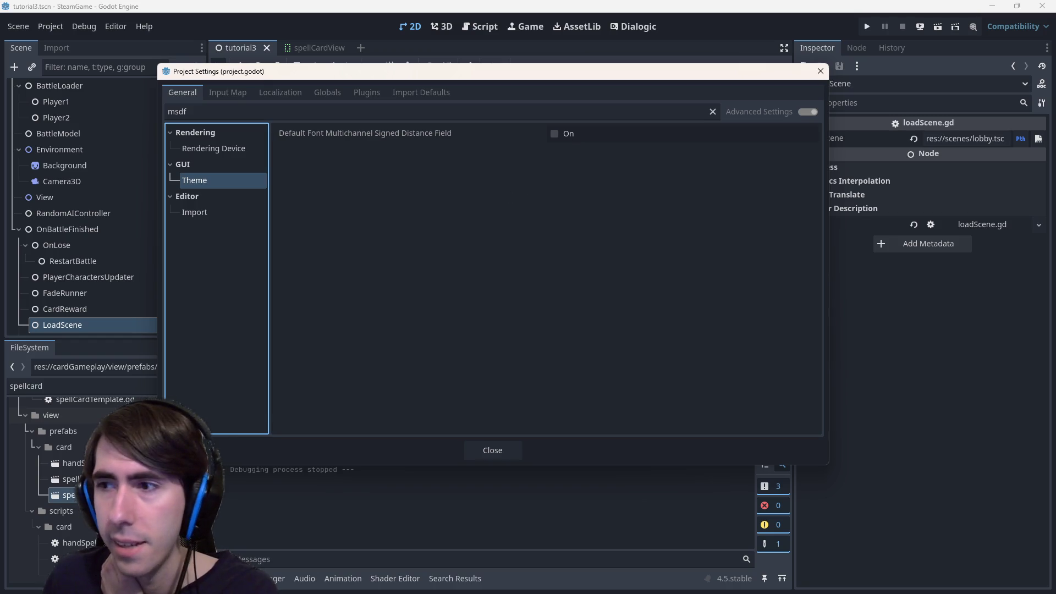
{"action": "key", "text": "alt+Tab"}
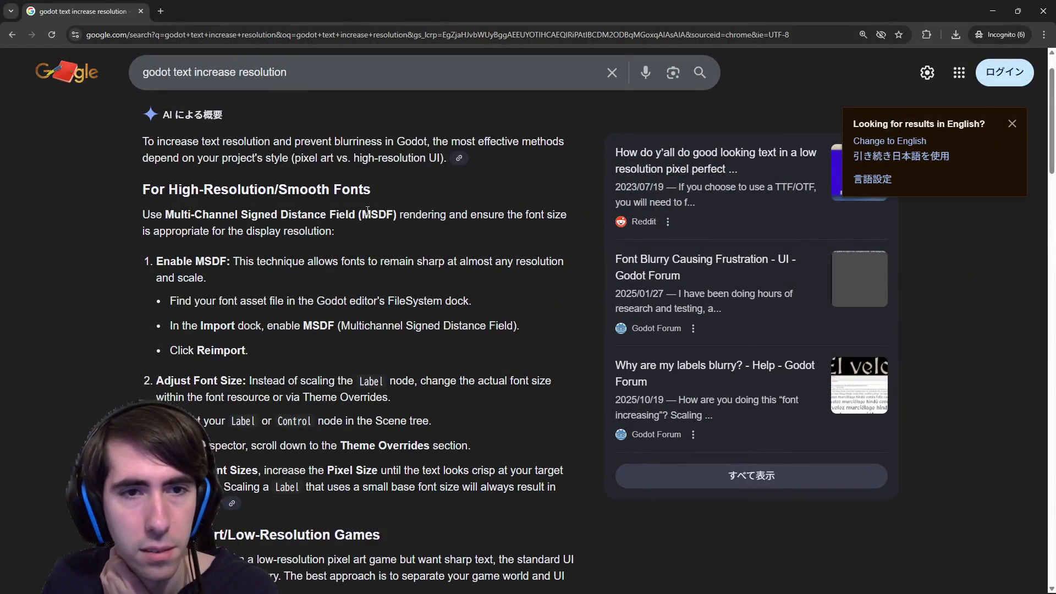
Highlight the Multi-Channel Signed Distance Field term and Enable MSDF steps in the AI overview.
{"action": "left_click_drag", "start_coordinate": [165, 215], "coordinate": [355, 216]}
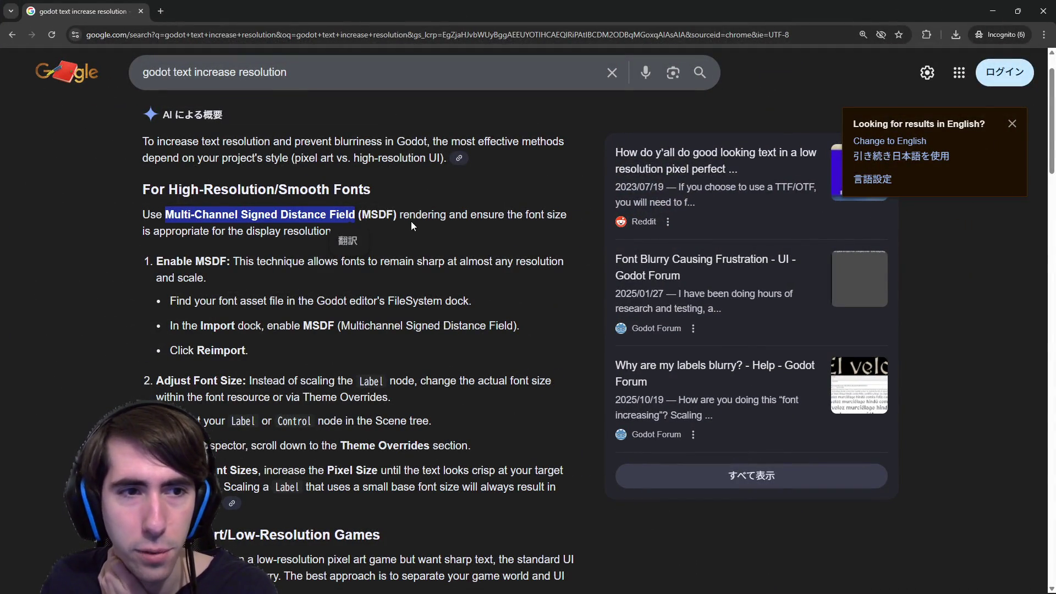
{"action": "left_click", "coordinate": [291, 232]}
{"action": "left_click_drag", "start_coordinate": [156, 262], "coordinate": [371, 264]}
{"action": "left_click", "coordinate": [375, 268]}
{"action": "triple_click", "coordinate": [410, 262]}
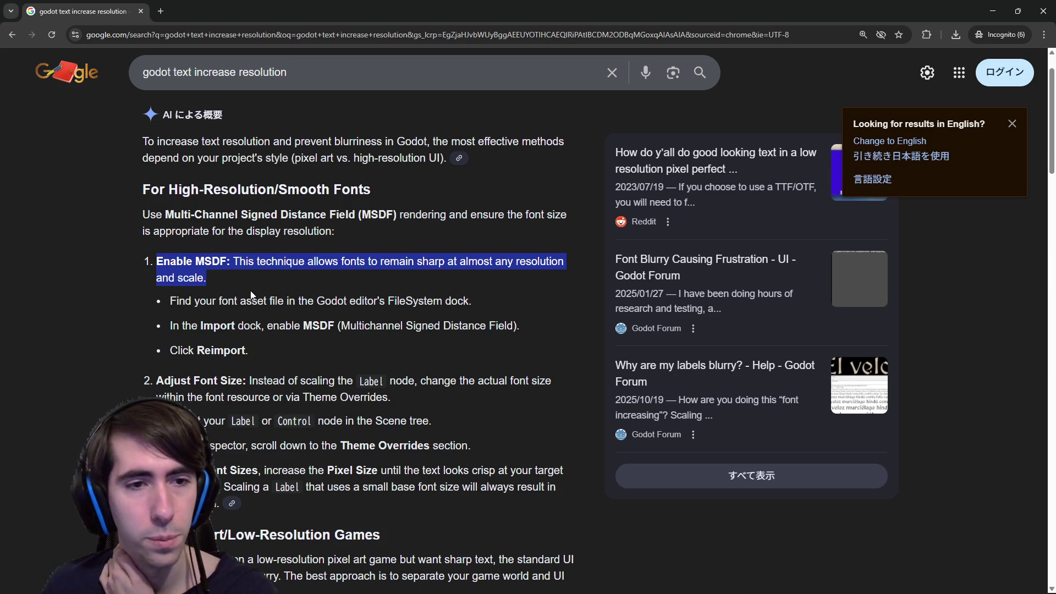
{"action": "left_click_drag", "start_coordinate": [199, 325], "coordinate": [364, 327]}
{"action": "left_click", "coordinate": [347, 324]}
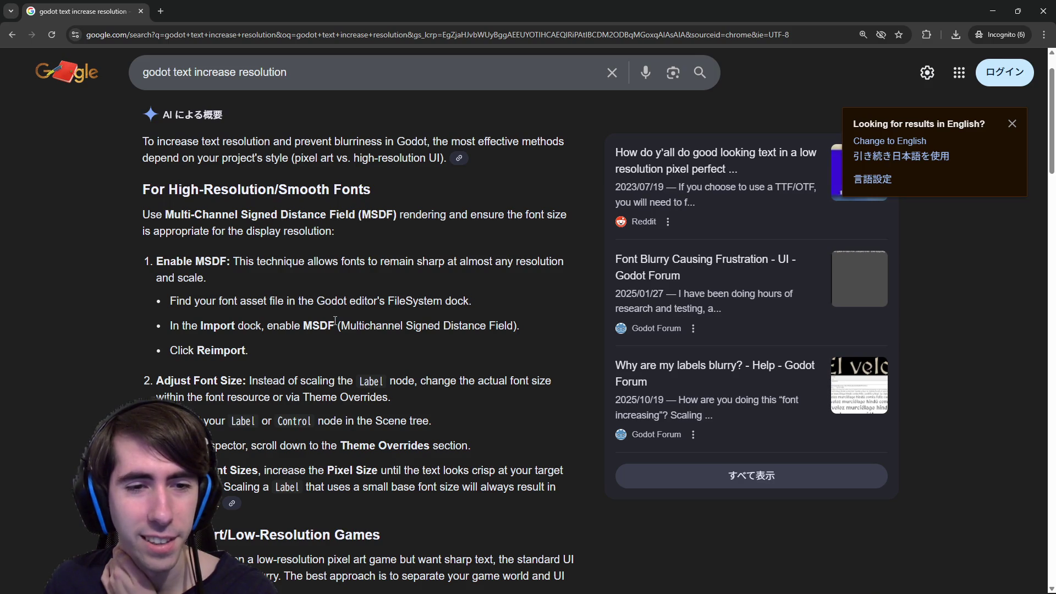
Read the Adjust Font Size and Theme Overrides advice, then return to Godot's Project Settings.
{"action": "scroll", "coordinate": [330, 321], "scroll_direction": "down", "scroll_amount": 1}
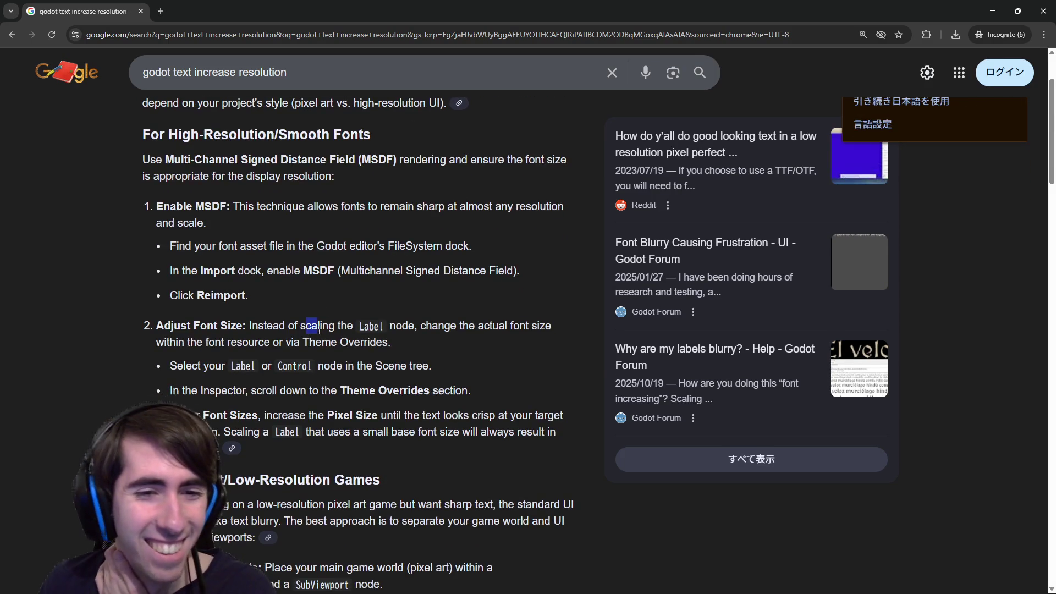
{"action": "triple_click", "coordinate": [306, 330]}
{"action": "left_click", "coordinate": [306, 330]}
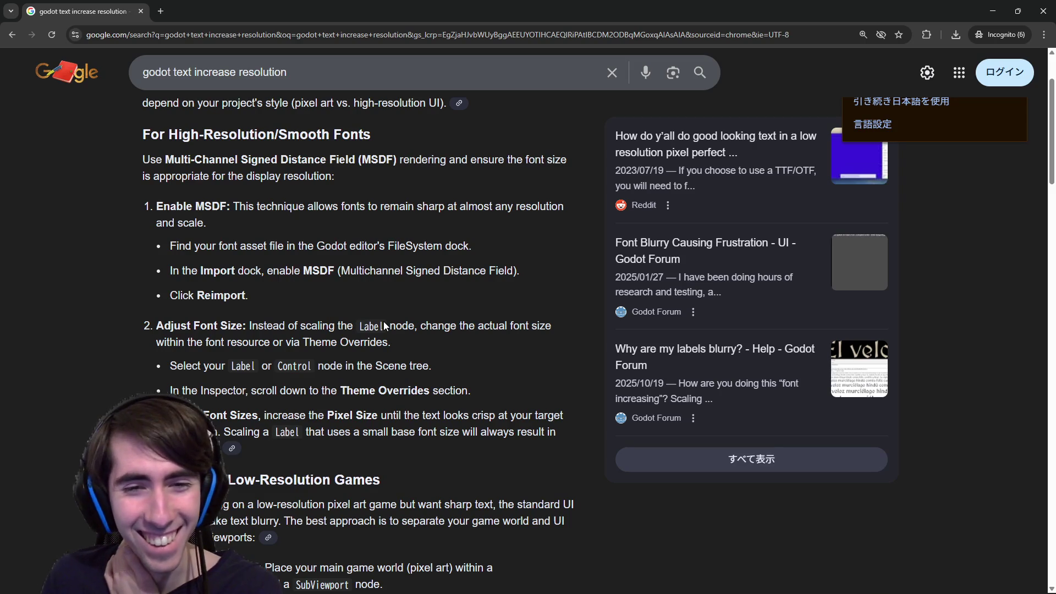
{"action": "triple_click", "coordinate": [411, 327]}
{"action": "left_click", "coordinate": [474, 330]}
{"action": "left_click_drag", "start_coordinate": [285, 342], "coordinate": [389, 342]}
{"action": "left_click", "coordinate": [389, 342]}
{"action": "scroll", "coordinate": [358, 389], "scroll_direction": "down", "scroll_amount": 1}
{"action": "scroll", "coordinate": [358, 389], "scroll_direction": "down", "scroll_amount": 5}
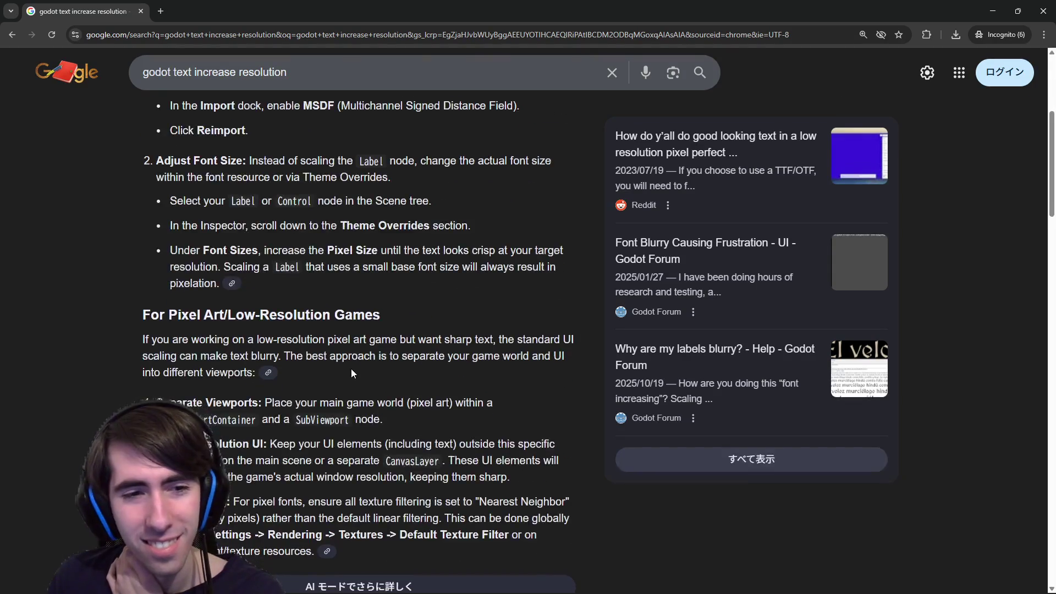
{"action": "scroll", "coordinate": [352, 369], "scroll_direction": "up", "scroll_amount": 6}
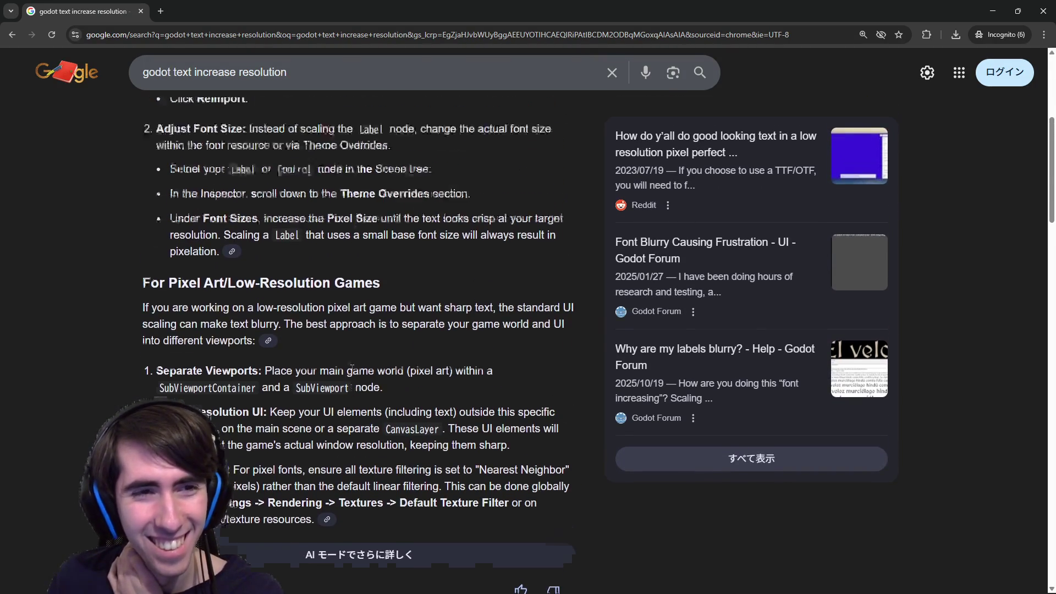
{"action": "key", "text": "alt+Tab"}
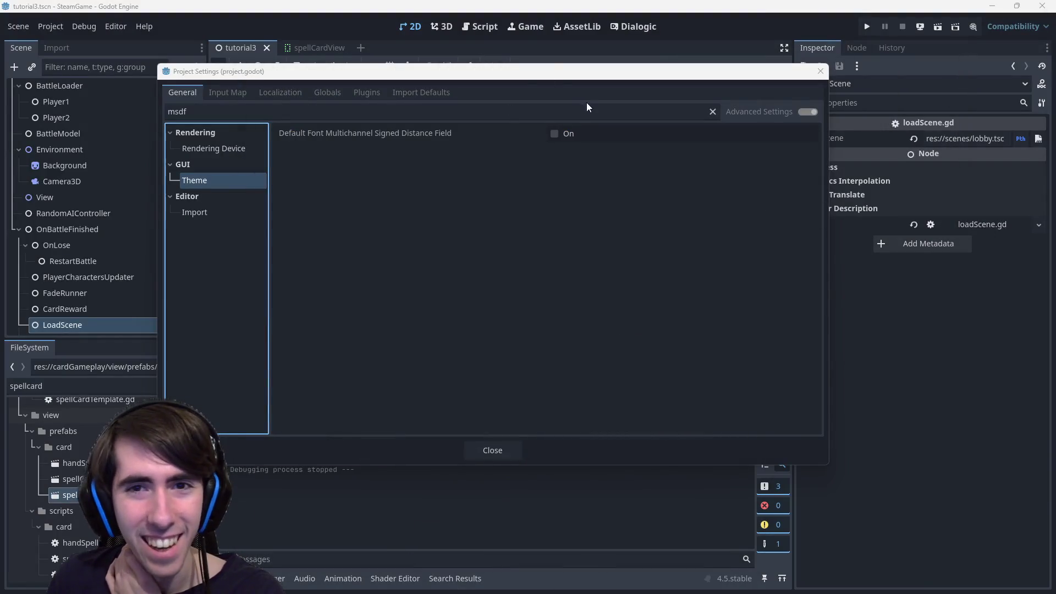
Enable multichannel signed distance field rendering for the default font, close Project Settings, and save the scene.
{"action": "mouse_move", "coordinate": [420, 134]}
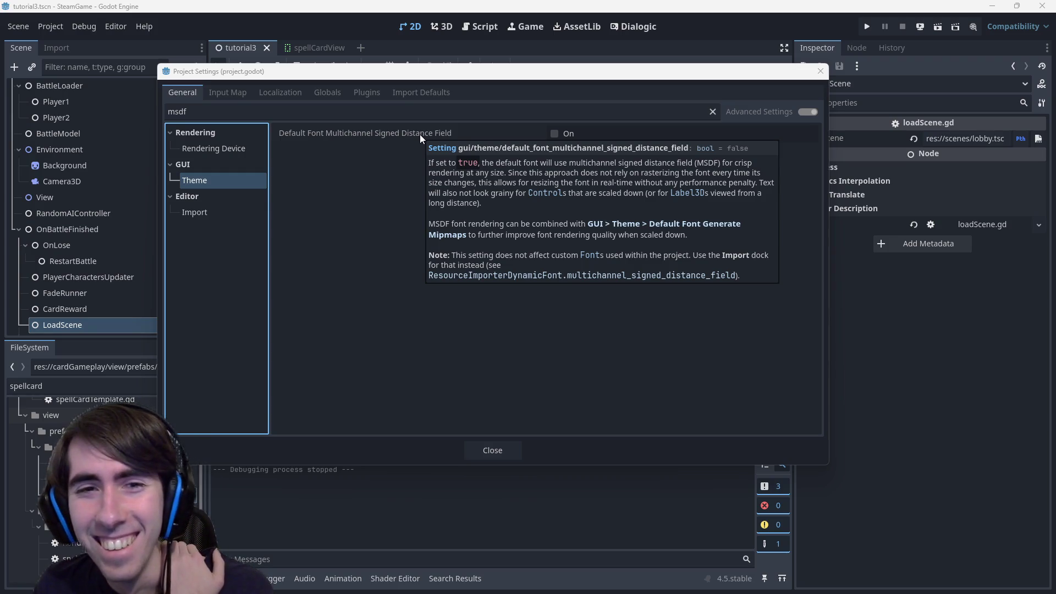
{"action": "left_click", "coordinate": [555, 136]}
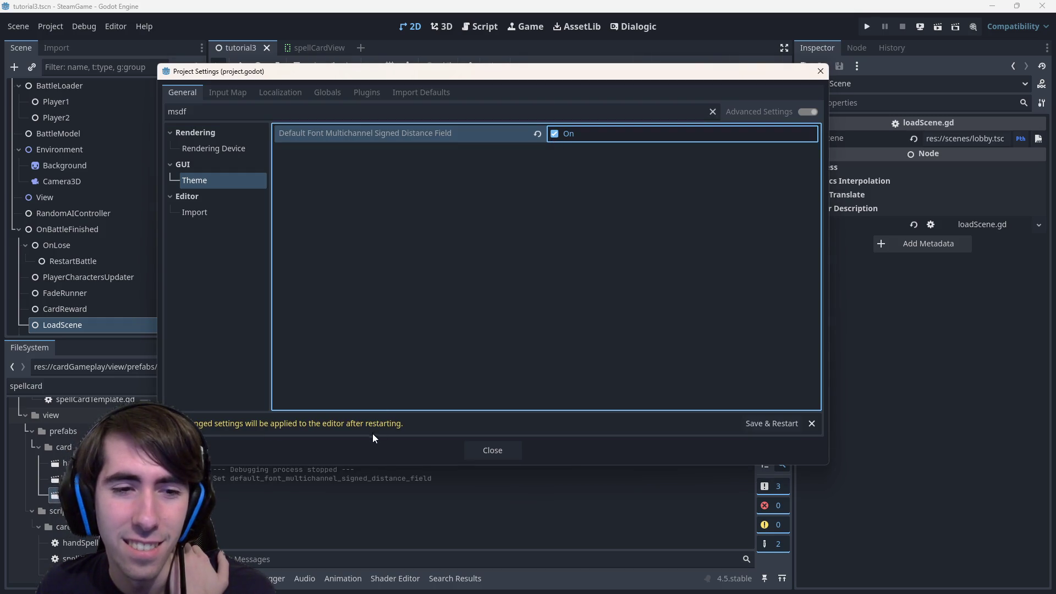
{"action": "left_click", "coordinate": [487, 450]}
{"action": "left_click", "coordinate": [619, 177]}
{"action": "key", "text": "ctrl+s"}
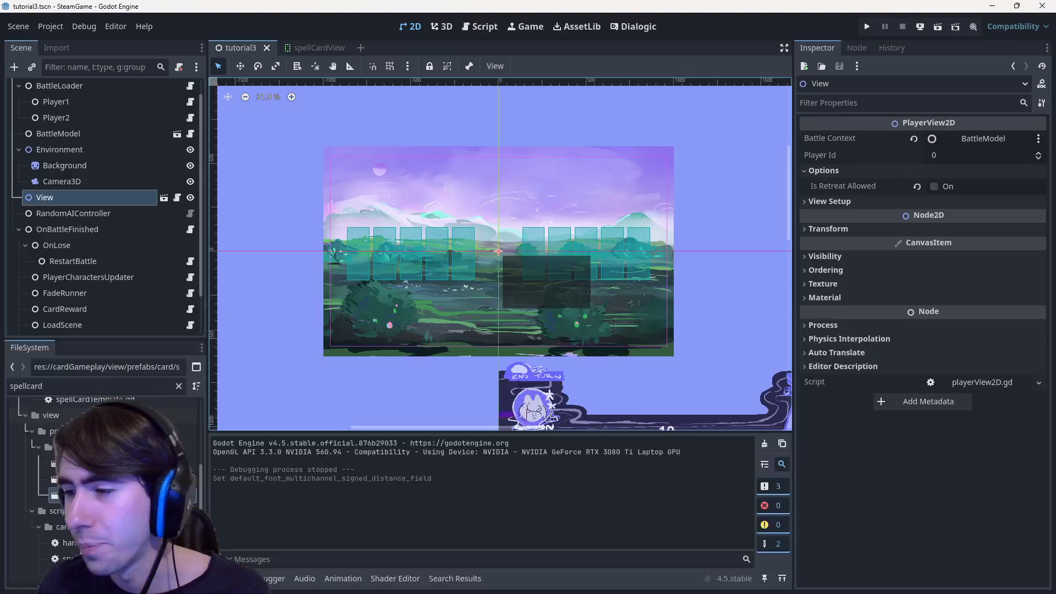
Reload the current project from the Project menu so the MSDF setting takes effect.
{"action": "left_click", "coordinate": [50, 25]}
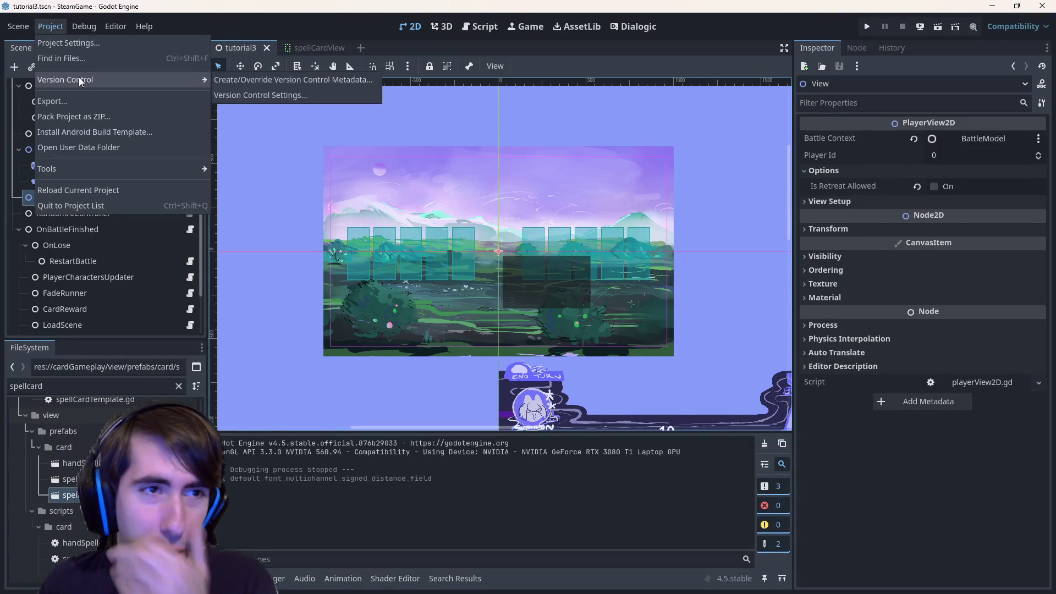
{"action": "left_click", "coordinate": [84, 26]}
{"action": "left_click", "coordinate": [84, 26]}
{"action": "left_click", "coordinate": [50, 25]}
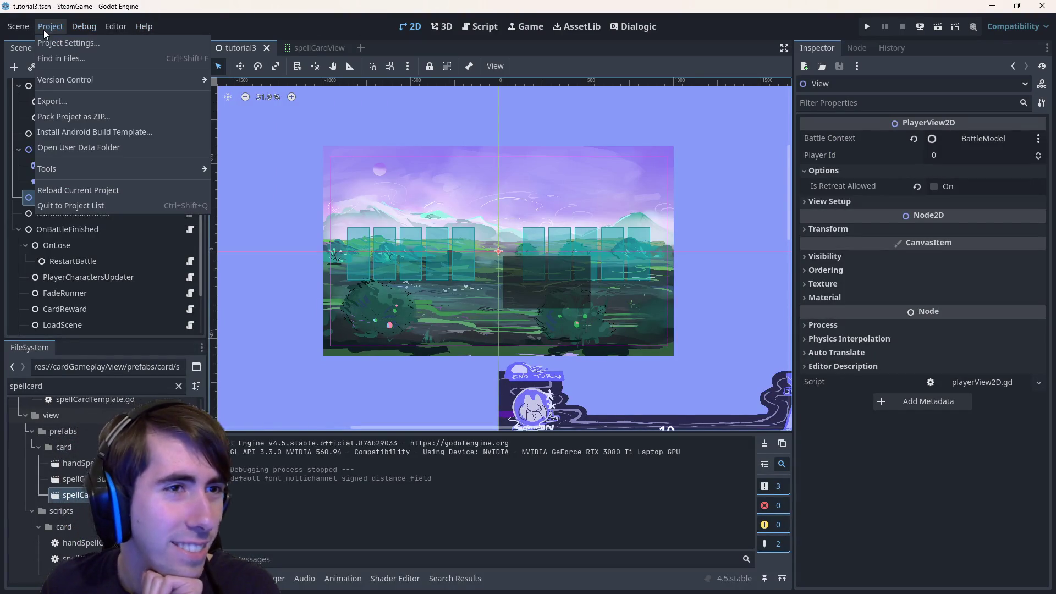
{"action": "left_click", "coordinate": [107, 189]}
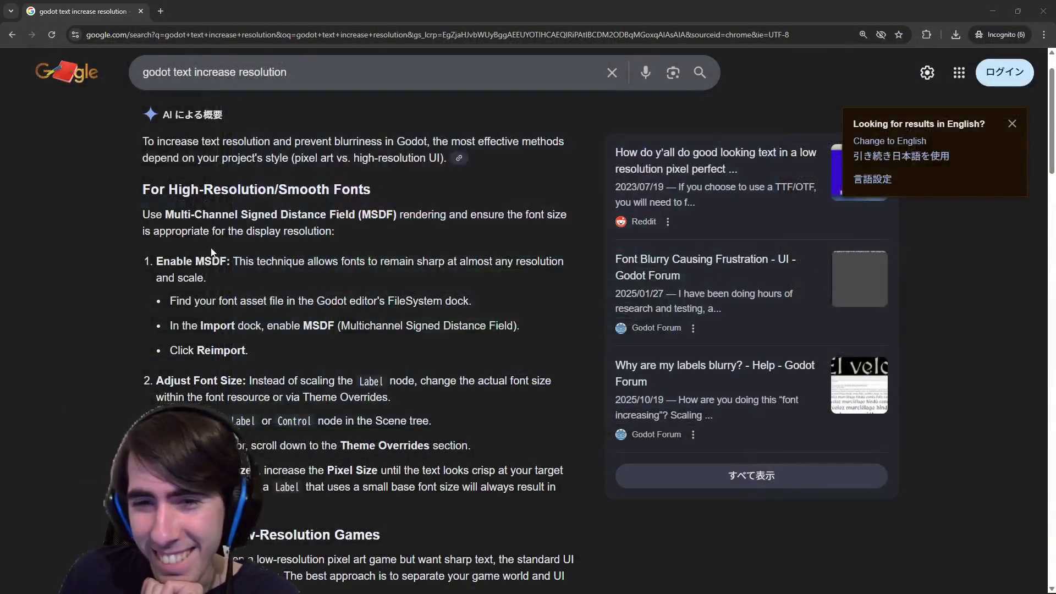
Open the Godot Forum and Reddit high-res text results in new tabs.
{"action": "scroll", "coordinate": [332, 255], "scroll_direction": "down", "scroll_amount": 10}
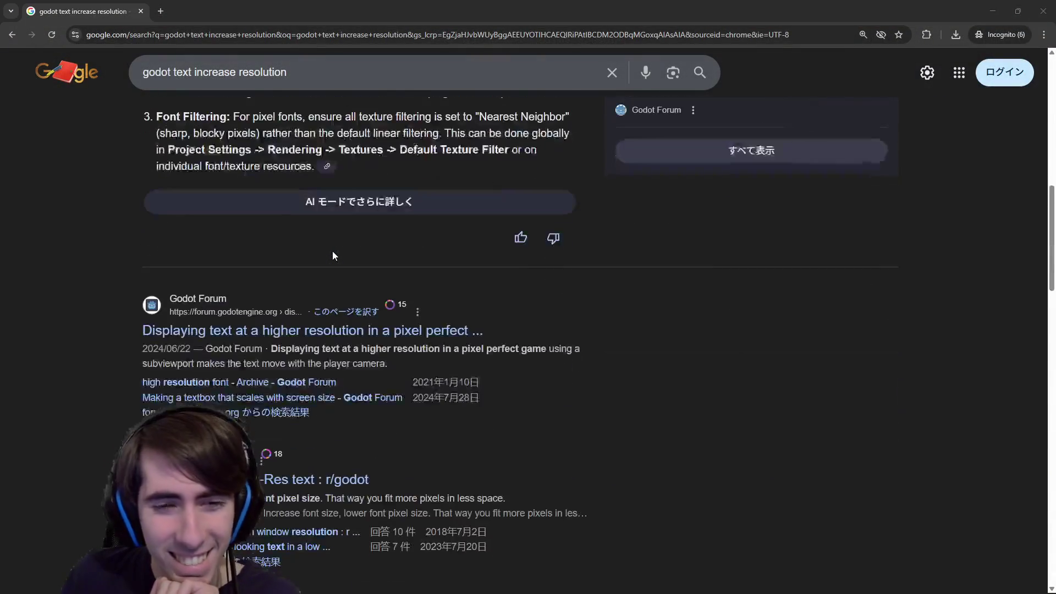
{"action": "middle_click", "coordinate": [238, 323]}
{"action": "scroll", "coordinate": [238, 323], "scroll_direction": "down", "scroll_amount": 2}
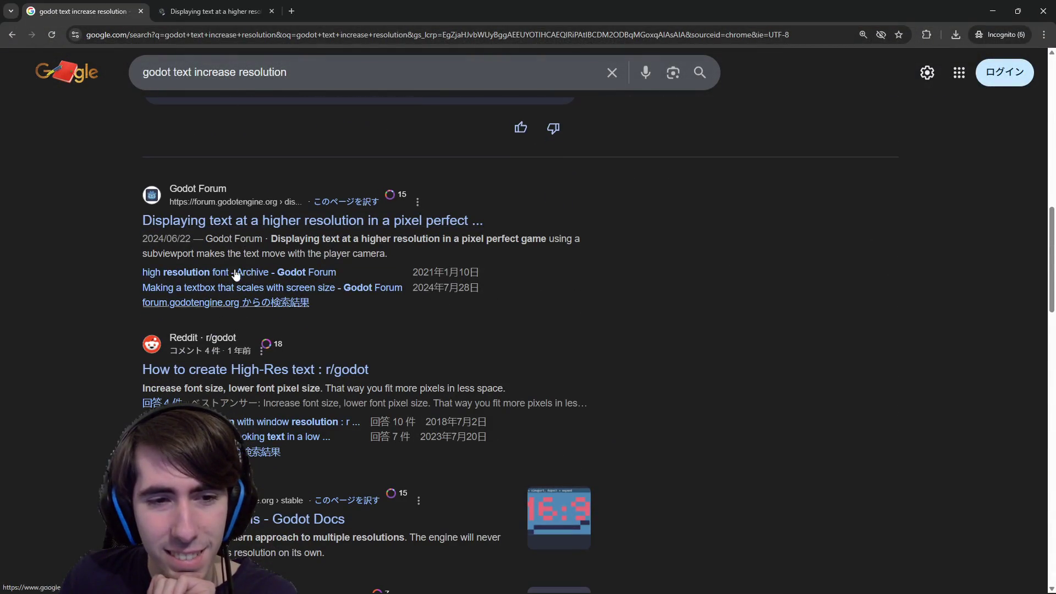
{"action": "middle_click", "coordinate": [347, 370]}
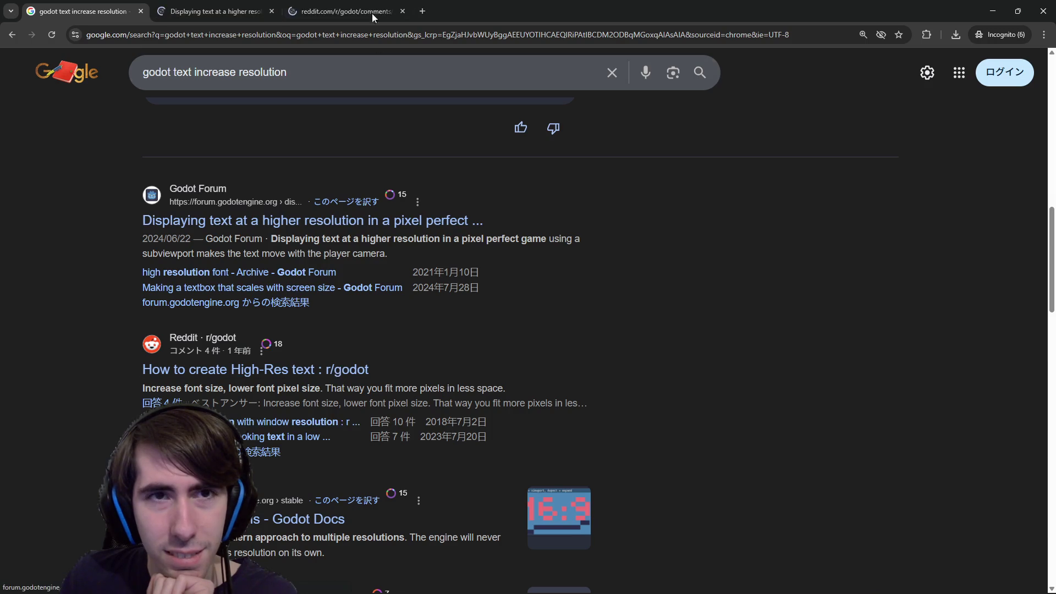
{"action": "left_click", "coordinate": [366, 8]}
Read through the Godot Forum and Reddit threads about high-resolution text.
{"action": "left_click", "coordinate": [215, 11]}
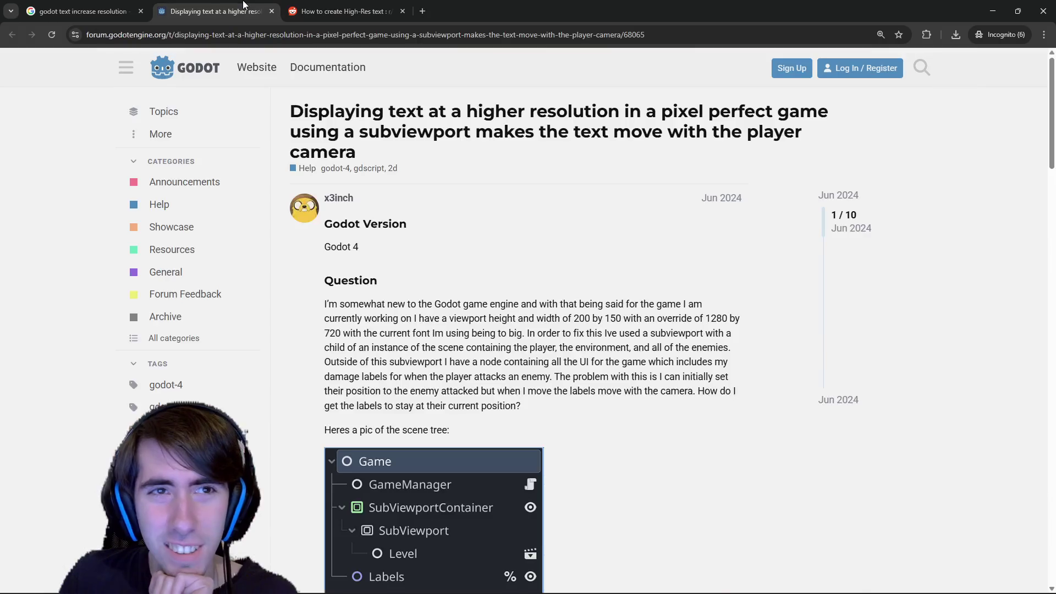
{"action": "scroll", "coordinate": [490, 280], "scroll_direction": "down", "scroll_amount": 5}
{"action": "scroll", "coordinate": [490, 280], "scroll_direction": "up", "scroll_amount": 3}
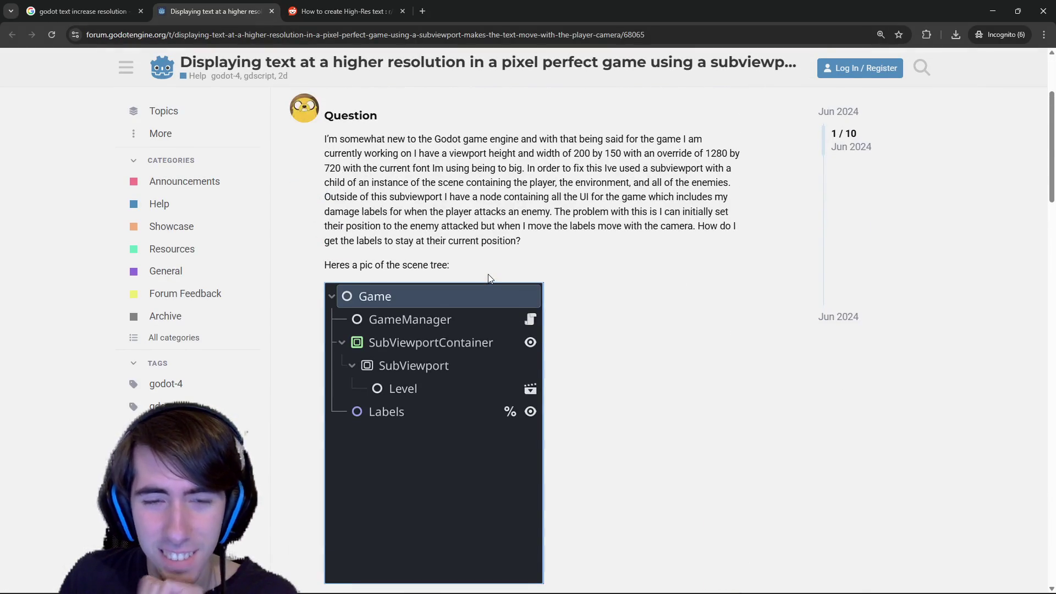
{"action": "scroll", "coordinate": [488, 274], "scroll_direction": "down", "scroll_amount": 2}
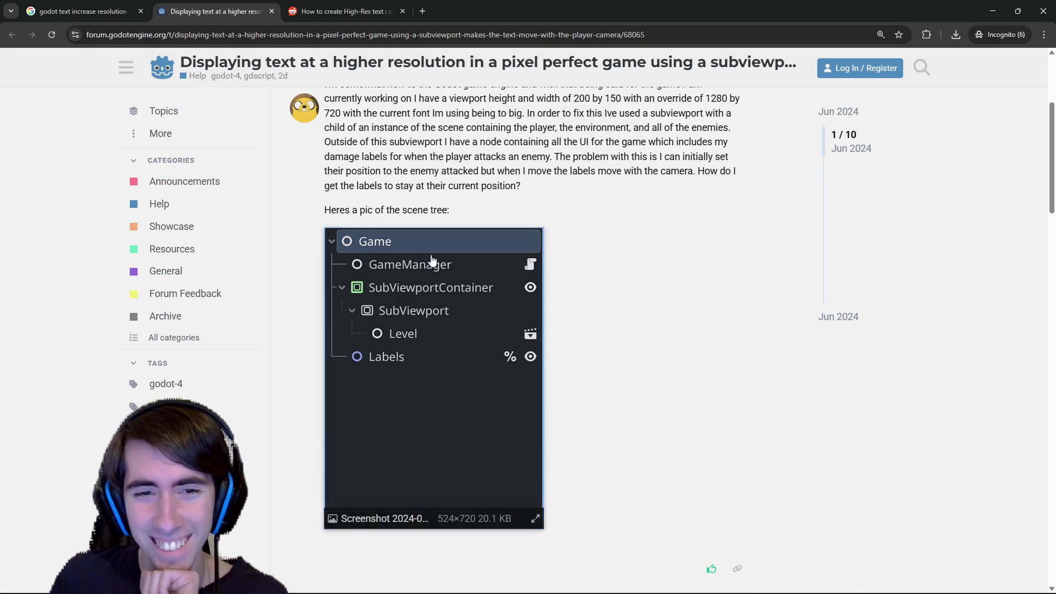
{"action": "scroll", "coordinate": [431, 258], "scroll_direction": "down", "scroll_amount": 5}
{"action": "scroll", "coordinate": [431, 259], "scroll_direction": "down", "scroll_amount": 3}
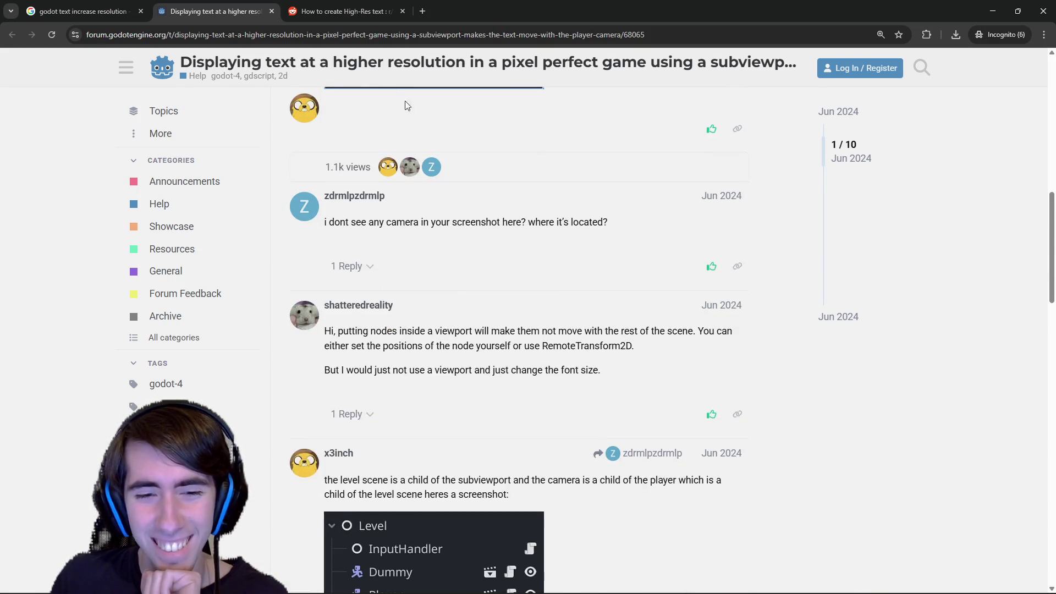
{"action": "scroll", "coordinate": [431, 259], "scroll_direction": "down", "scroll_amount": 4}
{"action": "left_click", "coordinate": [329, 7]}
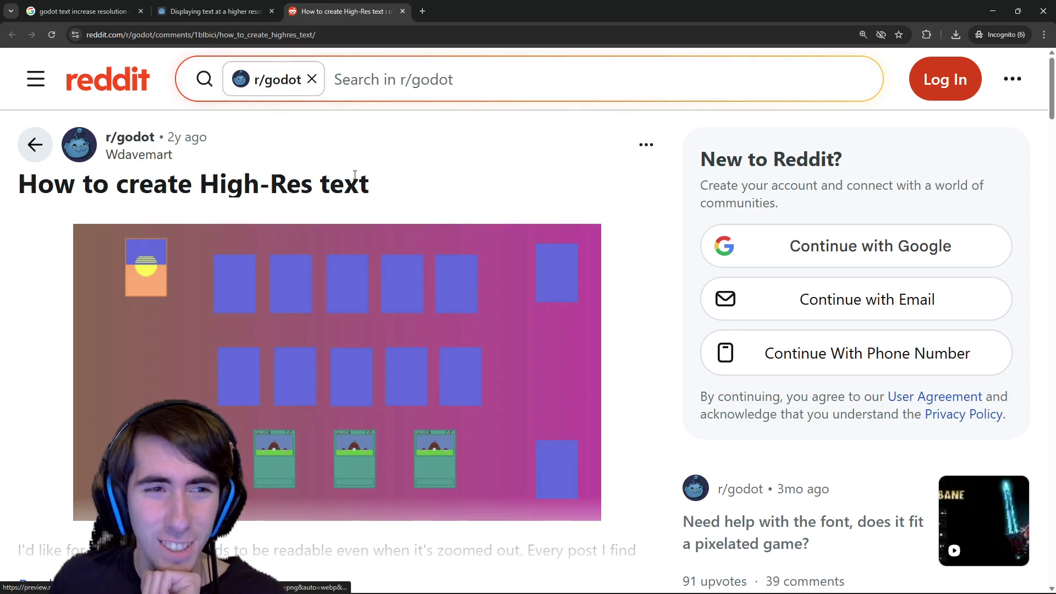
{"action": "scroll", "coordinate": [339, 198], "scroll_direction": "down", "scroll_amount": 5}
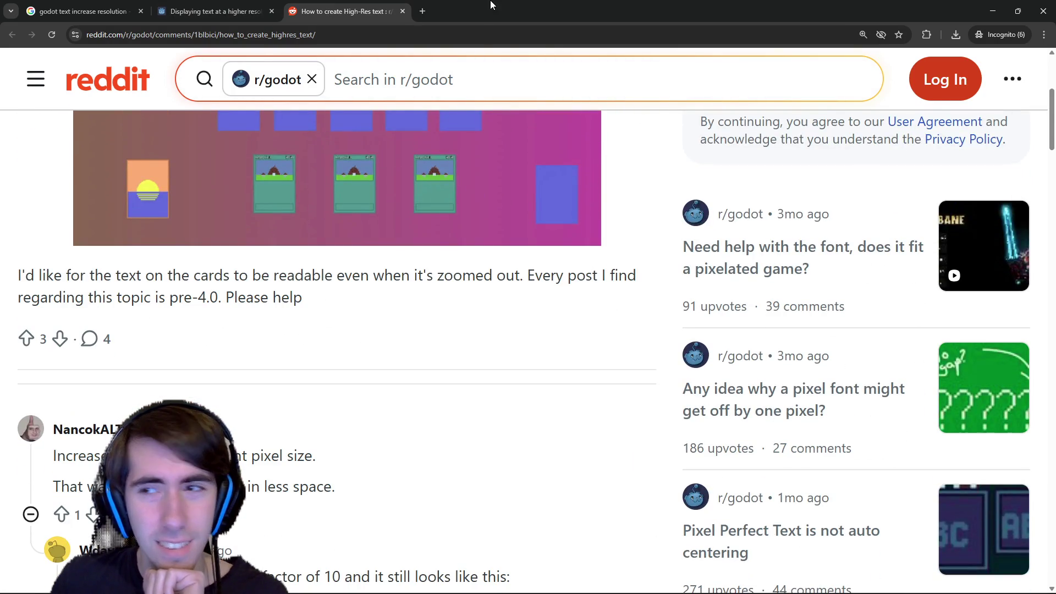
{"action": "mouse_move", "coordinate": [491, 5]}
{"action": "left_mouse_down"}
{"action": "mouse_move", "coordinate": [581, 71]}
{"action": "mouse_move", "coordinate": [531, 189]}
{"action": "mouse_move", "coordinate": [482, 5]}
{"action": "mouse_move", "coordinate": [471, 2]}
{"action": "left_mouse_up"}
{"action": "scroll", "coordinate": [347, 346], "scroll_direction": "down", "scroll_amount": 5}
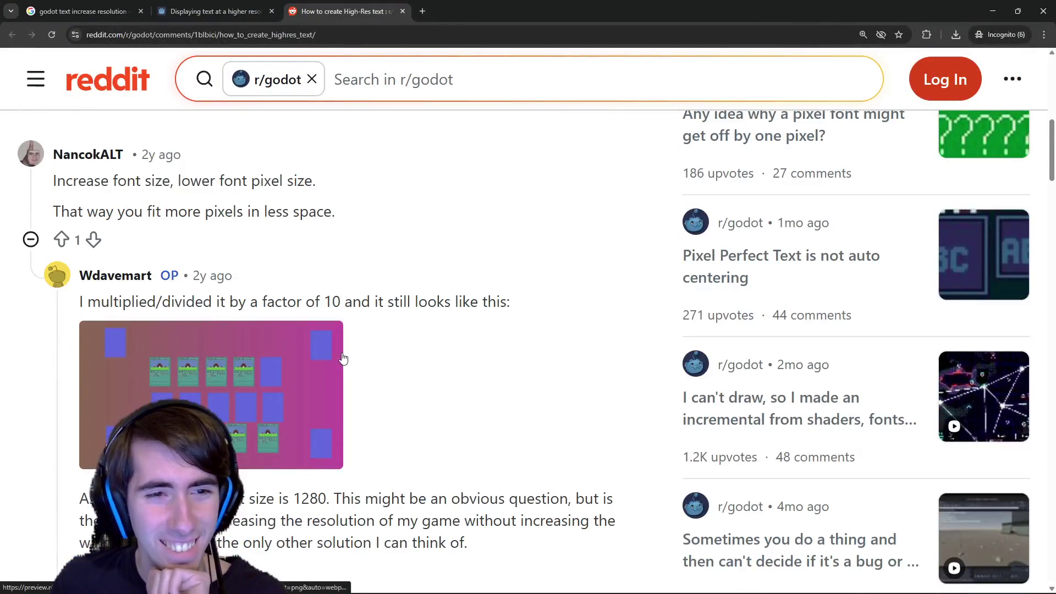
{"action": "scroll", "coordinate": [340, 347], "scroll_direction": "down", "scroll_amount": 7}
{"action": "scroll", "coordinate": [337, 337], "scroll_direction": "up", "scroll_amount": 4}
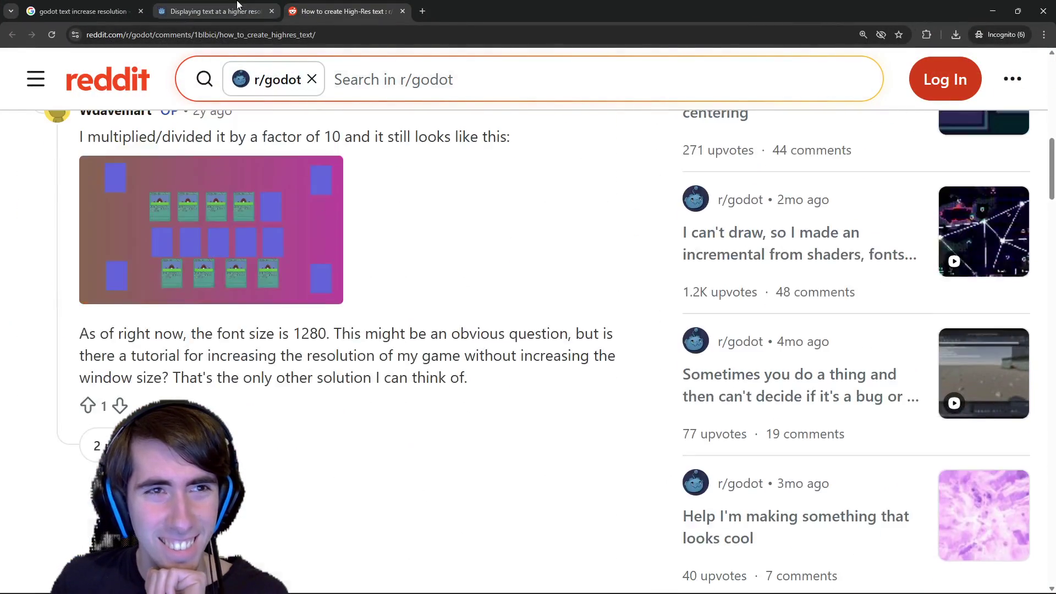
{"action": "left_click", "coordinate": [237, 4]}
{"action": "scroll", "coordinate": [527, 347], "scroll_direction": "down", "scroll_amount": 10}
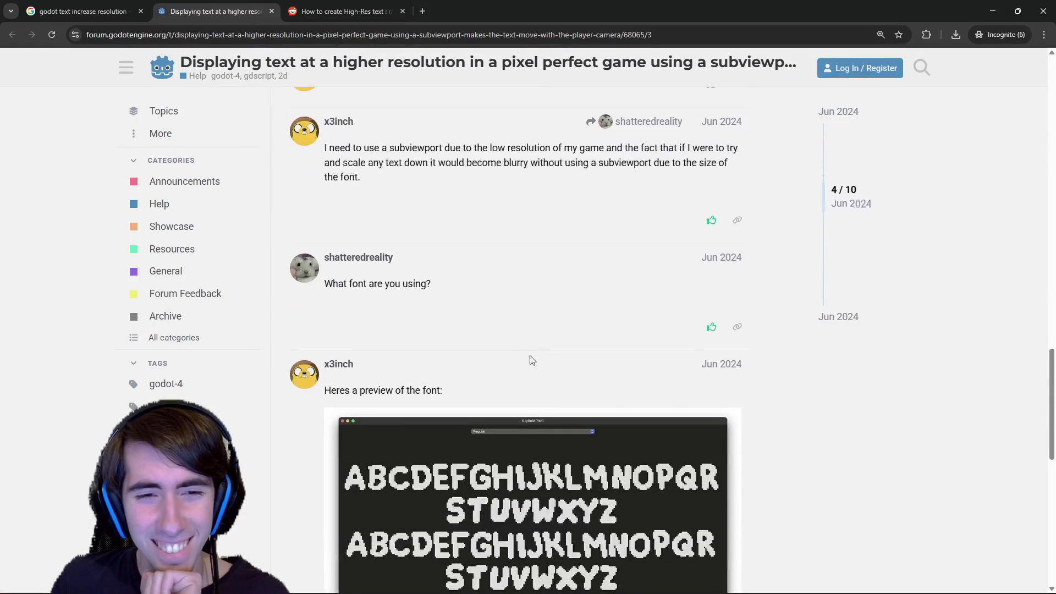
Back on the search results, open the Godot Docs 'Using Fonts' page in a new tab and view it.
{"action": "left_click", "coordinate": [135, 7]}
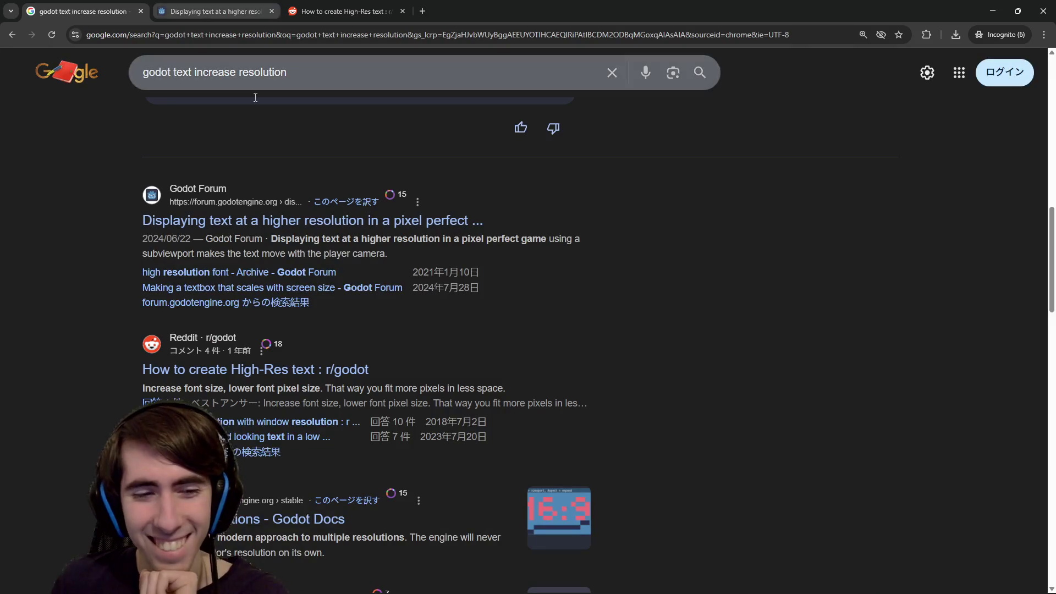
{"action": "scroll", "coordinate": [372, 287], "scroll_direction": "down", "scroll_amount": 7}
{"action": "scroll", "coordinate": [372, 287], "scroll_direction": "down", "scroll_amount": 4}
{"action": "scroll", "coordinate": [371, 287], "scroll_direction": "up", "scroll_amount": 1}
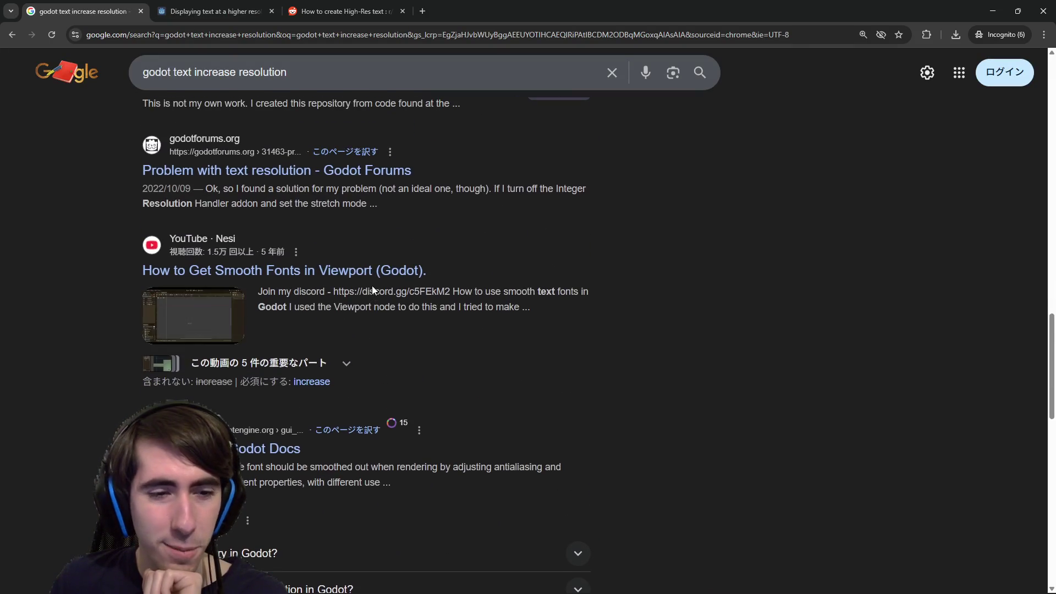
{"action": "middle_click", "coordinate": [264, 450]}
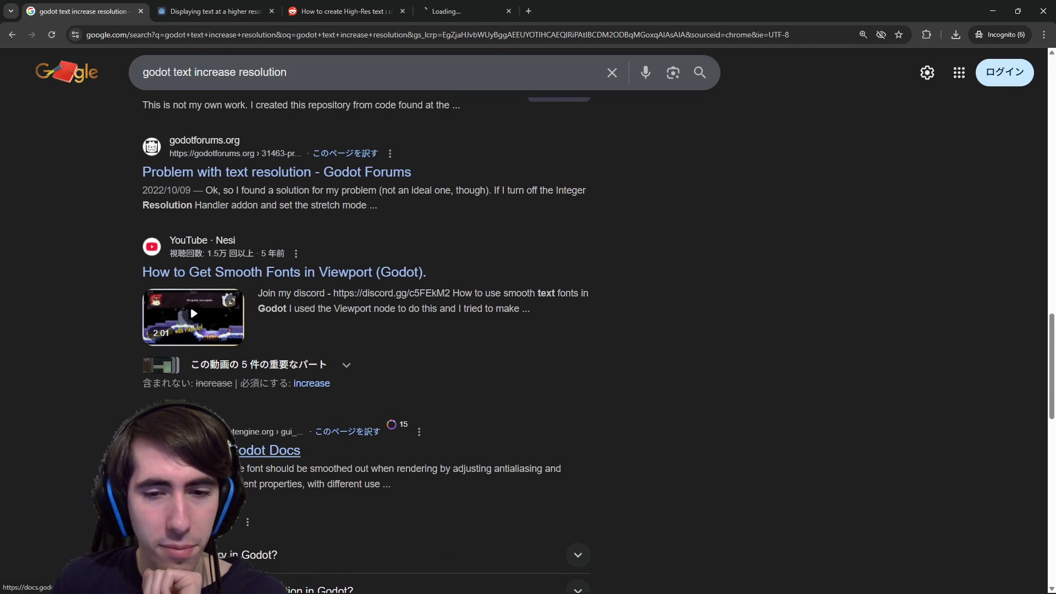
{"action": "left_click", "coordinate": [467, 11]}
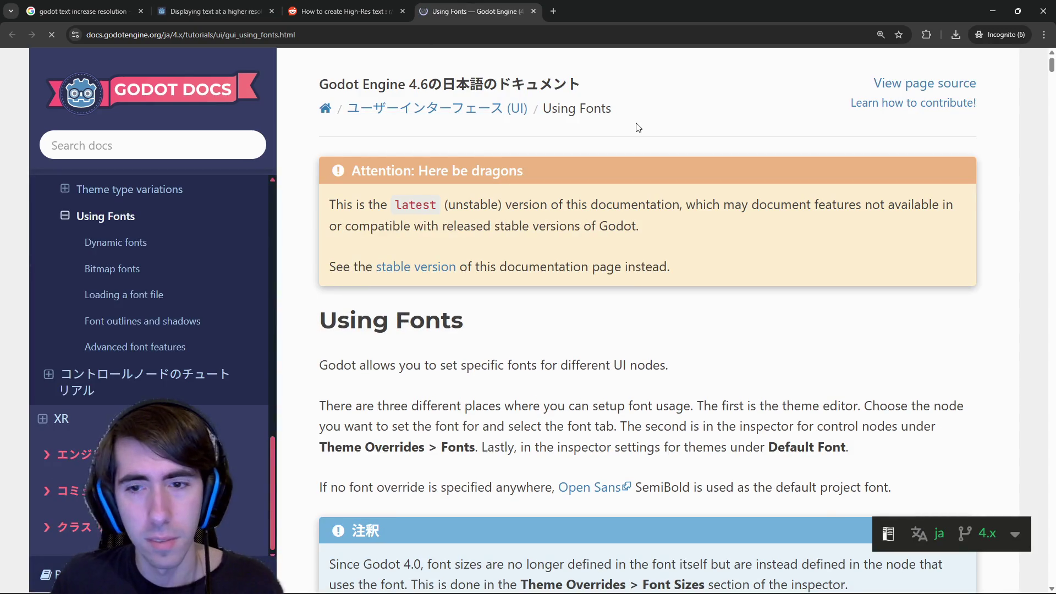
Search the Using Fonts page for 'antiali' after 'resolution' finds nothing.
{"action": "key", "text": "ctrl+f"}
{"action": "type", "text": "resolution"}
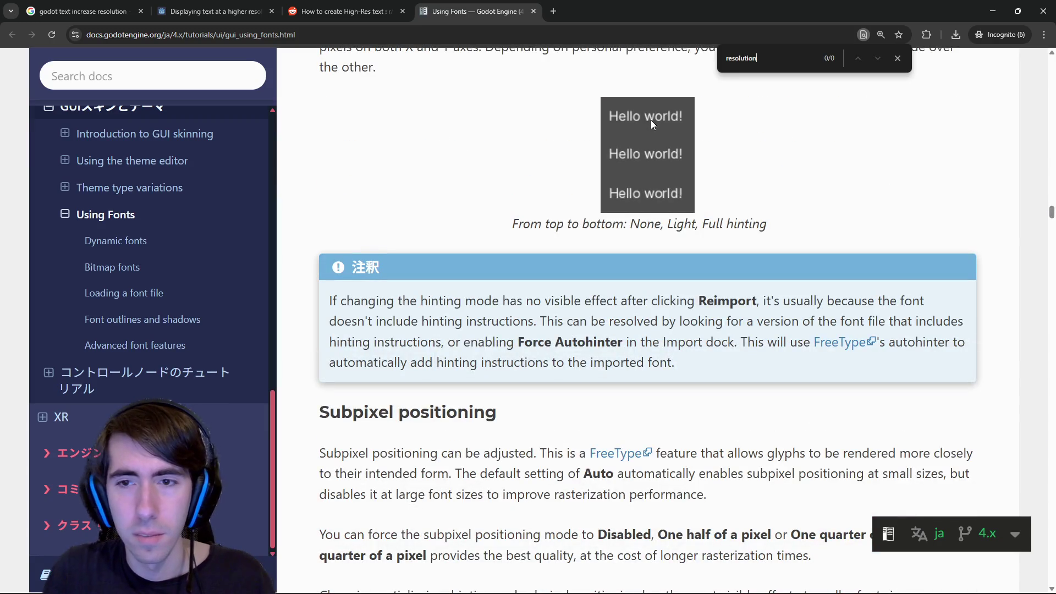
{"action": "key", "text": "ctrl+BackSpace"}
{"action": "type", "text": "antiali"}
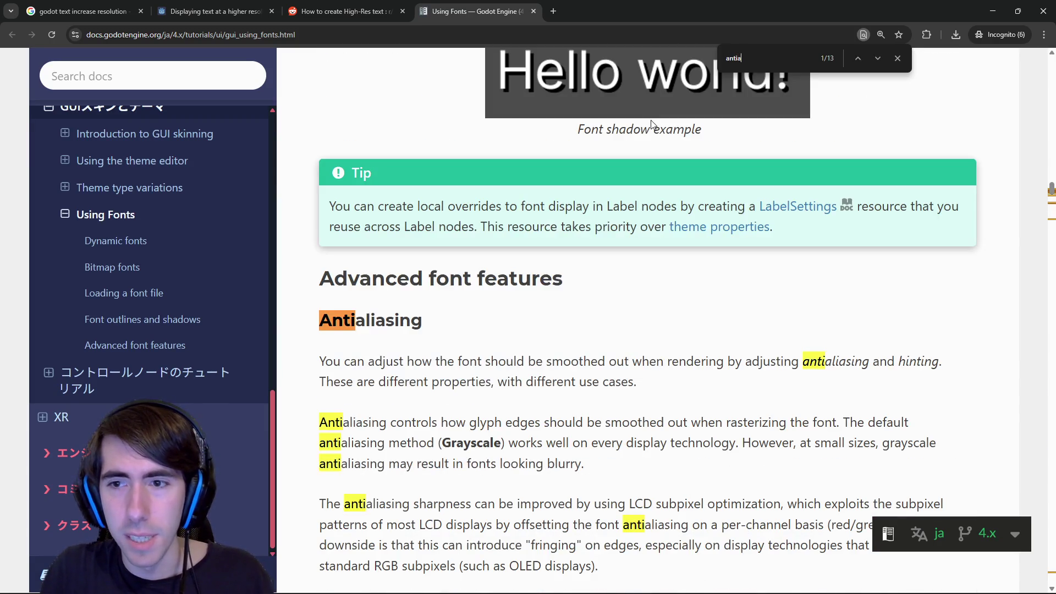
Read the antialiasing notes, highlighting phrases about adjusting antialiasing and different properties.
{"action": "scroll", "coordinate": [667, 104], "scroll_direction": "down", "scroll_amount": 2}
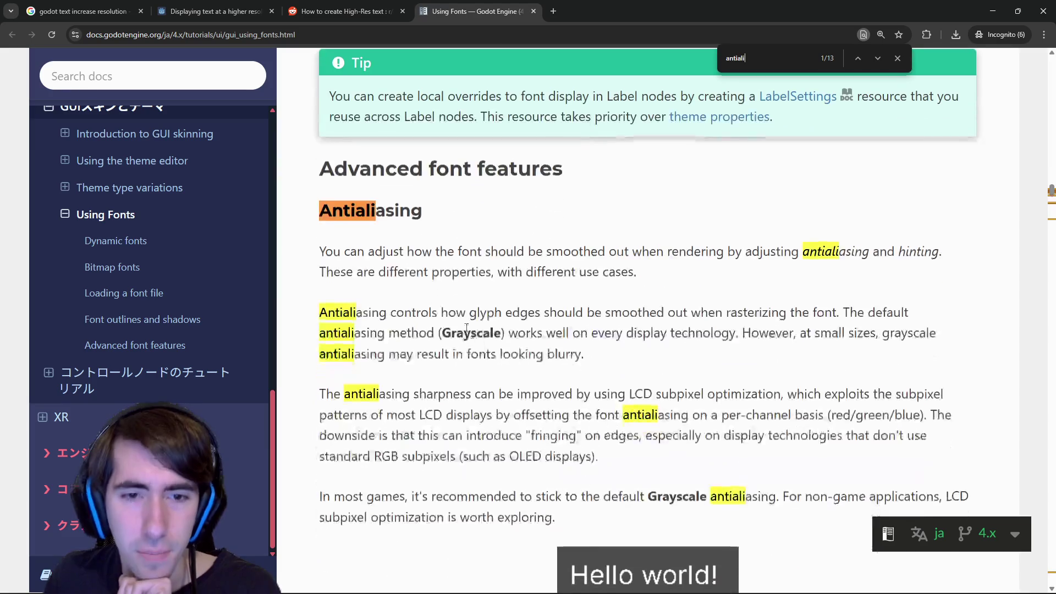
{"action": "left_click_drag", "start_coordinate": [444, 272], "coordinate": [699, 256]}
{"action": "left_click", "coordinate": [700, 256]}
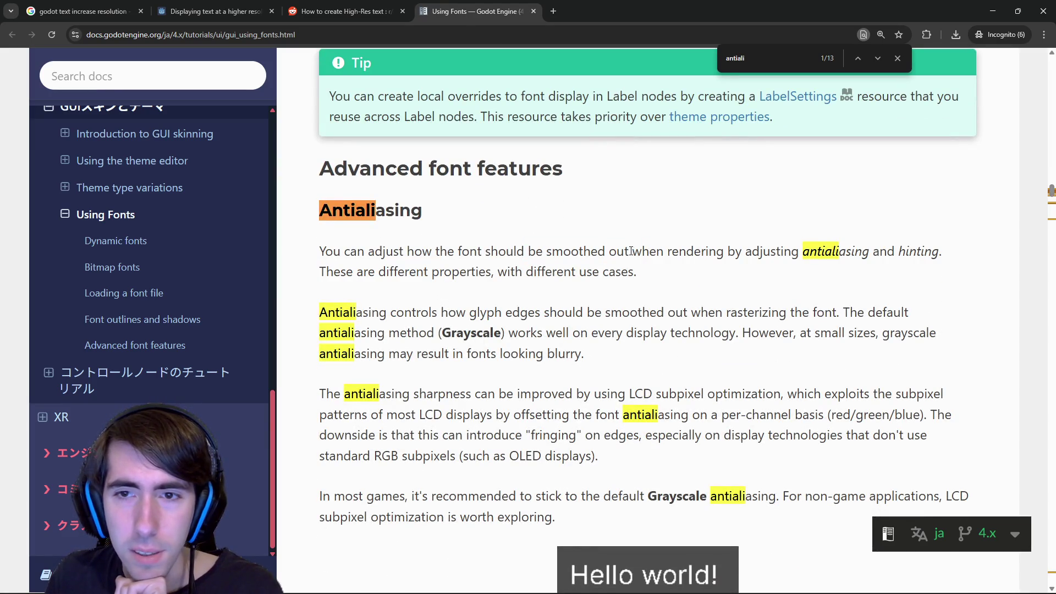
{"action": "left_click_drag", "start_coordinate": [631, 251], "coordinate": [853, 251]}
{"action": "left_click", "coordinate": [835, 245]}
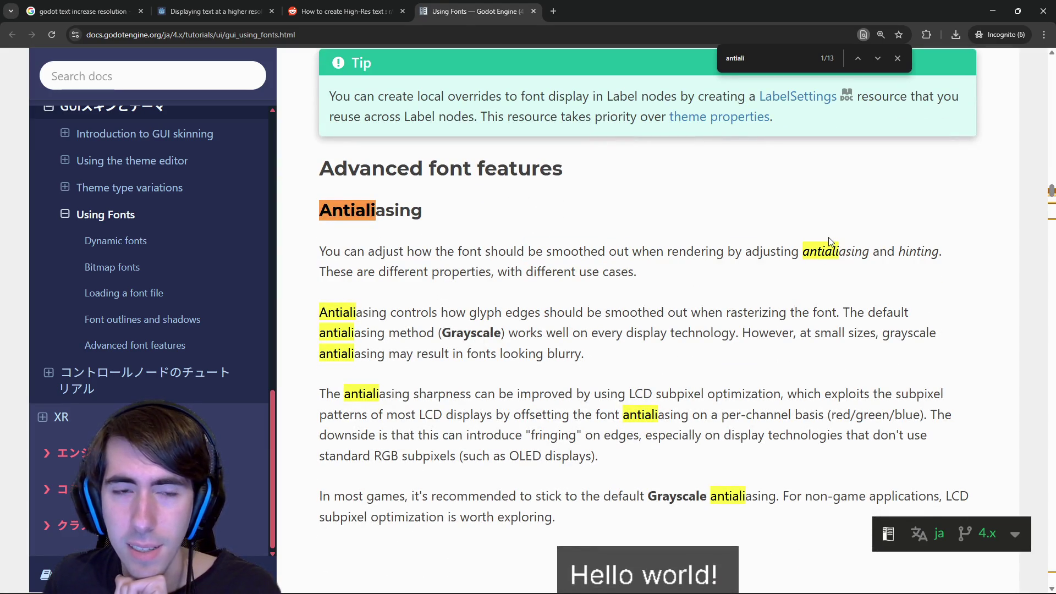
{"action": "left_click_drag", "start_coordinate": [363, 271], "coordinate": [498, 271]}
{"action": "left_click", "coordinate": [495, 268]}
{"action": "left_click_drag", "start_coordinate": [505, 312], "coordinate": [683, 312]}
Read the hinting and LCD subpixel sections, marking the blurry small fonts and Grayscale antialiasing advice.
{"action": "scroll", "coordinate": [651, 286], "scroll_direction": "down", "scroll_amount": 2}
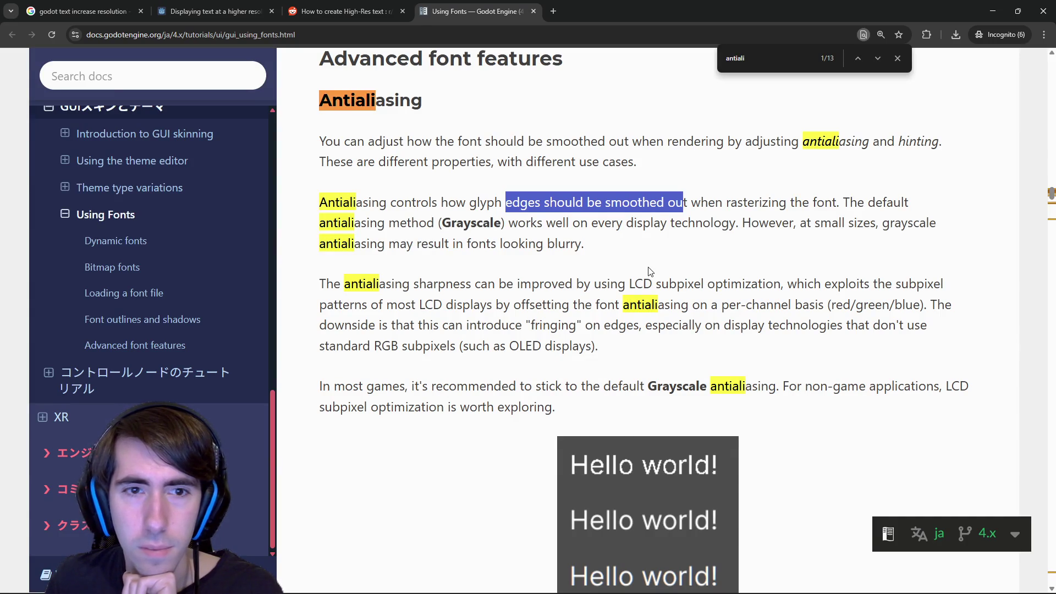
{"action": "left_click_drag", "start_coordinate": [400, 243], "coordinate": [583, 243]}
{"action": "mouse_move", "coordinate": [358, 284]}
{"action": "left_mouse_down"}
{"action": "mouse_move", "coordinate": [599, 284]}
{"action": "mouse_move", "coordinate": [715, 304]}
{"action": "left_mouse_up"}
{"action": "left_click", "coordinate": [583, 282]}
{"action": "left_click", "coordinate": [715, 302]}
{"action": "scroll", "coordinate": [709, 297], "scroll_direction": "down", "scroll_amount": 2}
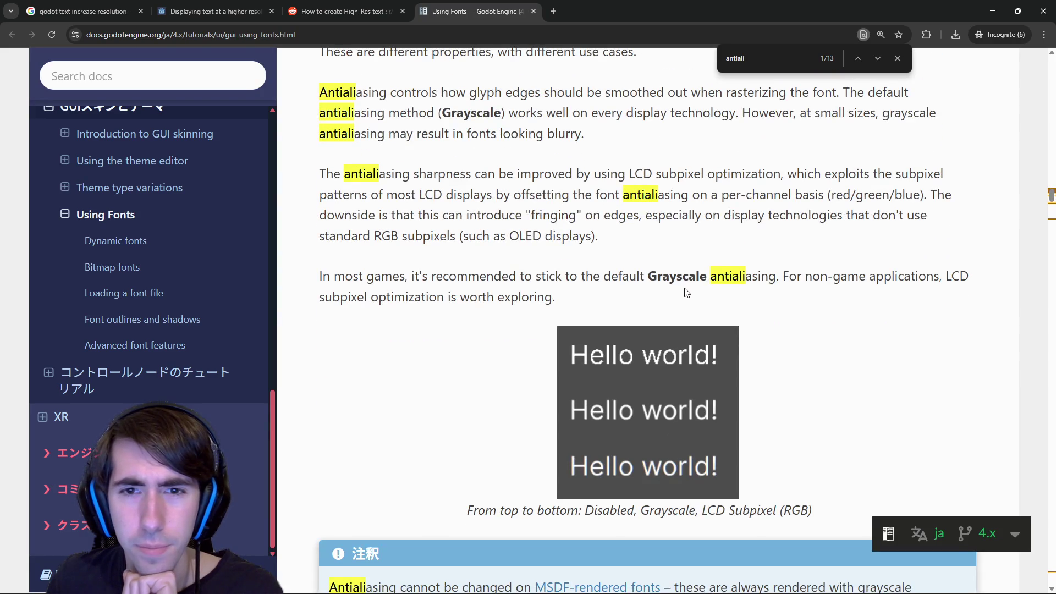
{"action": "mouse_move", "coordinate": [570, 276]}
{"action": "left_mouse_down"}
{"action": "mouse_move", "coordinate": [696, 297]}
{"action": "mouse_move", "coordinate": [679, 293]}
{"action": "left_mouse_up"}
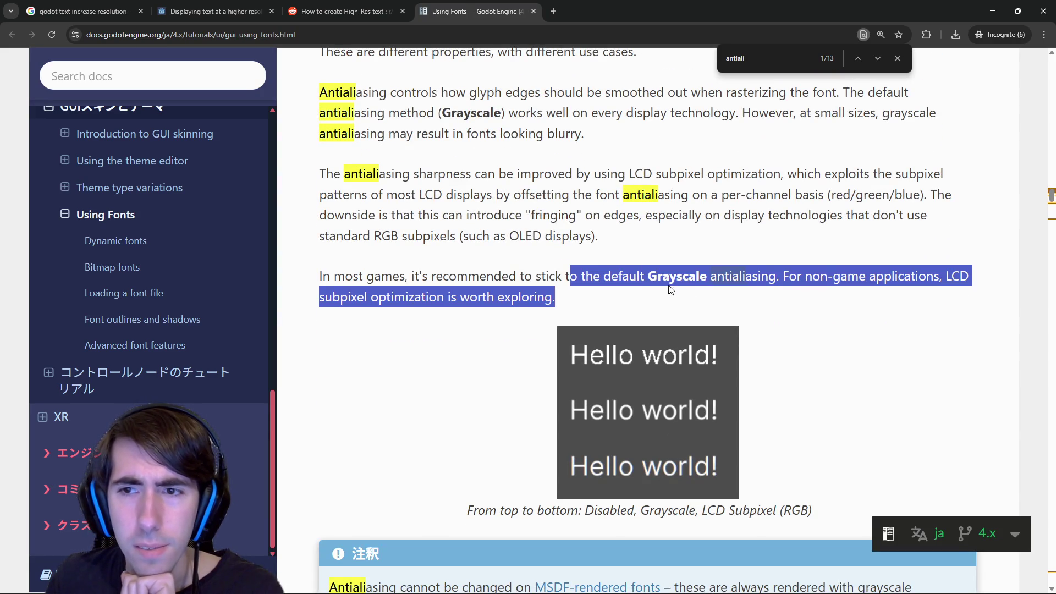
{"action": "left_click", "coordinate": [665, 285]}
Scroll down to the MSDF font rendering section and highlight its multi-channel signed distance field paragraphs.
{"action": "scroll", "coordinate": [652, 275], "scroll_direction": "down", "scroll_amount": 1}
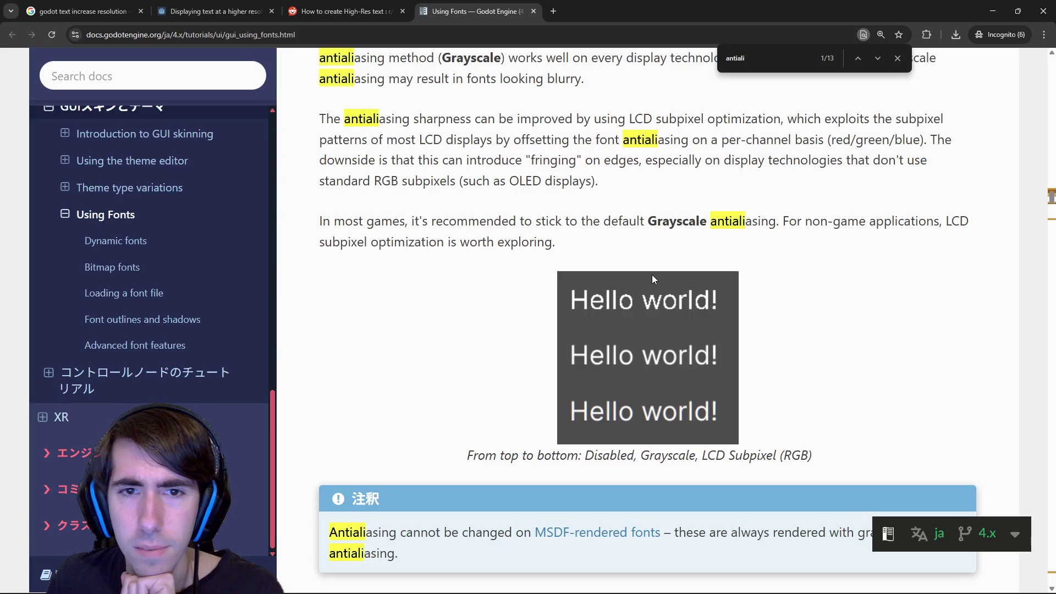
{"action": "scroll", "coordinate": [653, 280], "scroll_direction": "down", "scroll_amount": 2}
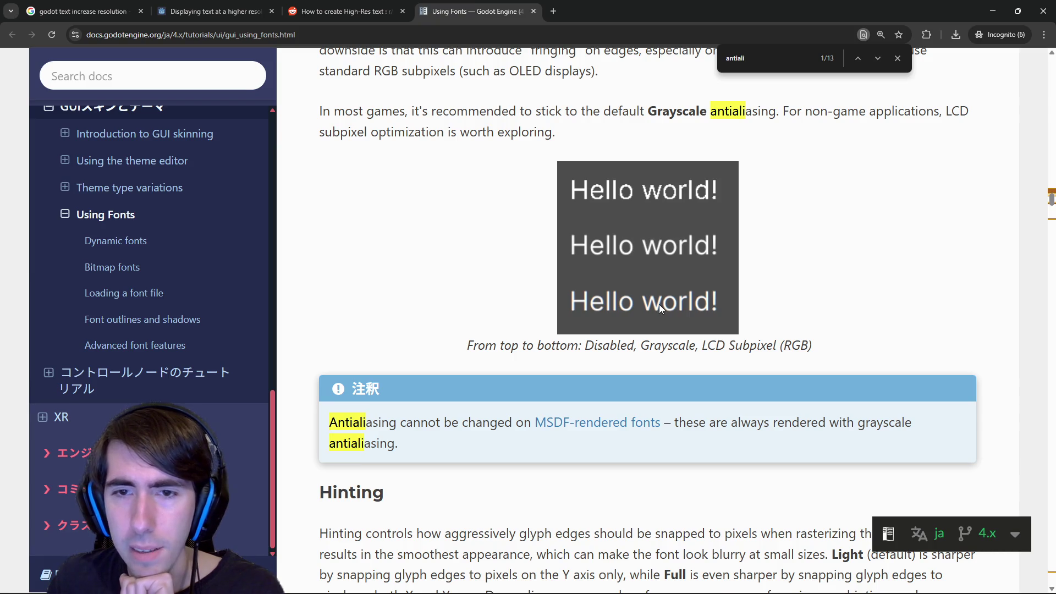
{"action": "scroll", "coordinate": [632, 303], "scroll_direction": "down", "scroll_amount": 5}
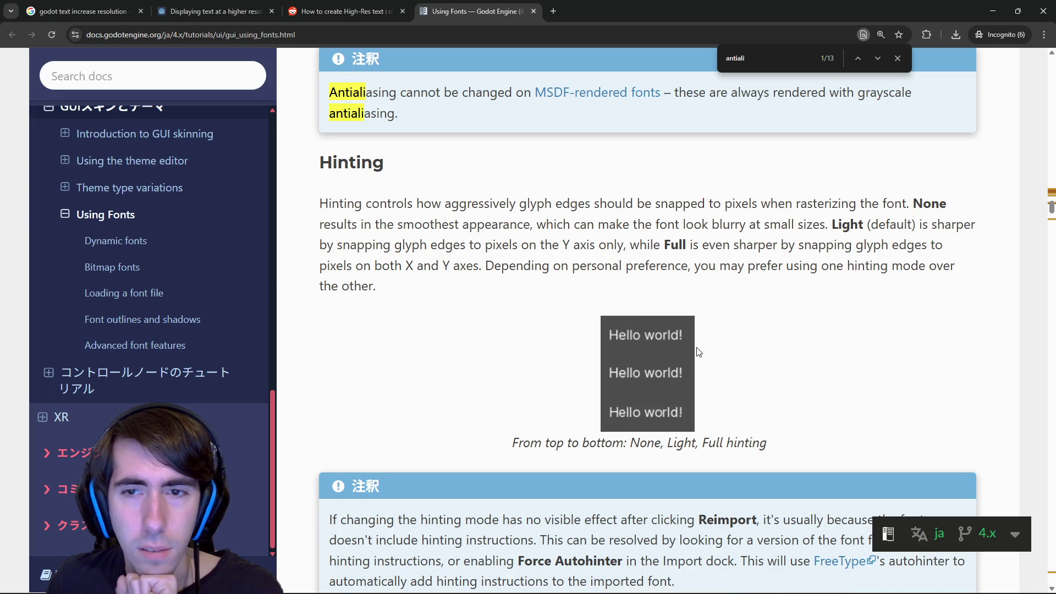
{"action": "scroll", "coordinate": [686, 348], "scroll_direction": "down", "scroll_amount": 10}
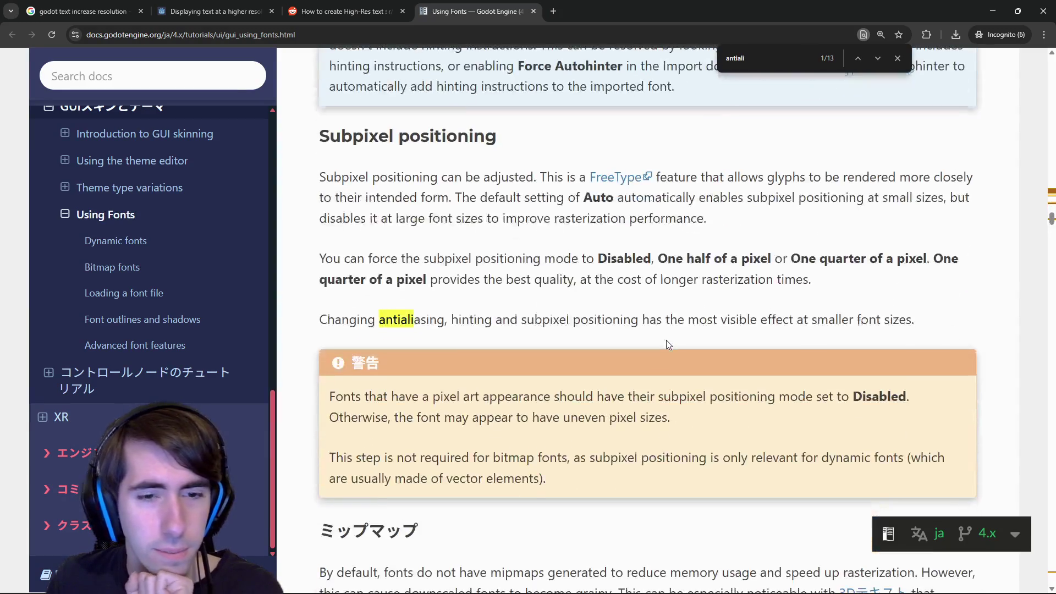
{"action": "scroll", "coordinate": [666, 340], "scroll_direction": "down", "scroll_amount": 5}
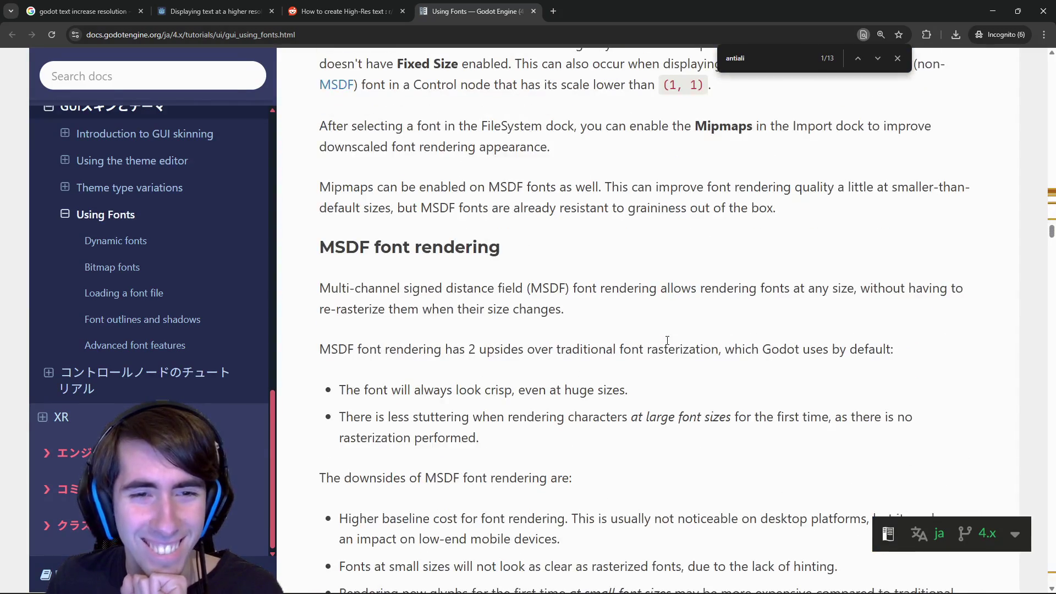
{"action": "scroll", "coordinate": [668, 339], "scroll_direction": "down", "scroll_amount": 2}
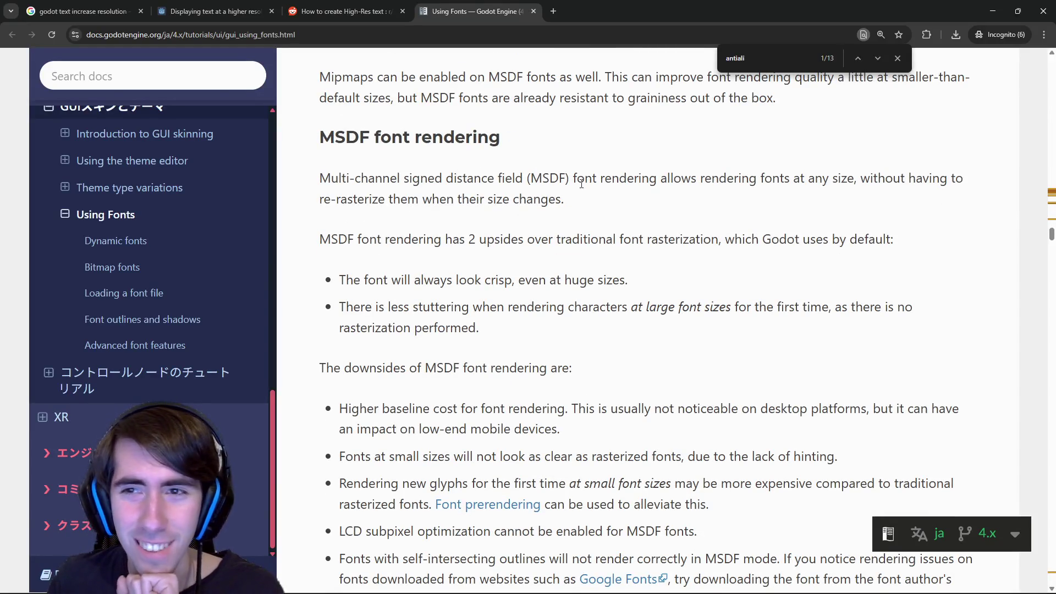
{"action": "left_click_drag", "start_coordinate": [440, 163], "coordinate": [589, 236]}
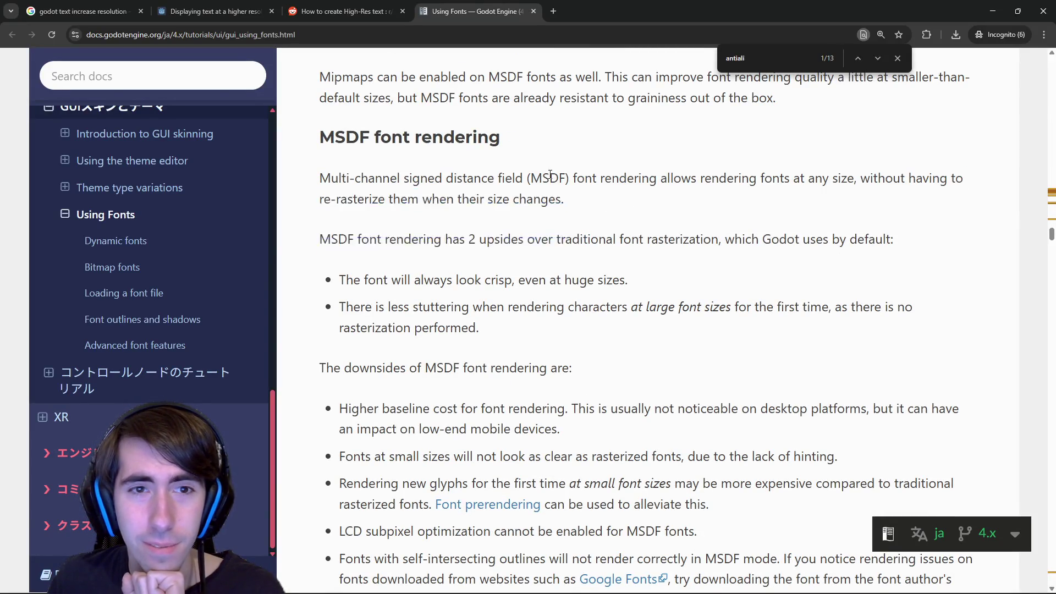
{"action": "left_click_drag", "start_coordinate": [512, 139], "coordinate": [610, 200]}
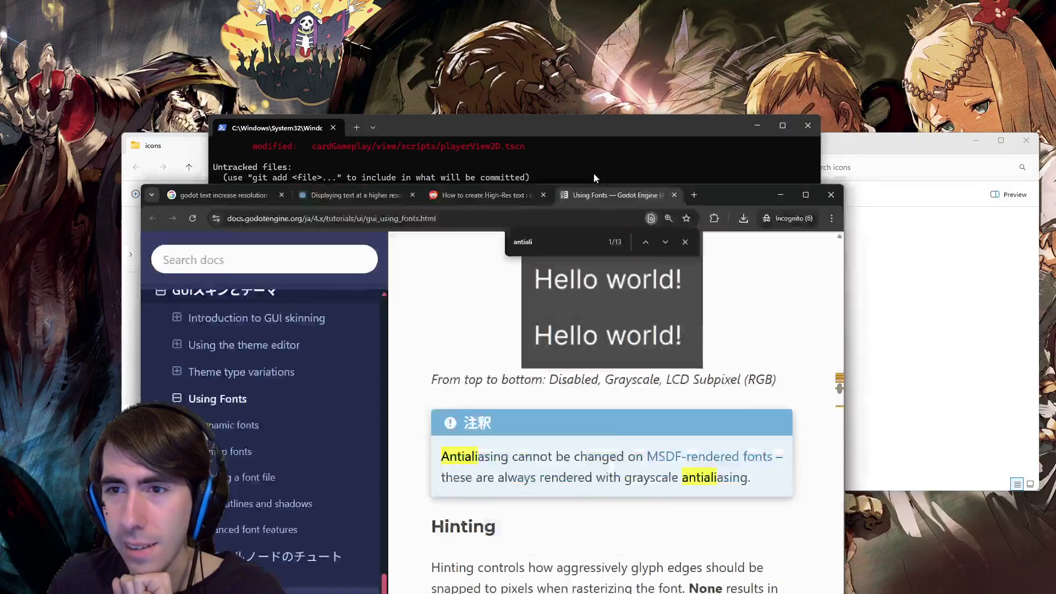
{"action": "left_click_drag", "start_coordinate": [593, 173], "coordinate": [613, 68]}
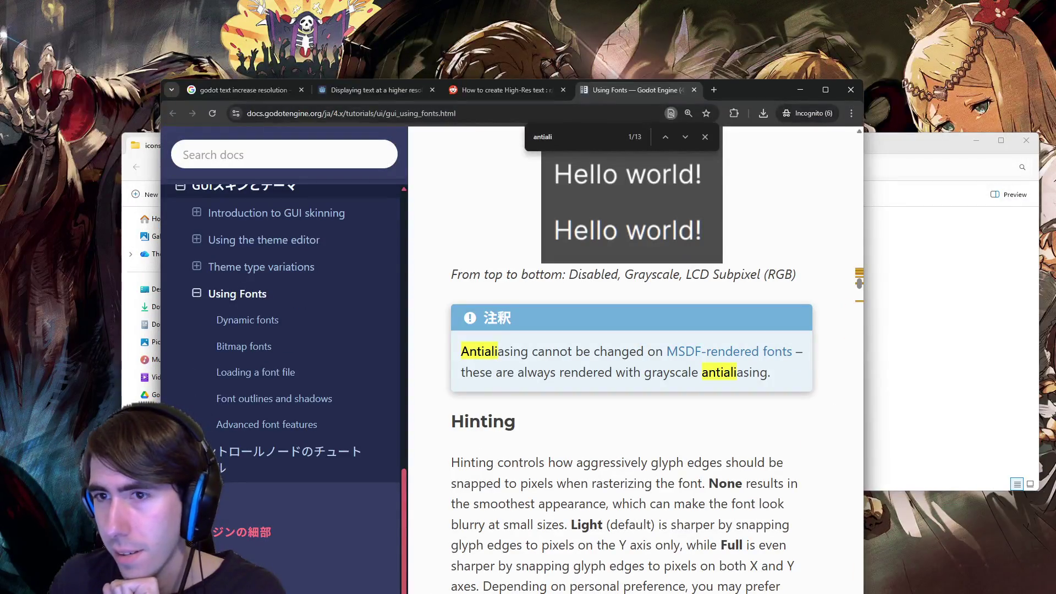
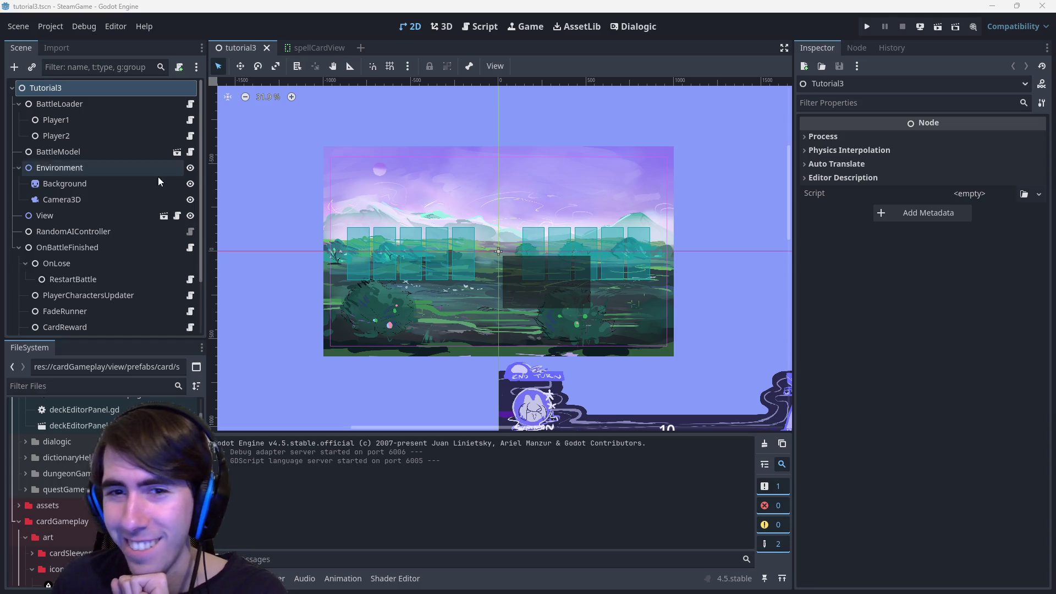
Run the scene as a test, switch to the spellCardView tab, and stop the game.
{"action": "left_click", "coordinate": [938, 27]}
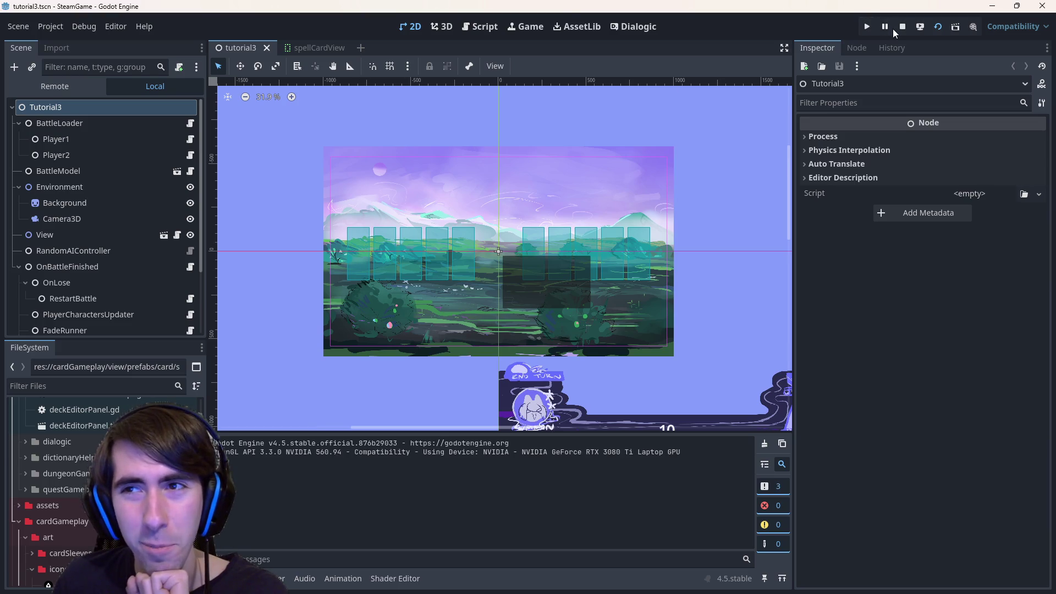
{"action": "left_click", "coordinate": [311, 46]}
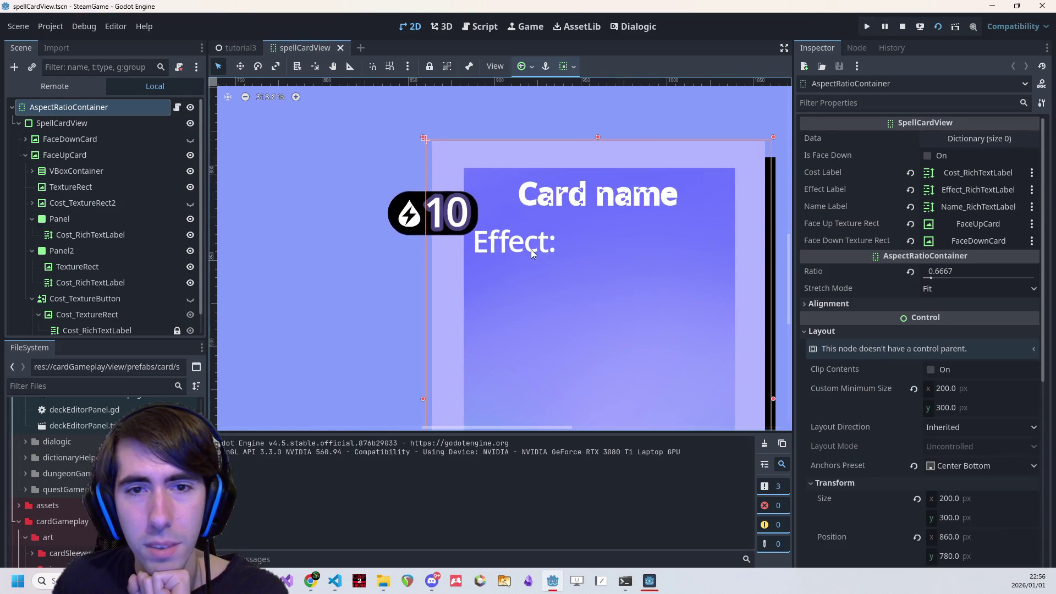
{"action": "left_click", "coordinate": [903, 28]}
{"action": "scroll", "coordinate": [410, 181], "scroll_direction": "up", "scroll_amount": 6}
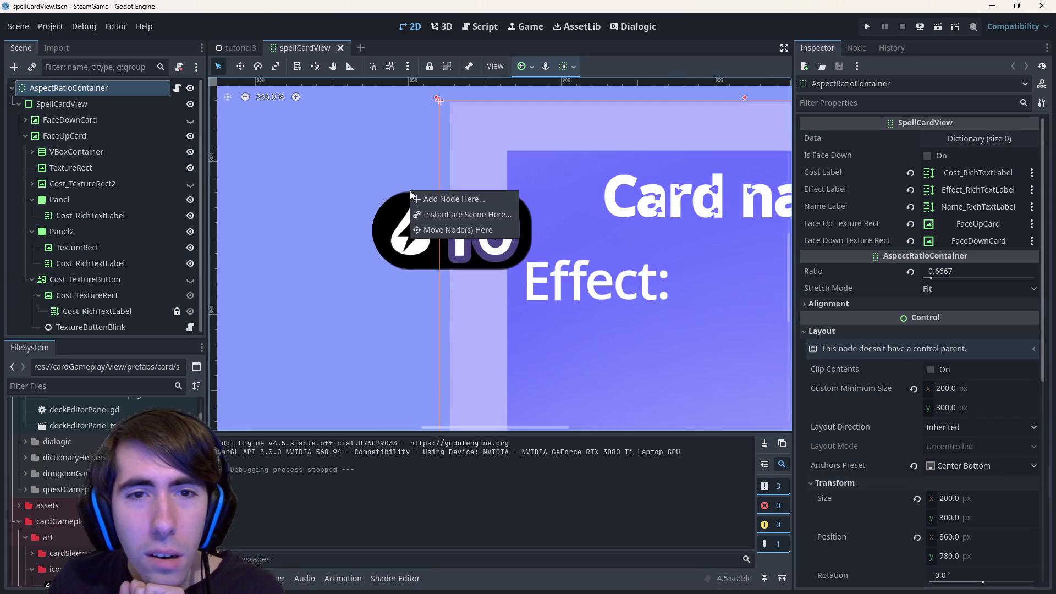
{"action": "scroll", "coordinate": [479, 219], "scroll_direction": "up", "scroll_amount": 16}
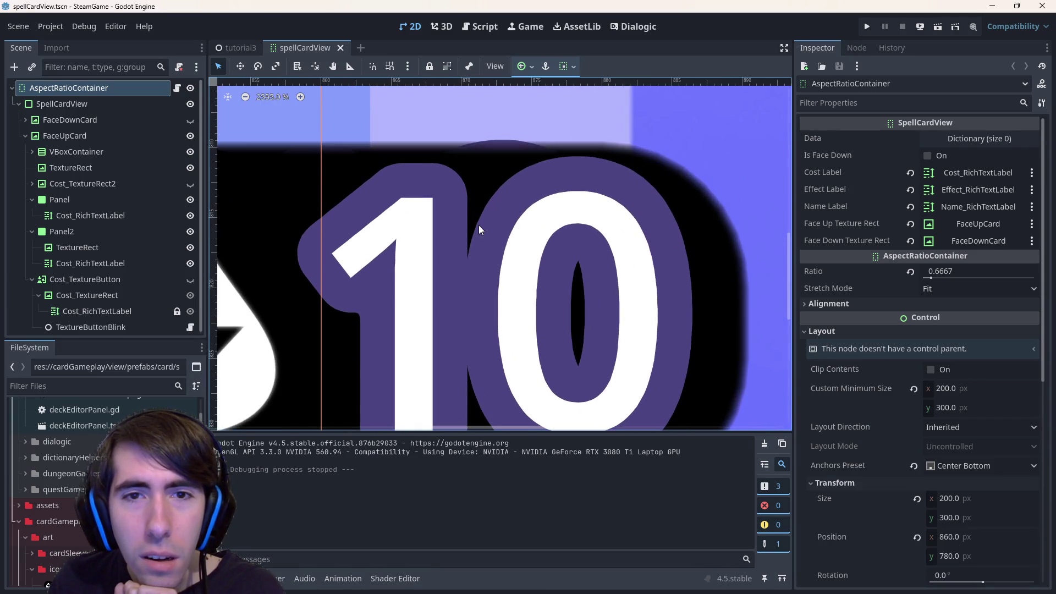
{"action": "scroll", "coordinate": [478, 226], "scroll_direction": "down", "scroll_amount": 7}
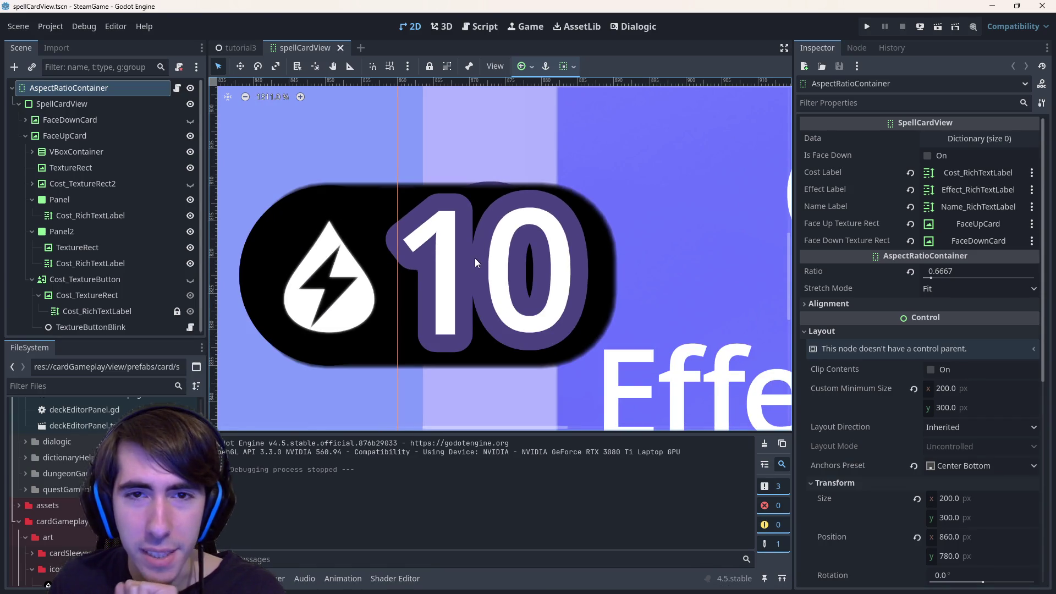
Select the 10 cost label and toggle Panel2's badge visibility on and off to compare.
{"action": "left_click", "coordinate": [493, 189]}
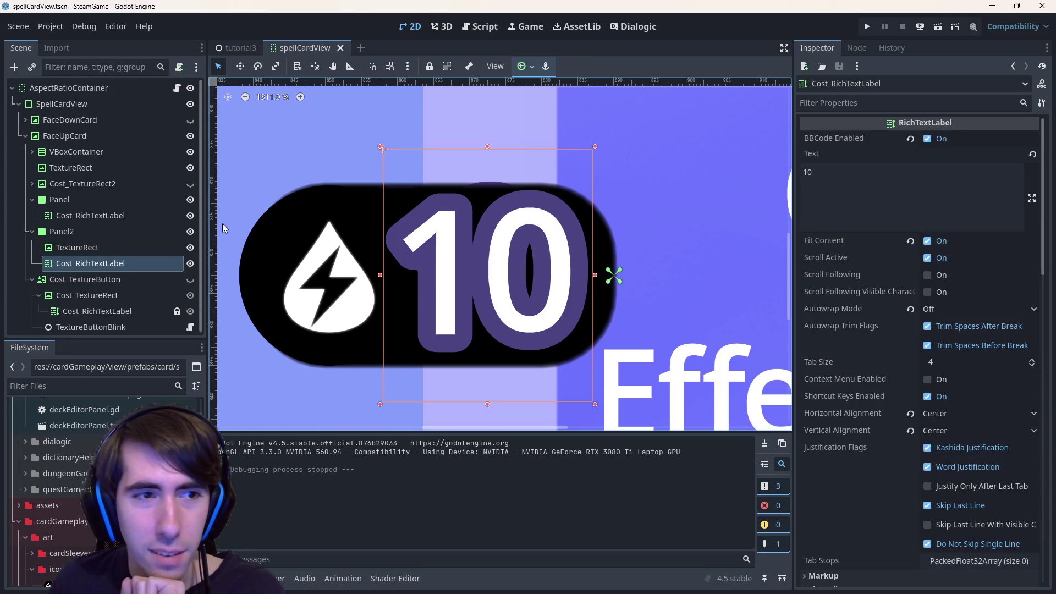
{"action": "left_click", "coordinate": [193, 231]}
{"action": "left_click", "coordinate": [193, 231]}
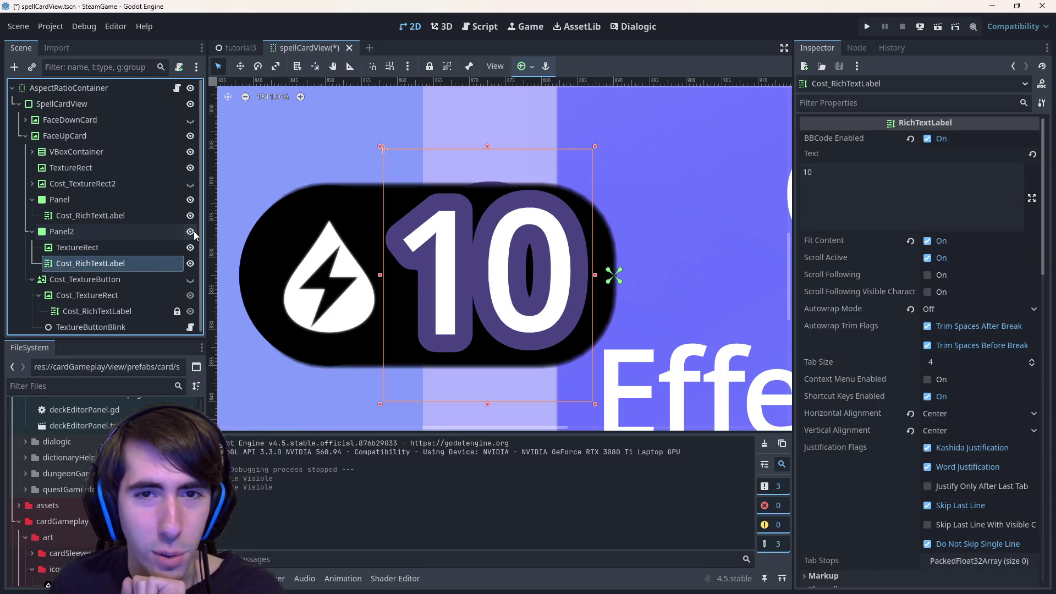
{"action": "left_click", "coordinate": [194, 231]}
{"action": "left_click", "coordinate": [194, 231]}
{"action": "left_click", "coordinate": [193, 231]}
{"action": "scroll", "coordinate": [402, 273], "scroll_direction": "down", "scroll_amount": 5}
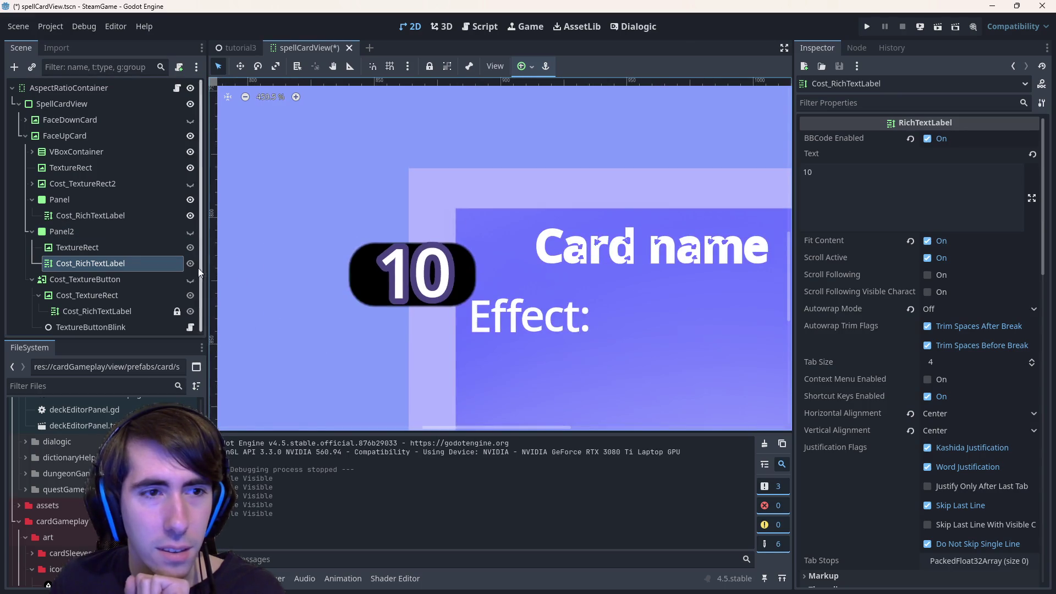
Show the lightning-icon Panel2 badge, hide the plain Panel badge, and save the scene.
{"action": "left_click", "coordinate": [190, 233]}
{"action": "left_click", "coordinate": [193, 200]}
{"action": "scroll", "coordinate": [390, 289], "scroll_direction": "up", "scroll_amount": 6}
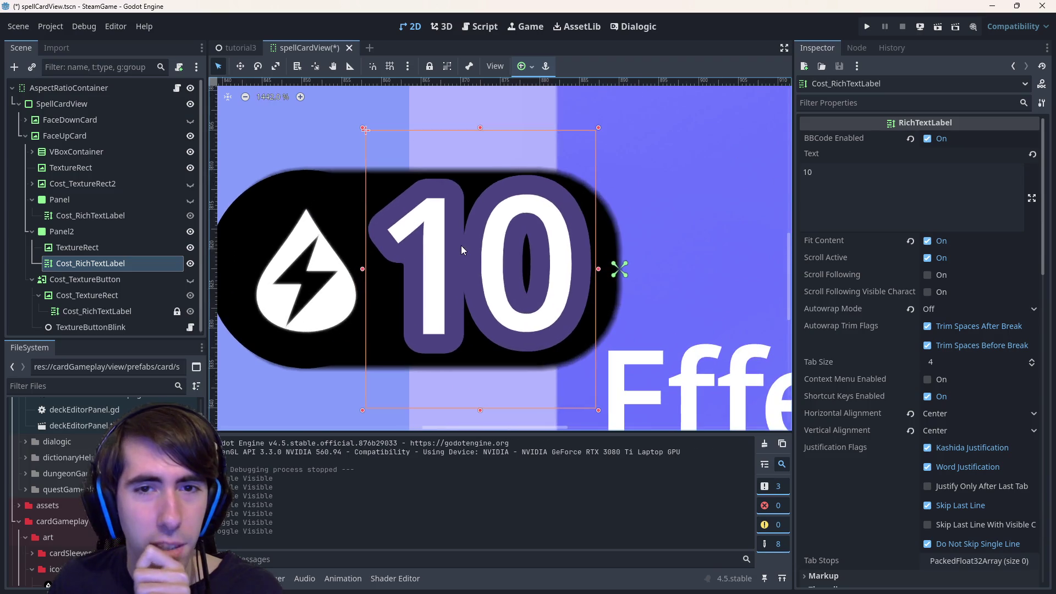
{"action": "scroll", "coordinate": [469, 269], "scroll_direction": "down", "scroll_amount": 6}
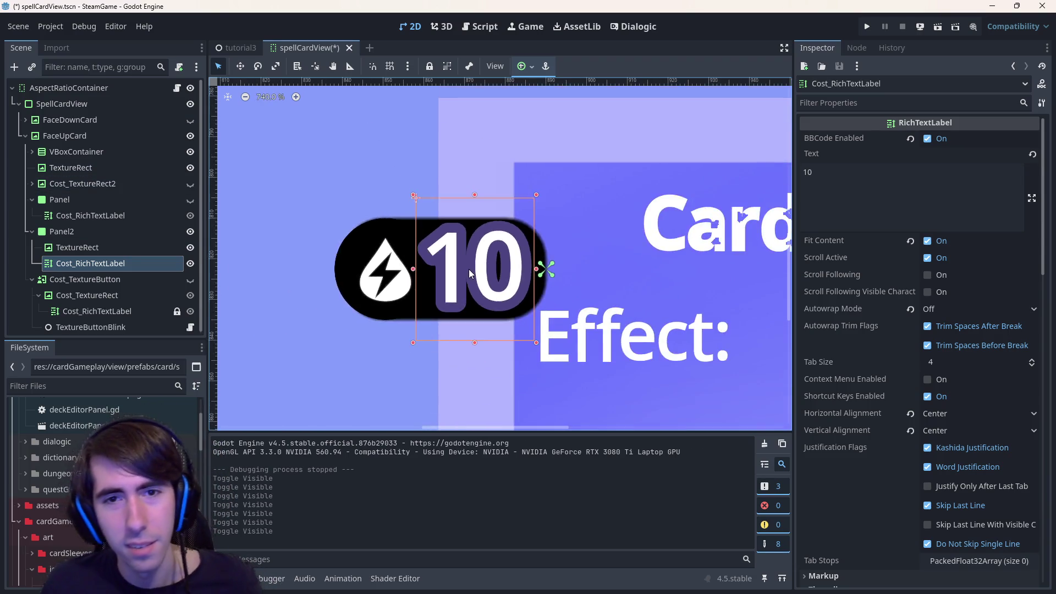
{"action": "key", "text": "ctrl+s"}
Inspect the card's TextureRect and Cost_RichTextLabel nodes.
{"action": "left_click", "coordinate": [95, 249]}
{"action": "left_click", "coordinate": [98, 263]}
{"action": "scroll", "coordinate": [528, 280], "scroll_direction": "right", "scroll_amount": 5}
{"action": "scroll", "coordinate": [528, 280], "scroll_direction": "up", "scroll_amount": 6}
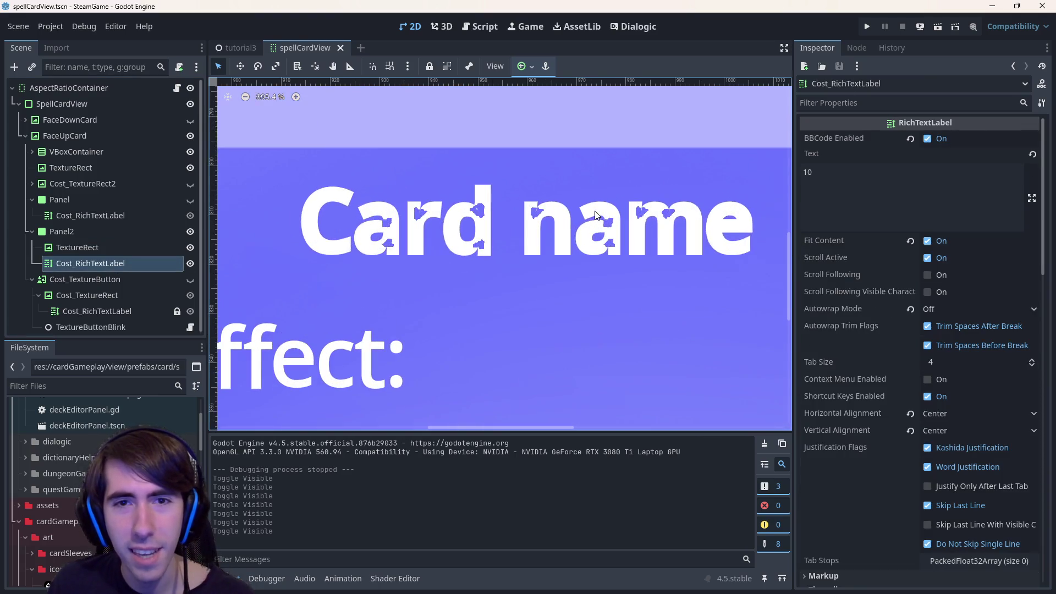
{"action": "scroll", "coordinate": [562, 293], "scroll_direction": "up", "scroll_amount": 6}
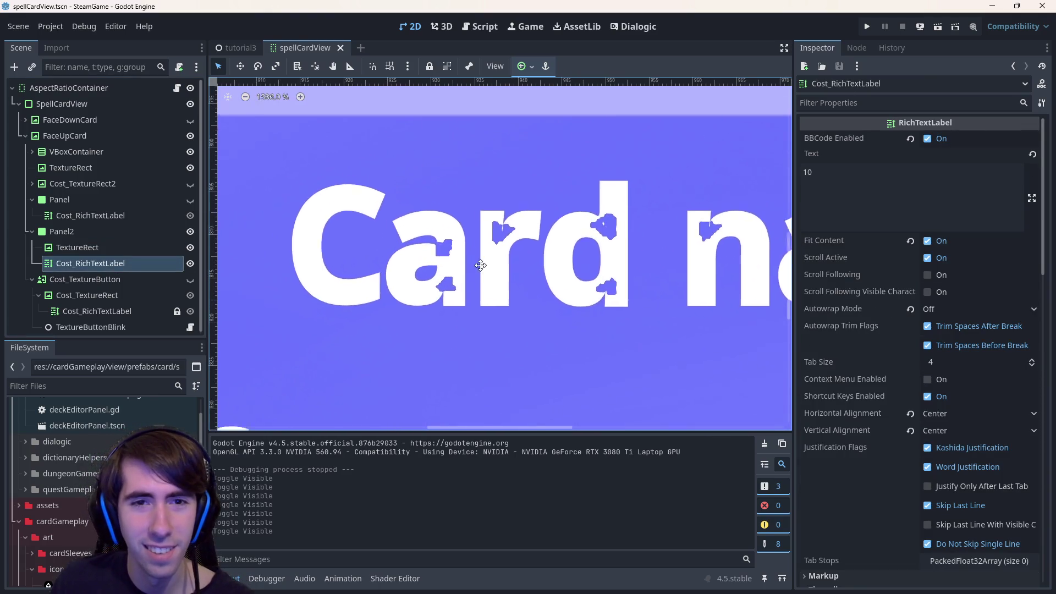
{"action": "scroll", "coordinate": [602, 286], "scroll_direction": "up", "scroll_amount": 1}
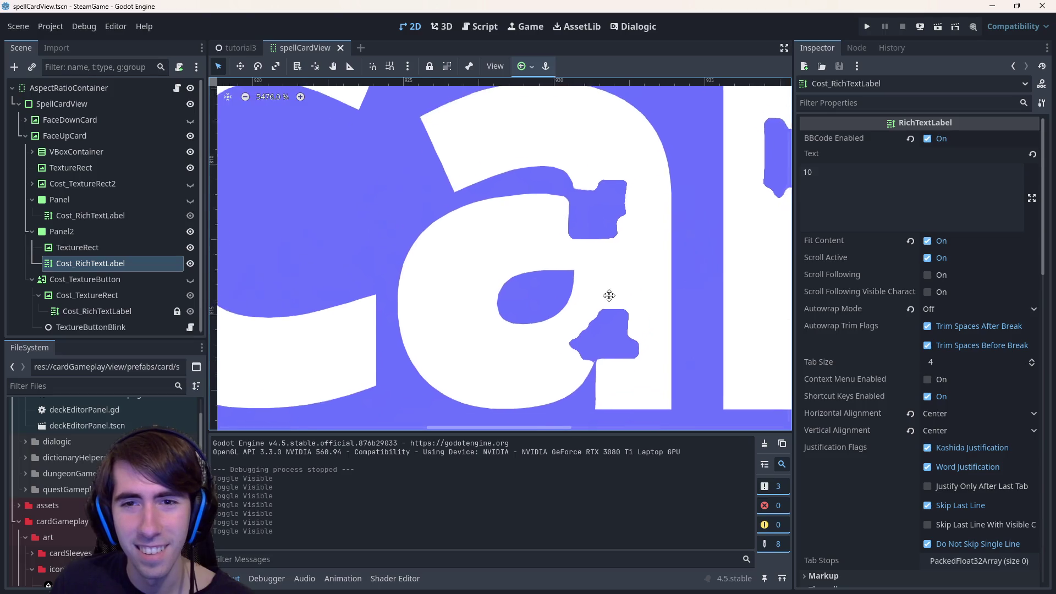
{"action": "scroll", "coordinate": [575, 329], "scroll_direction": "down", "scroll_amount": 15}
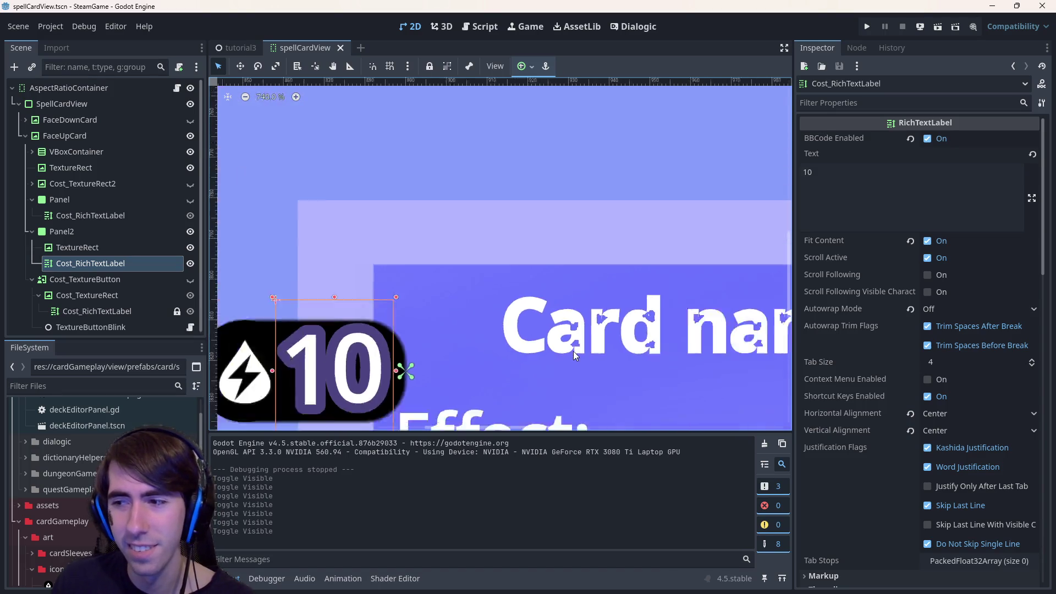
{"action": "scroll", "coordinate": [573, 366], "scroll_direction": "down", "scroll_amount": 10}
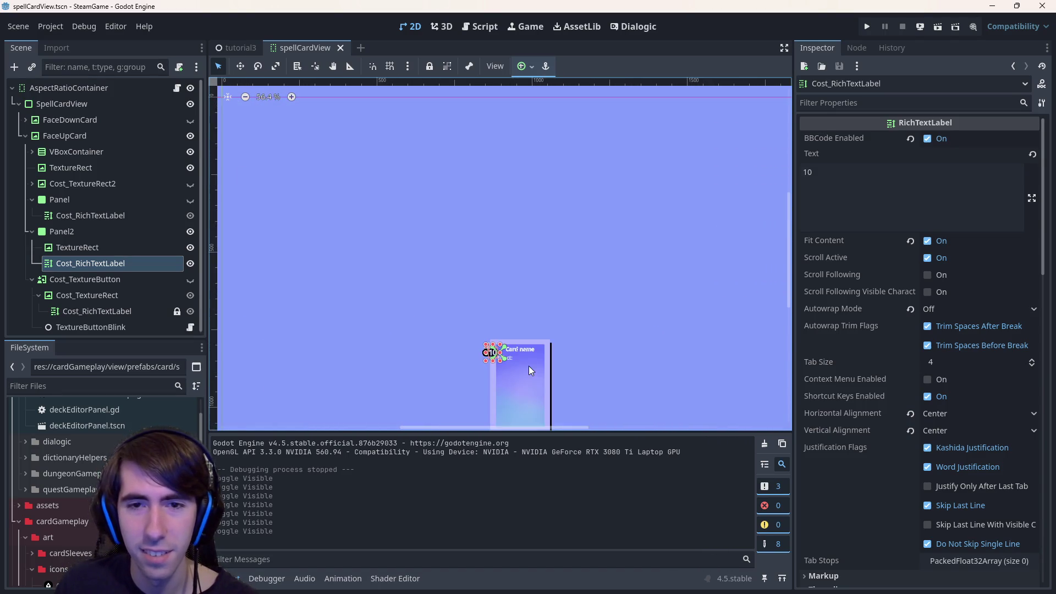
{"action": "scroll", "coordinate": [509, 374], "scroll_direction": "up", "scroll_amount": 10}
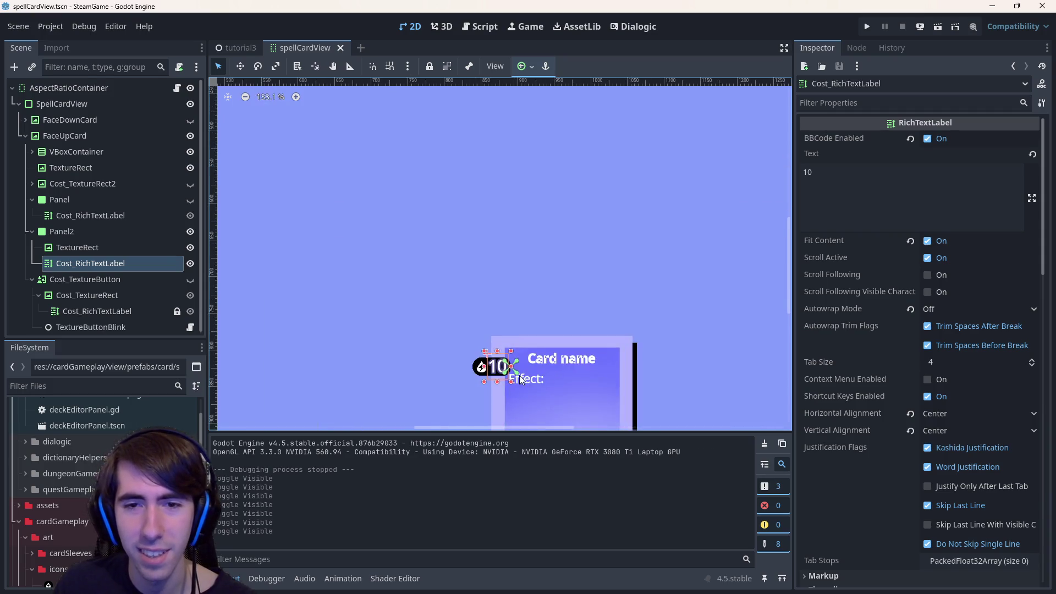
{"action": "scroll", "coordinate": [474, 320], "scroll_direction": "up", "scroll_amount": 3}
{"action": "left_click", "coordinate": [552, 299]}
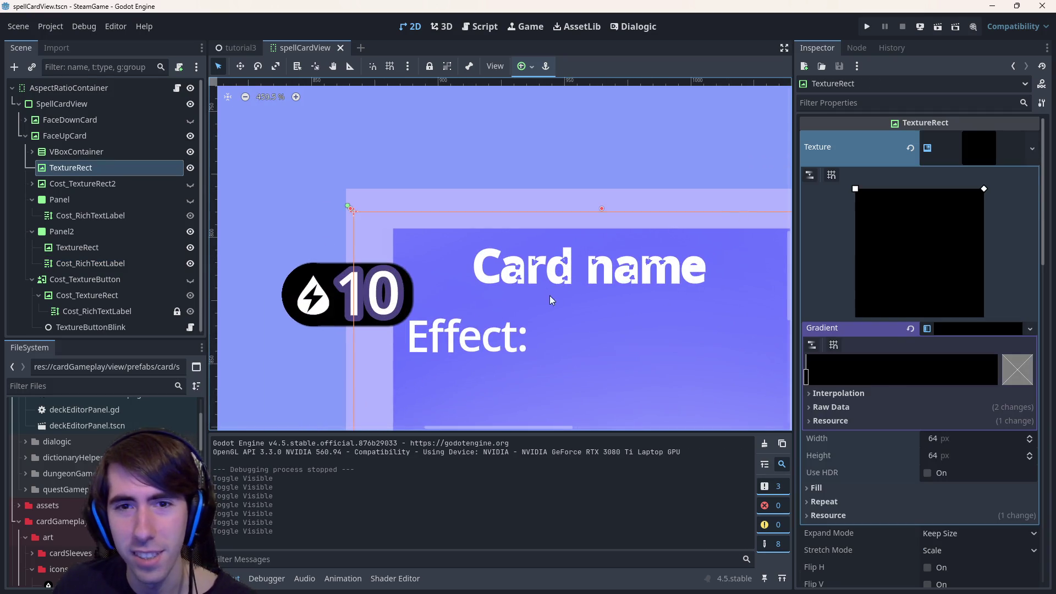
Inspect Cost_TextureRect2, its cost label and FaceDownCard, then expand VBoxContainer to Name_RichTextLabel.
{"action": "left_click", "coordinate": [75, 183]}
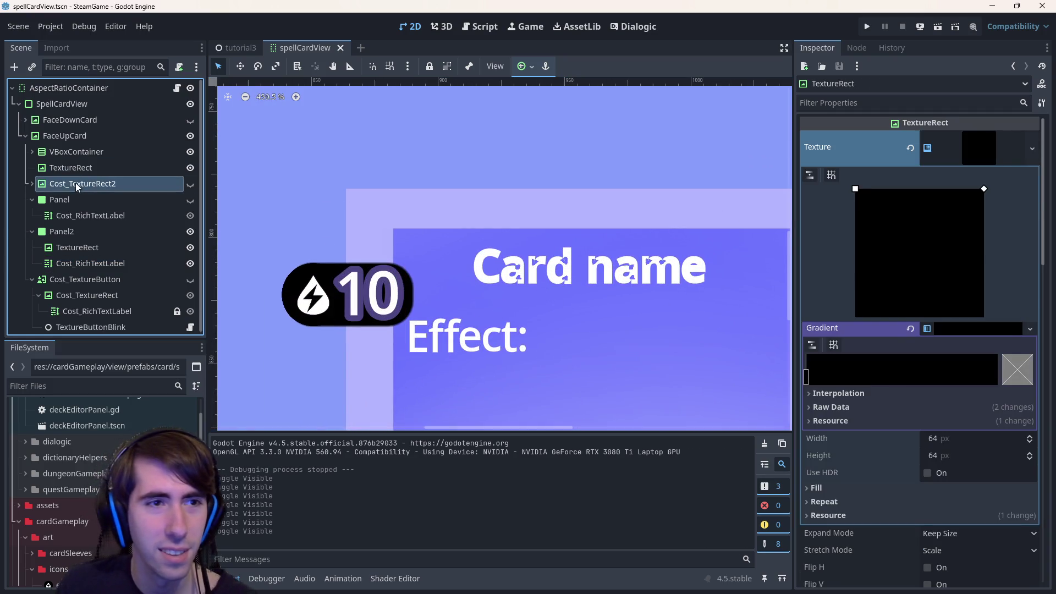
{"action": "left_click", "coordinate": [32, 181]}
{"action": "left_click", "coordinate": [100, 199]}
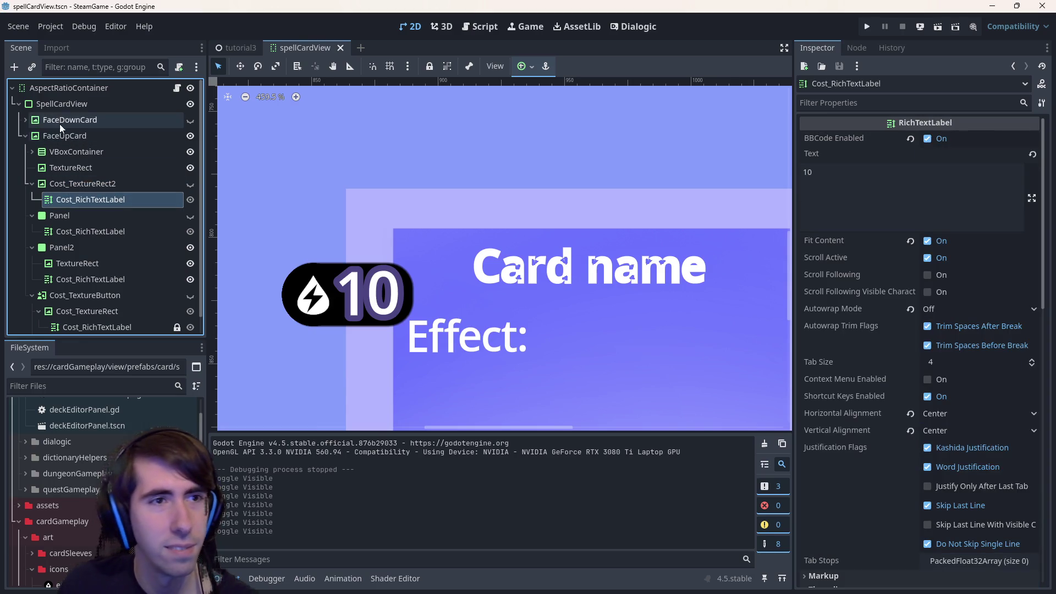
{"action": "left_click", "coordinate": [57, 117]}
{"action": "left_click", "coordinate": [79, 171]}
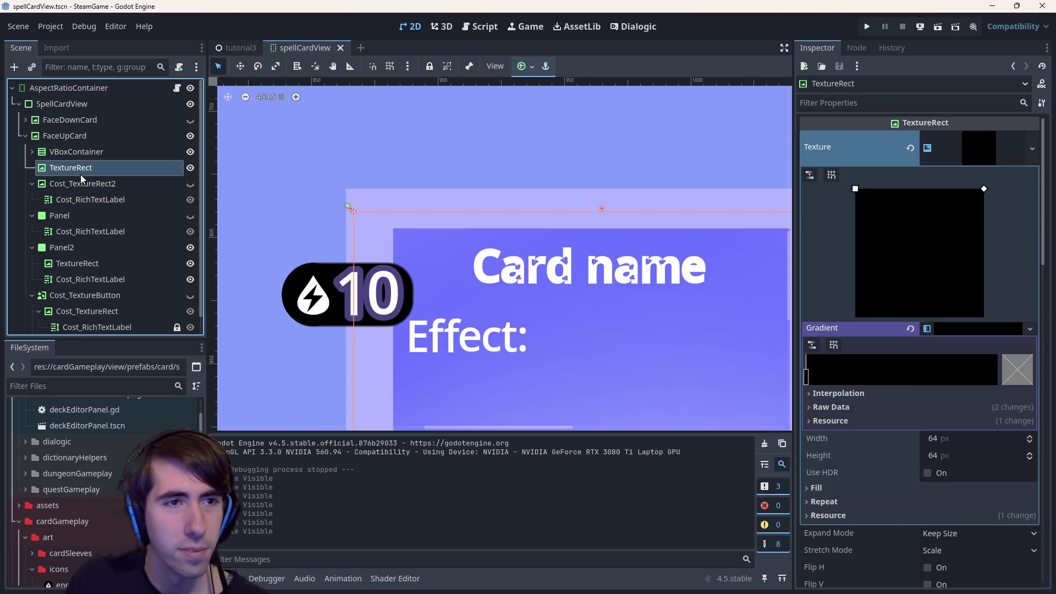
{"action": "left_click", "coordinate": [79, 155]}
{"action": "scroll", "coordinate": [100, 205], "scroll_direction": "down", "scroll_amount": 1}
{"action": "scroll", "coordinate": [100, 206], "scroll_direction": "up", "scroll_amount": 1}
{"action": "left_click", "coordinate": [31, 152]}
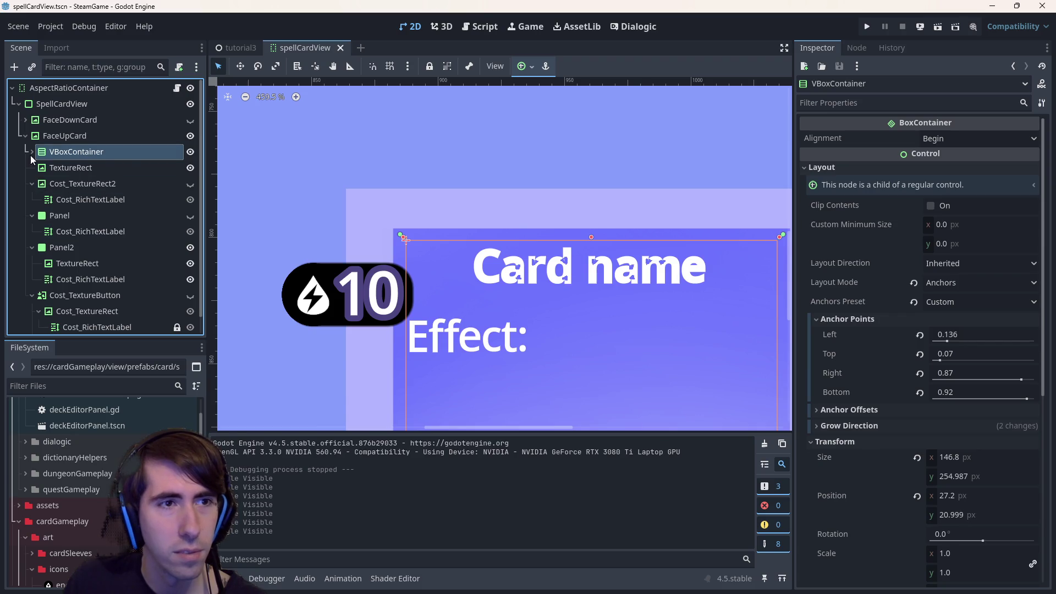
{"action": "left_click", "coordinate": [61, 168]}
Review the Text fields of the name and effect labels, ending on Name_RichTextLabel.
{"action": "left_click", "coordinate": [922, 187]}
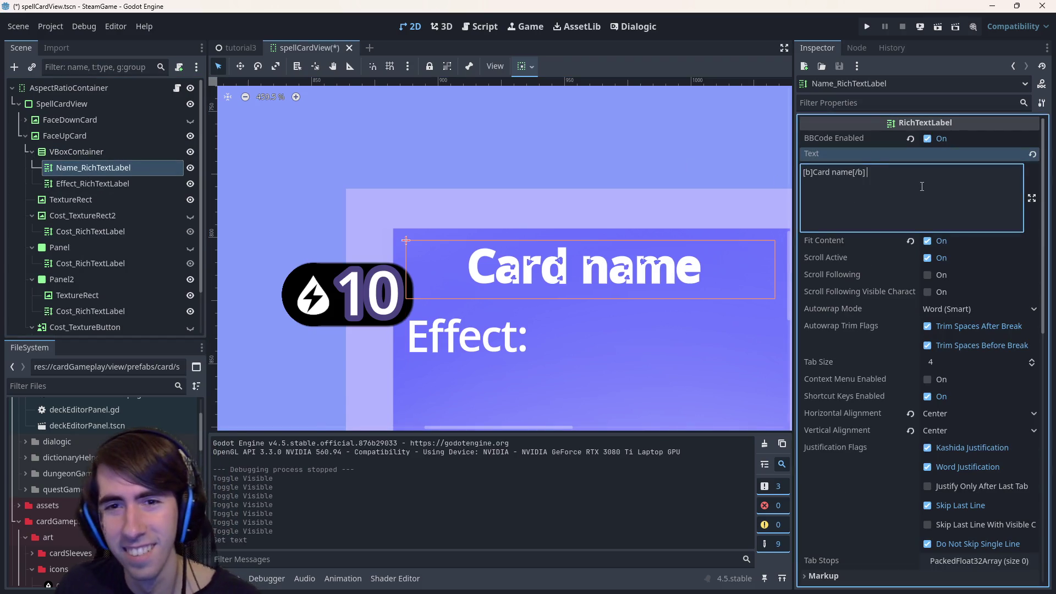
{"action": "left_click", "coordinate": [132, 184]}
{"action": "left_click", "coordinate": [833, 188]}
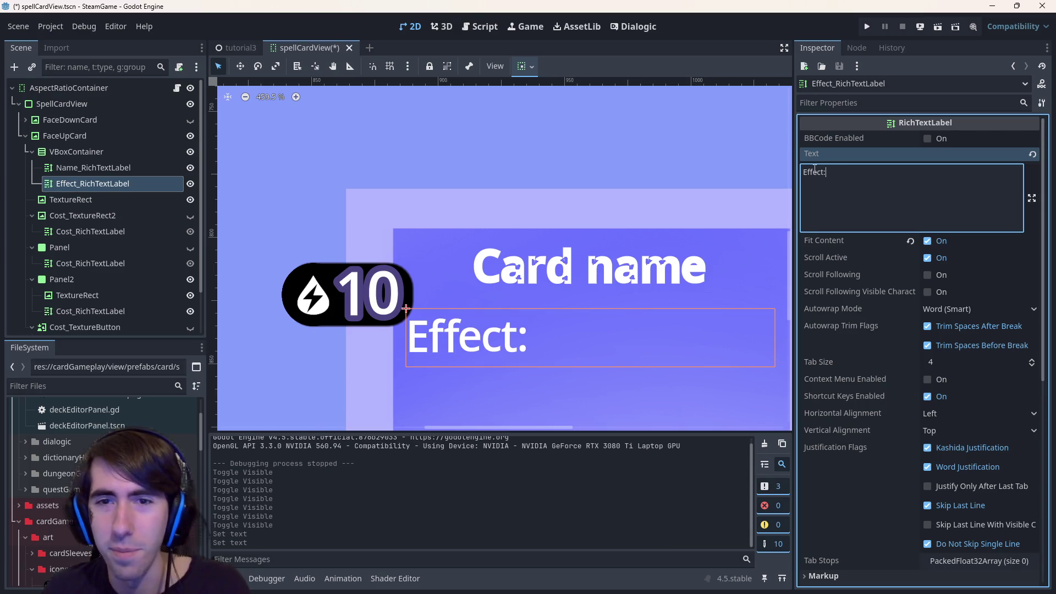
{"action": "left_click", "coordinate": [556, 274]}
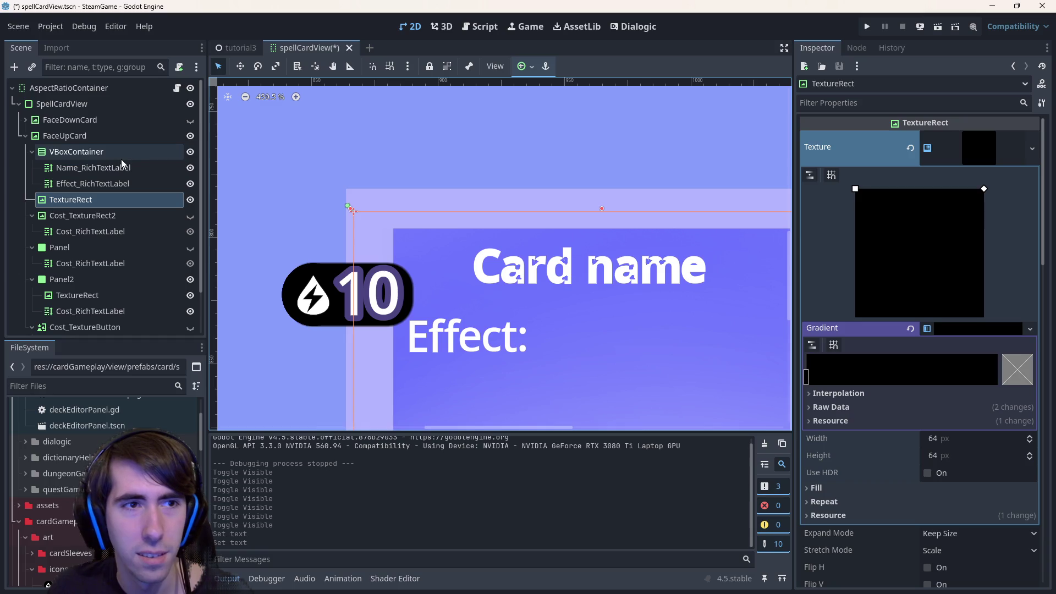
{"action": "left_click", "coordinate": [122, 167]}
{"action": "left_click", "coordinate": [123, 200]}
{"action": "left_click", "coordinate": [88, 167]}
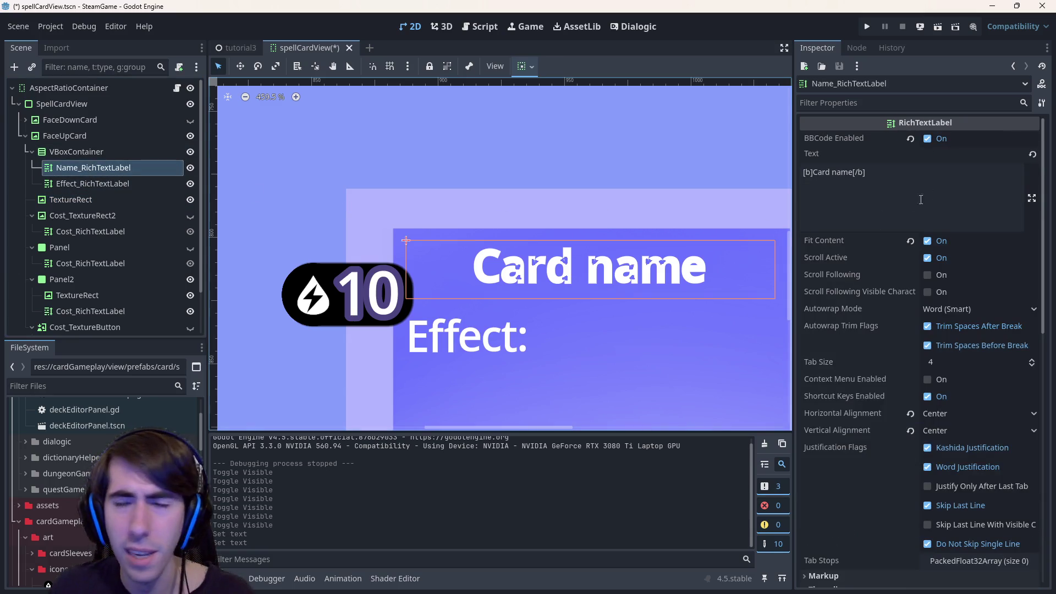
Toggle BBCode on the name label repeatedly to compare, leaving it enabled for the bold title.
{"action": "left_click", "coordinate": [928, 139]}
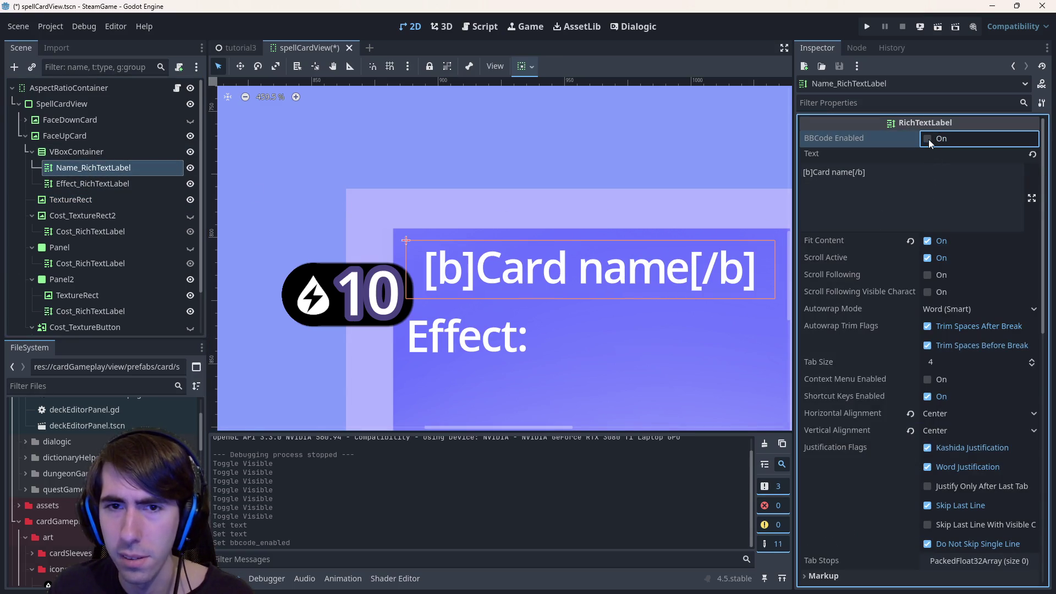
{"action": "left_click", "coordinate": [928, 139]}
{"action": "left_click", "coordinate": [928, 139]}
{"action": "left_click", "coordinate": [928, 139]}
{"action": "left_click", "coordinate": [928, 139]}
{"action": "left_click", "coordinate": [928, 140]}
{"action": "left_click", "coordinate": [927, 139]}
{"action": "left_click", "coordinate": [928, 139]}
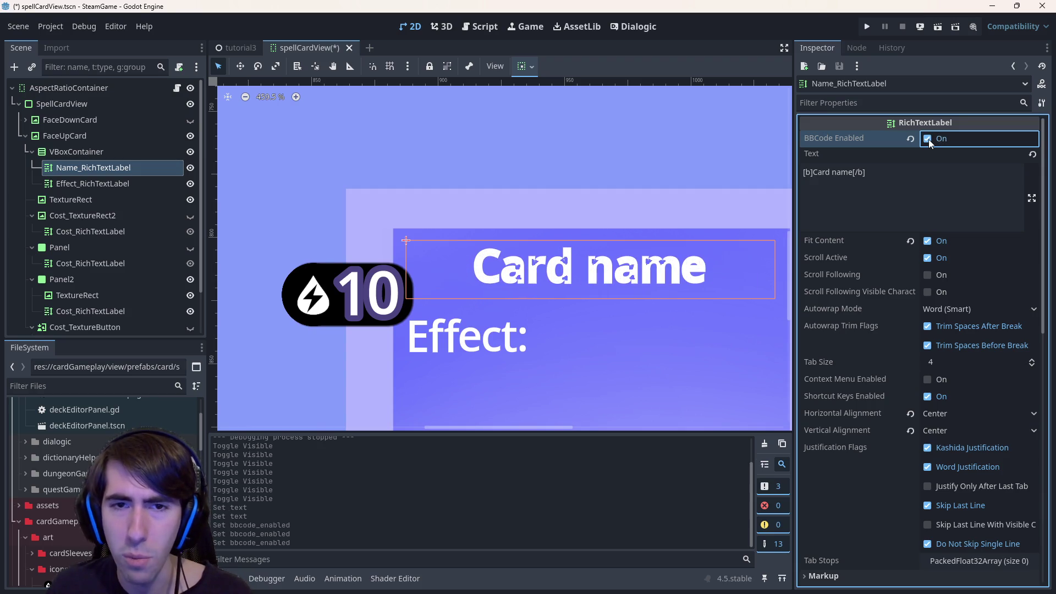
{"action": "left_click", "coordinate": [928, 139]}
{"action": "left_click", "coordinate": [928, 139]}
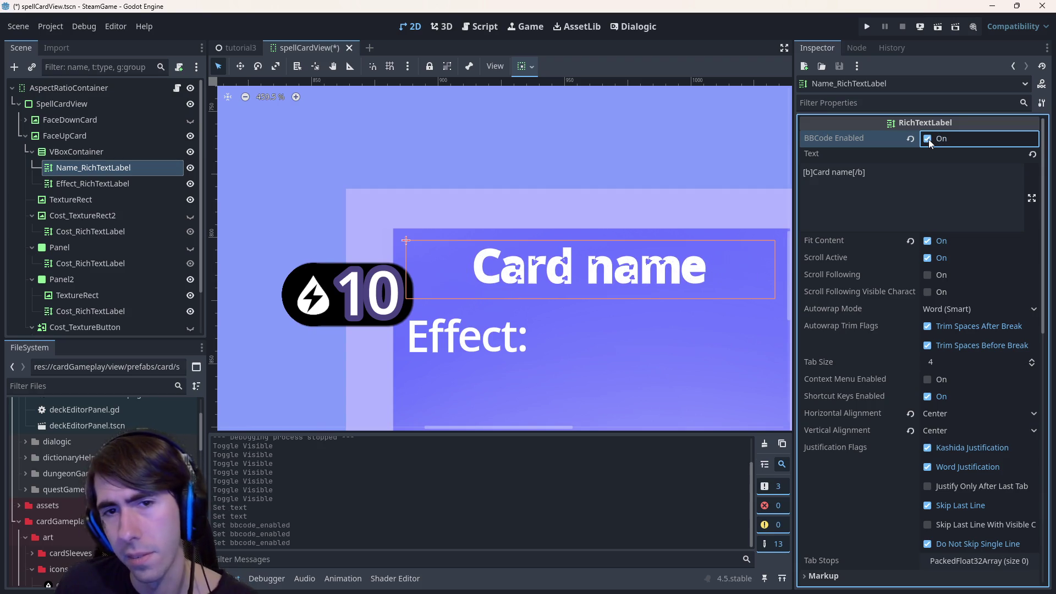
{"action": "left_click", "coordinate": [928, 139]}
{"action": "left_click", "coordinate": [928, 140]}
{"action": "left_click", "coordinate": [928, 139]}
{"action": "left_click", "coordinate": [928, 140]}
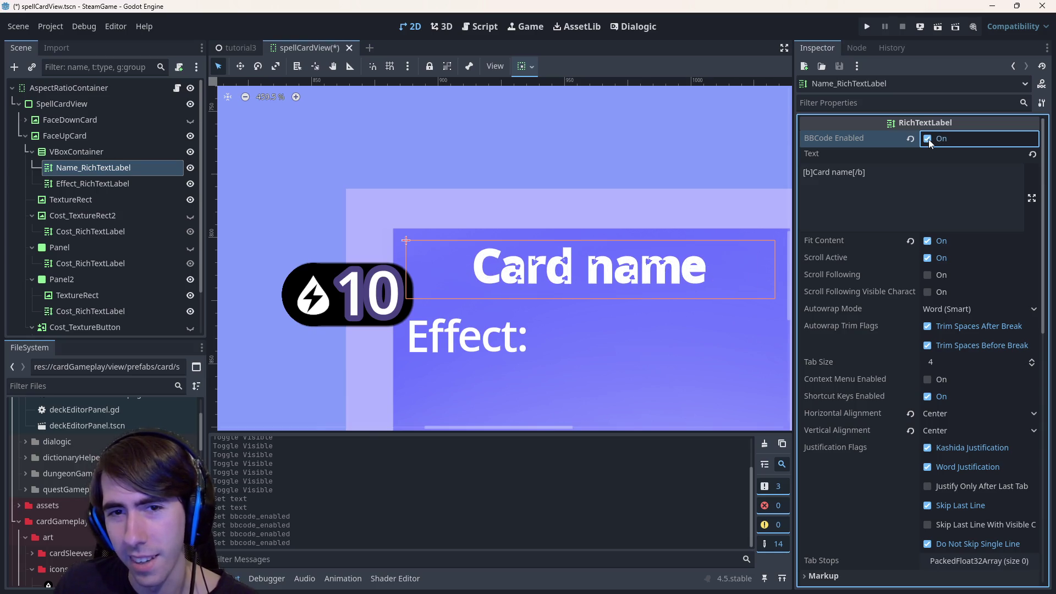
{"action": "left_click", "coordinate": [928, 139]}
{"action": "left_click", "coordinate": [928, 140]}
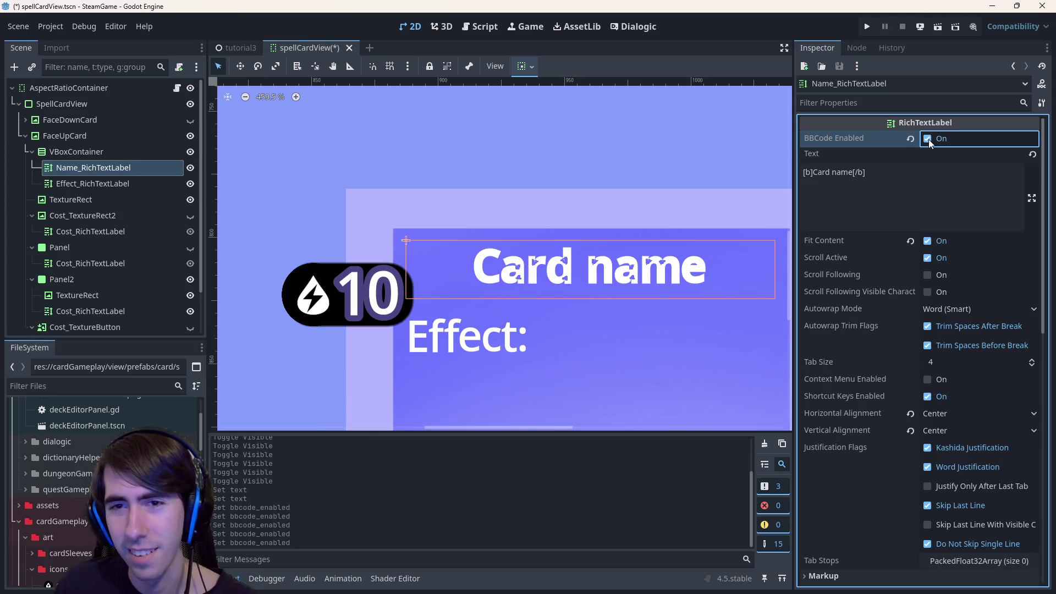
Test wrapping with filler text, then trim the name back to [b]Card name[/b] and save.
{"action": "left_click", "coordinate": [930, 197]}
{"action": "type", "text": "fdrhgdrhrd"}
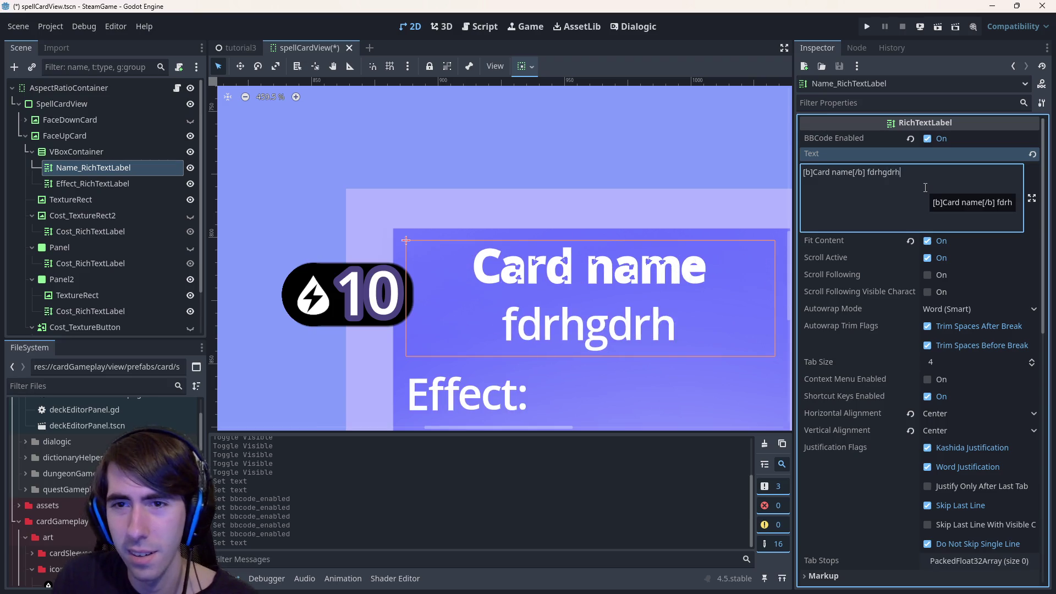
{"action": "type", "text": "faaf egrs "}
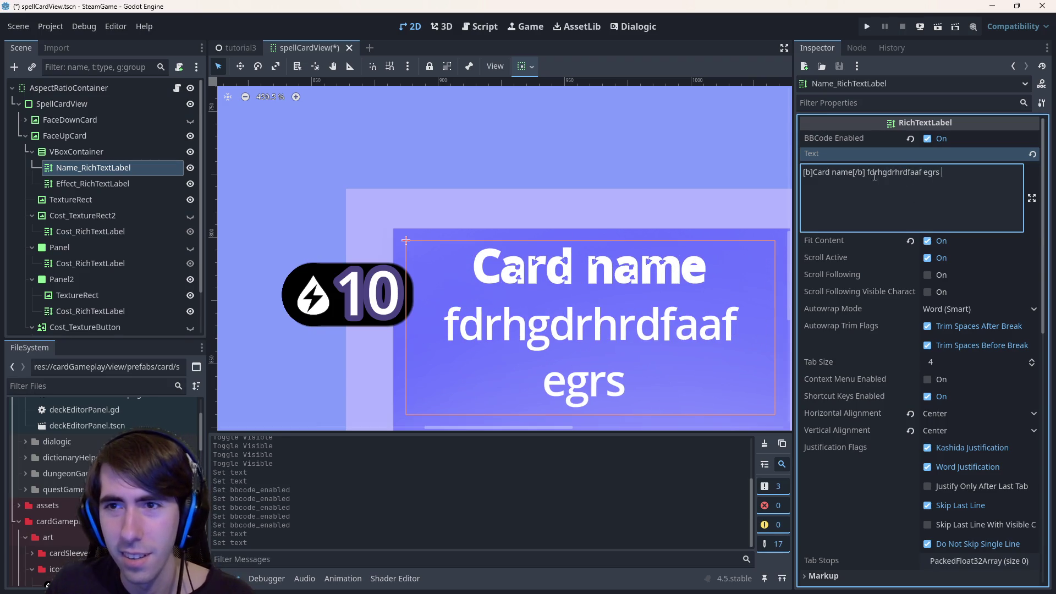
{"action": "type", "text": " afafesg rhra"}
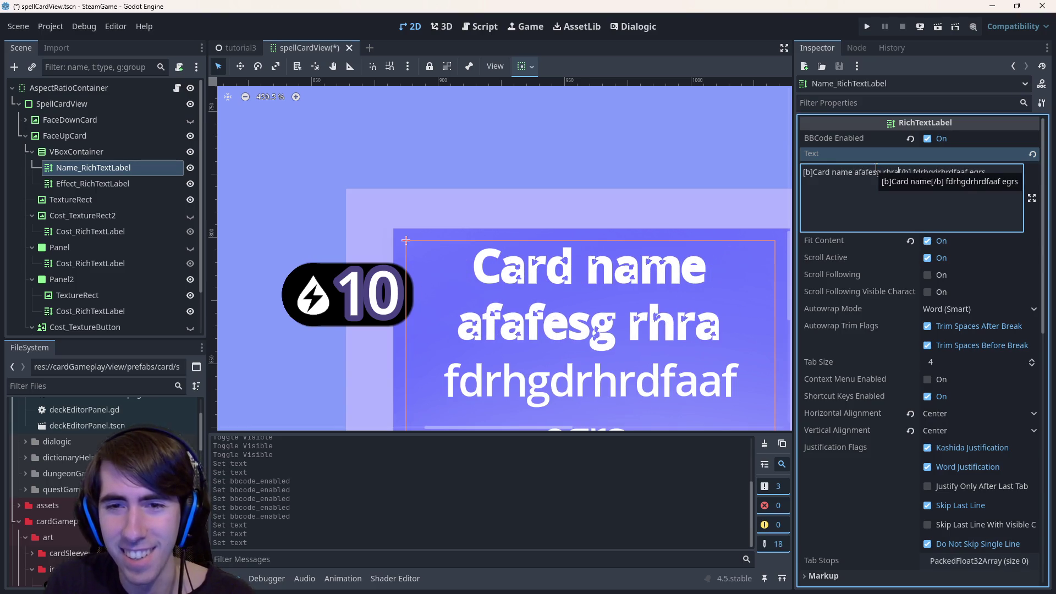
{"action": "key", "text": "ctrl+BackSpace"}
{"action": "key", "text": "ctrl+BackSpace"}
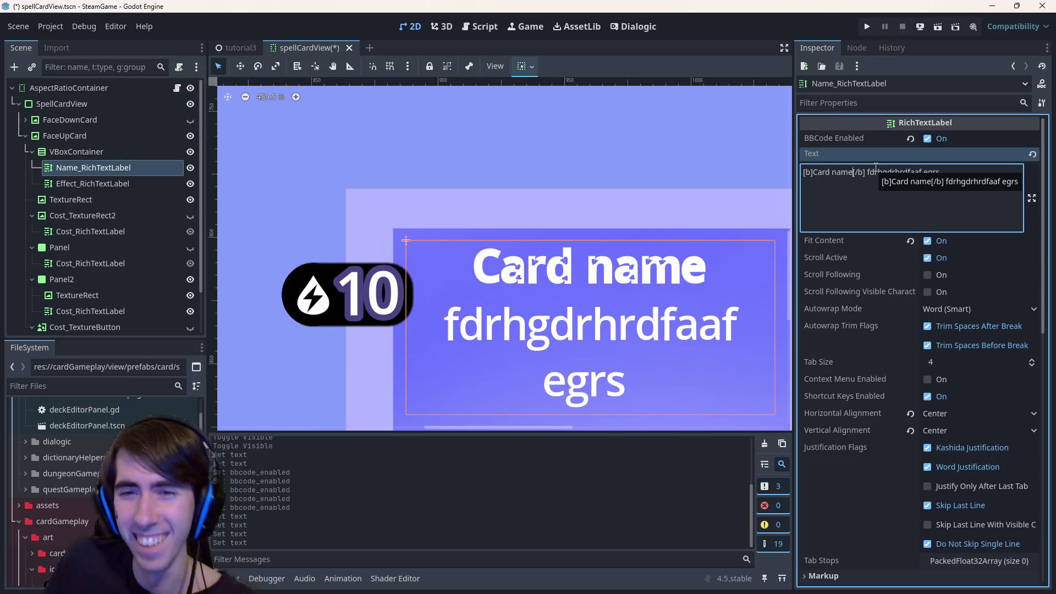
{"action": "key", "text": "BackSpace"}
{"action": "key", "text": "BackSpace"}
{"action": "key", "text": "BackSpace"}
{"action": "key", "text": "ctrl+s"}
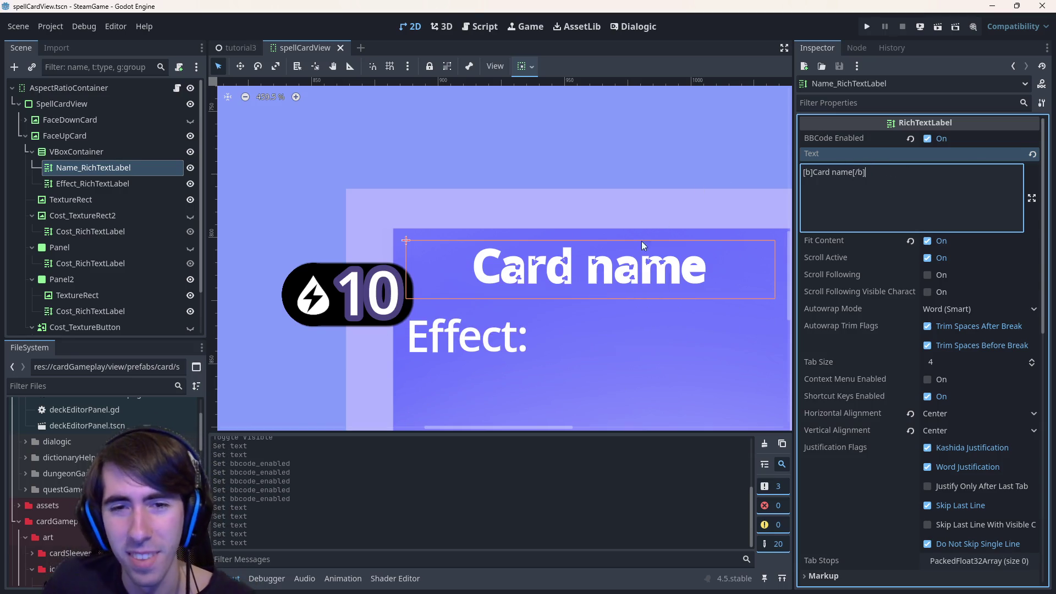
{"action": "scroll", "coordinate": [480, 267], "scroll_direction": "down", "scroll_amount": 2}
Select the cost label and card body, glance at tutorial3, and return to spellCardView.
{"action": "left_click", "coordinate": [405, 296]}
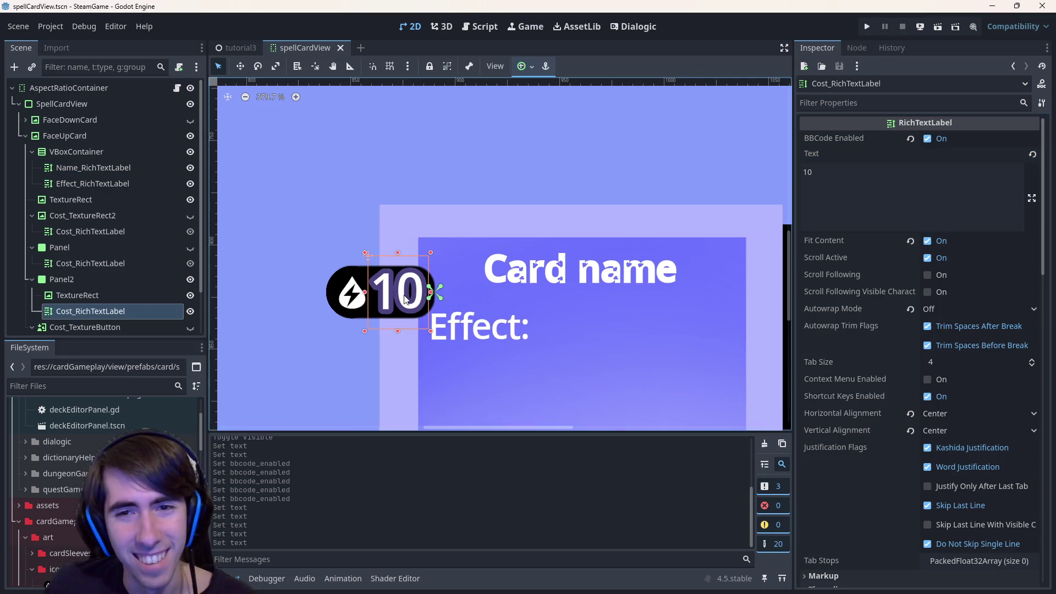
{"action": "scroll", "coordinate": [519, 310], "scroll_direction": "down", "scroll_amount": 4}
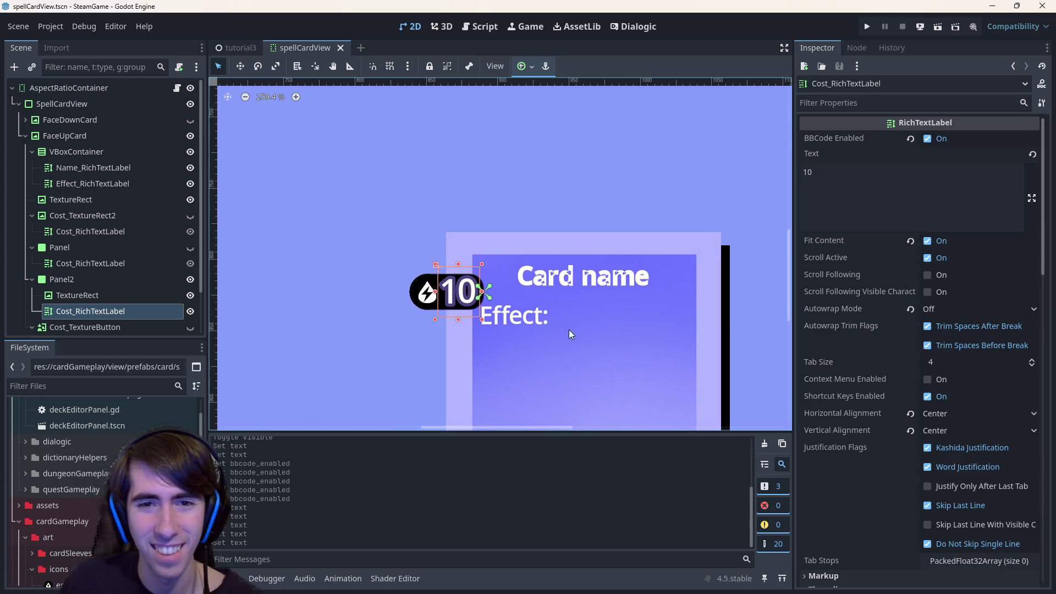
{"action": "left_click", "coordinate": [528, 318]}
{"action": "scroll", "coordinate": [528, 318], "scroll_direction": "down", "scroll_amount": 5}
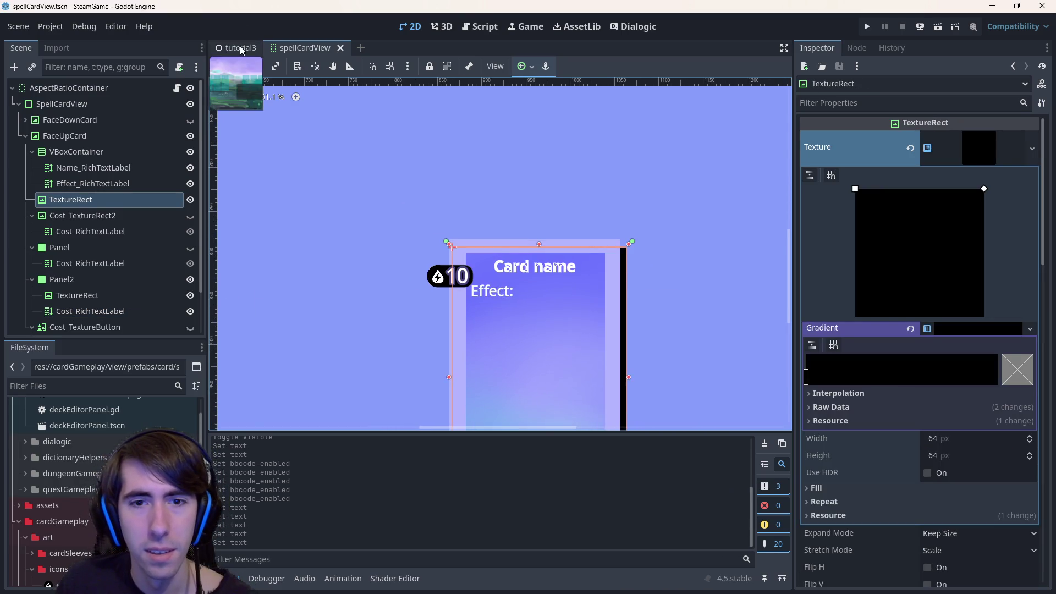
{"action": "left_click", "coordinate": [241, 50]}
{"action": "left_click", "coordinate": [281, 50]}
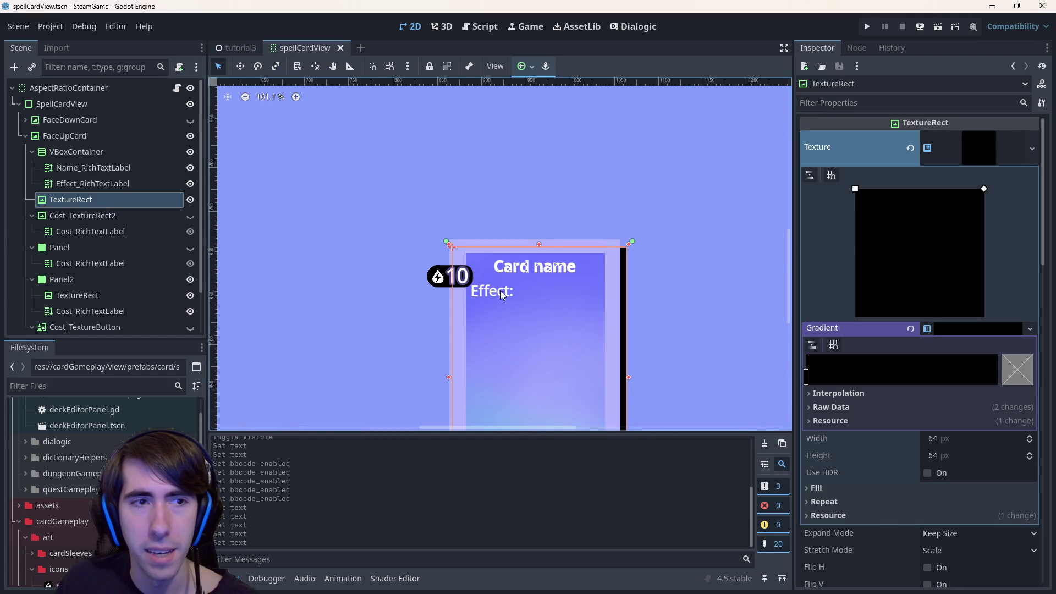
Replace the effect label's 'Effect:' text with 'This is an effect' and save.
{"action": "double_click", "coordinate": [500, 290]}
{"action": "type", "text": "This is an effec"}
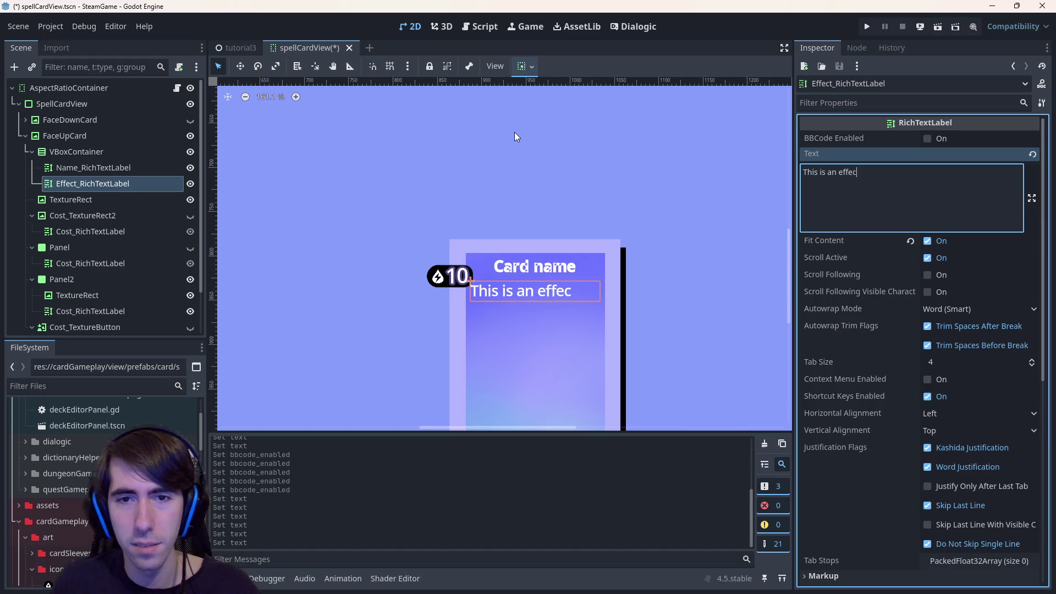
{"action": "type", "text": "t"}
{"action": "key", "text": "ctrl+s"}
Nudge the card body to position (3, 9), save, and bring up the tutorial3 scene.
{"action": "scroll", "coordinate": [495, 286], "scroll_direction": "up", "scroll_amount": 8}
{"action": "left_click", "coordinate": [501, 290]}
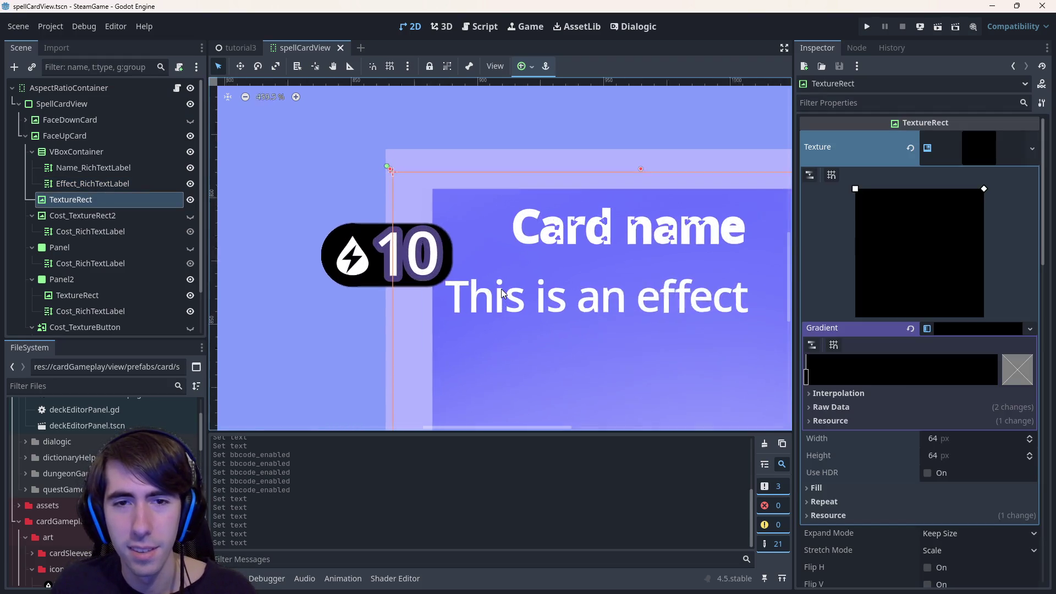
{"action": "scroll", "coordinate": [500, 288], "scroll_direction": "up", "scroll_amount": 1}
{"action": "scroll", "coordinate": [467, 286], "scroll_direction": "down", "scroll_amount": 3}
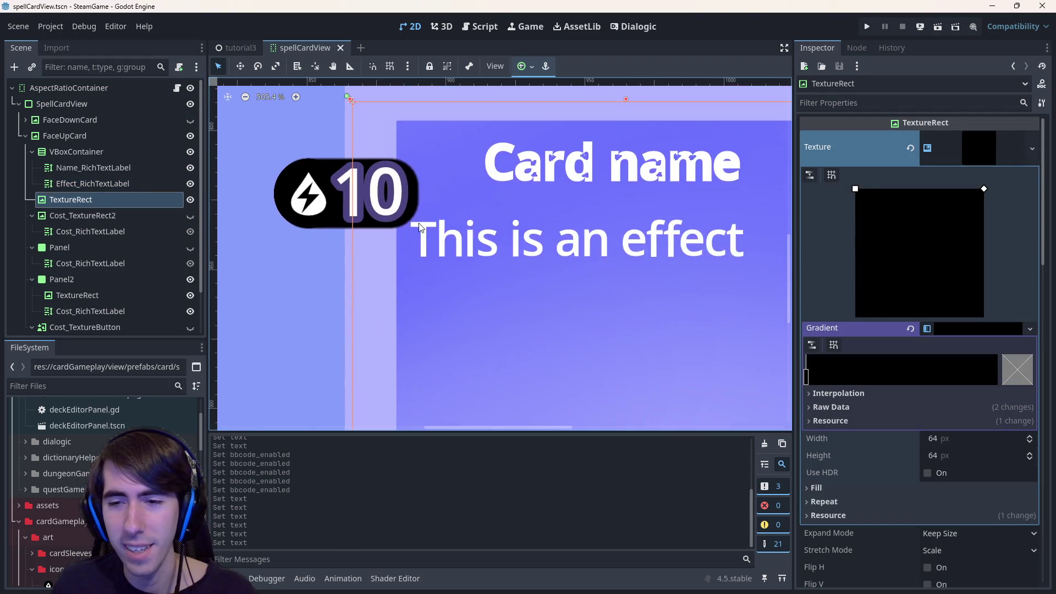
{"action": "scroll", "coordinate": [431, 229], "scroll_direction": "down", "scroll_amount": 2}
{"action": "left_click_drag", "start_coordinate": [432, 237], "coordinate": [430, 237]}
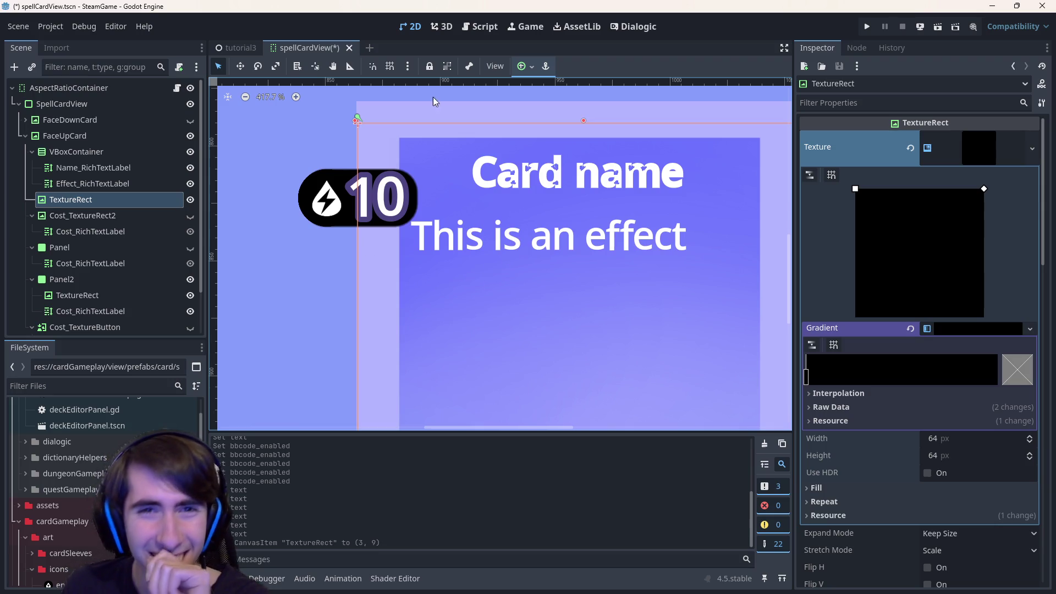
{"action": "key", "text": "ctrl+s"}
{"action": "left_click", "coordinate": [233, 50]}
{"action": "left_click", "coordinate": [920, 28]}
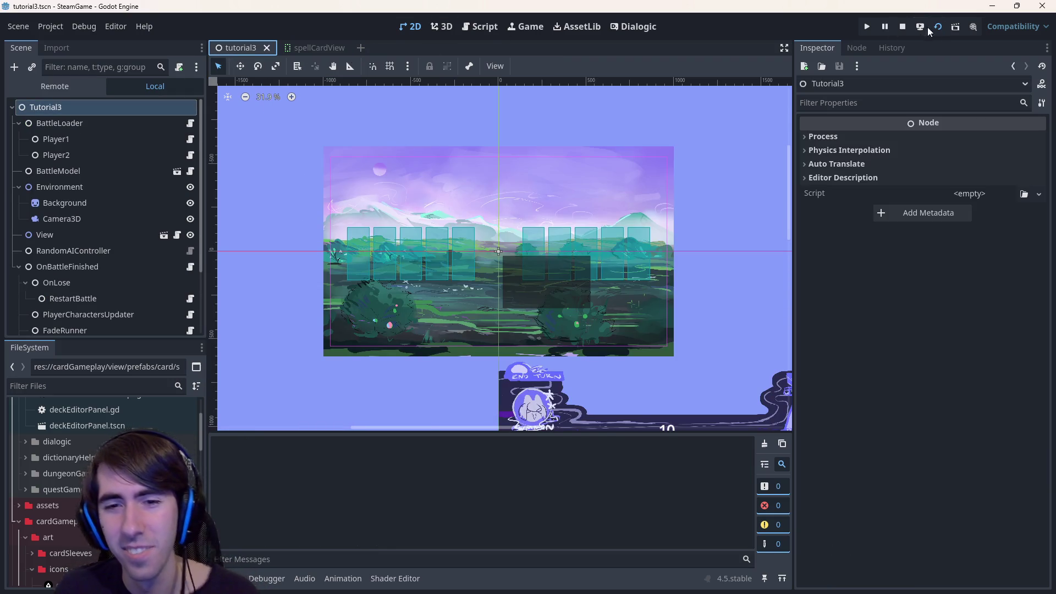
{"action": "left_click", "coordinate": [327, 49]}
{"action": "left_click", "coordinate": [327, 49]}
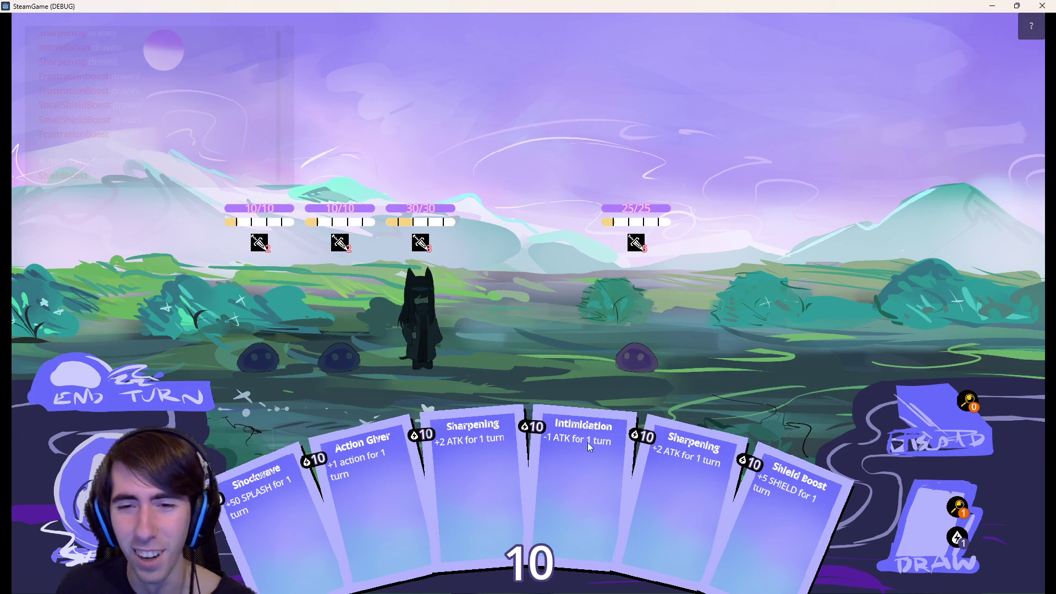
{"action": "left_click", "coordinate": [1042, 6]}
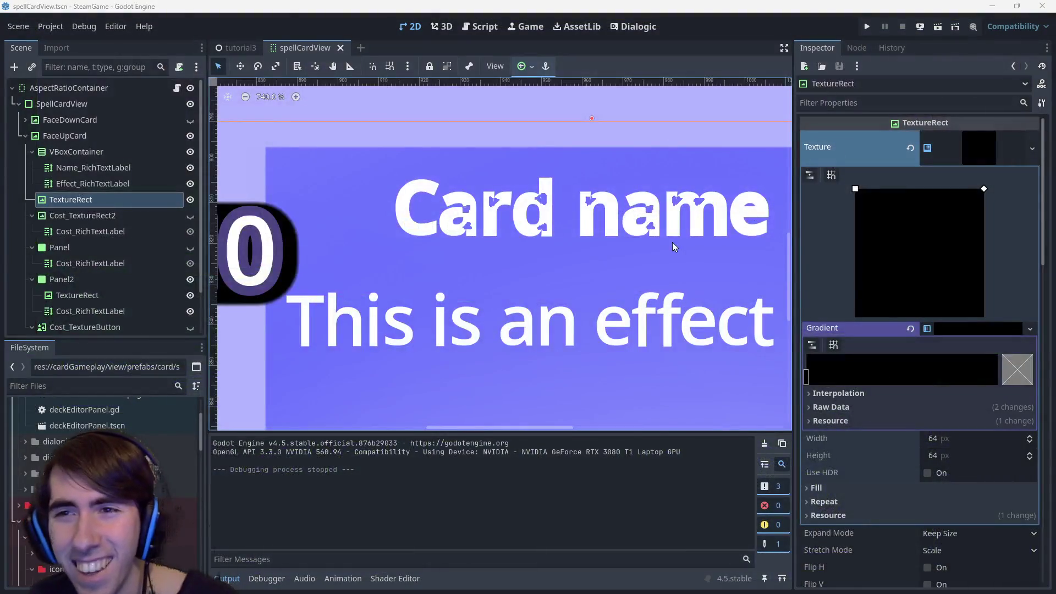
{"action": "scroll", "coordinate": [897, 183], "scroll_direction": "down", "scroll_amount": 1}
{"action": "scroll", "coordinate": [898, 183], "scroll_direction": "up", "scroll_amount": 1}
{"action": "left_click", "coordinate": [94, 167]}
{"action": "left_click", "coordinate": [882, 190]}
{"action": "key", "text": "BackSpace"}
{"action": "key", "text": "BackSpace"}
{"action": "key", "text": "BackSpace"}
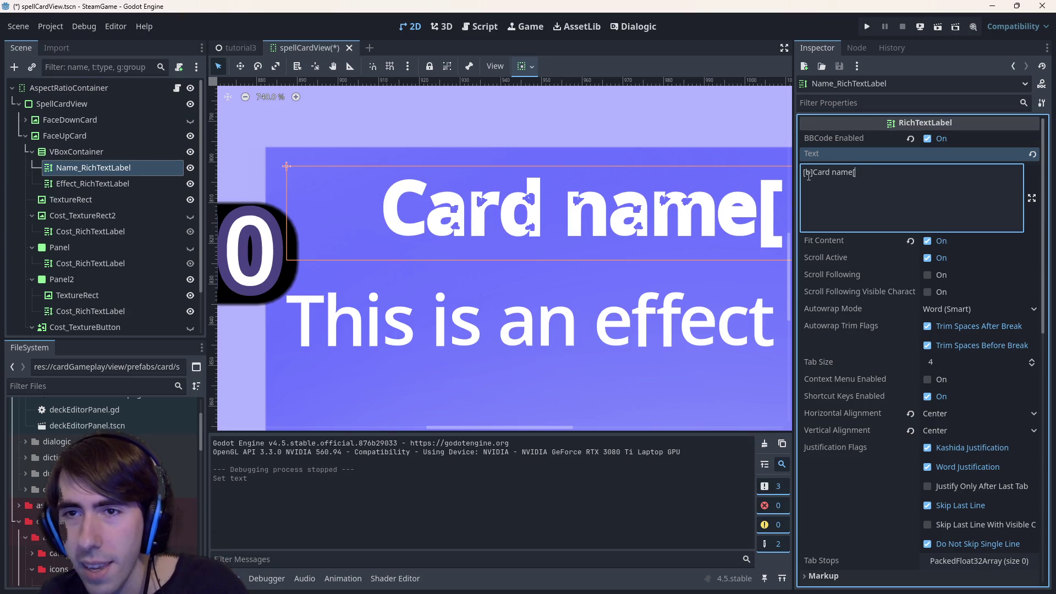
{"action": "left_click", "coordinate": [812, 174]}
{"action": "key", "text": "BackSpace"}
{"action": "key", "text": "BackSpace"}
{"action": "key", "text": "BackSpace"}
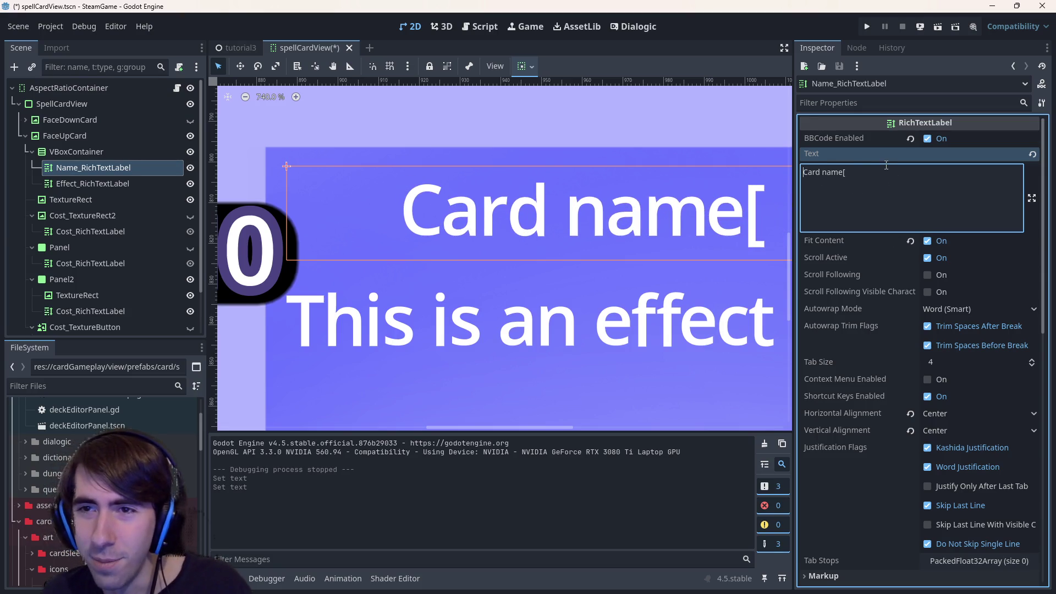
{"action": "left_click", "coordinate": [886, 165]}
{"action": "key", "text": "BackSpace"}
{"action": "scroll", "coordinate": [921, 421], "scroll_direction": "down", "scroll_amount": 10}
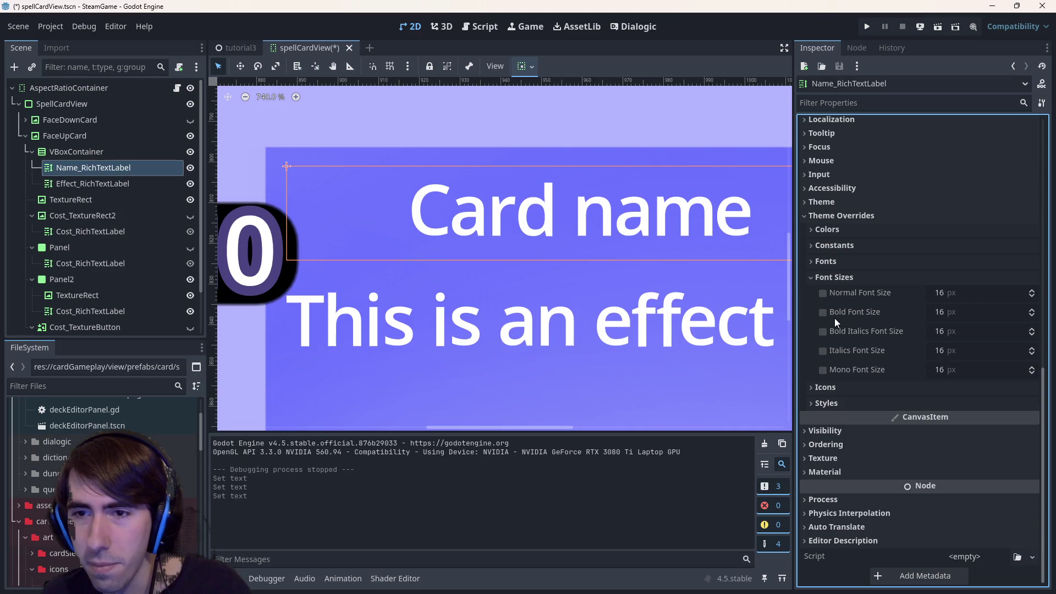
{"action": "mouse_move", "coordinate": [942, 292]}
{"action": "left_mouse_down"}
{"action": "mouse_move", "coordinate": [990, 292]}
{"action": "mouse_move", "coordinate": [907, 293]}
{"action": "mouse_move", "coordinate": [973, 293]}
{"action": "mouse_move", "coordinate": [951, 293]}
{"action": "left_mouse_up"}
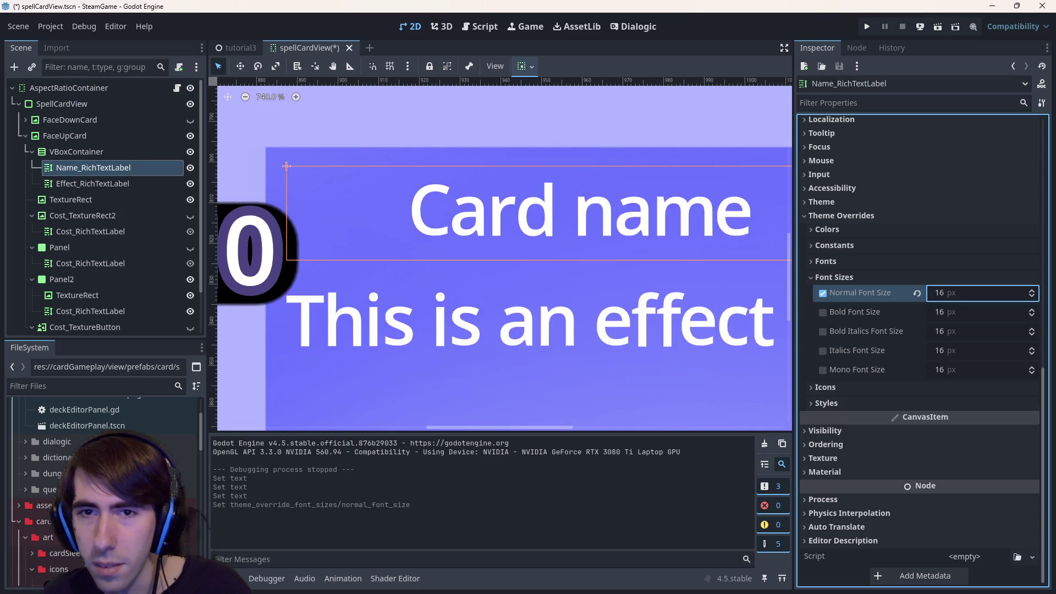
{"action": "key", "text": "ctrl+z"}
{"action": "key", "text": "ctrl+z"}
{"action": "key", "text": "ctrl+z"}
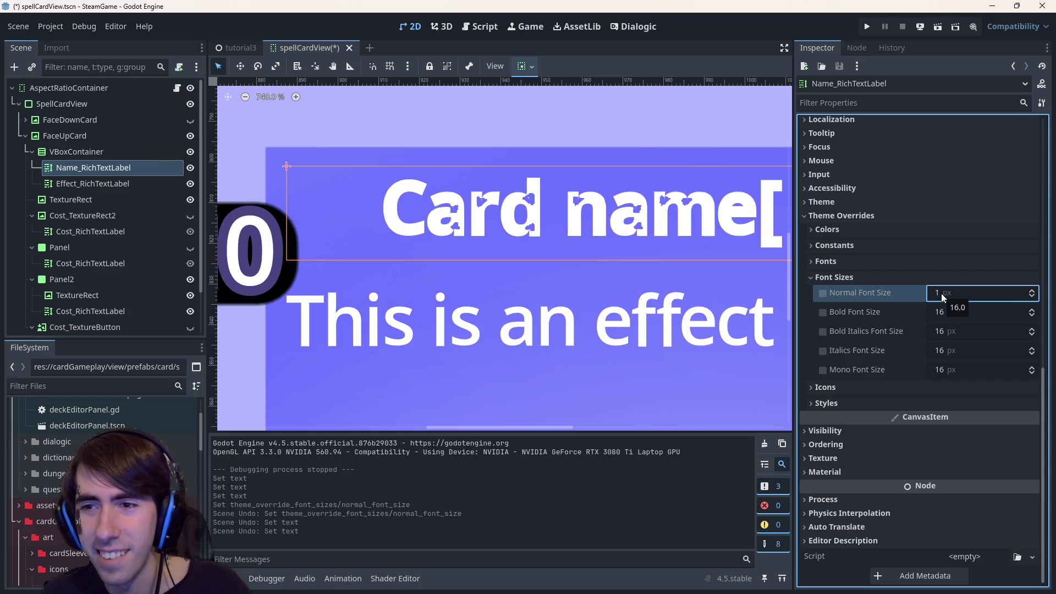
{"action": "key", "text": "ctrl+z"}
{"action": "key", "text": "ctrl+shift+z"}
{"action": "scroll", "coordinate": [895, 330], "scroll_direction": "up", "scroll_amount": 10}
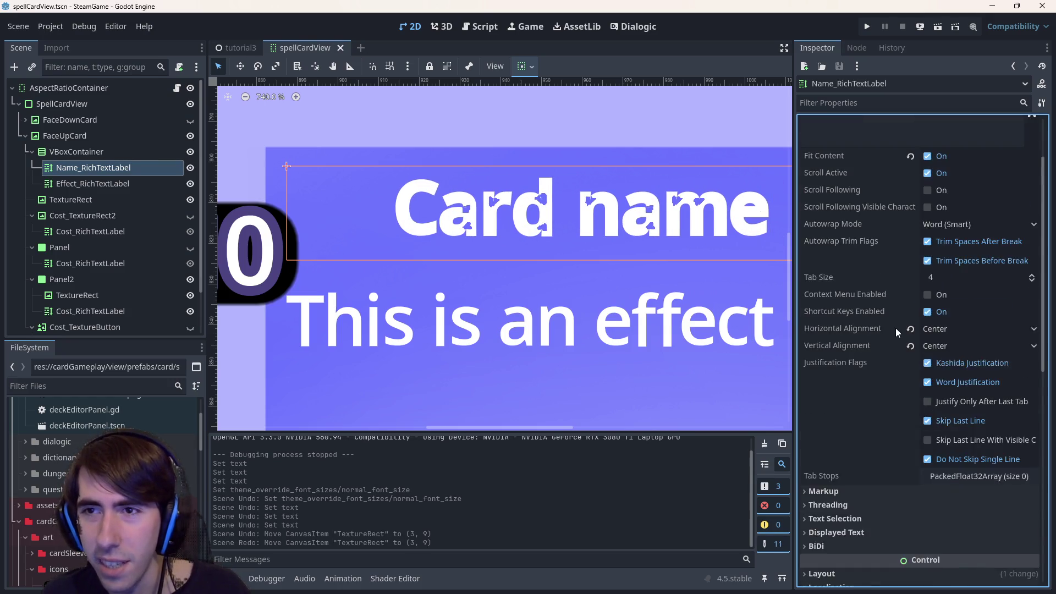
{"action": "scroll", "coordinate": [888, 312], "scroll_direction": "down", "scroll_amount": 6}
{"action": "key", "text": "ctrl+shift+z"}
{"action": "key", "text": "ctrl+shift+z"}
{"action": "key", "text": "ctrl+shift+z"}
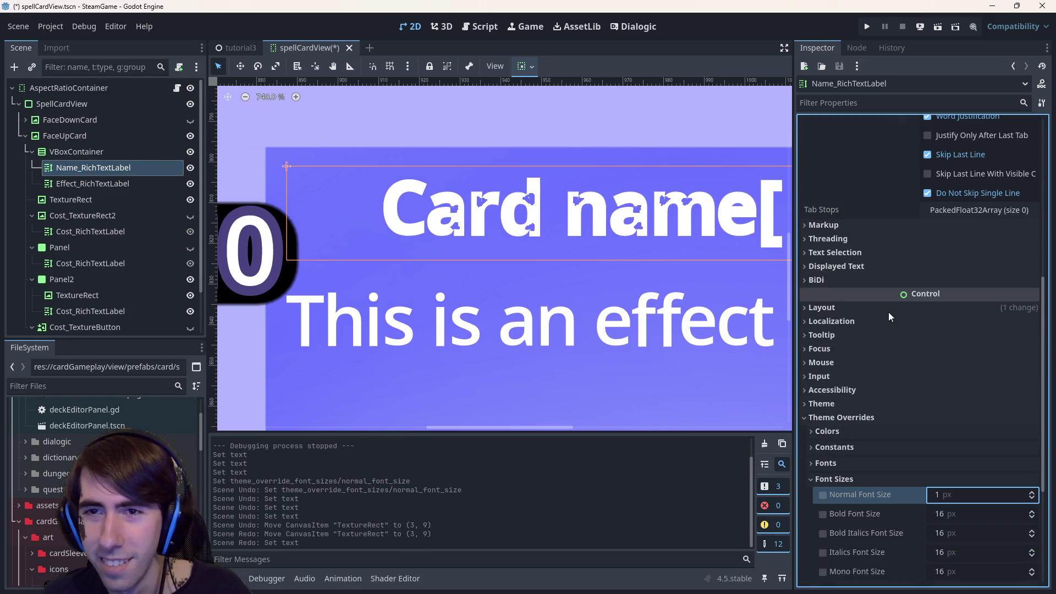
{"action": "key", "text": "ctrl+z"}
{"action": "key", "text": "ctrl+z"}
{"action": "key", "text": "ctrl+z"}
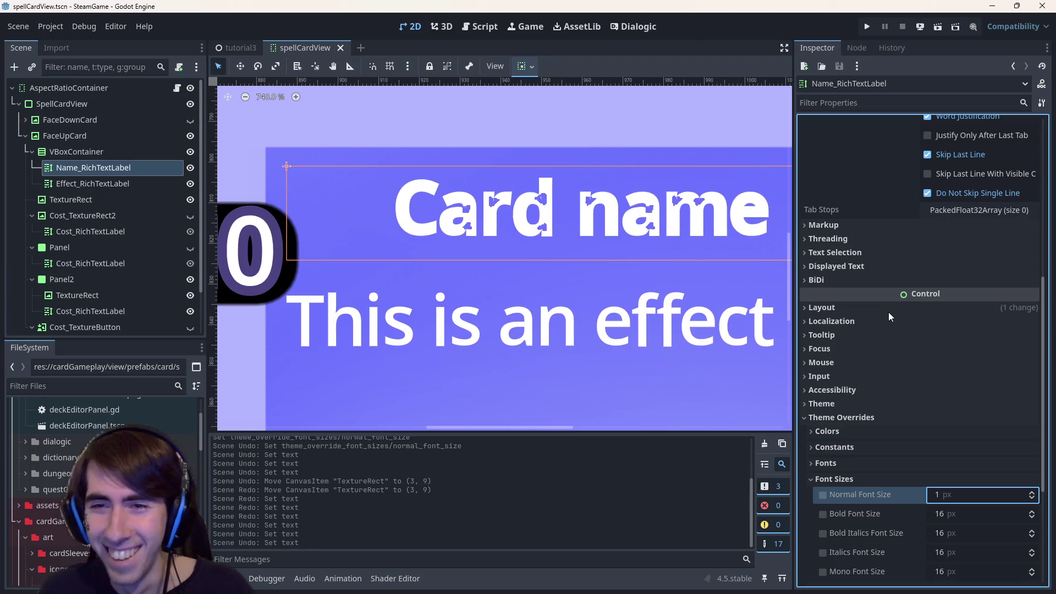
{"action": "scroll", "coordinate": [883, 413], "scroll_direction": "down", "scroll_amount": 3}
{"action": "left_click", "coordinate": [824, 478]}
{"action": "left_click", "coordinate": [833, 471]}
{"action": "left_click", "coordinate": [852, 488]}
{"action": "left_click", "coordinate": [852, 488]}
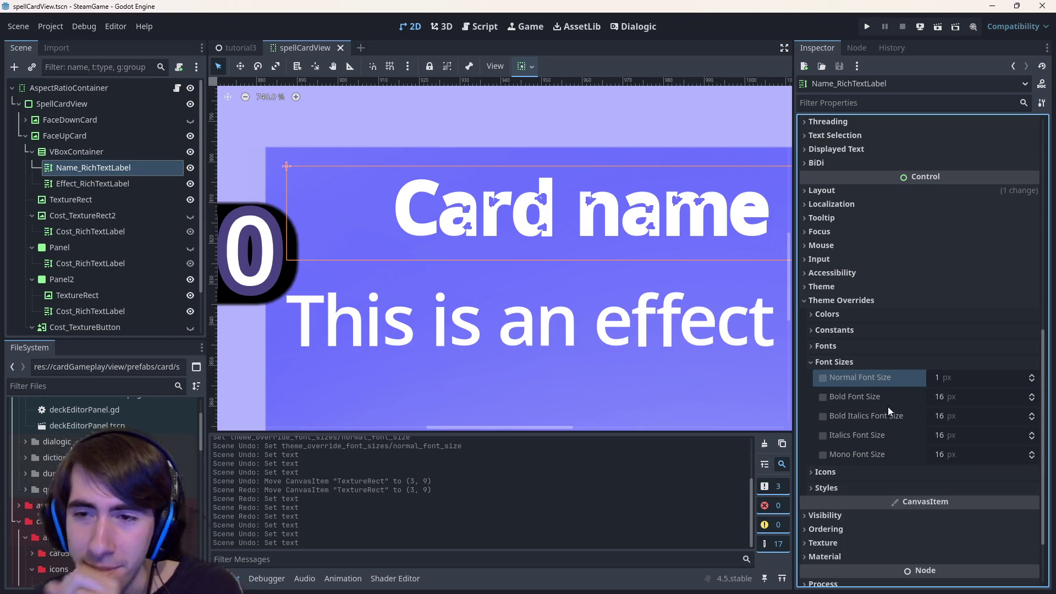
{"action": "left_click", "coordinate": [864, 348]}
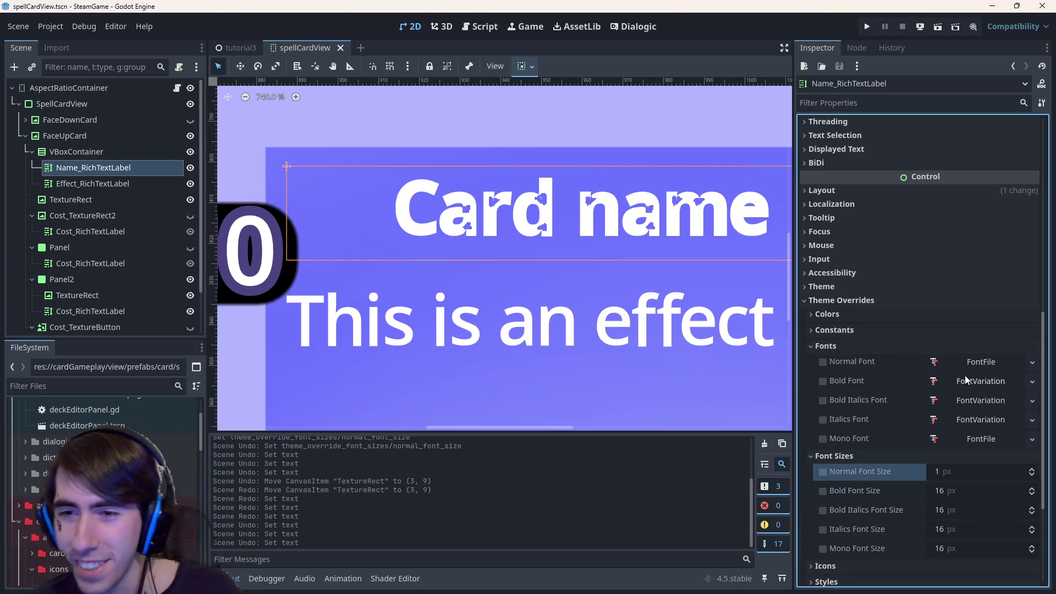
{"action": "left_click", "coordinate": [822, 381]}
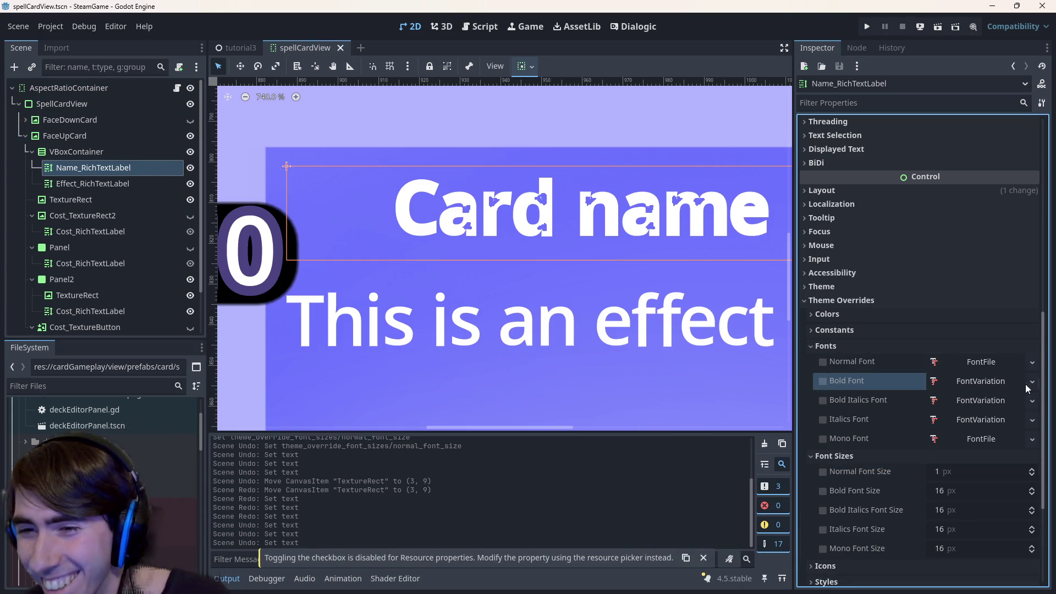
{"action": "left_click", "coordinate": [820, 382]}
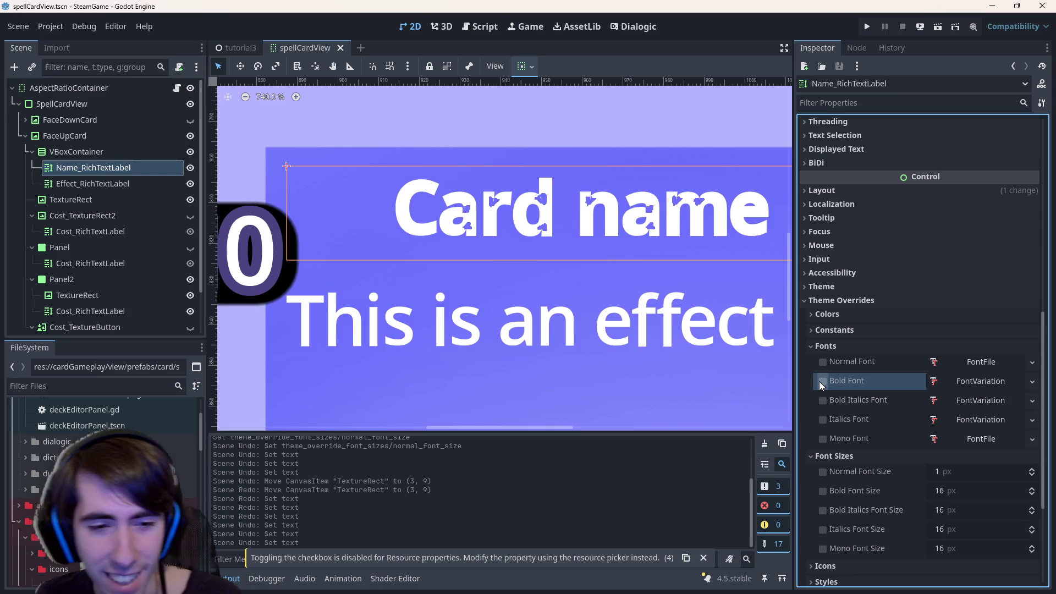
{"action": "left_click", "coordinate": [1032, 381]}
{"action": "left_click", "coordinate": [955, 382]}
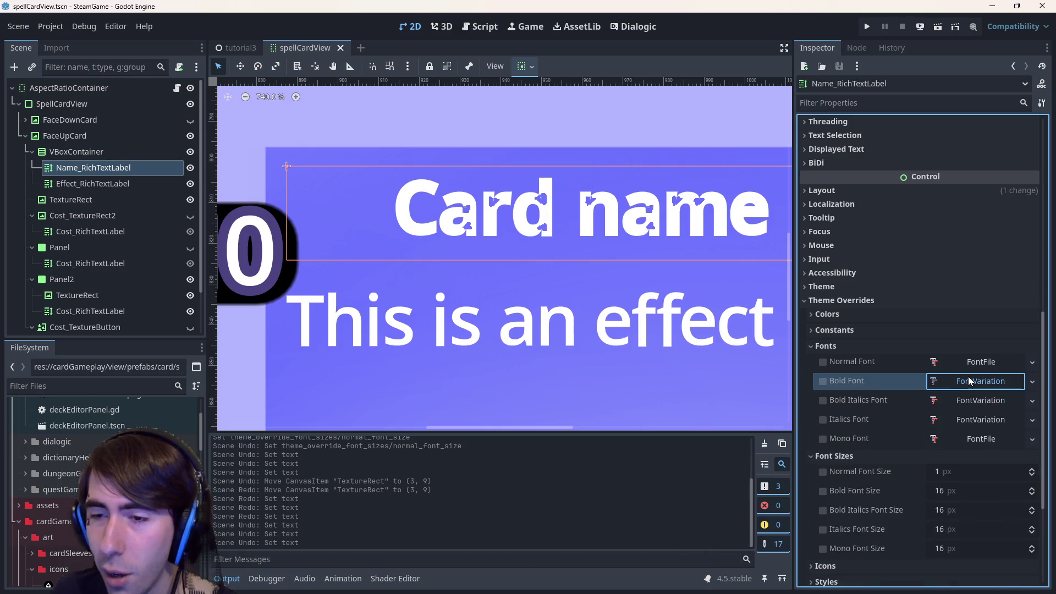
{"action": "left_click", "coordinate": [969, 381]}
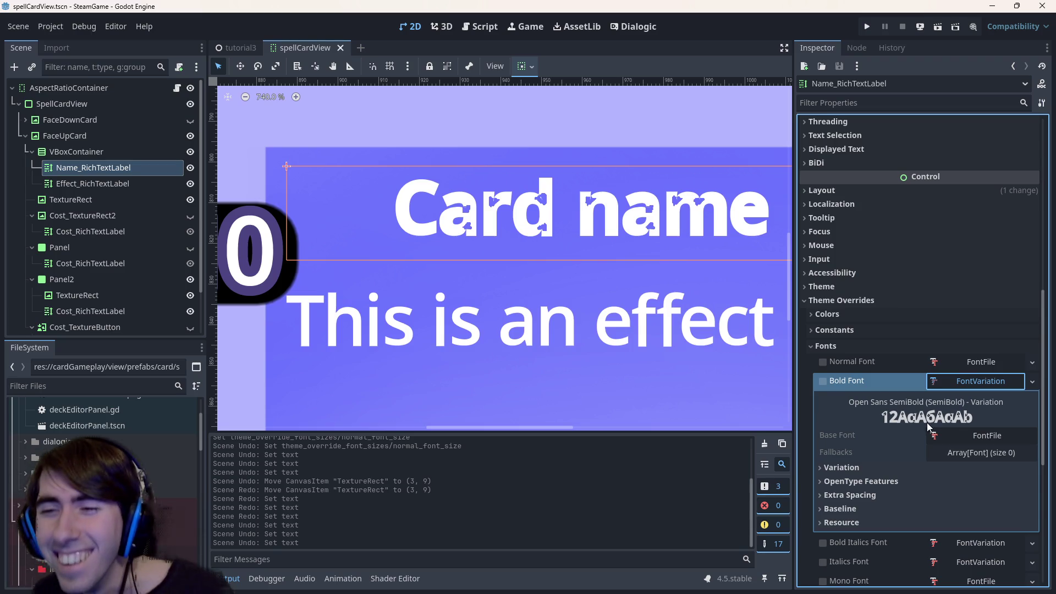
{"action": "left_click", "coordinate": [969, 437]}
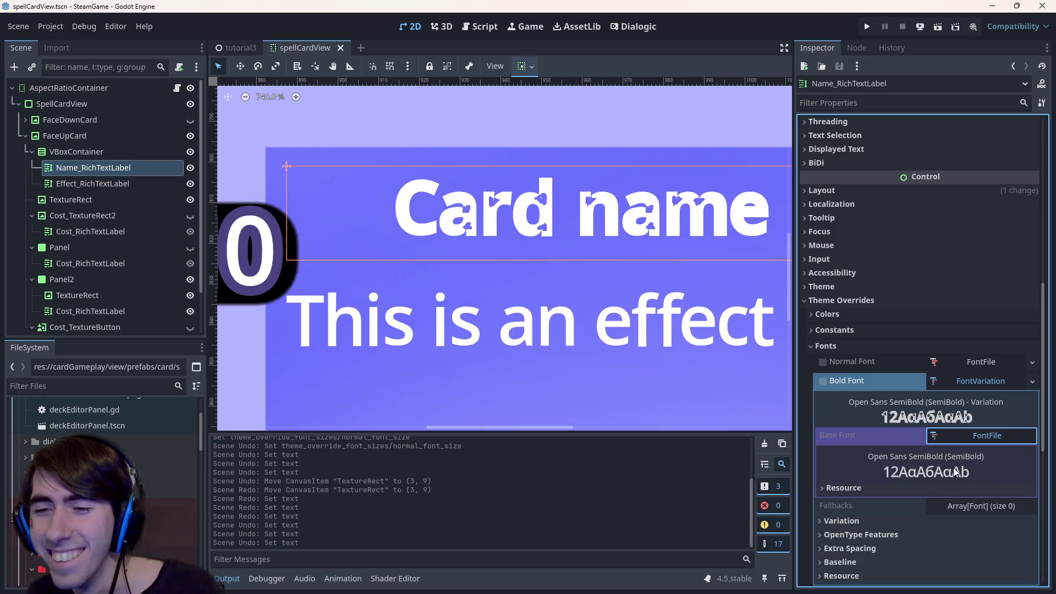
{"action": "left_click", "coordinate": [954, 438]}
{"action": "left_click", "coordinate": [954, 438]}
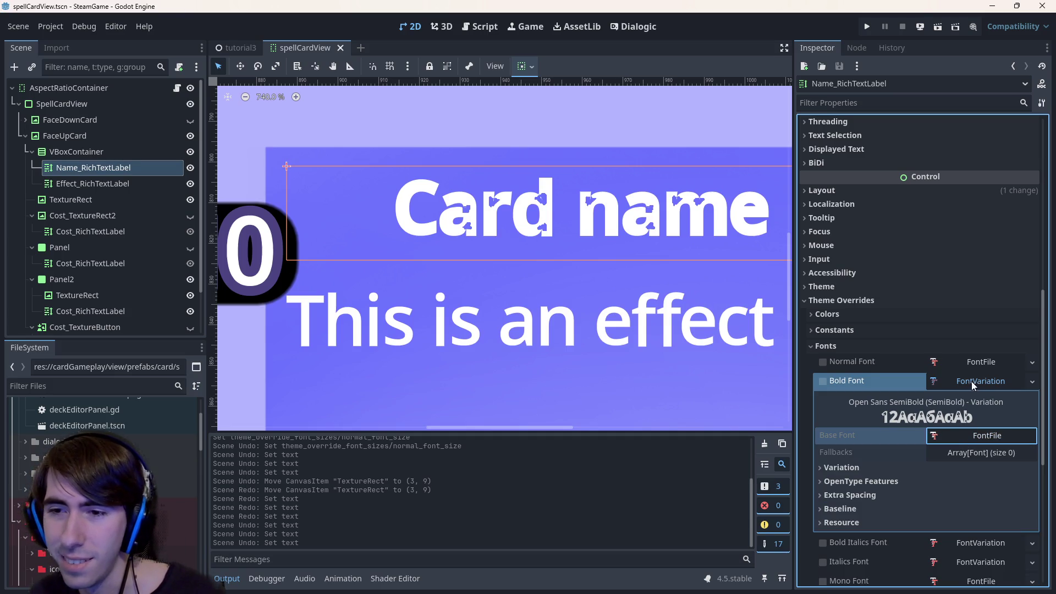
{"action": "left_click", "coordinate": [963, 437]}
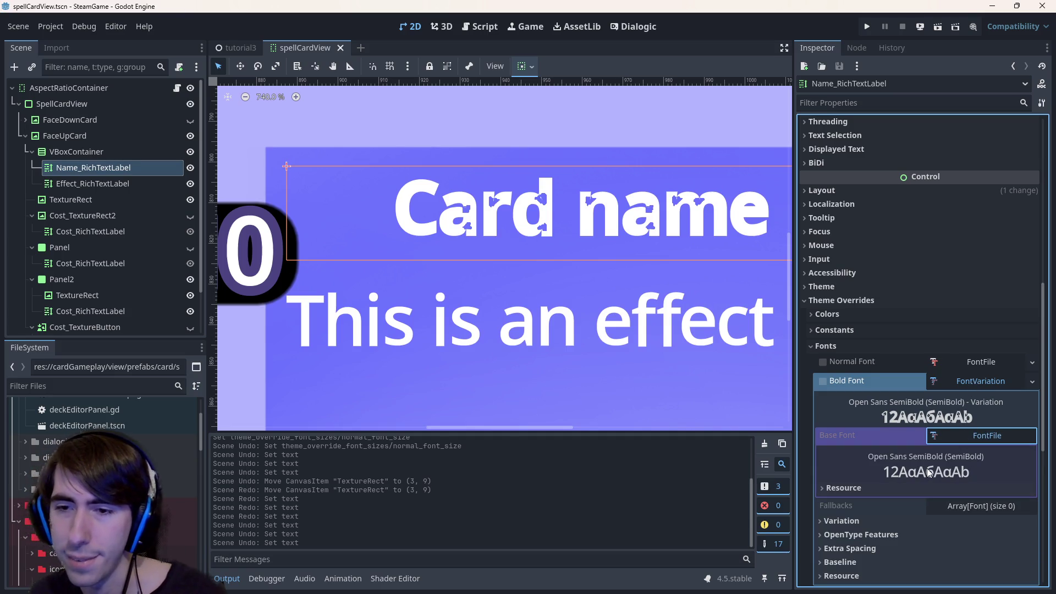
{"action": "scroll", "coordinate": [915, 480], "scroll_direction": "down", "scroll_amount": 2}
{"action": "left_click", "coordinate": [907, 405]}
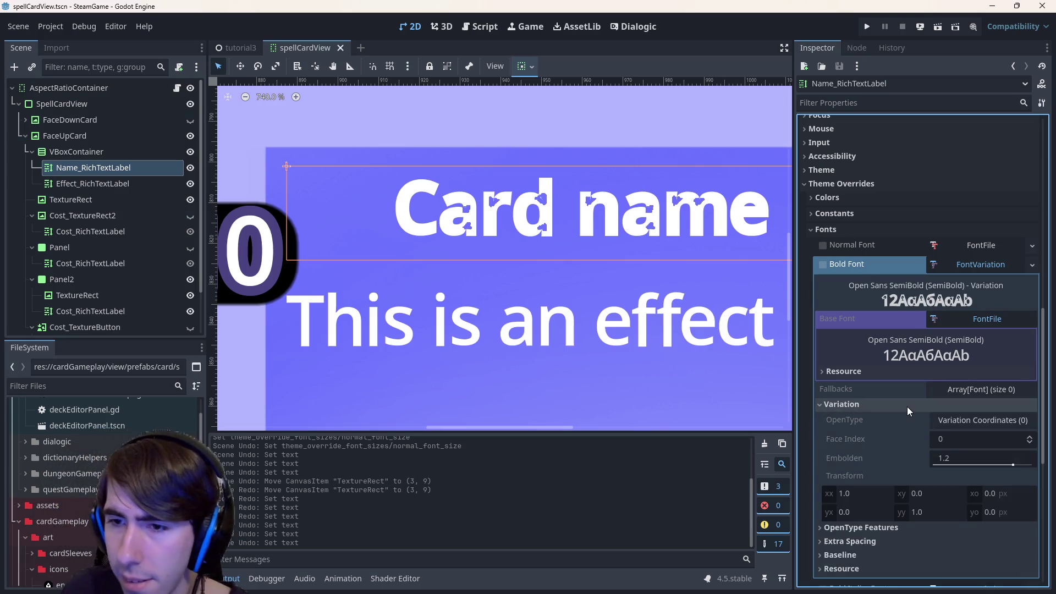
{"action": "left_click", "coordinate": [913, 407]}
{"action": "left_click", "coordinate": [902, 418]}
{"action": "left_click", "coordinate": [903, 418]}
{"action": "left_click", "coordinate": [902, 431]}
{"action": "left_click", "coordinate": [902, 427]}
{"action": "left_click", "coordinate": [897, 443]}
{"action": "left_click", "coordinate": [899, 445]}
{"action": "left_click", "coordinate": [901, 461]}
{"action": "left_click", "coordinate": [900, 463]}
{"action": "left_click", "coordinate": [885, 374]}
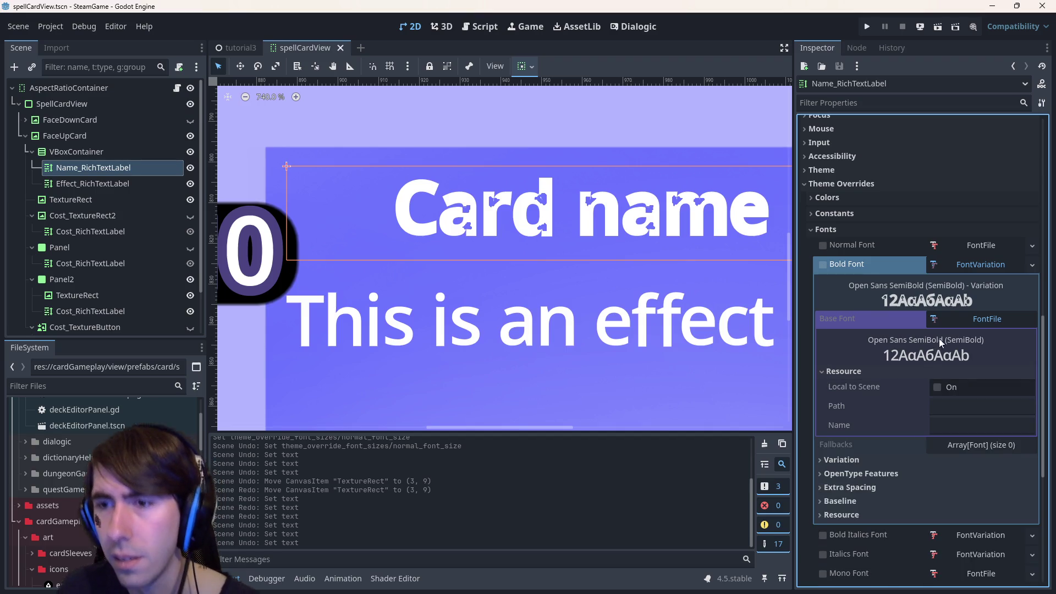
{"action": "left_click", "coordinate": [987, 325]}
{"action": "left_click", "coordinate": [987, 324]}
{"action": "left_click", "coordinate": [1031, 265]}
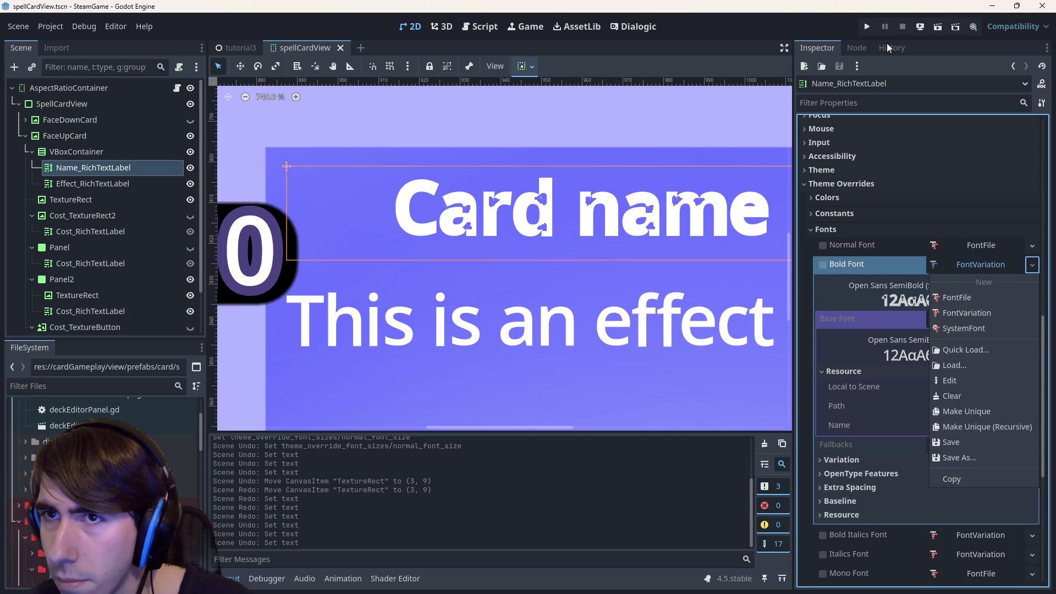
{"action": "left_click", "coordinate": [833, 55]}
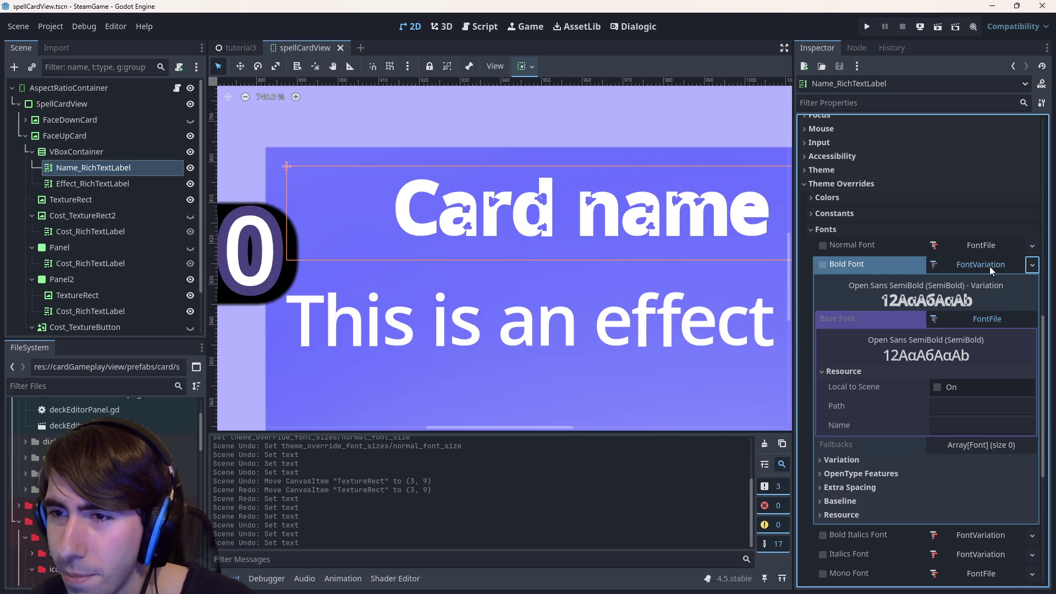
{"action": "scroll", "coordinate": [937, 380], "scroll_direction": "down", "scroll_amount": 2}
{"action": "scroll", "coordinate": [937, 381], "scroll_direction": "down", "scroll_amount": 1}
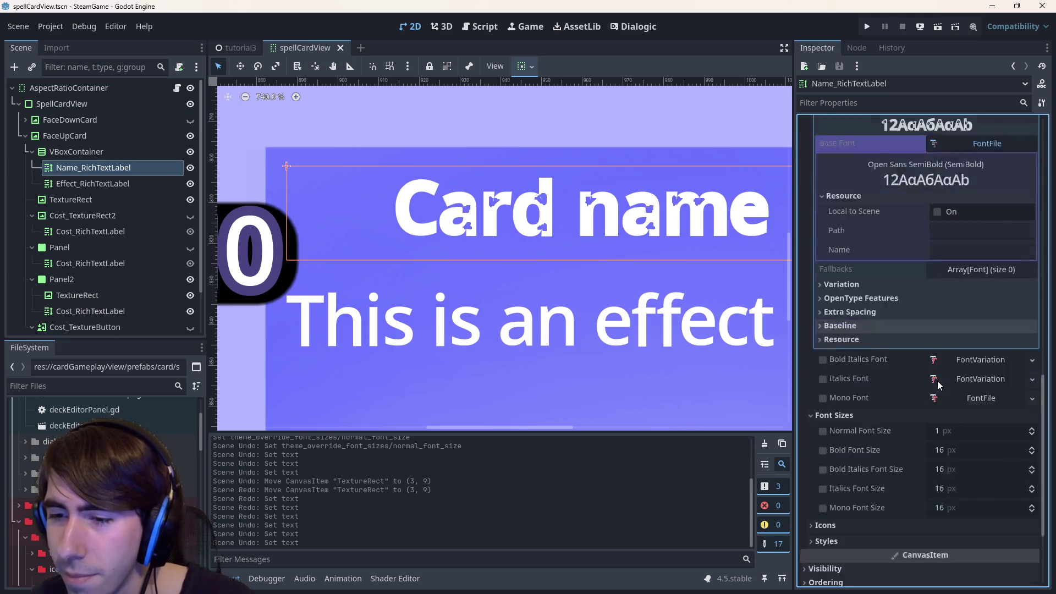
{"action": "left_click", "coordinate": [821, 398]}
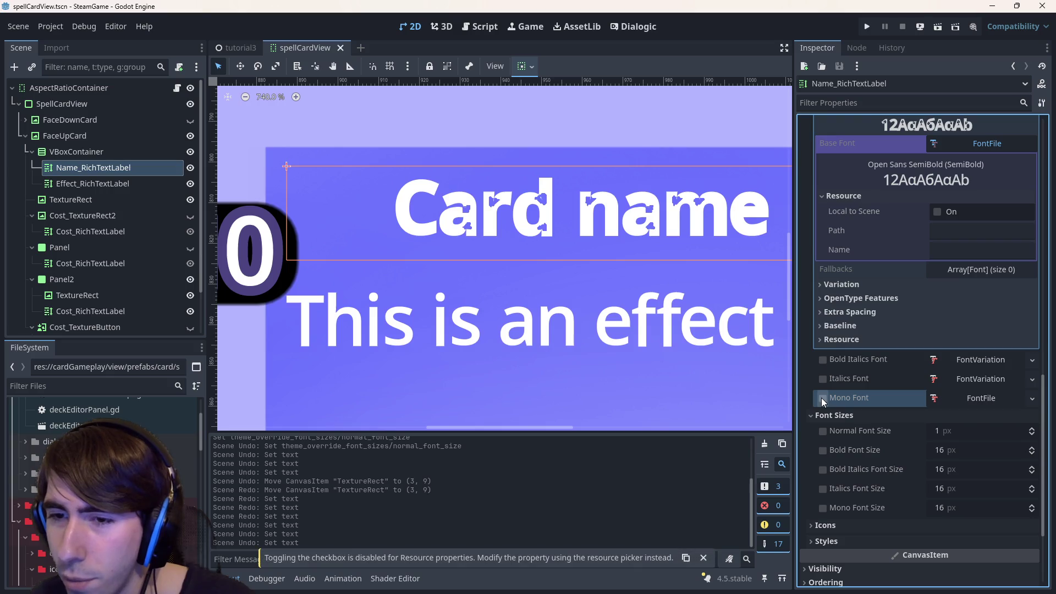
{"action": "scroll", "coordinate": [846, 420], "scroll_direction": "down", "scroll_amount": 1}
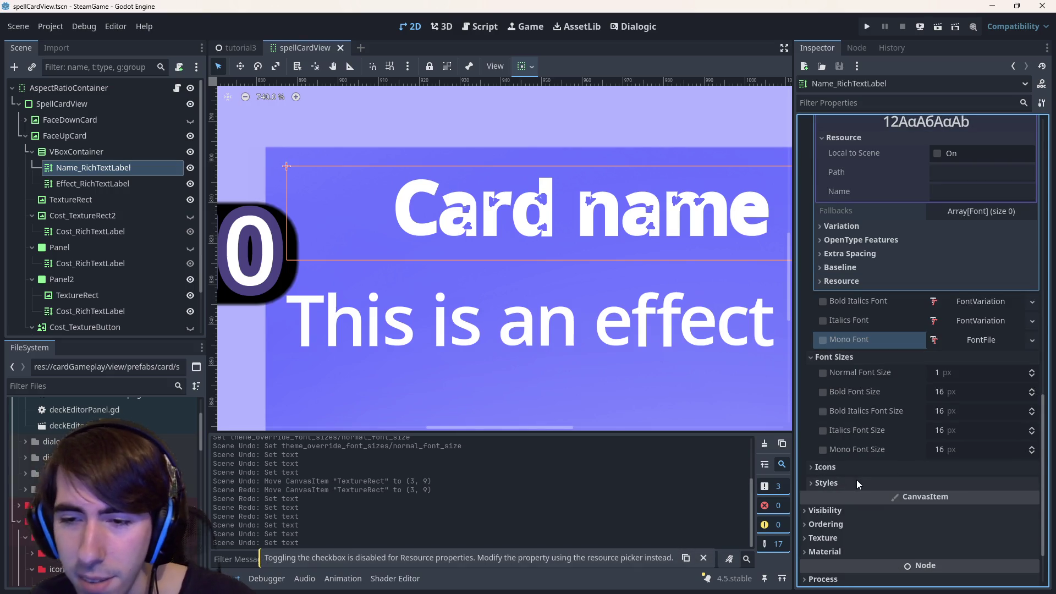
{"action": "left_click", "coordinate": [88, 350]}
Filter the FileSystem for 'font' and open the dialogic example Fonts folder.
{"action": "type", "text": "font"}
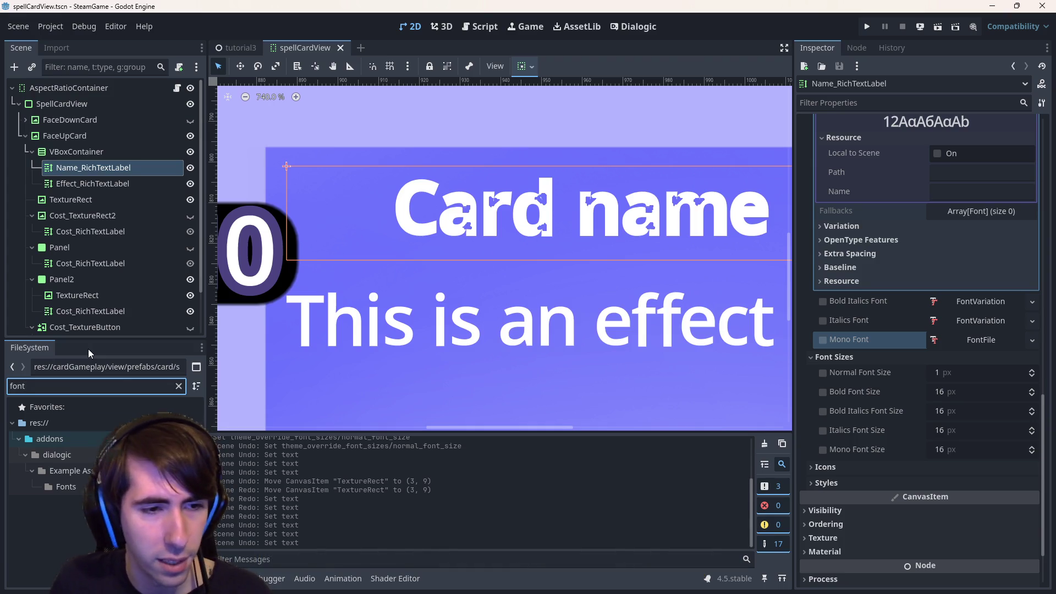
{"action": "left_click", "coordinate": [66, 486]}
{"action": "left_click", "coordinate": [179, 386]}
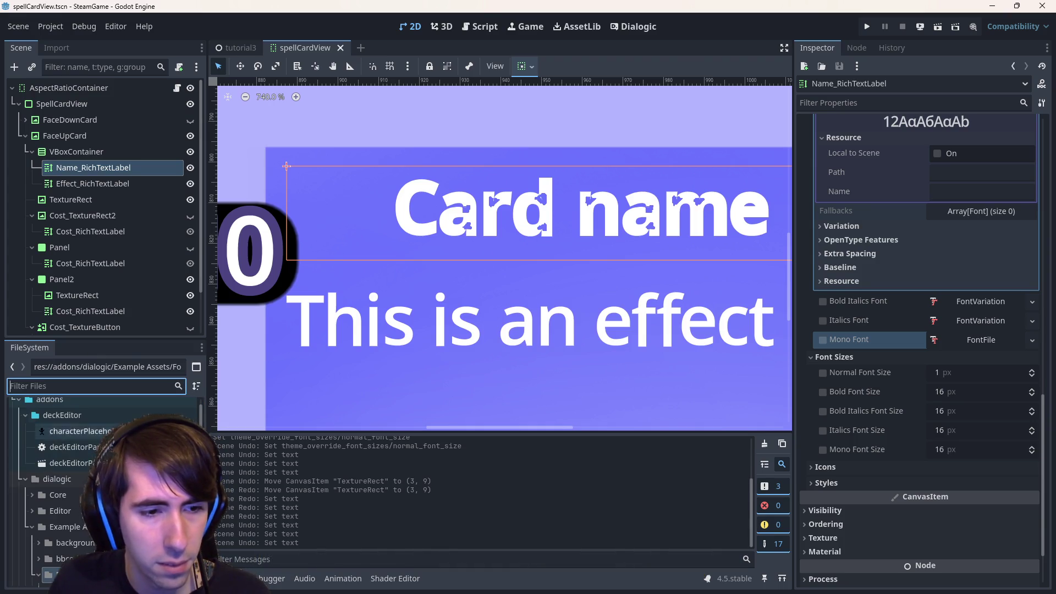
{"action": "scroll", "coordinate": [105, 473], "scroll_direction": "down", "scroll_amount": 1}
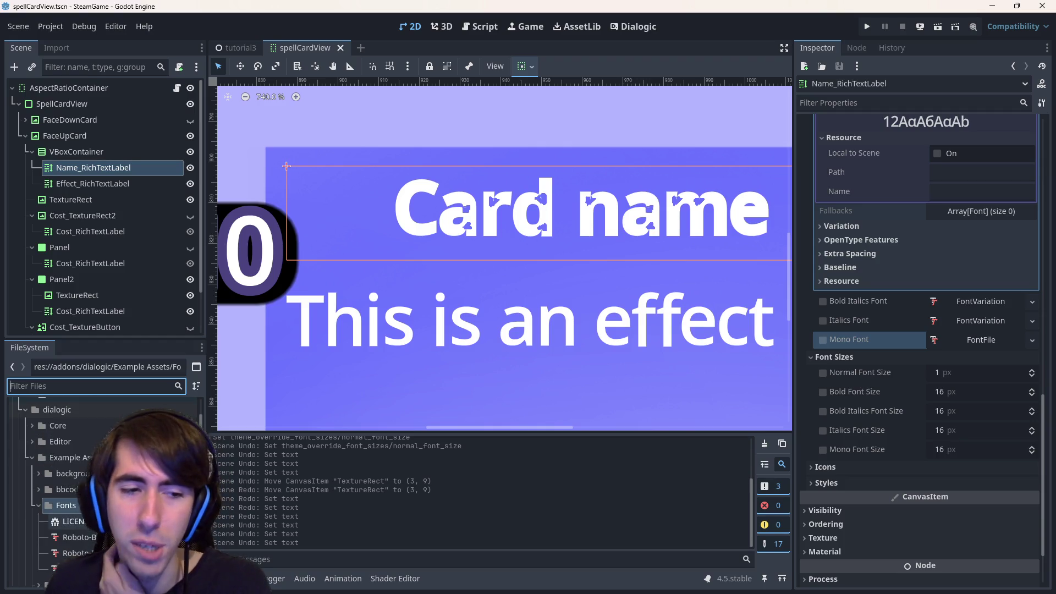
Try Roboto-Bold, Roboto-Italic and Roboto-Regular as the name label's Bold Font, undoing each.
{"action": "mouse_move", "coordinate": [66, 537]}
{"action": "left_mouse_down"}
{"action": "mouse_move", "coordinate": [165, 495]}
{"action": "mouse_move", "coordinate": [840, 368]}
{"action": "mouse_move", "coordinate": [948, 299]}
{"action": "mouse_move", "coordinate": [938, 372]}
{"action": "mouse_move", "coordinate": [963, 205]}
{"action": "mouse_move", "coordinate": [977, 214]}
{"action": "left_mouse_up"}
{"action": "scroll", "coordinate": [962, 206], "scroll_direction": "up", "scroll_amount": 3}
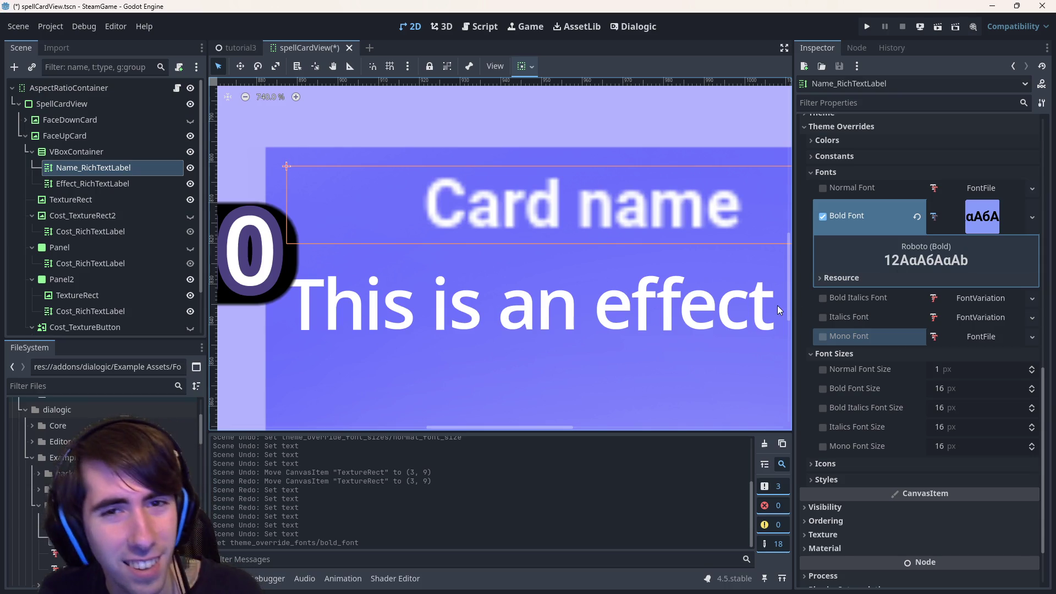
{"action": "key", "text": "ctrl+z"}
{"action": "mouse_move", "coordinate": [68, 553]}
{"action": "left_mouse_down"}
{"action": "mouse_move", "coordinate": [495, 247]}
{"action": "mouse_move", "coordinate": [1001, 222]}
{"action": "mouse_move", "coordinate": [983, 211]}
{"action": "left_mouse_up"}
{"action": "key", "text": "ctrl+z"}
{"action": "mouse_move", "coordinate": [71, 568]}
{"action": "left_mouse_down"}
{"action": "mouse_move", "coordinate": [418, 481]}
{"action": "mouse_move", "coordinate": [992, 211]}
{"action": "left_mouse_up"}
{"action": "key", "text": "ctrl+z"}
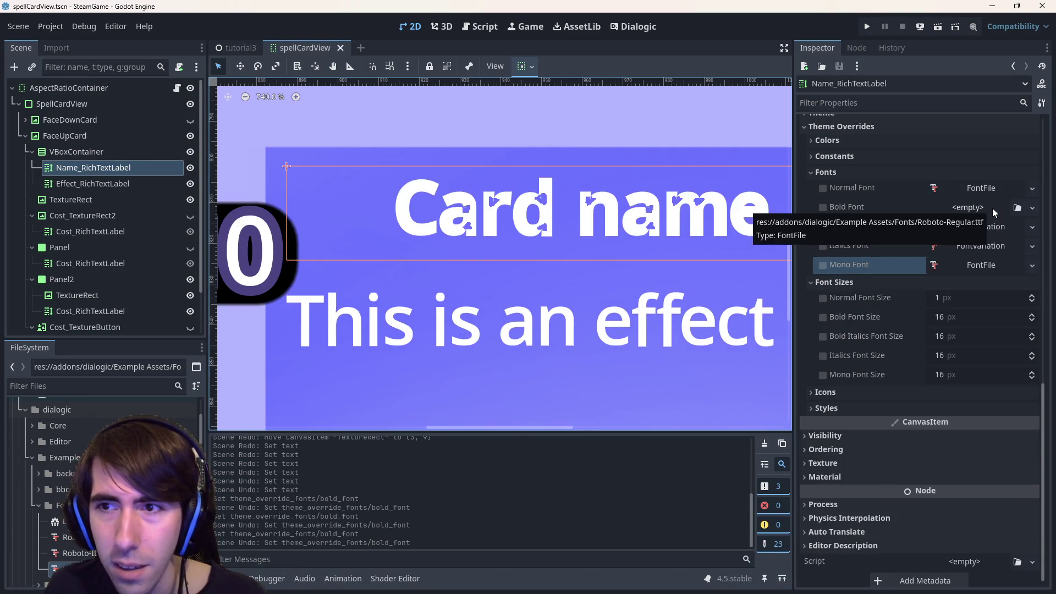
Undo and redo the TextureRect move and text edit, then save the card scene.
{"action": "key", "text": "ctrl+z"}
{"action": "key", "text": "ctrl+shift+z"}
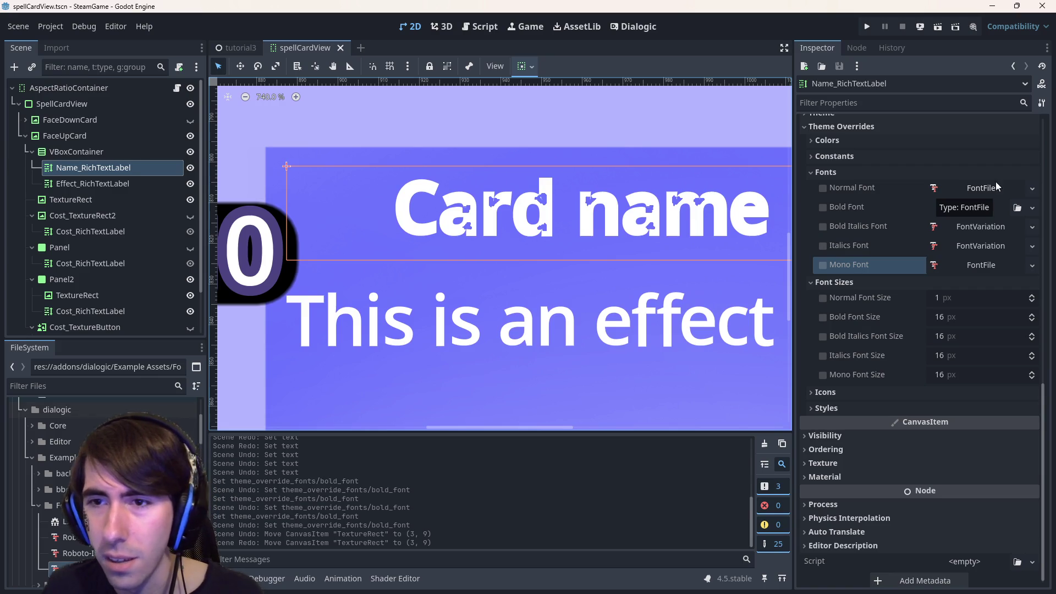
{"action": "key", "text": "ctrl+z"}
{"action": "key", "text": "ctrl+z"}
{"action": "key", "text": "ctrl+shift+z"}
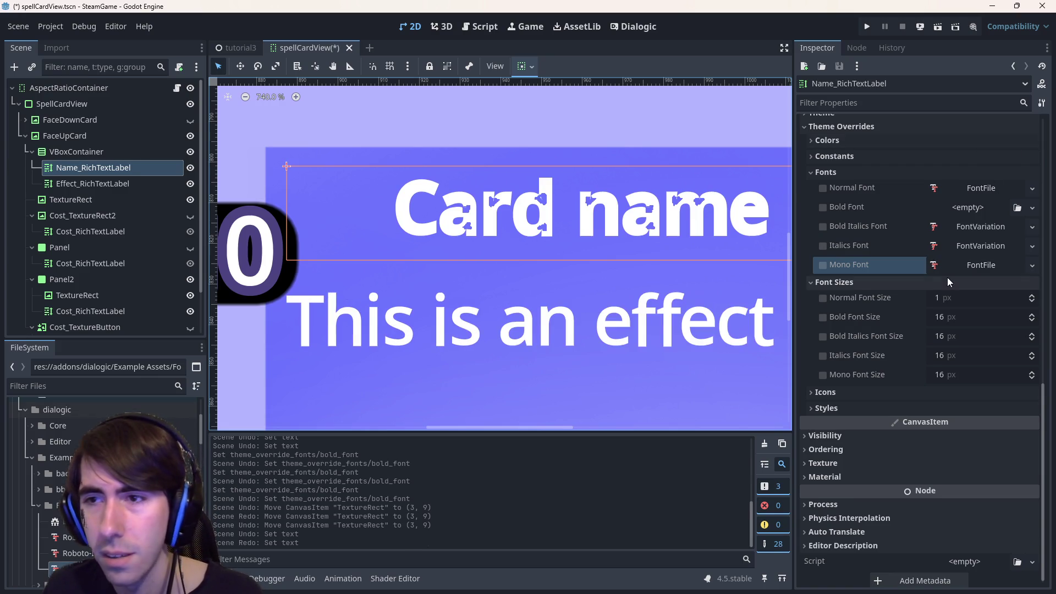
{"action": "key", "text": "ctrl+s"}
{"action": "left_click", "coordinate": [649, 228]}
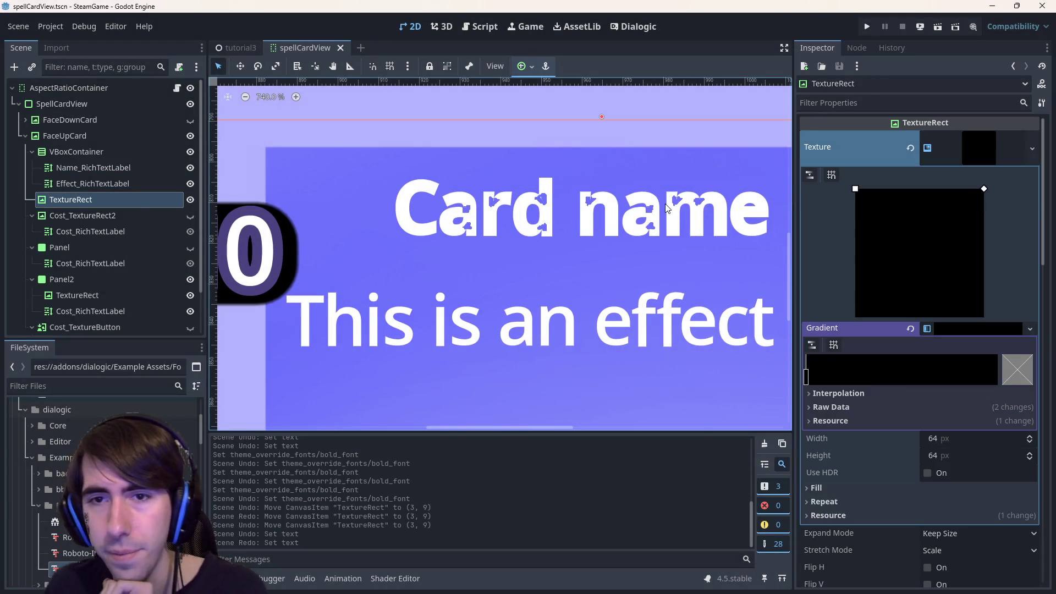
{"action": "left_click", "coordinate": [104, 168]}
{"action": "left_click", "coordinate": [110, 183]}
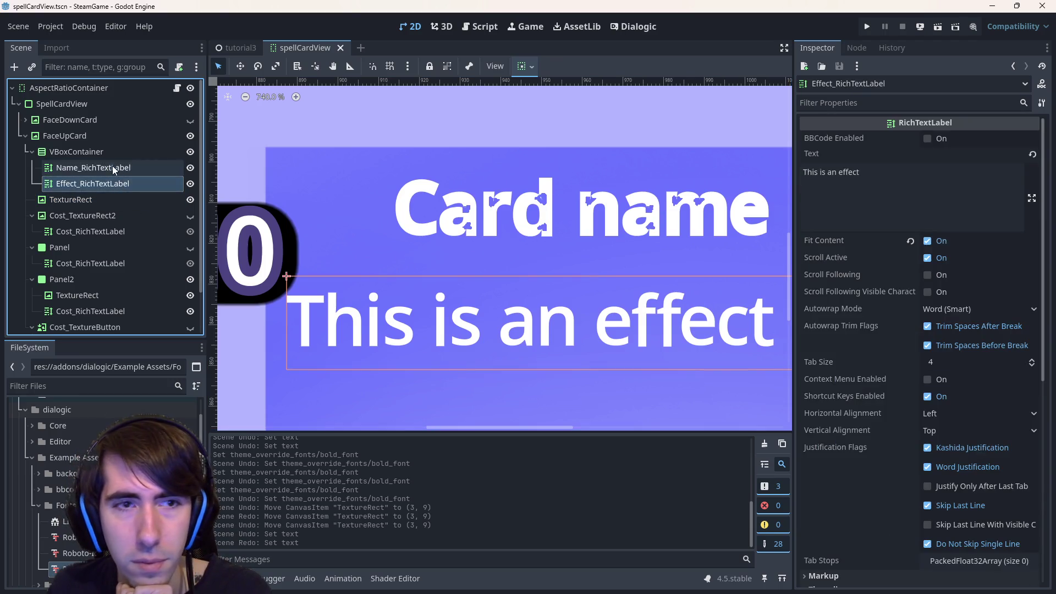
{"action": "left_click", "coordinate": [114, 167]}
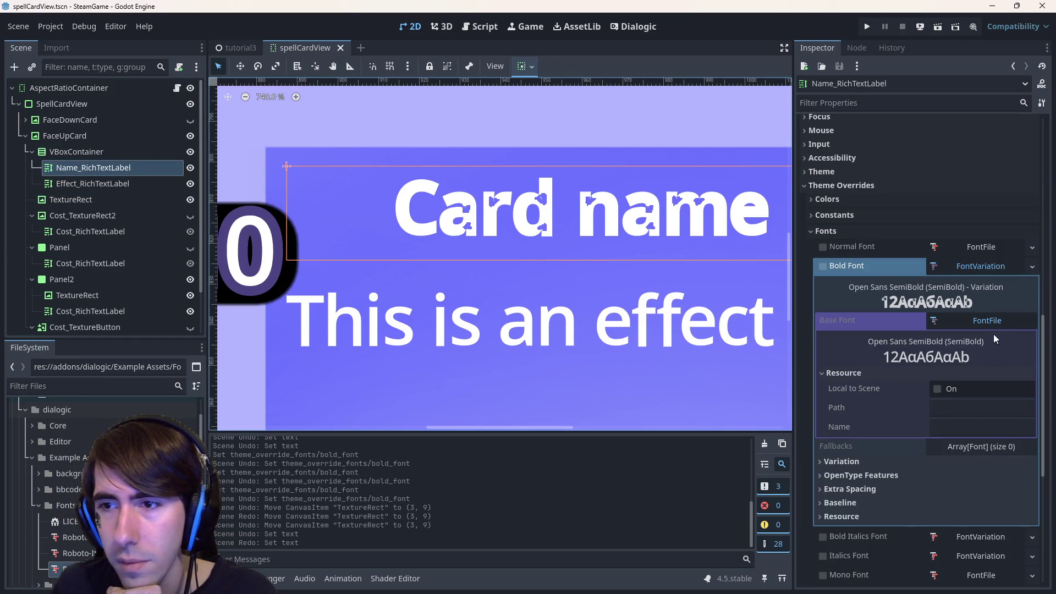
{"action": "left_click", "coordinate": [981, 321]}
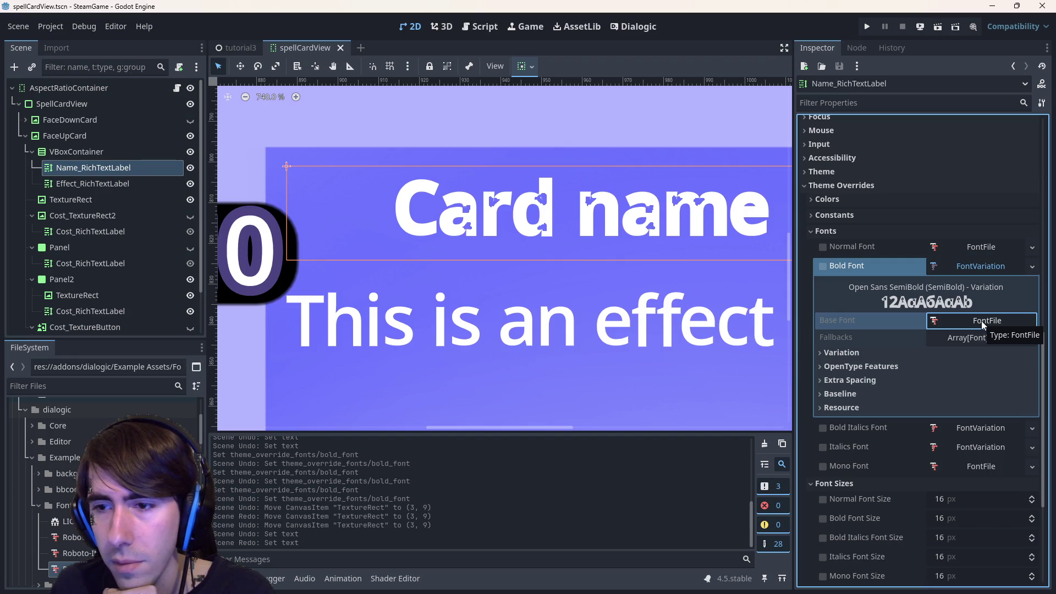
{"action": "left_click", "coordinate": [985, 262]}
{"action": "left_click", "coordinate": [984, 262]}
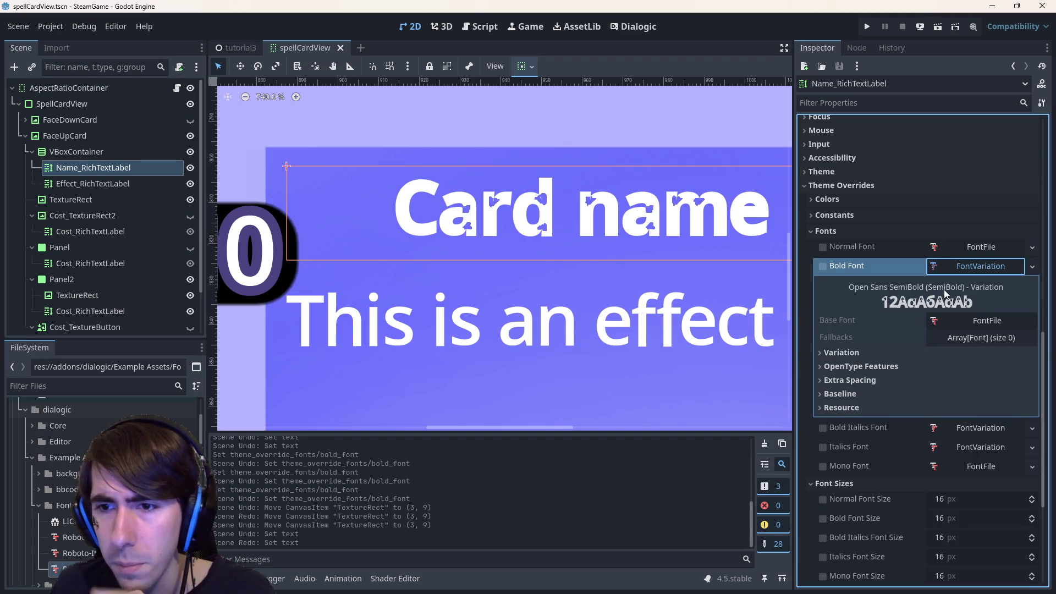
{"action": "left_click", "coordinate": [866, 380]}
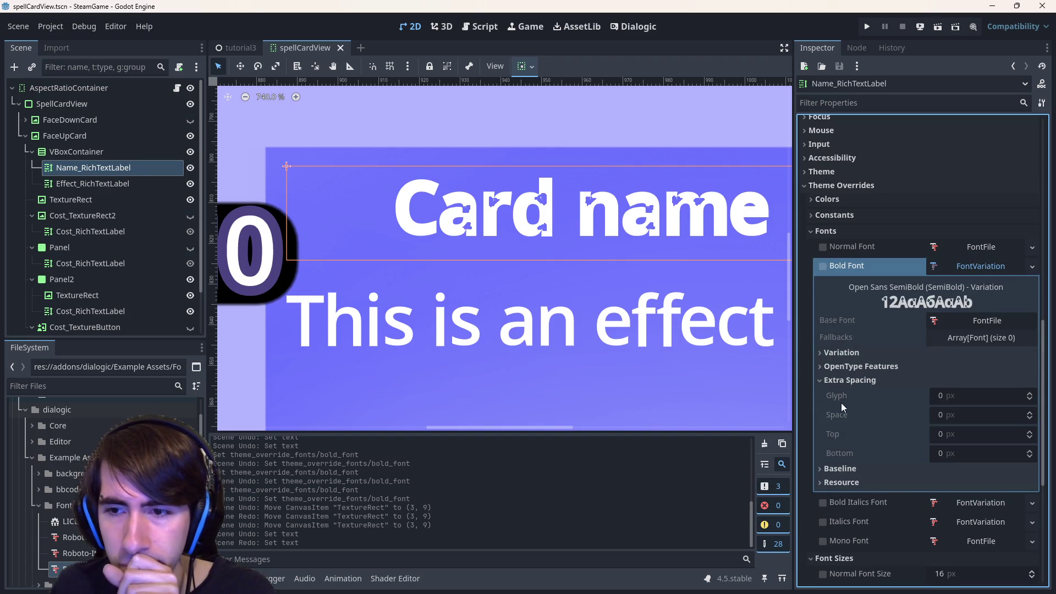
{"action": "left_click", "coordinate": [904, 379]}
{"action": "left_click", "coordinate": [893, 366]}
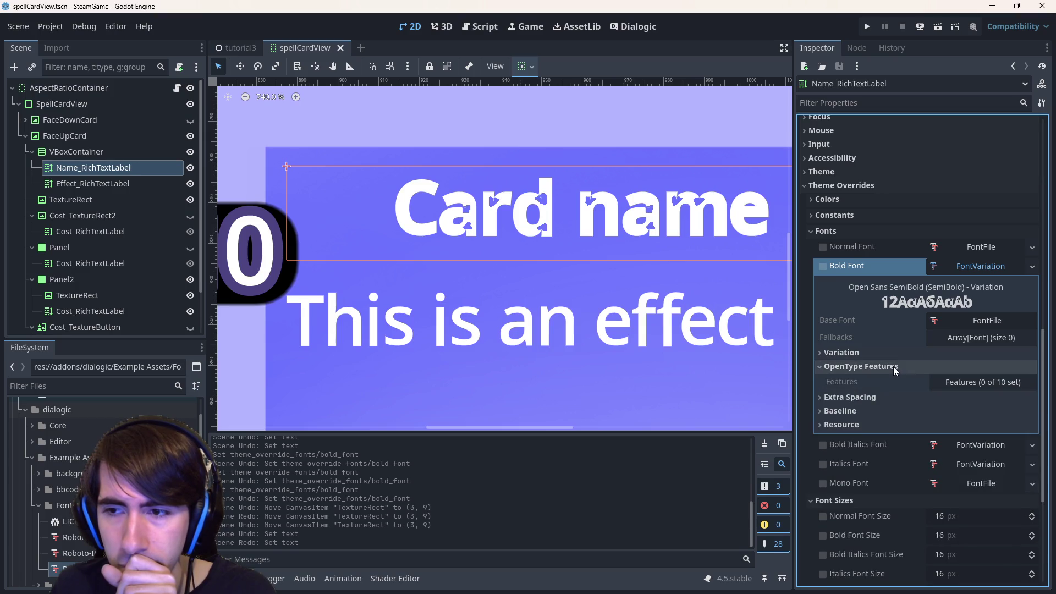
{"action": "left_click", "coordinate": [896, 353]}
{"action": "left_click", "coordinate": [893, 352]}
{"action": "left_click", "coordinate": [956, 268]}
{"action": "left_click", "coordinate": [956, 268]}
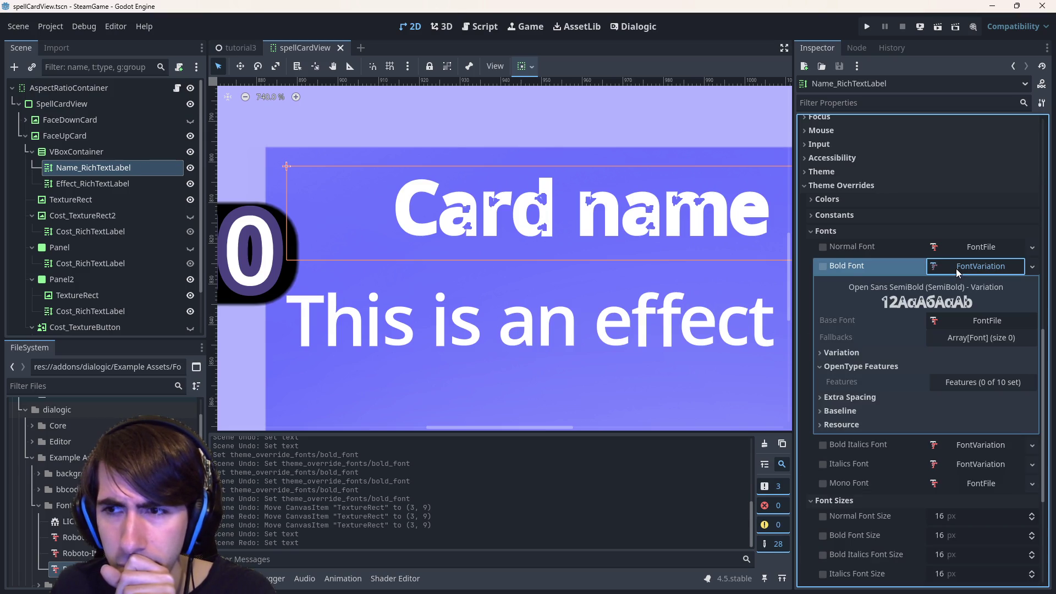
{"action": "left_click", "coordinate": [822, 266]}
{"action": "left_click", "coordinate": [987, 267]}
{"action": "left_click", "coordinate": [986, 267]}
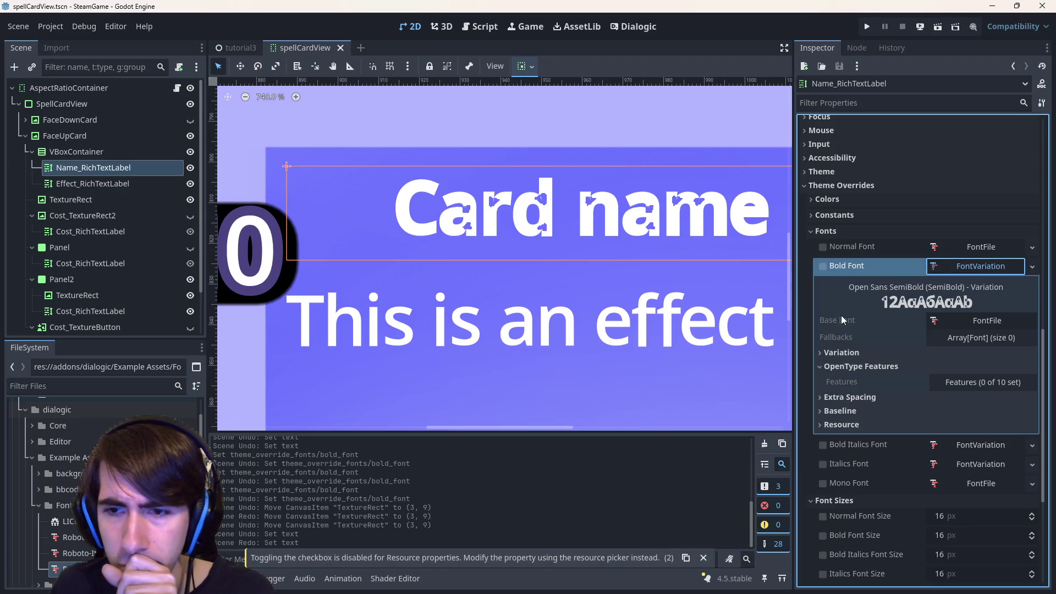
Collapse dialogic and addons, expand assets, preview the normal font, and select assets.
{"action": "double_click", "coordinate": [81, 408]}
{"action": "scroll", "coordinate": [80, 412], "scroll_direction": "up", "scroll_amount": 3}
{"action": "scroll", "coordinate": [80, 416], "scroll_direction": "up", "scroll_amount": 1}
{"action": "left_click", "coordinate": [77, 441]}
{"action": "double_click", "coordinate": [86, 441]}
{"action": "double_click", "coordinate": [81, 458]}
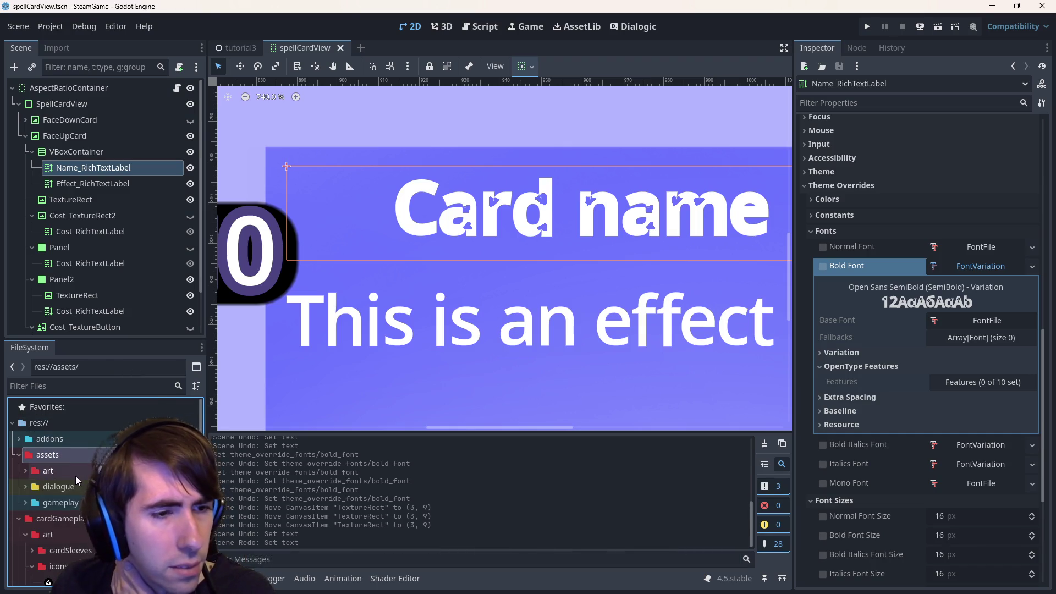
{"action": "double_click", "coordinate": [71, 471]}
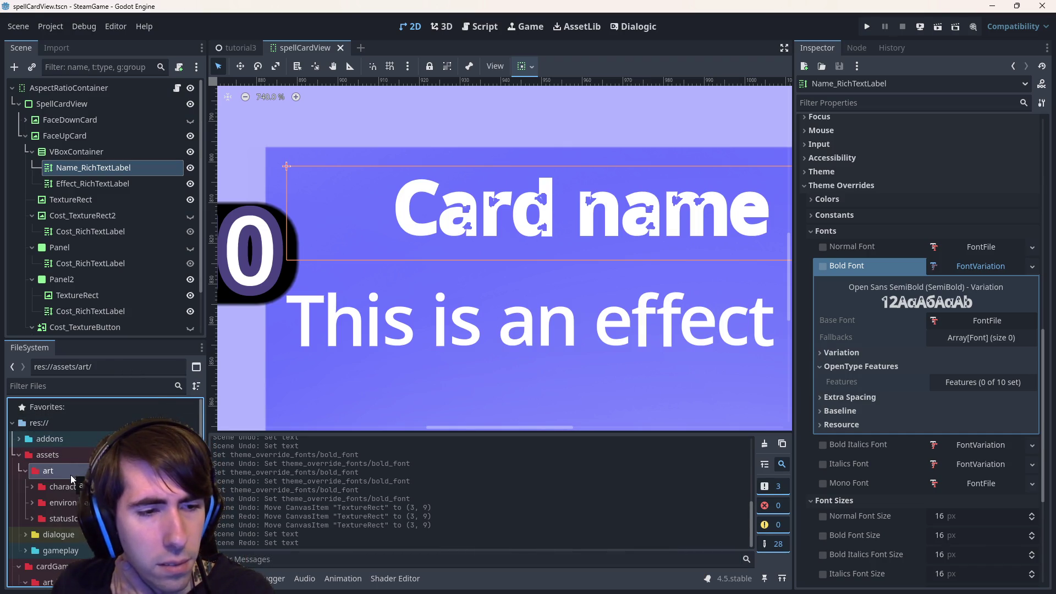
{"action": "double_click", "coordinate": [67, 470]}
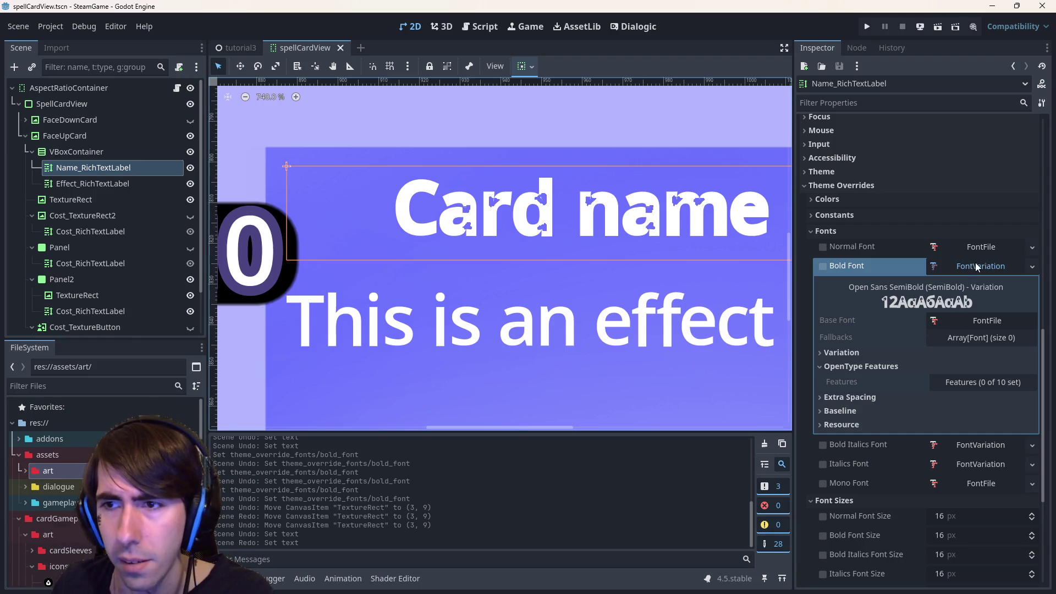
{"action": "left_click", "coordinate": [979, 244]}
{"action": "left_click", "coordinate": [980, 248]}
{"action": "left_click", "coordinate": [80, 455]}
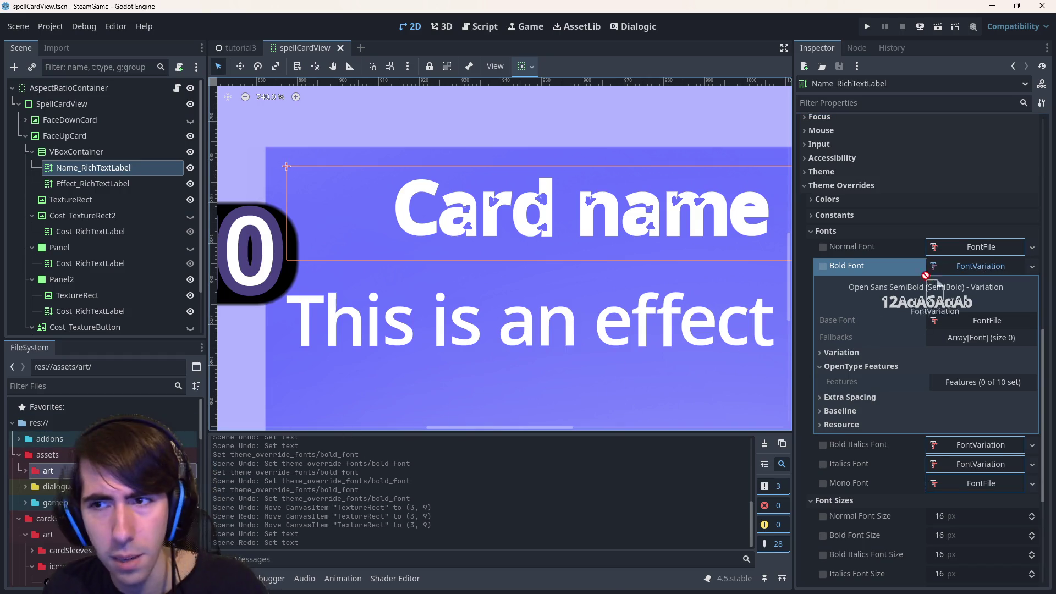
Create a new folder named 'fonts' inside assets.
{"action": "right_click", "coordinate": [55, 454]}
{"action": "mouse_move", "coordinate": [143, 359]}
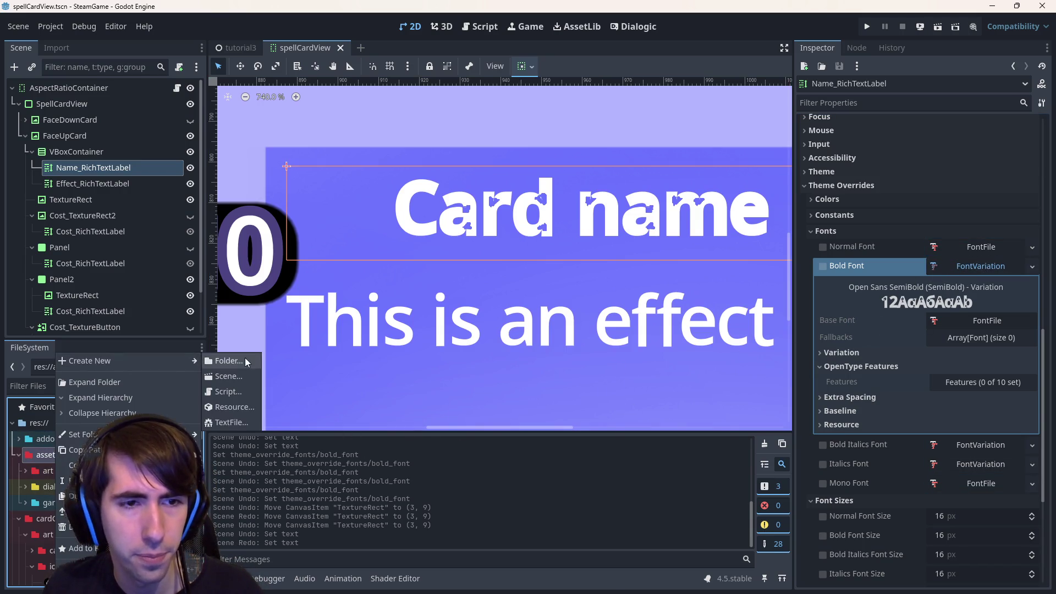
{"action": "left_click", "coordinate": [242, 357]}
{"action": "type", "text": "fonts"}
{"action": "key", "text": "Return"}
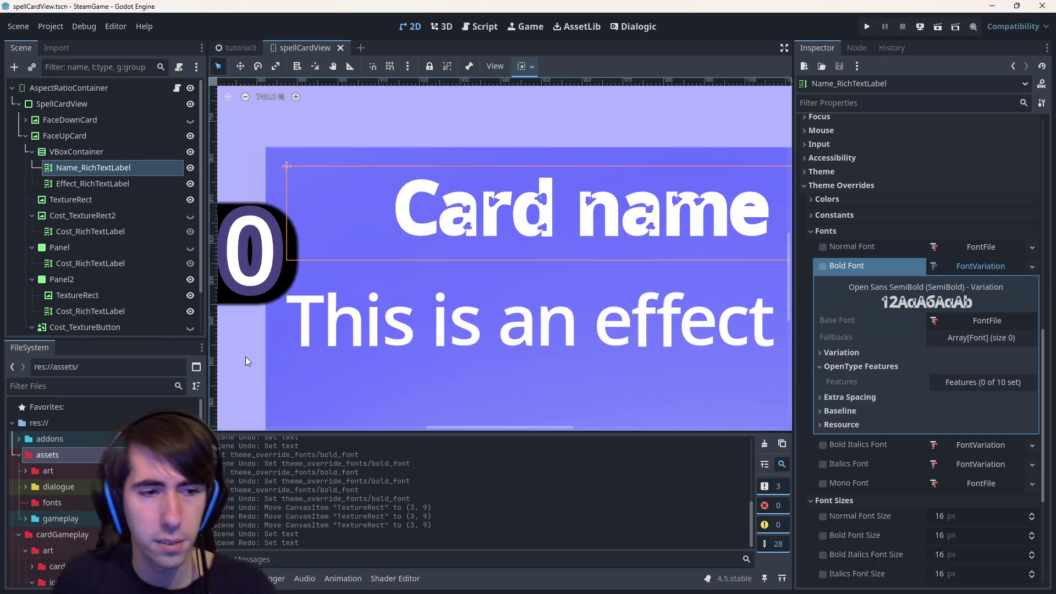
Save the Bold Font variation into the fonts folder as boldFont.tres.
{"action": "left_click_drag", "start_coordinate": [69, 505], "coordinate": [66, 505]}
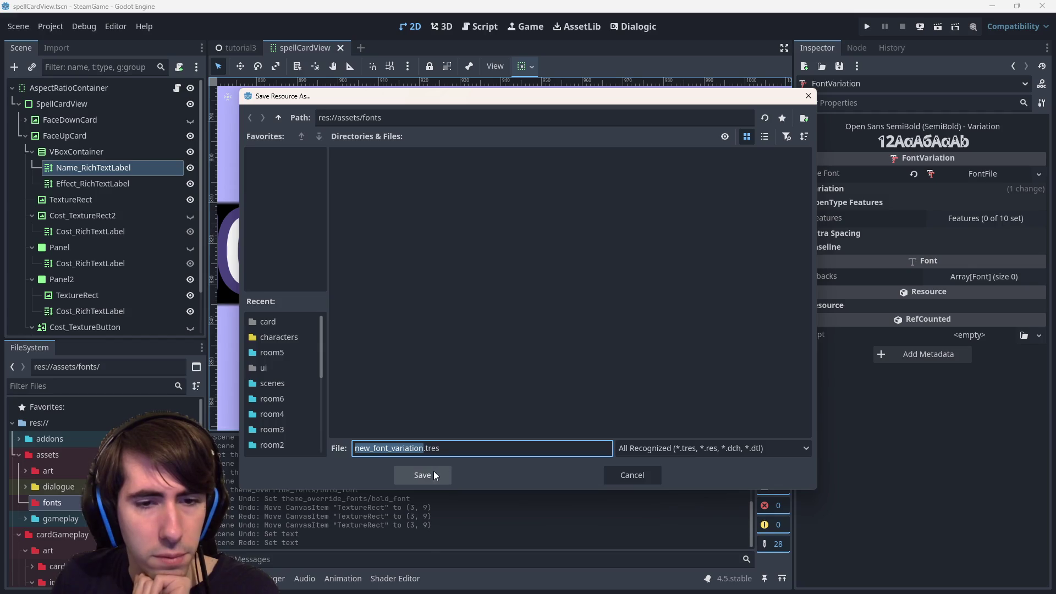
{"action": "type", "text": "fo"}
{"action": "key", "text": "BackSpace"}
{"action": "key", "text": "BackSpace"}
{"action": "type", "text": "bold"}
{"action": "type", "text": "_font"}
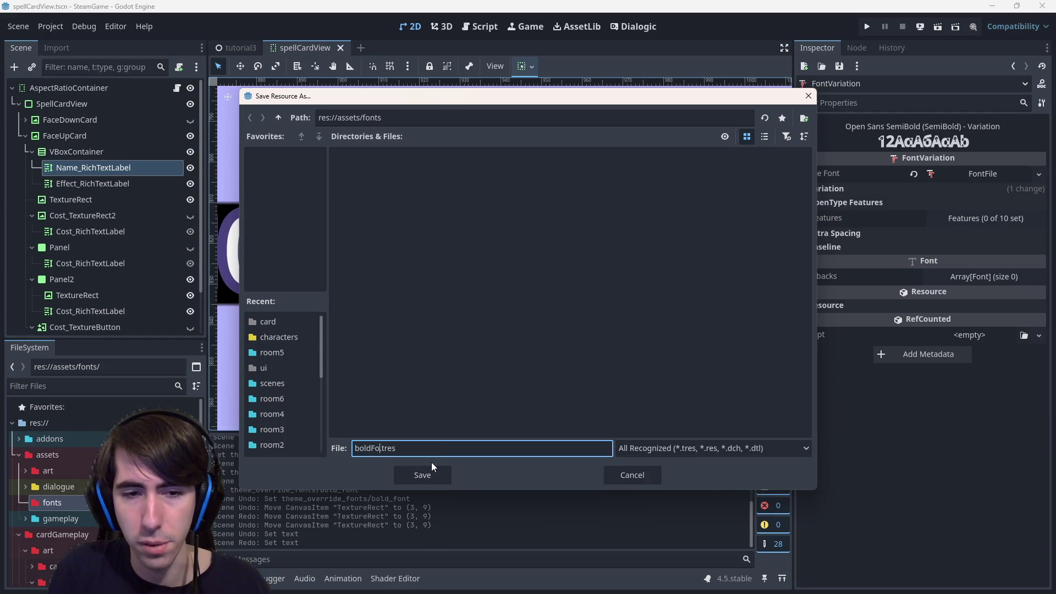
{"action": "key", "text": "Return"}
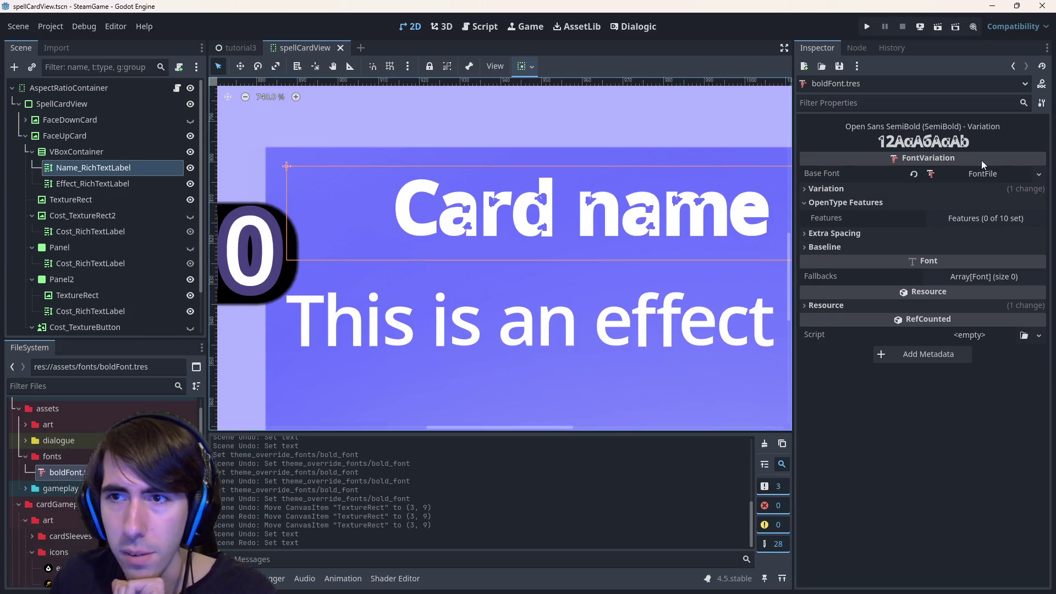
Adjust boldFont's Embolden, trying 1.18 and 0, before settling on 1.0.
{"action": "left_click", "coordinate": [996, 173]}
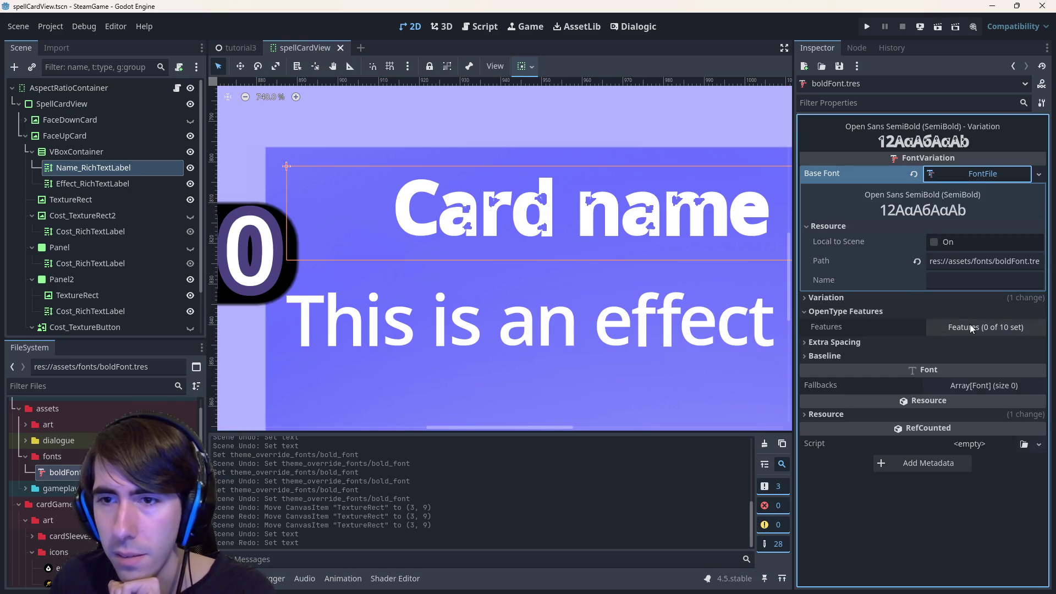
{"action": "left_click", "coordinate": [964, 297]}
{"action": "left_click", "coordinate": [976, 314]}
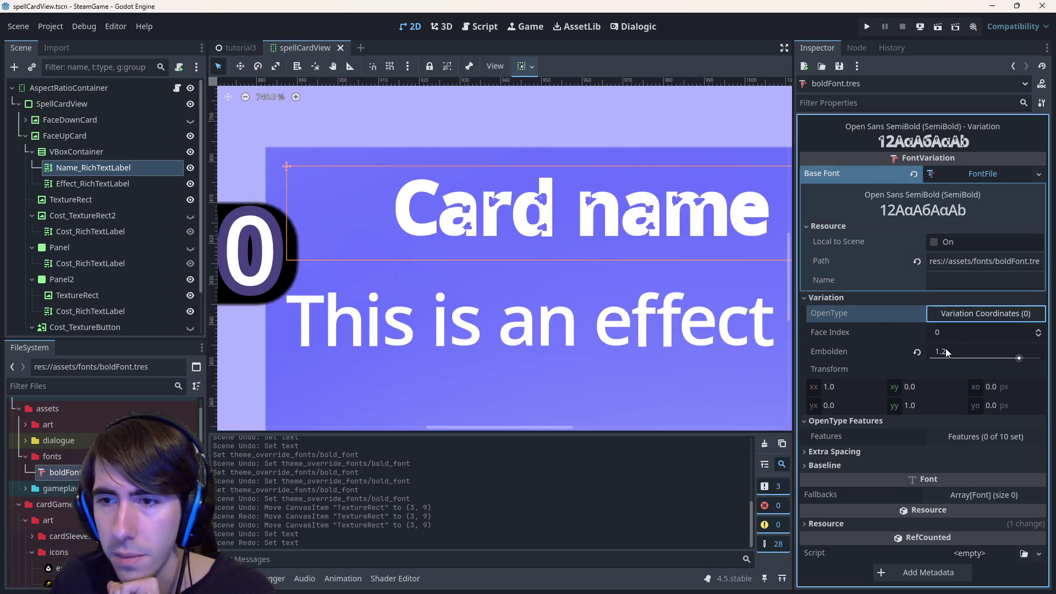
{"action": "left_click", "coordinate": [1019, 360]}
{"action": "left_click_drag", "start_coordinate": [1012, 362], "coordinate": [930, 358]}
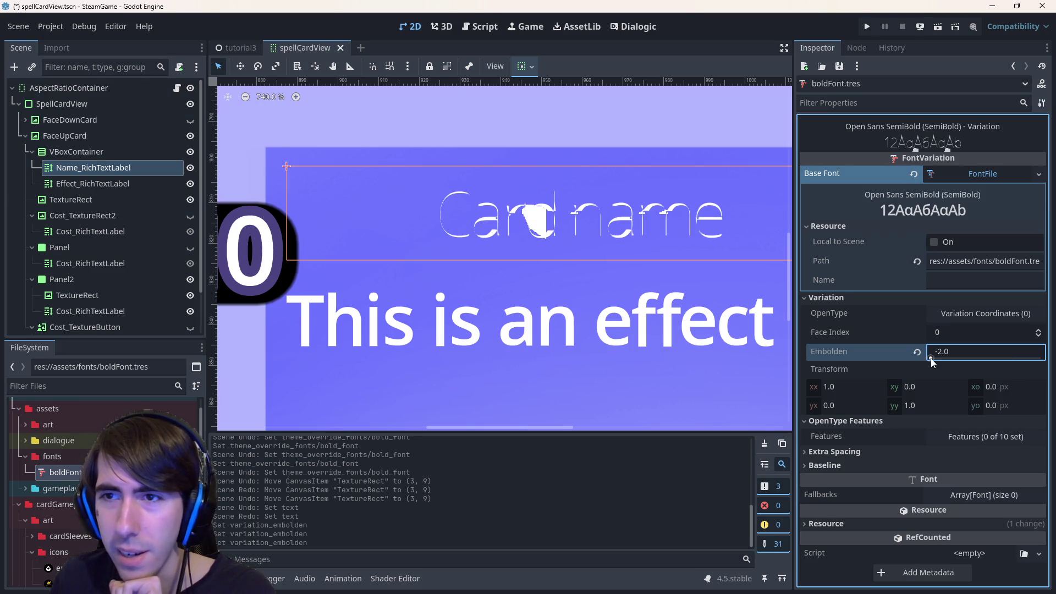
{"action": "left_click", "coordinate": [946, 363]}
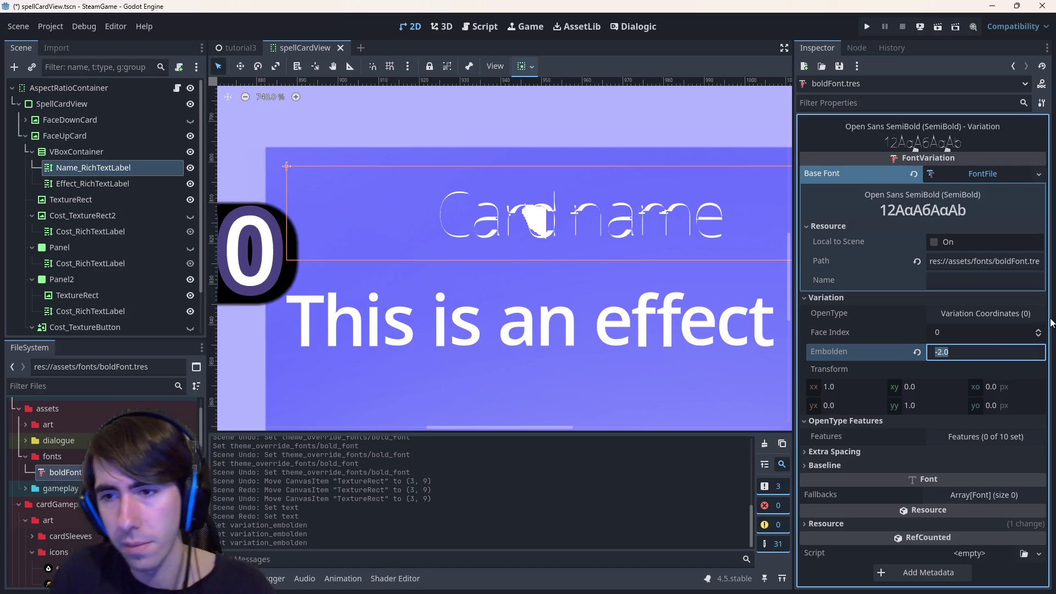
{"action": "type", "text": "0"}
{"action": "key", "text": "Return"}
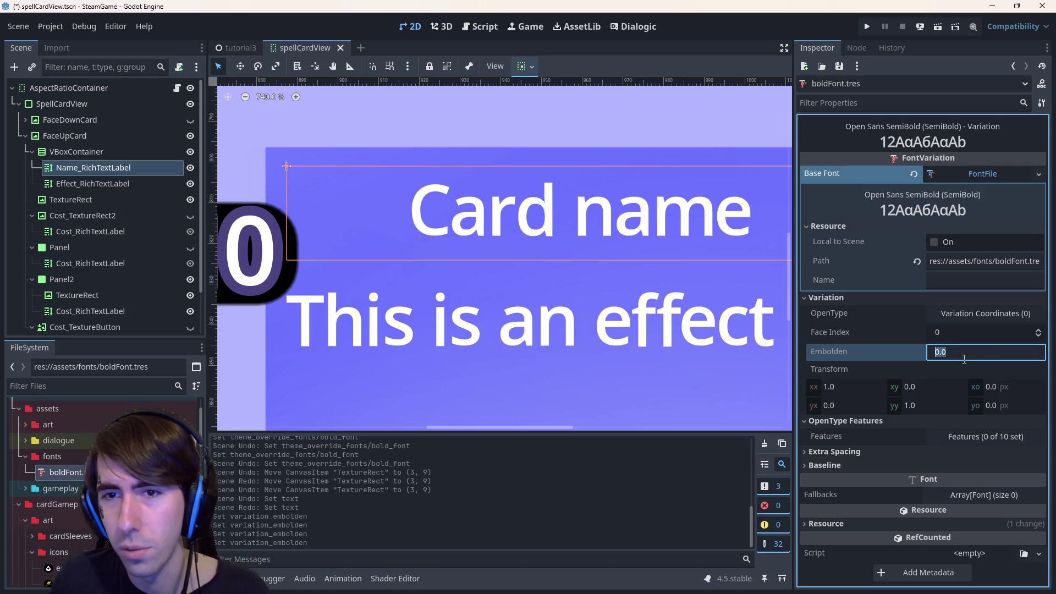
{"action": "type", "text": "1"}
{"action": "key", "text": "Return"}
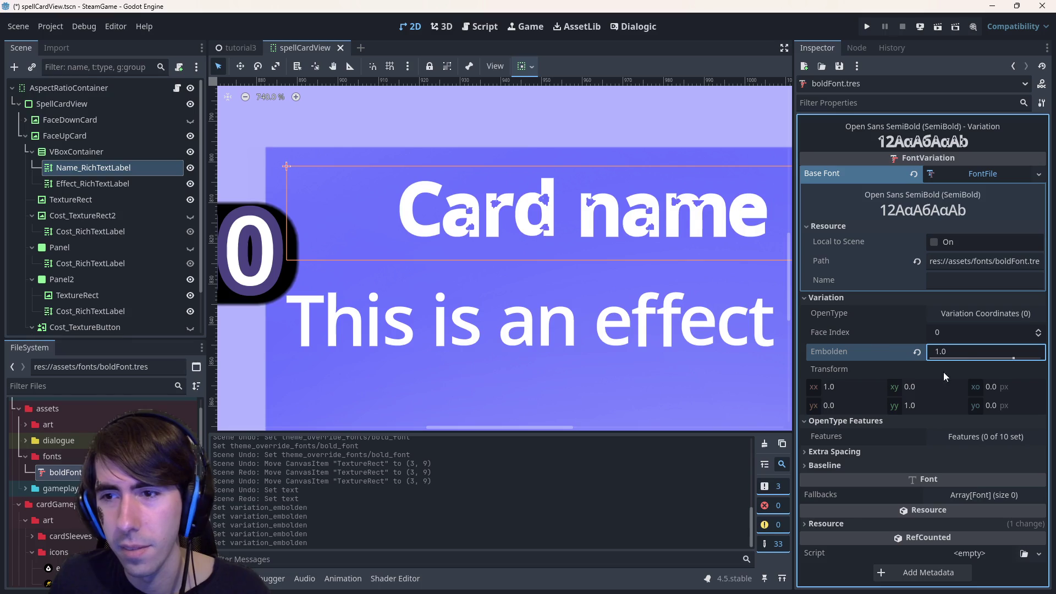
{"action": "left_click", "coordinate": [1008, 352]}
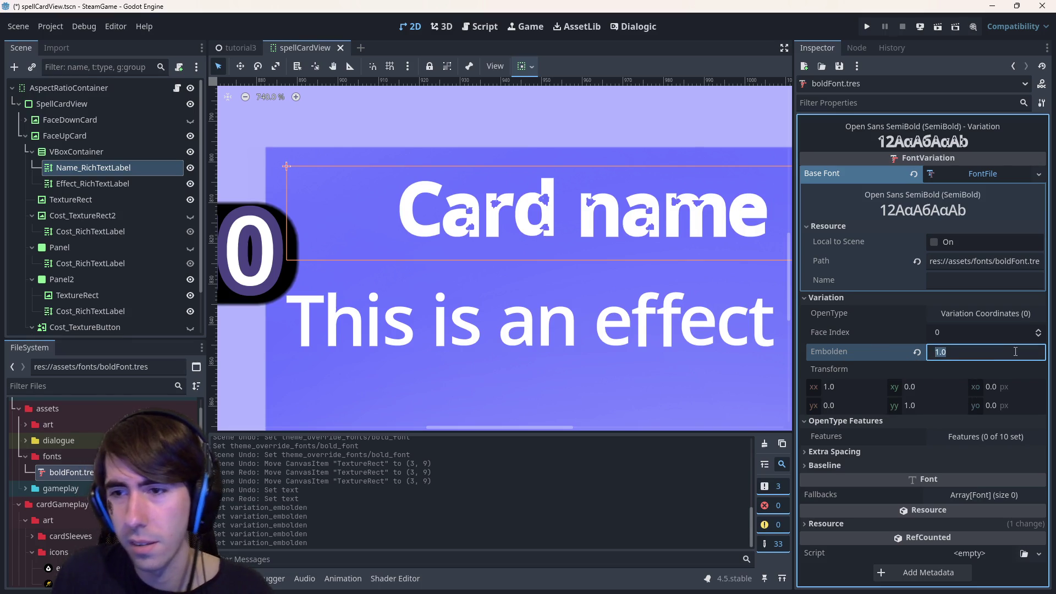
{"action": "type", "text": "0.5"}
{"action": "left_click", "coordinate": [88, 199]}
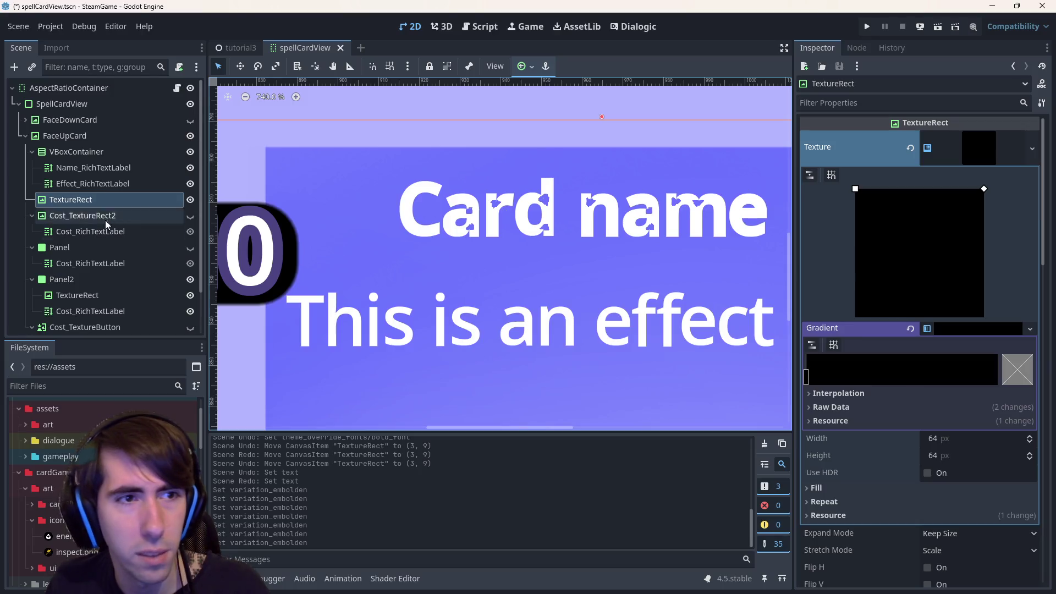
Select Name_RichTextLabel and set its Bold Font override to a new FontVariation.
{"action": "left_click", "coordinate": [123, 154]}
{"action": "left_click", "coordinate": [123, 165]}
{"action": "scroll", "coordinate": [906, 420], "scroll_direction": "down", "scroll_amount": 5}
{"action": "scroll", "coordinate": [906, 420], "scroll_direction": "up", "scroll_amount": 10}
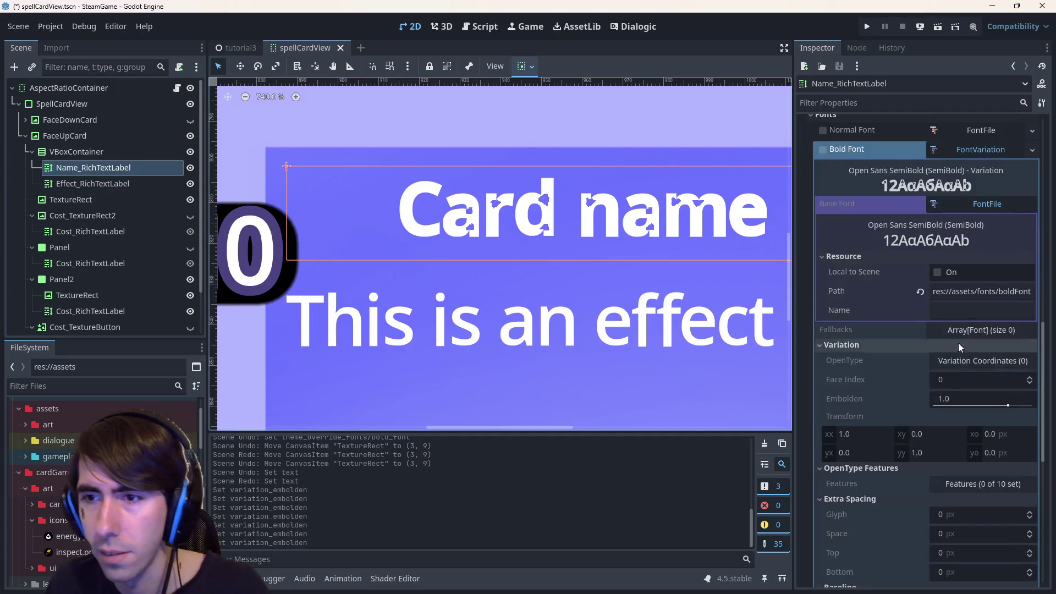
{"action": "left_click", "coordinate": [1032, 267]}
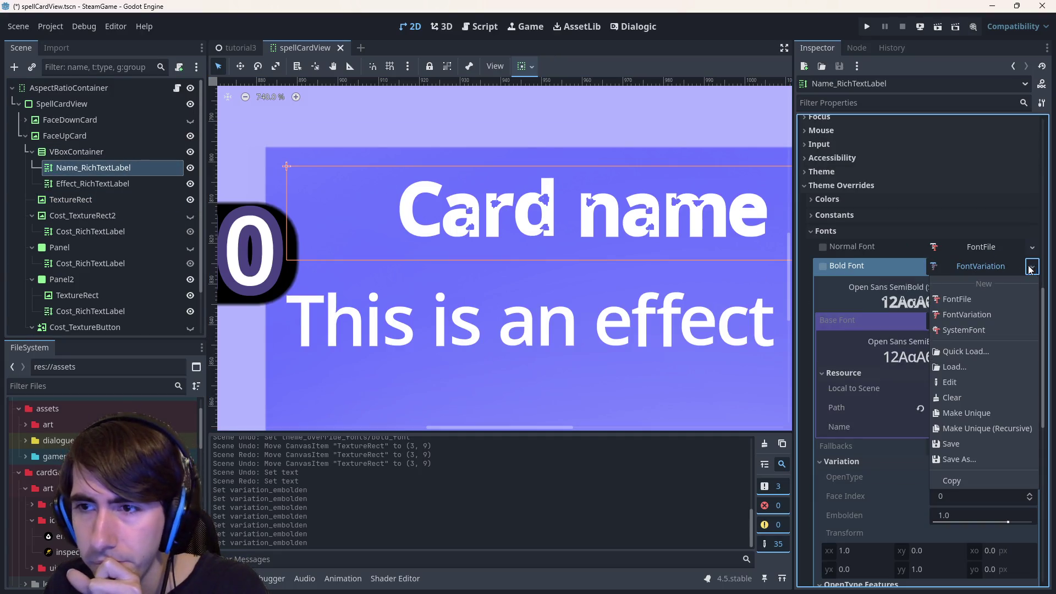
{"action": "left_click", "coordinate": [971, 314]}
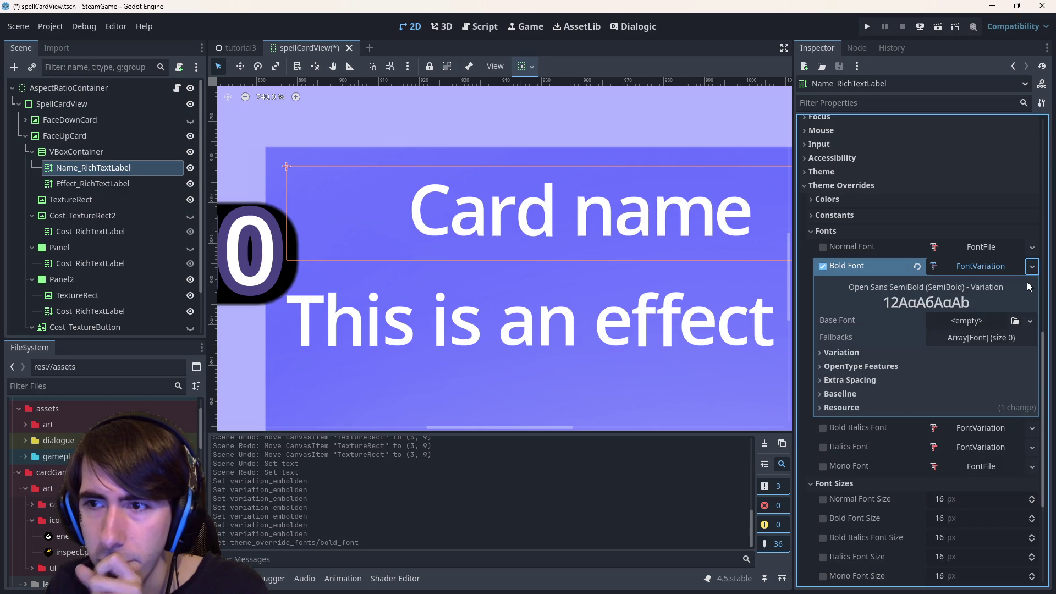
Swap the bold font to a new FontFile, then to a new SystemFont.
{"action": "left_click", "coordinate": [1032, 268]}
{"action": "left_click", "coordinate": [997, 299]}
{"action": "left_click", "coordinate": [1031, 267]}
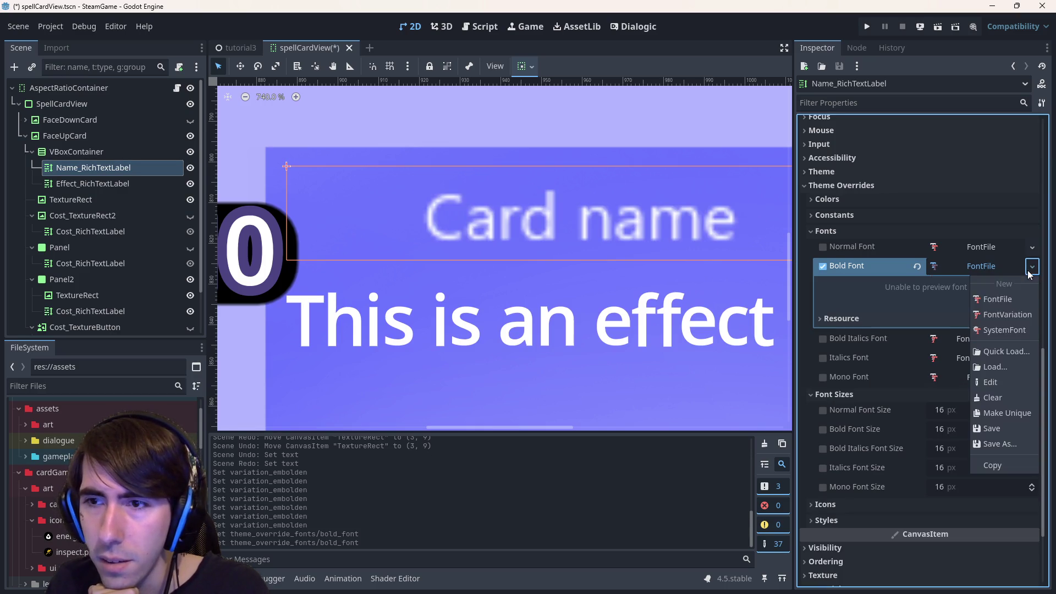
{"action": "left_click", "coordinate": [1000, 330]}
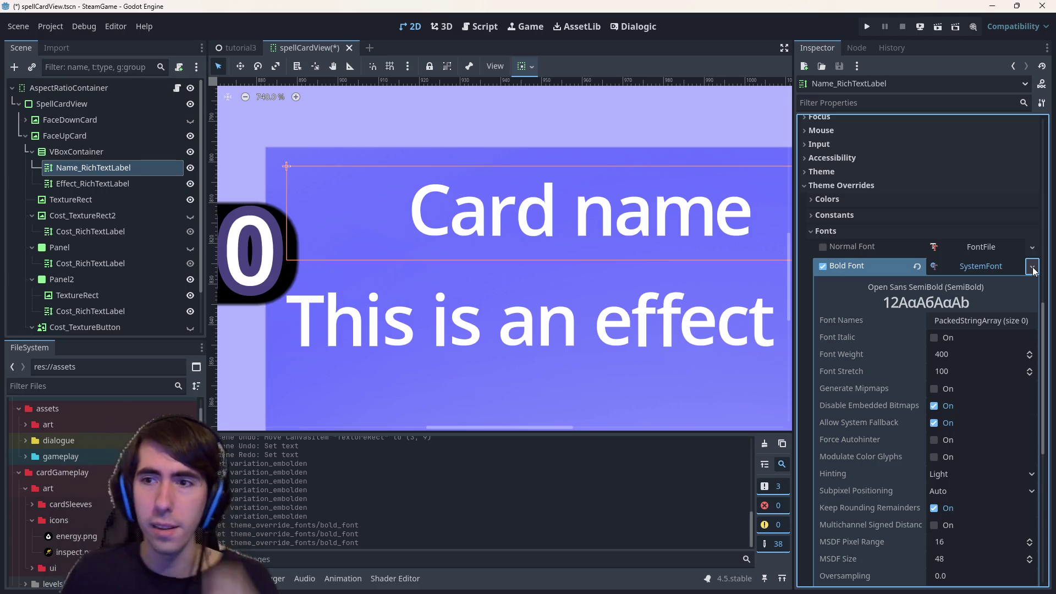
{"action": "left_click", "coordinate": [1032, 267]}
{"action": "key", "text": "Escape"}
On the SystemFont, toggle Font Italic on and off and try Hinting Normal before restoring Light.
{"action": "left_click", "coordinate": [962, 342]}
{"action": "left_click", "coordinate": [961, 343]}
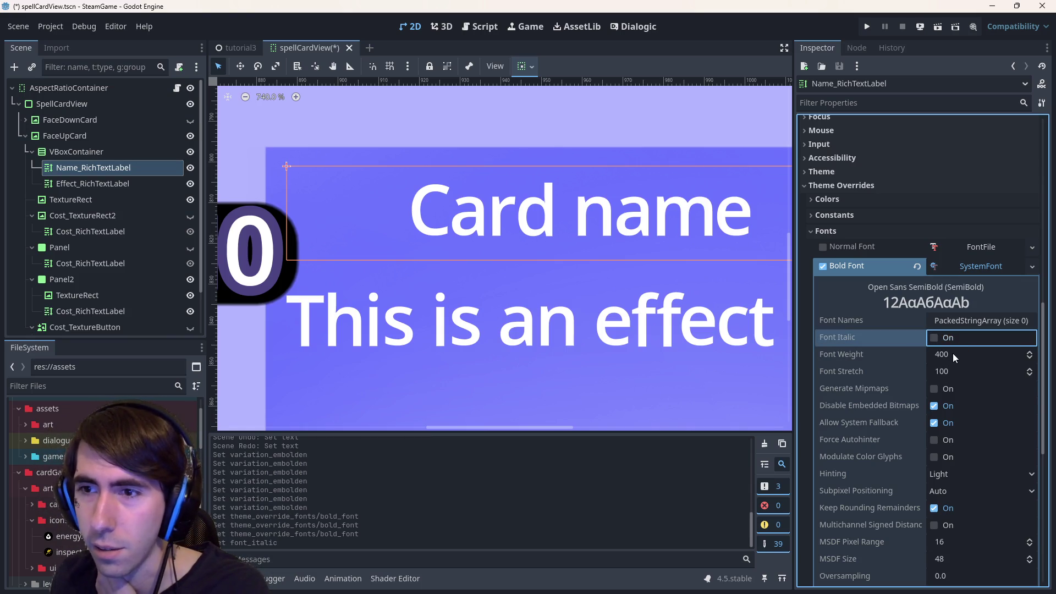
{"action": "scroll", "coordinate": [962, 410], "scroll_direction": "down", "scroll_amount": 2}
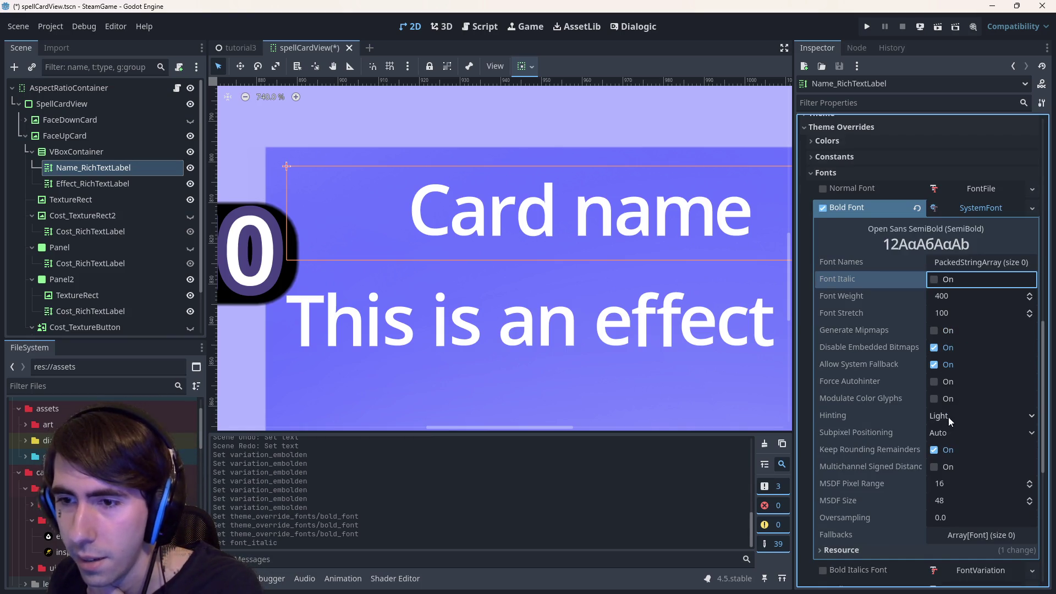
{"action": "left_click", "coordinate": [948, 416]}
{"action": "left_click", "coordinate": [959, 465]}
{"action": "left_click", "coordinate": [961, 421]}
{"action": "left_click", "coordinate": [958, 448]}
{"action": "left_click", "coordinate": [959, 415]}
{"action": "left_click", "coordinate": [957, 433]}
{"action": "left_click", "coordinate": [956, 415]}
{"action": "left_click", "coordinate": [952, 446]}
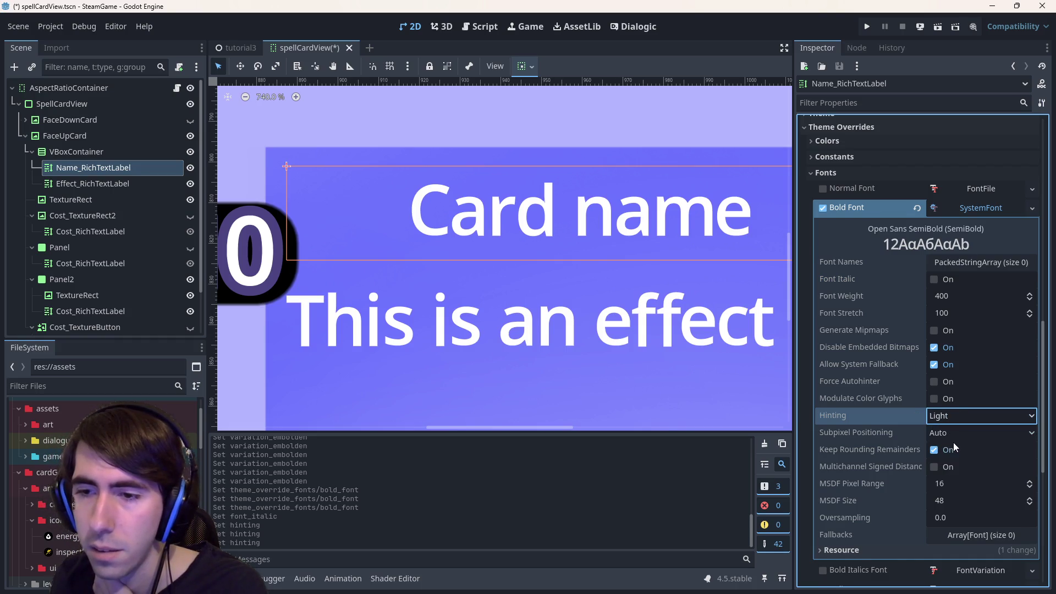
Replace the bold font with a new empty FontVariation.
{"action": "scroll", "coordinate": [971, 365], "scroll_direction": "up", "scroll_amount": 4}
{"action": "left_click", "coordinate": [1030, 325]}
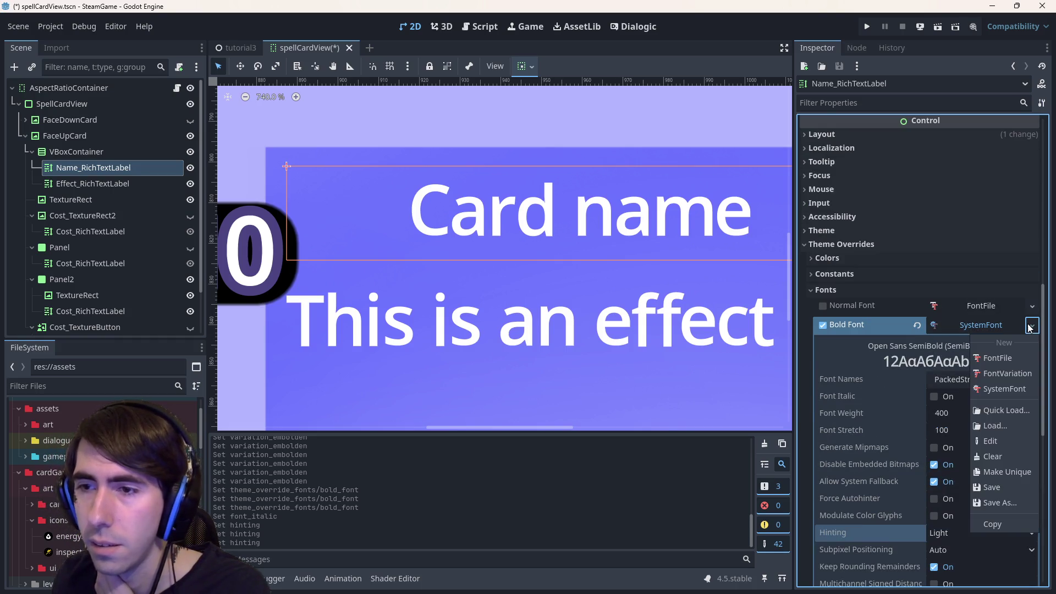
{"action": "left_click", "coordinate": [1008, 374]}
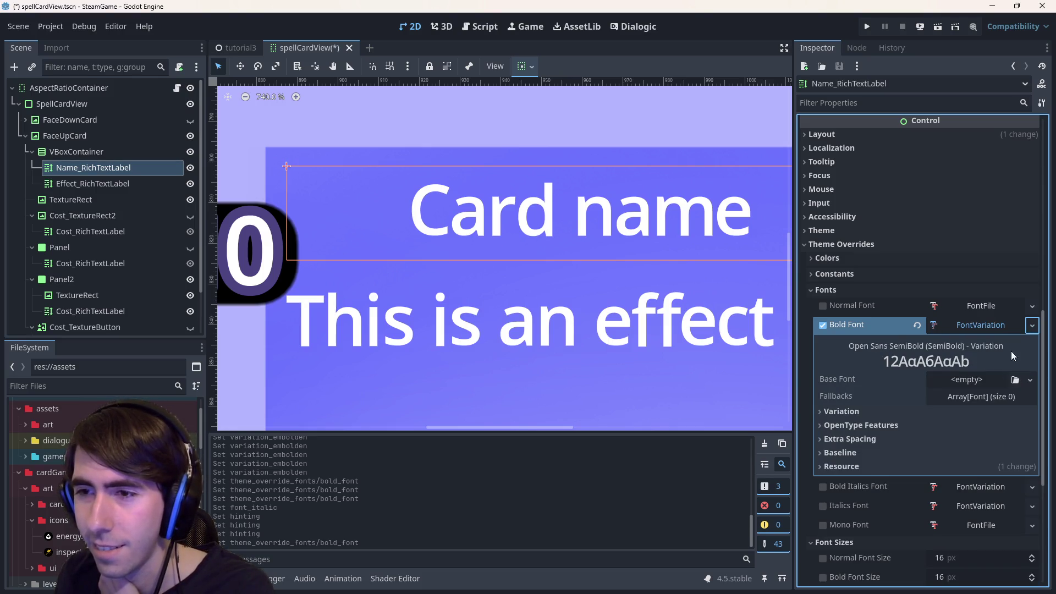
{"action": "left_click", "coordinate": [973, 396]}
{"action": "left_click", "coordinate": [972, 397]}
{"action": "left_click", "coordinate": [889, 425]}
{"action": "left_click", "coordinate": [888, 456]}
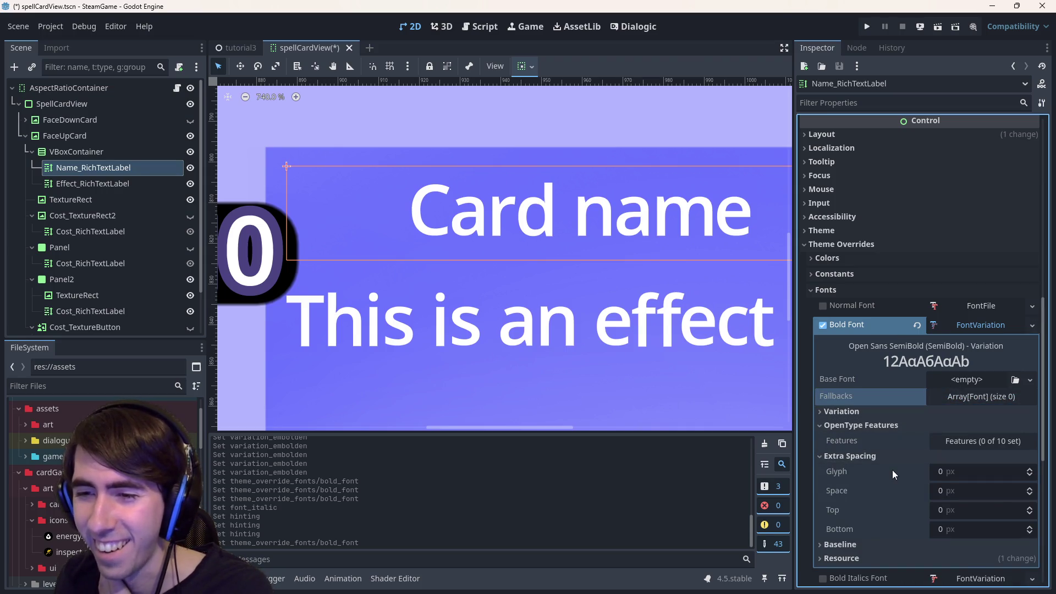
{"action": "scroll", "coordinate": [892, 467], "scroll_direction": "down", "scroll_amount": 2}
{"action": "mouse_move", "coordinate": [951, 432]}
{"action": "left_mouse_down"}
{"action": "mouse_move", "coordinate": [990, 432]}
{"action": "mouse_move", "coordinate": [942, 432]}
{"action": "mouse_move", "coordinate": [950, 436]}
{"action": "left_mouse_up"}
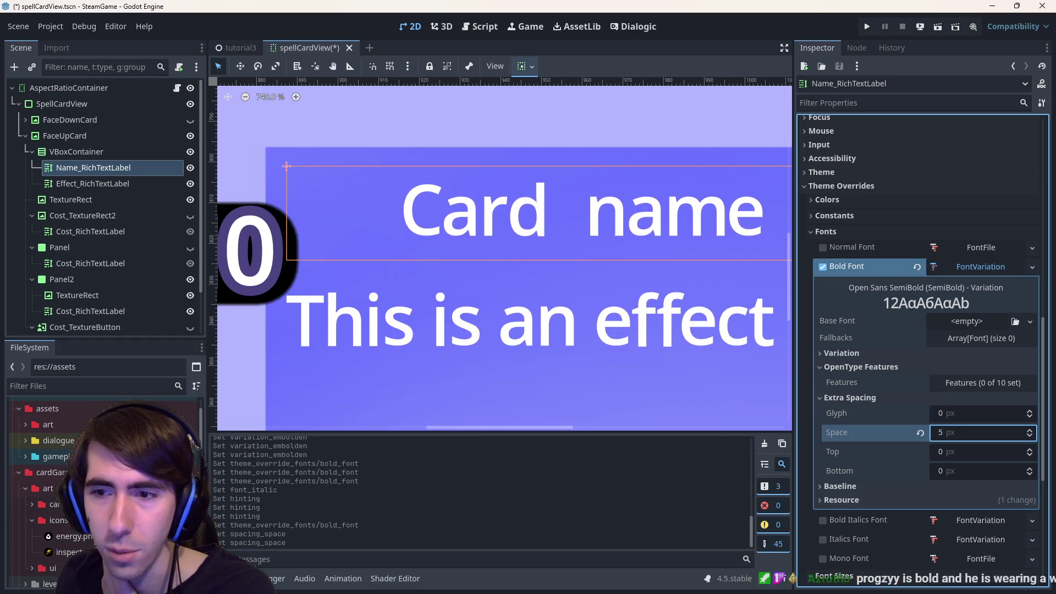
{"action": "left_click", "coordinate": [920, 434]}
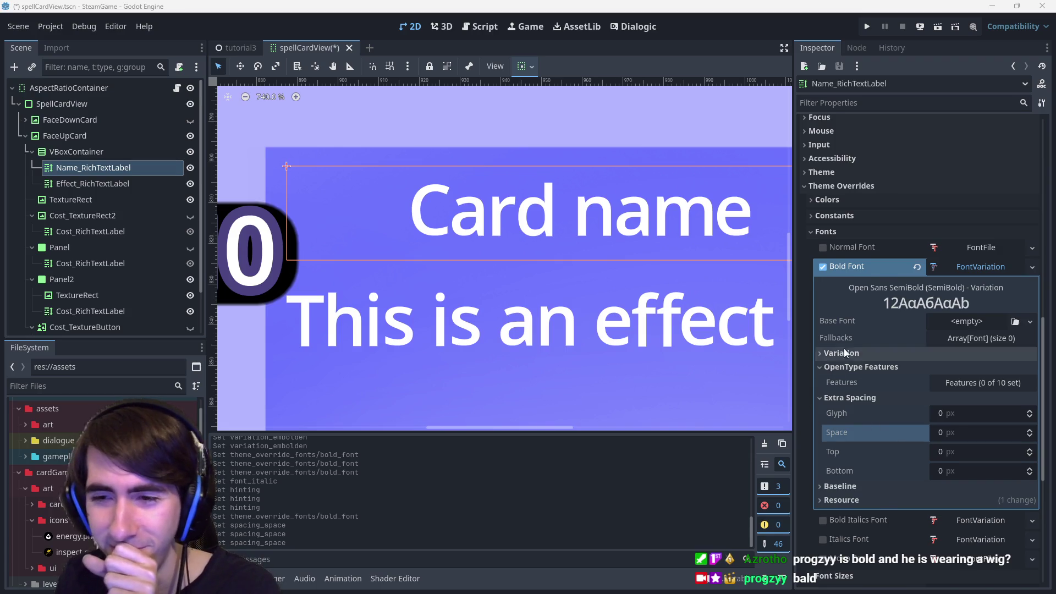
{"action": "scroll", "coordinate": [846, 346], "scroll_direction": "down", "scroll_amount": 3}
{"action": "scroll", "coordinate": [858, 413], "scroll_direction": "down", "scroll_amount": 3}
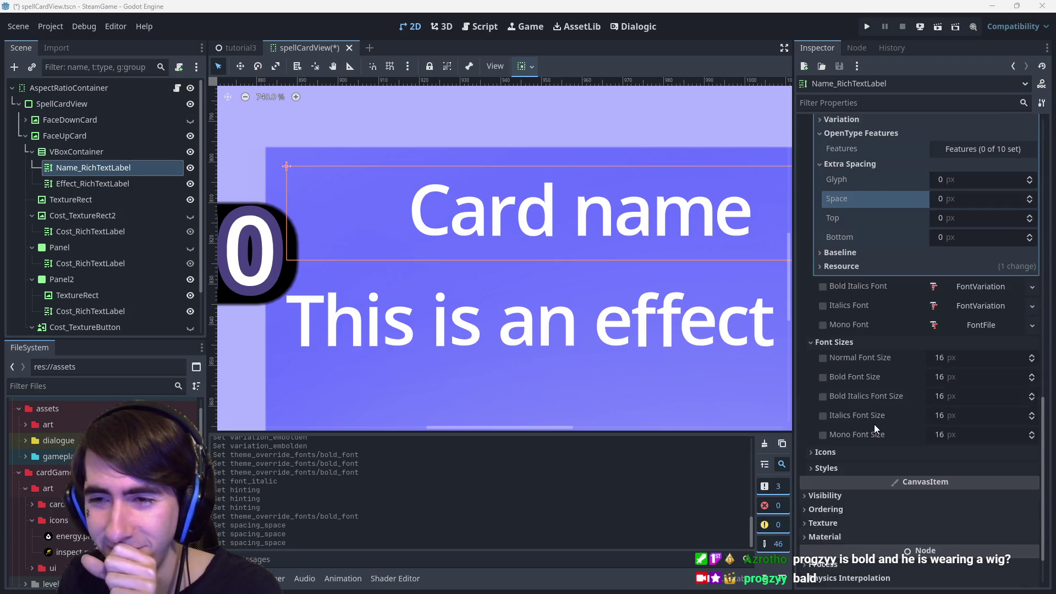
{"action": "scroll", "coordinate": [873, 424], "scroll_direction": "up", "scroll_amount": 3}
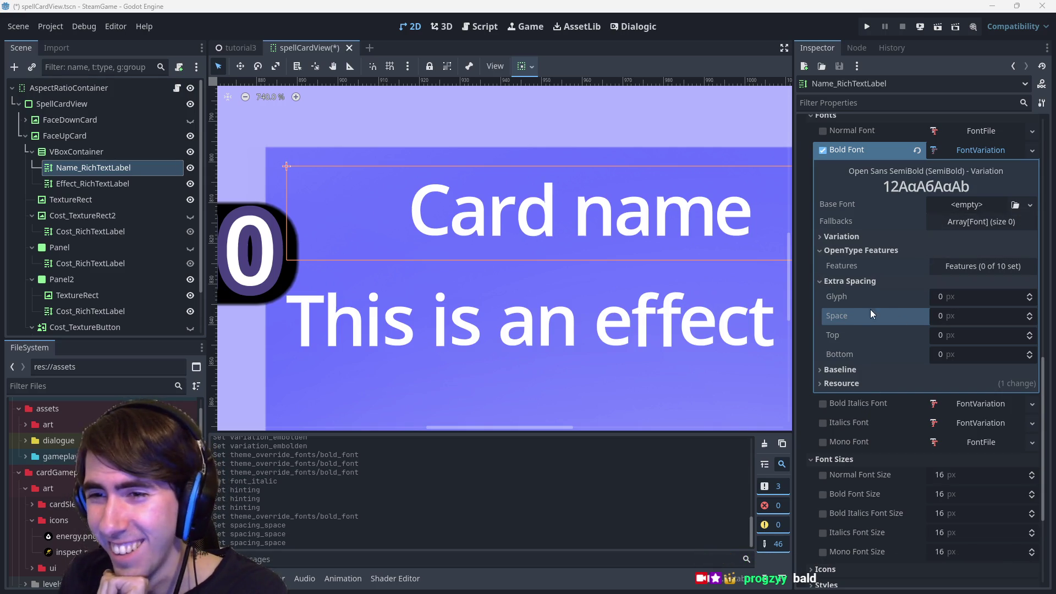
{"action": "left_click", "coordinate": [863, 387]}
{"action": "left_click", "coordinate": [847, 369]}
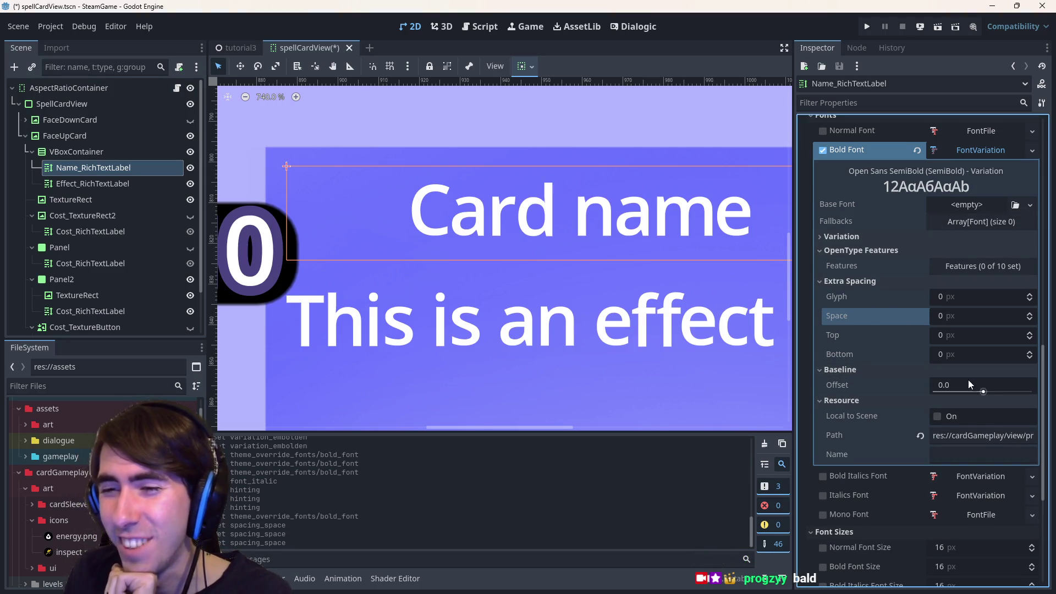
{"action": "left_click", "coordinate": [986, 385]}
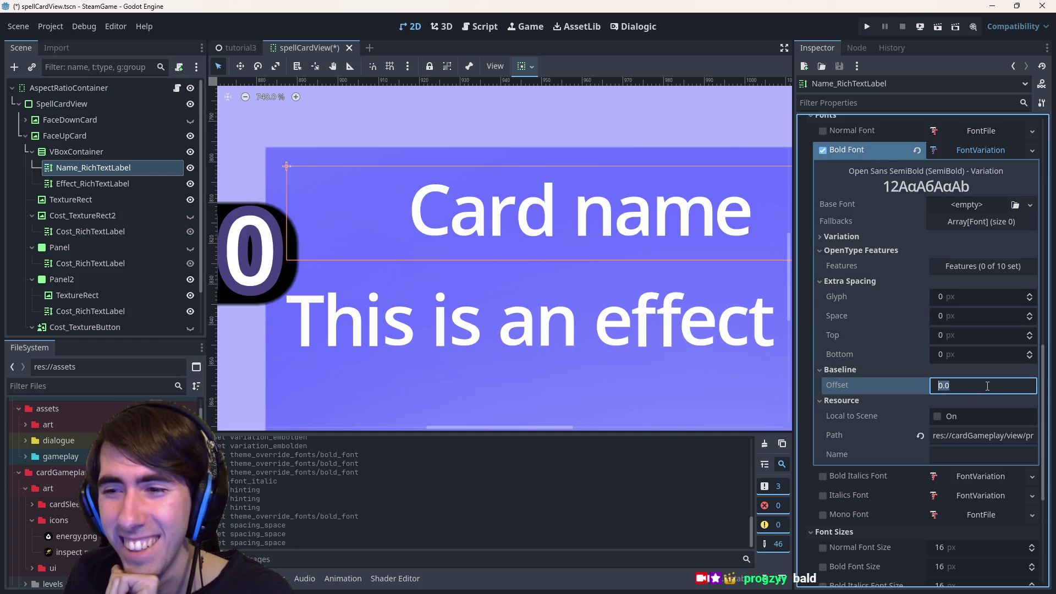
{"action": "left_click_drag", "start_coordinate": [981, 392], "coordinate": [991, 392]}
{"action": "left_click", "coordinate": [920, 386]}
{"action": "scroll", "coordinate": [922, 388], "scroll_direction": "up", "scroll_amount": 3}
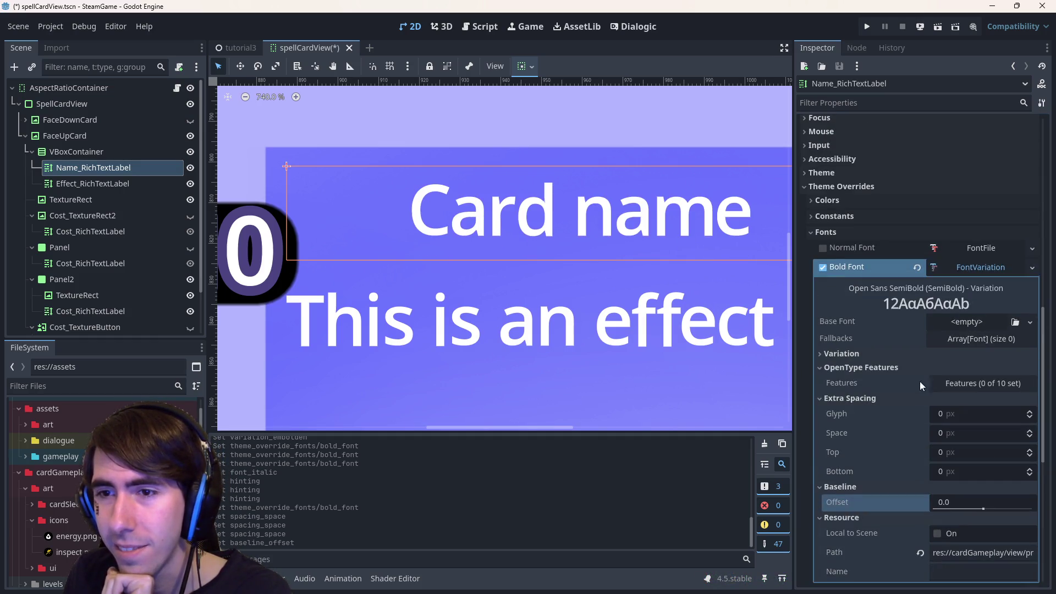
{"action": "left_click", "coordinate": [879, 354]}
{"action": "left_click", "coordinate": [959, 371]}
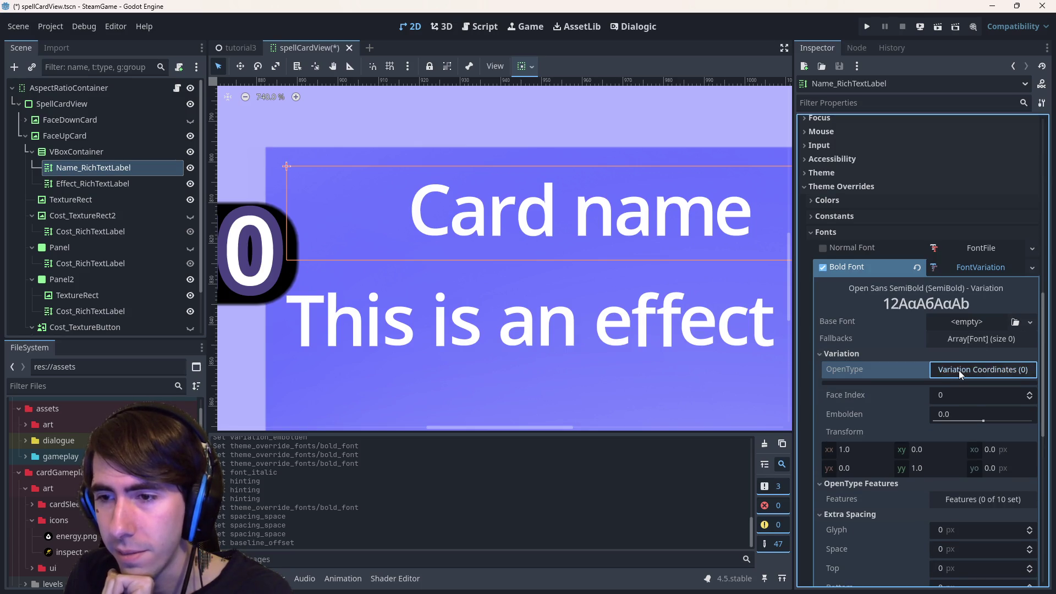
Try Roboto-Bold as the variation's Base Font, then revert it and reset the bold override.
{"action": "left_click", "coordinate": [1028, 324]}
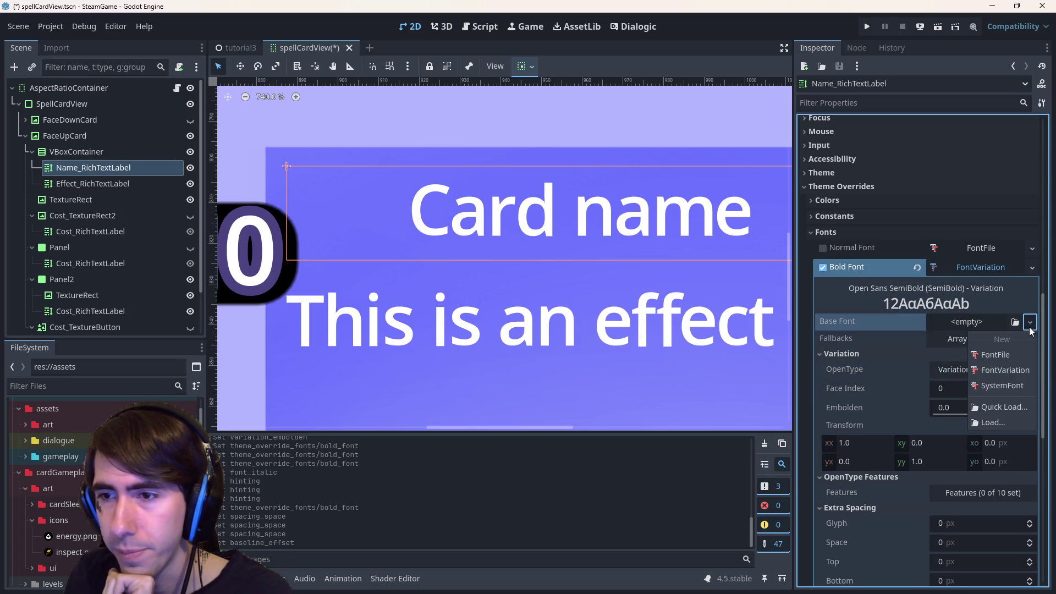
{"action": "left_click", "coordinate": [998, 407]}
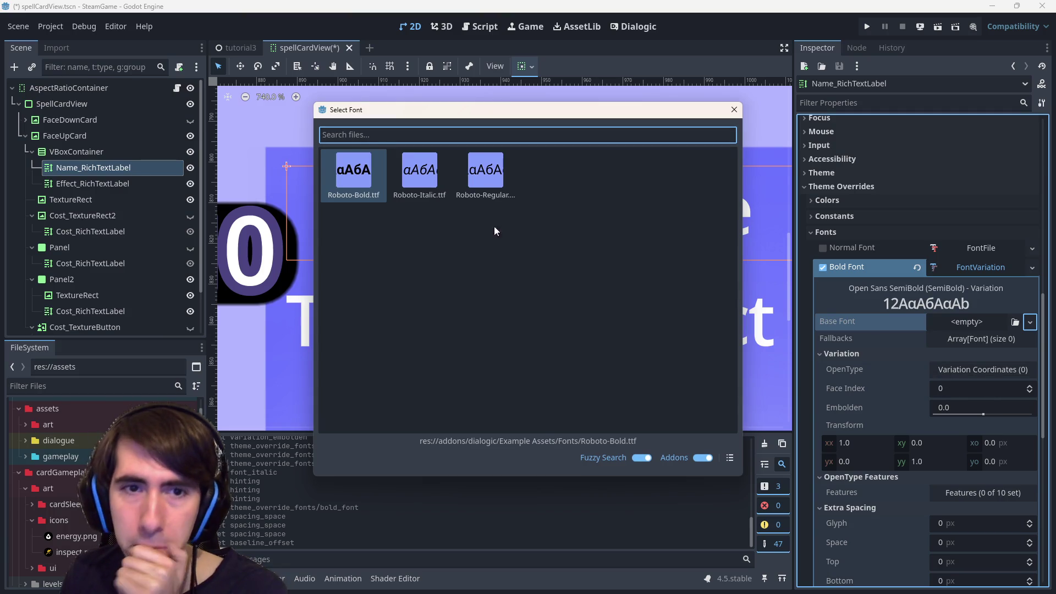
{"action": "double_click", "coordinate": [348, 183]}
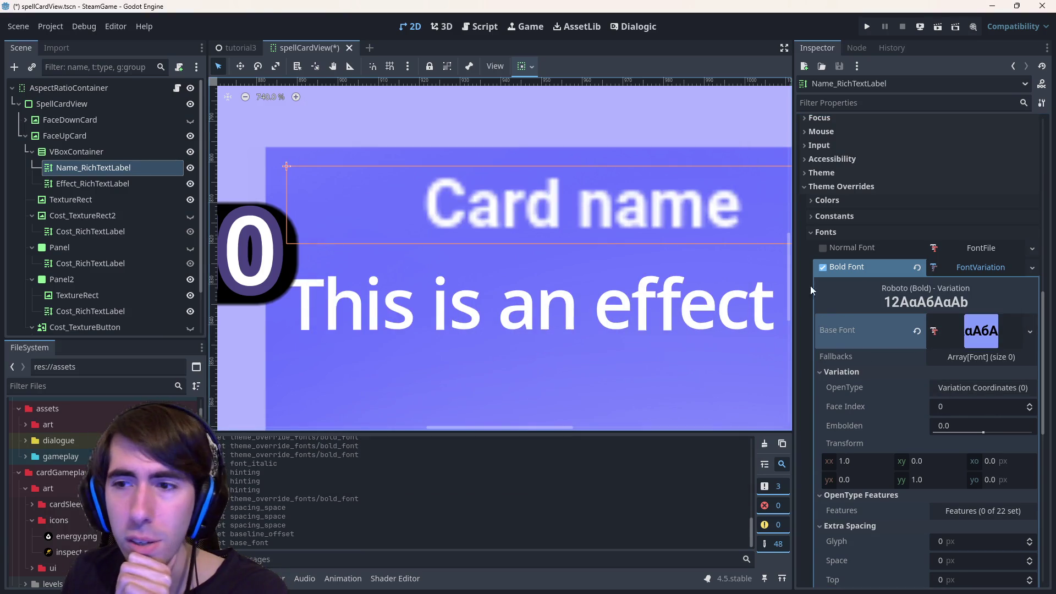
{"action": "left_click", "coordinate": [917, 331]}
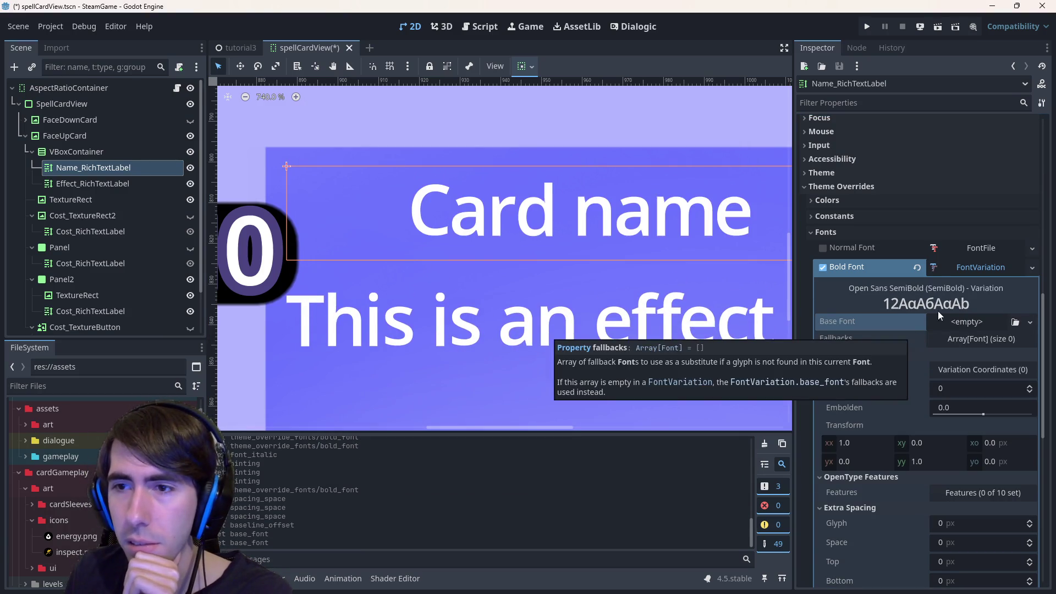
{"action": "left_click", "coordinate": [917, 268]}
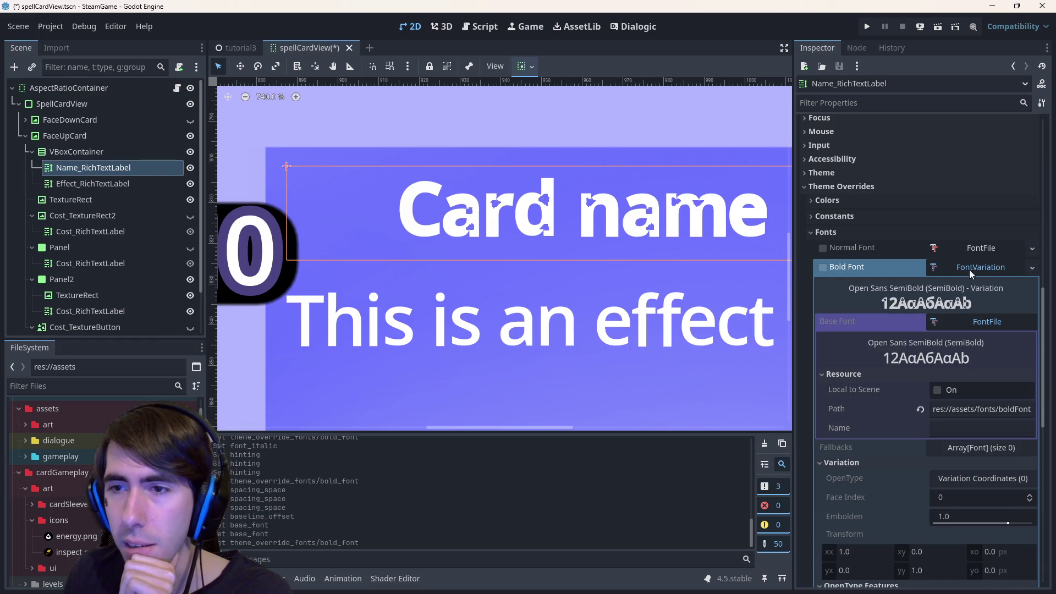
Set the name label's Bold Font override to a new SystemFont.
{"action": "left_click", "coordinate": [1032, 268]}
{"action": "left_click", "coordinate": [887, 261]}
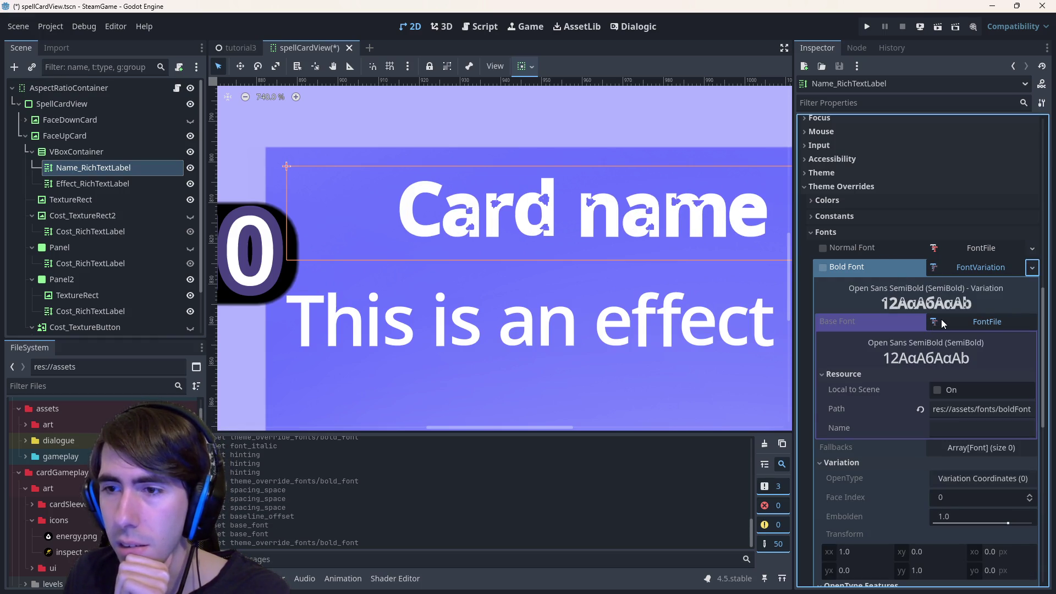
{"action": "left_click", "coordinate": [1030, 271]}
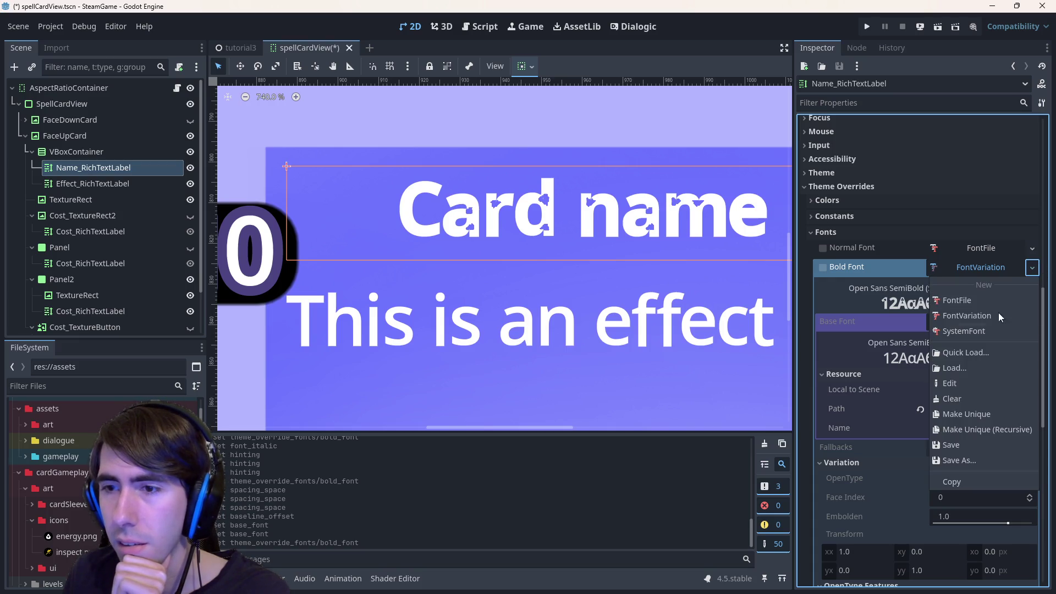
{"action": "left_click", "coordinate": [976, 332]}
{"action": "scroll", "coordinate": [583, 264], "scroll_direction": "down", "scroll_amount": 8}
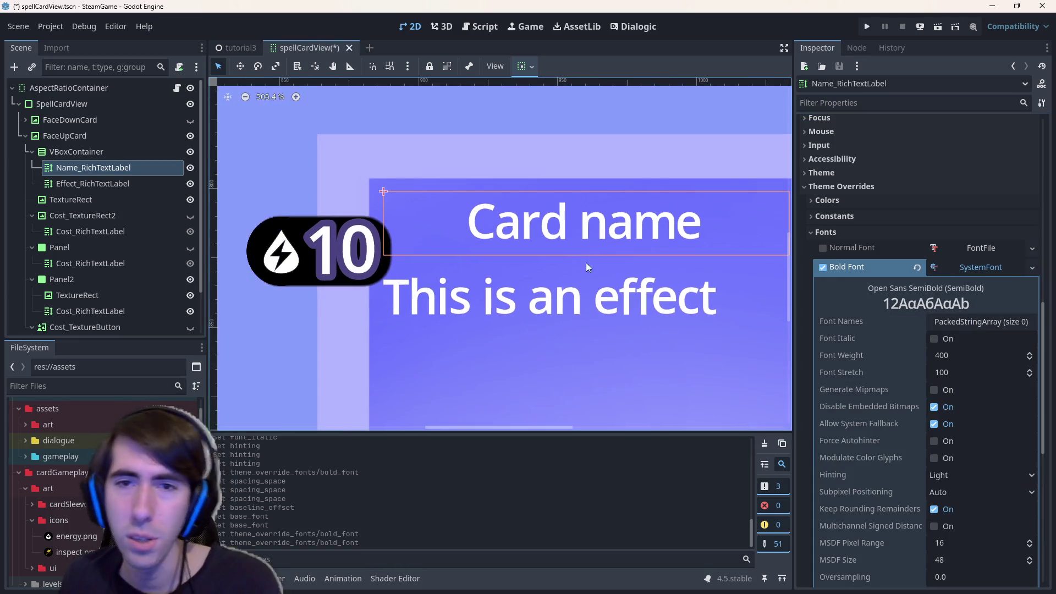
{"action": "scroll", "coordinate": [579, 269], "scroll_direction": "up", "scroll_amount": 1}
Save the card scene and uncheck the Bold Font override in Theme Overrides > Fonts.
{"action": "key", "text": "ctrl+s"}
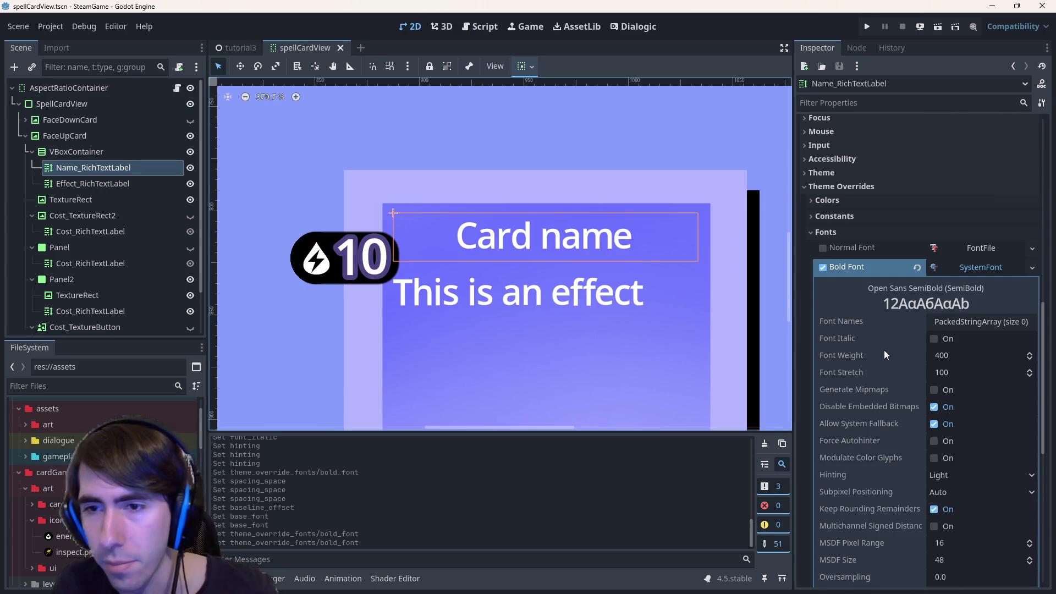
{"action": "scroll", "coordinate": [884, 350], "scroll_direction": "up", "scroll_amount": 10}
{"action": "scroll", "coordinate": [883, 348], "scroll_direction": "down", "scroll_amount": 10}
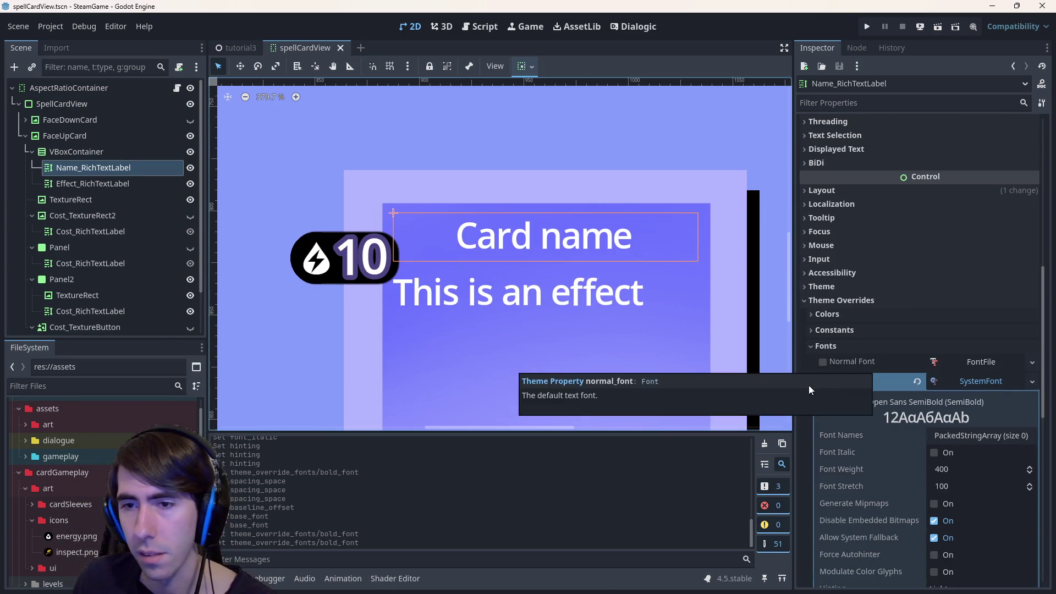
{"action": "left_click", "coordinate": [823, 380]}
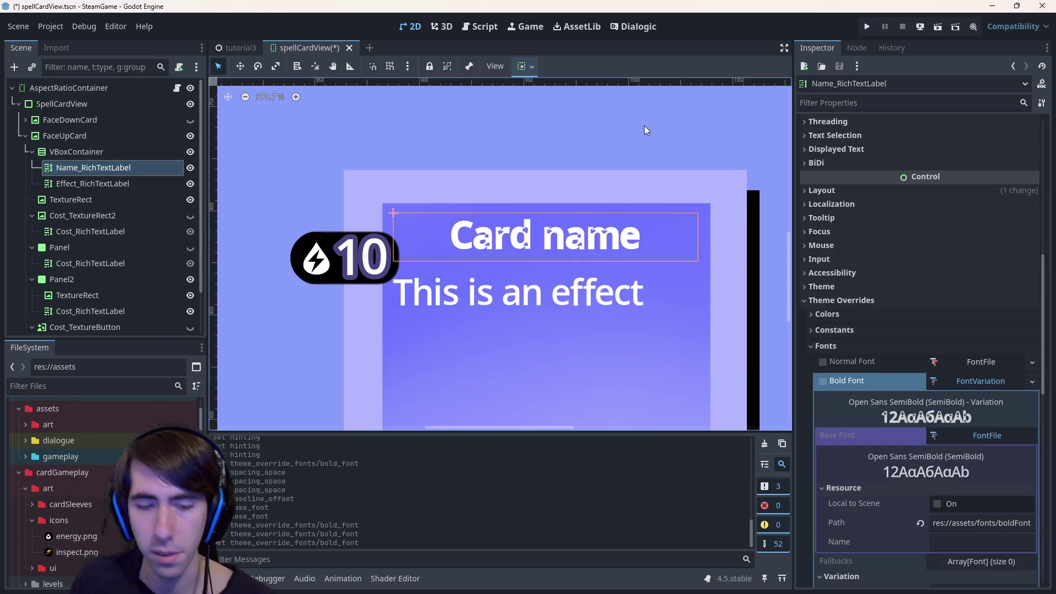
Save the scene, search the browser for 'font for card games' and open the Reddit 'Fonts in card games' post.
{"action": "key", "text": "ctrl+s"}
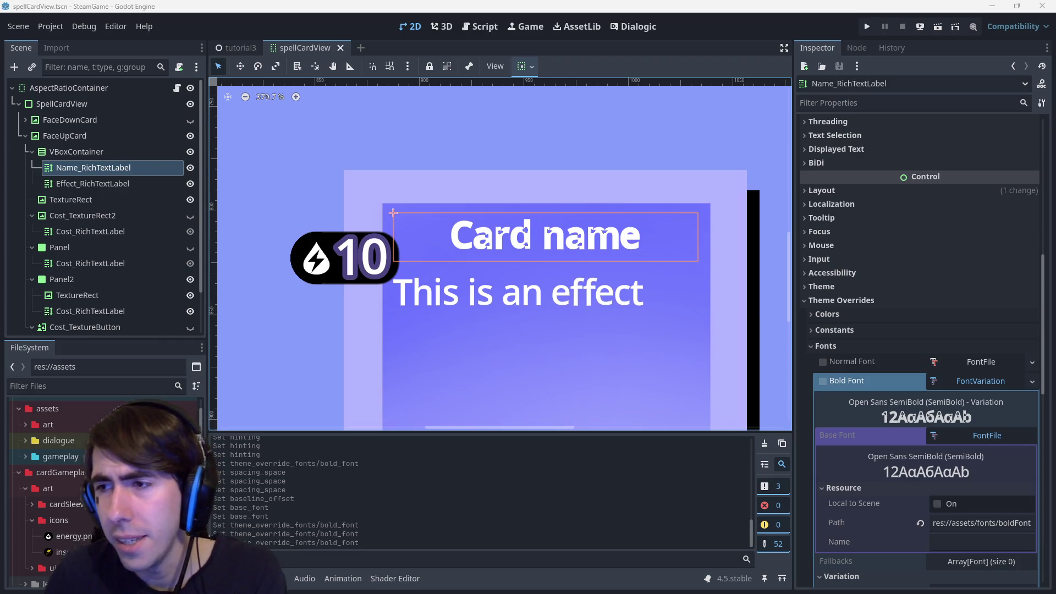
{"action": "key", "text": "alt+Tab"}
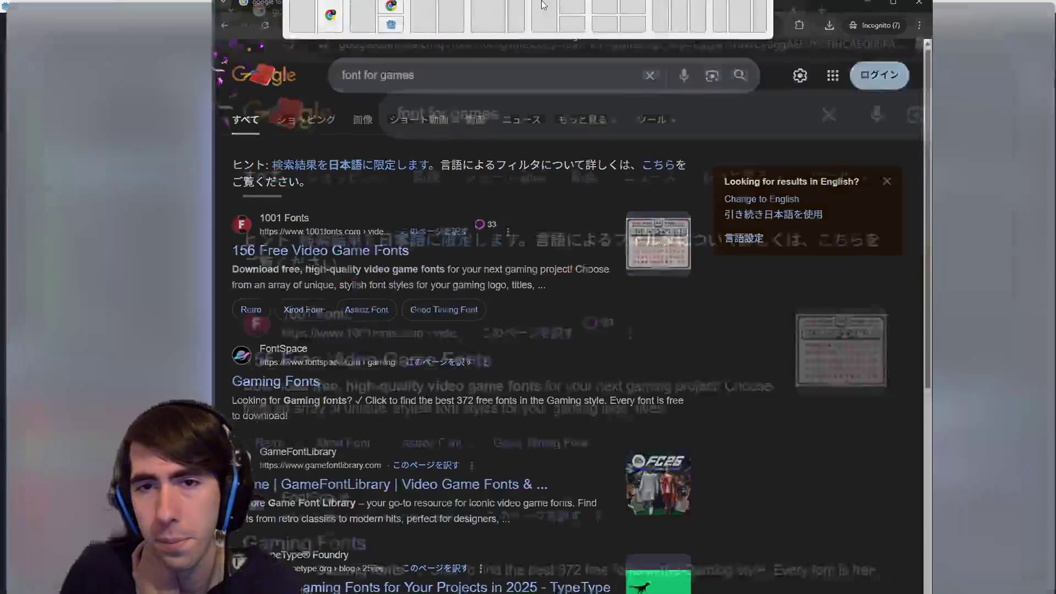
{"action": "left_click", "coordinate": [399, 73]}
{"action": "key", "text": "ctrl+Left"}
{"action": "type", "text": "card"}
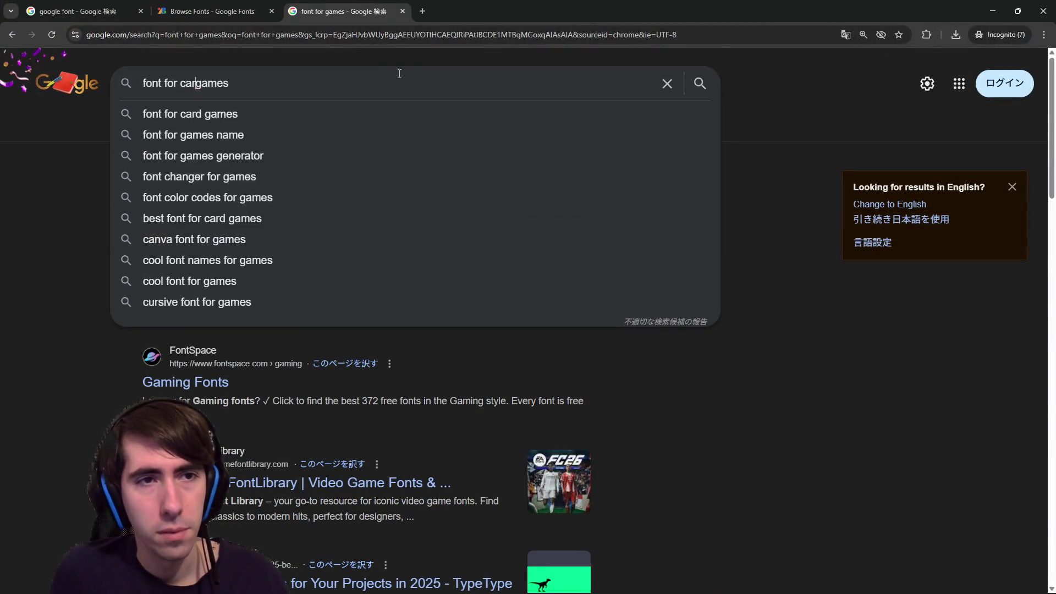
{"action": "key", "text": "Return"}
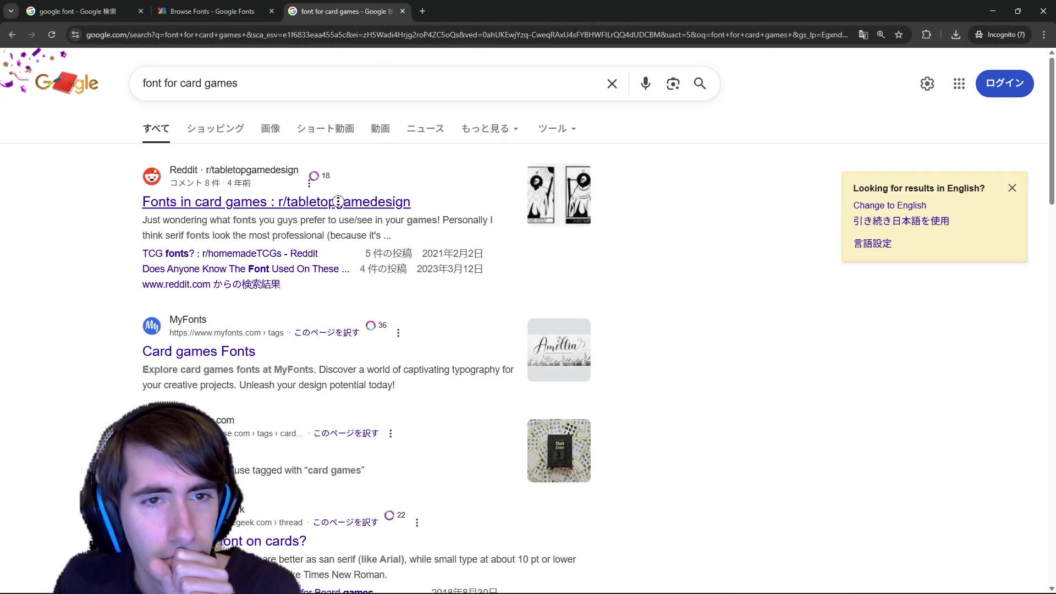
{"action": "middle_click", "coordinate": [352, 204]}
{"action": "left_click", "coordinate": [446, 8]}
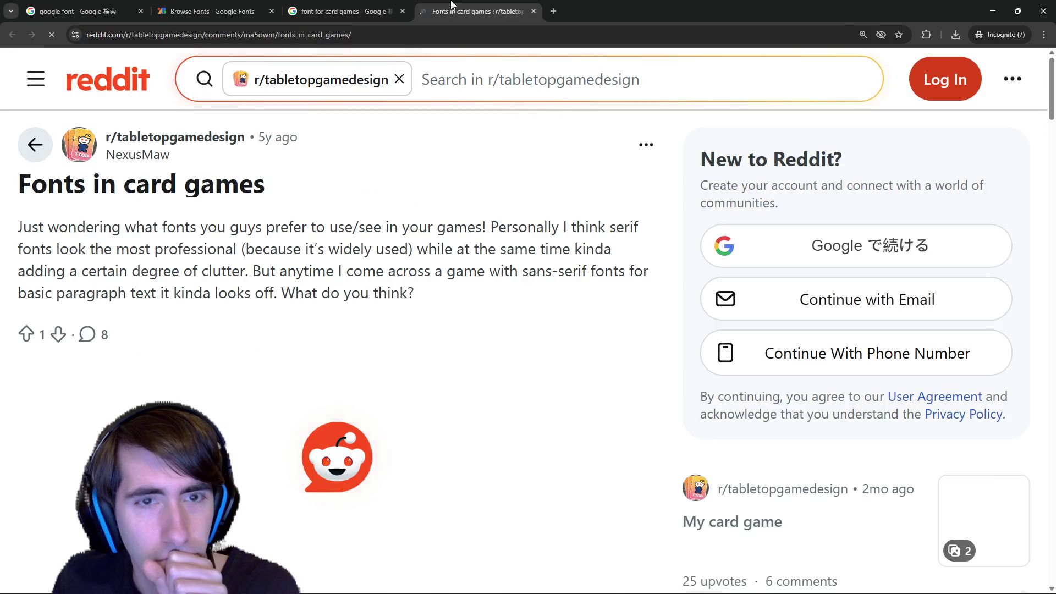
Read the Reddit comments, highlighting the suggested 'Constantia' and 'Mystical/Magical' fonts.
{"action": "scroll", "coordinate": [461, 393], "scroll_direction": "down", "scroll_amount": 2}
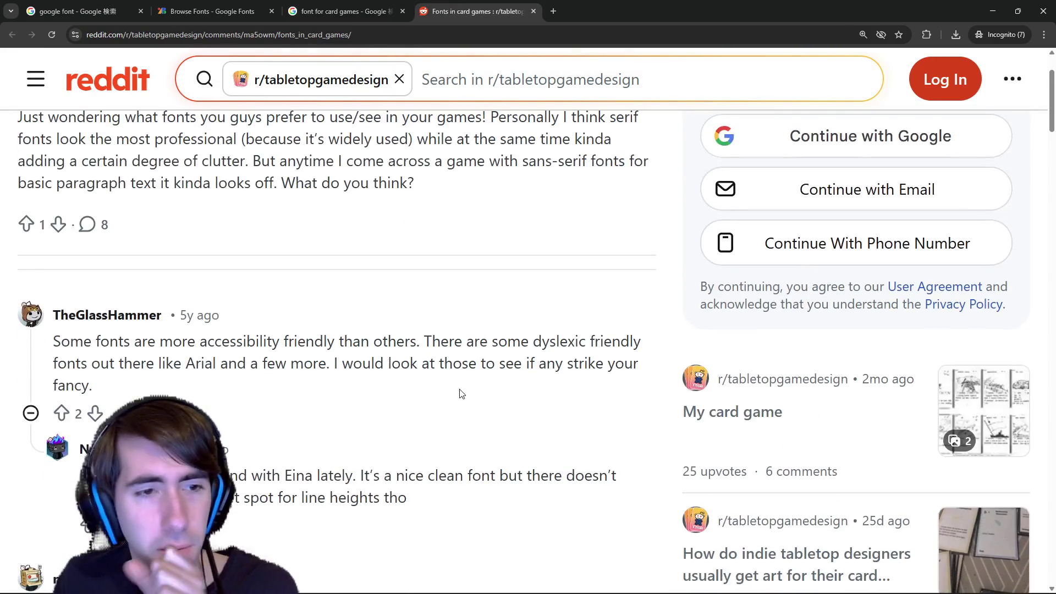
{"action": "scroll", "coordinate": [254, 356], "scroll_direction": "down", "scroll_amount": 4}
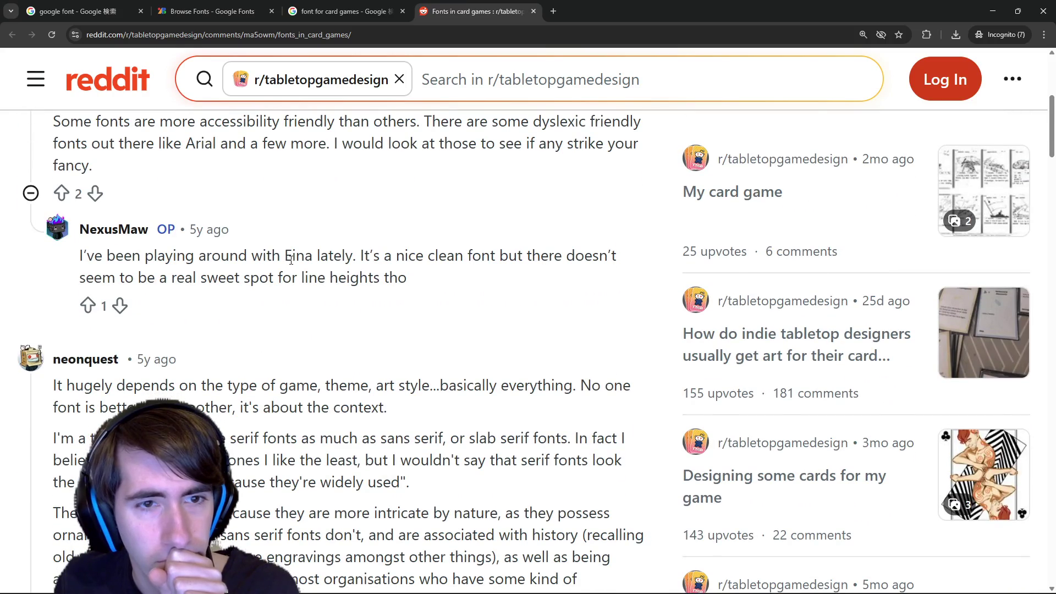
{"action": "scroll", "coordinate": [291, 260], "scroll_direction": "down", "scroll_amount": 3}
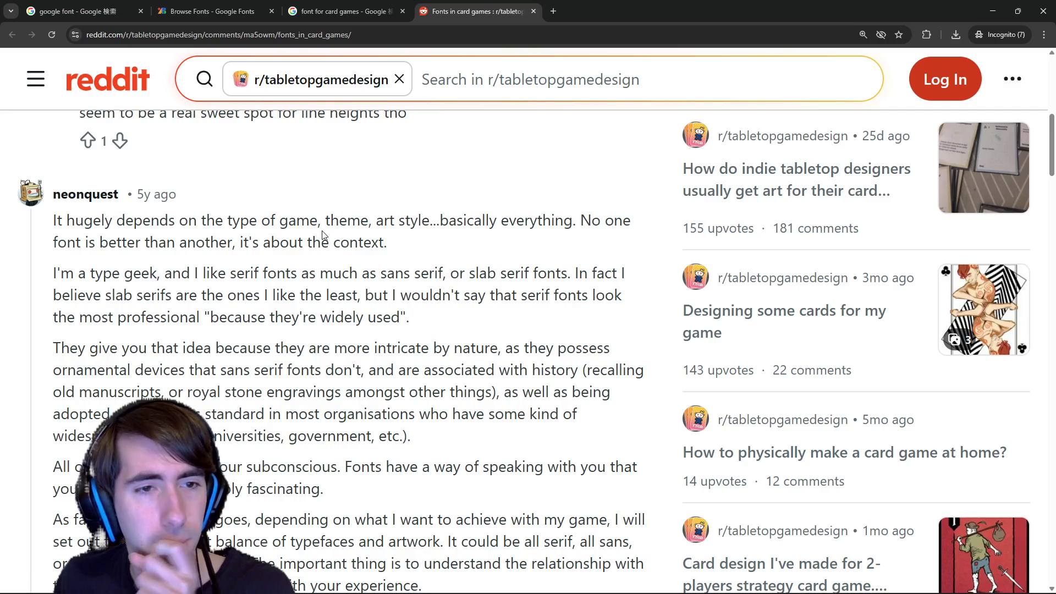
{"action": "scroll", "coordinate": [323, 235], "scroll_direction": "down", "scroll_amount": 2}
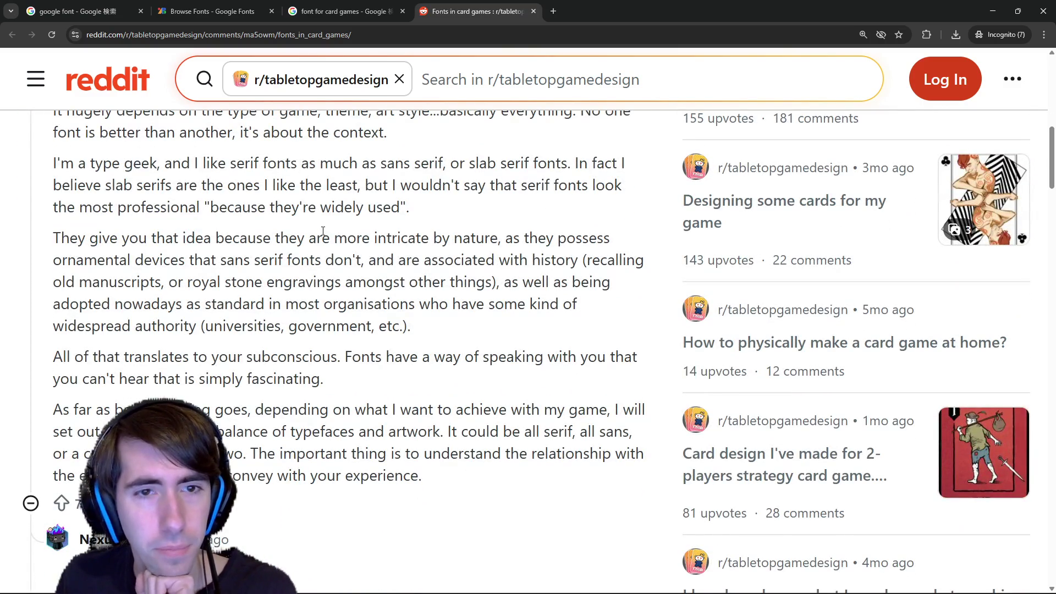
{"action": "scroll", "coordinate": [323, 231], "scroll_direction": "up", "scroll_amount": 2}
{"action": "scroll", "coordinate": [324, 235], "scroll_direction": "down", "scroll_amount": 1}
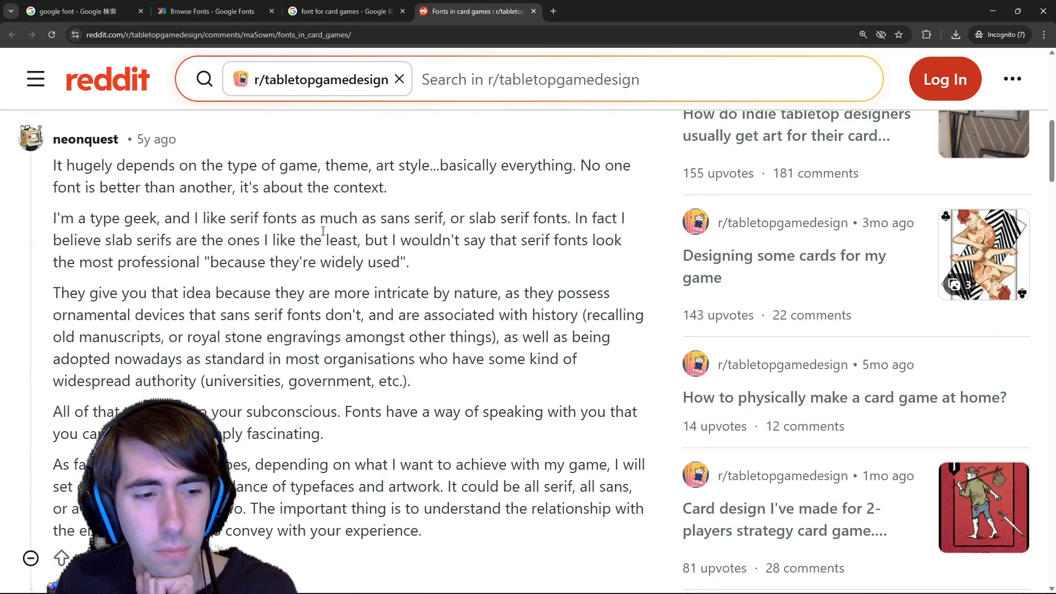
{"action": "scroll", "coordinate": [323, 231], "scroll_direction": "down", "scroll_amount": 10}
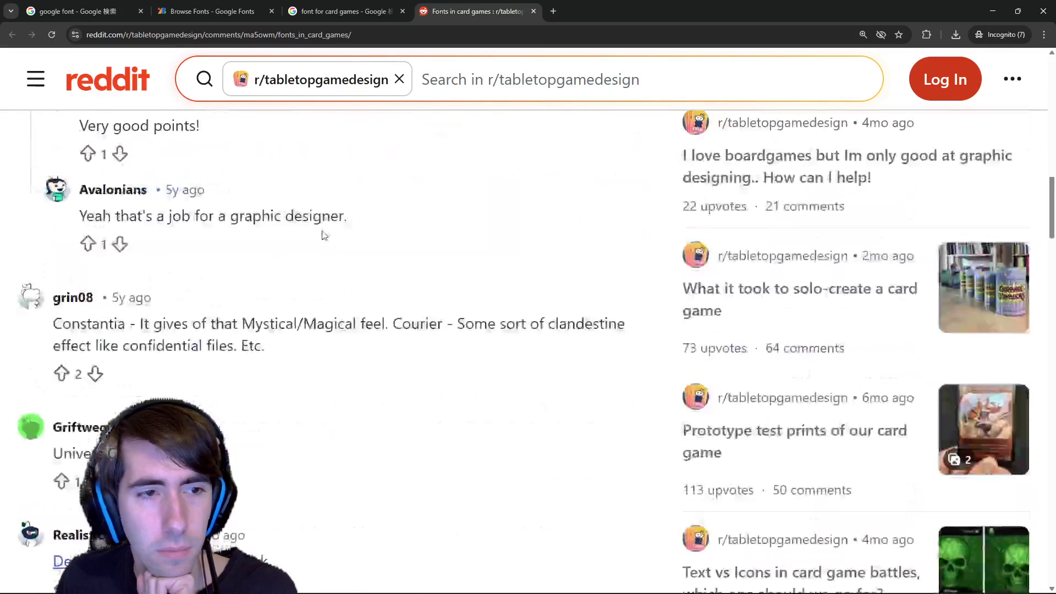
{"action": "double_click", "coordinate": [108, 324]}
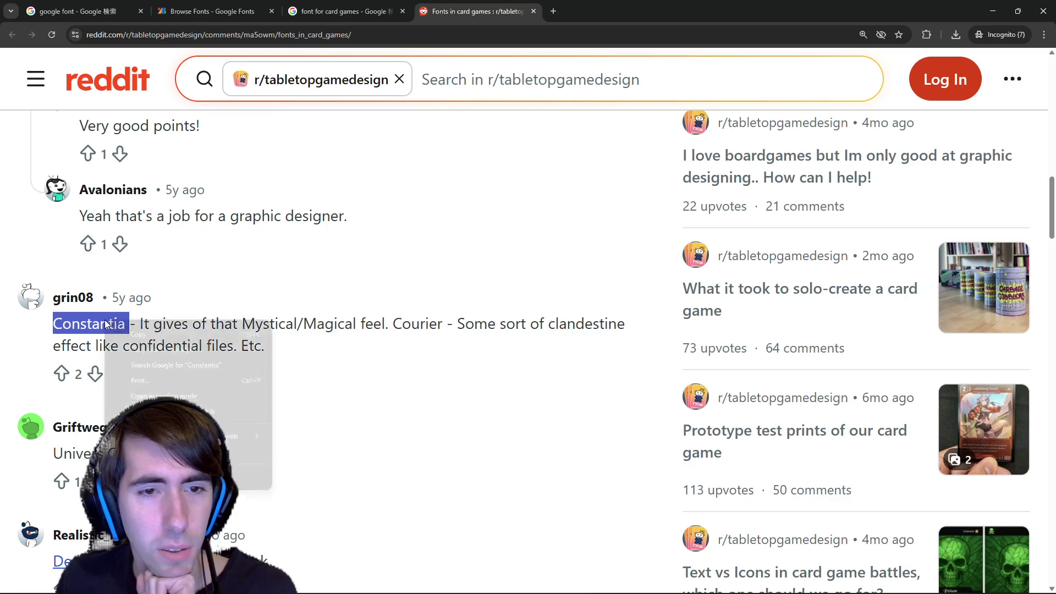
{"action": "left_click_drag", "start_coordinate": [233, 325], "coordinate": [360, 325]}
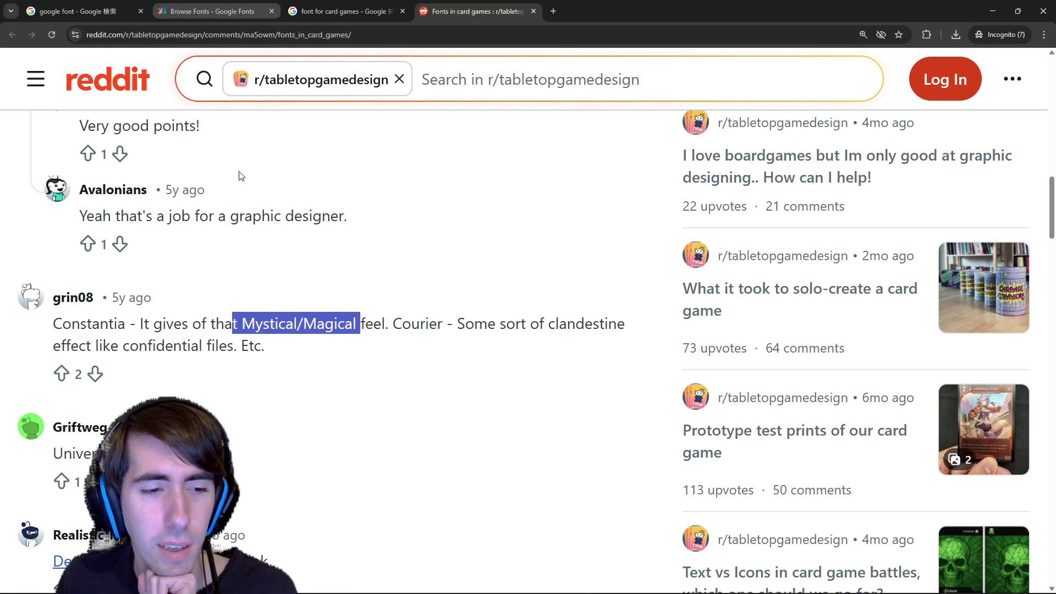
View the Decimal Font page in a new tab, then return to the Google results.
{"action": "middle_click", "coordinate": [557, 7]}
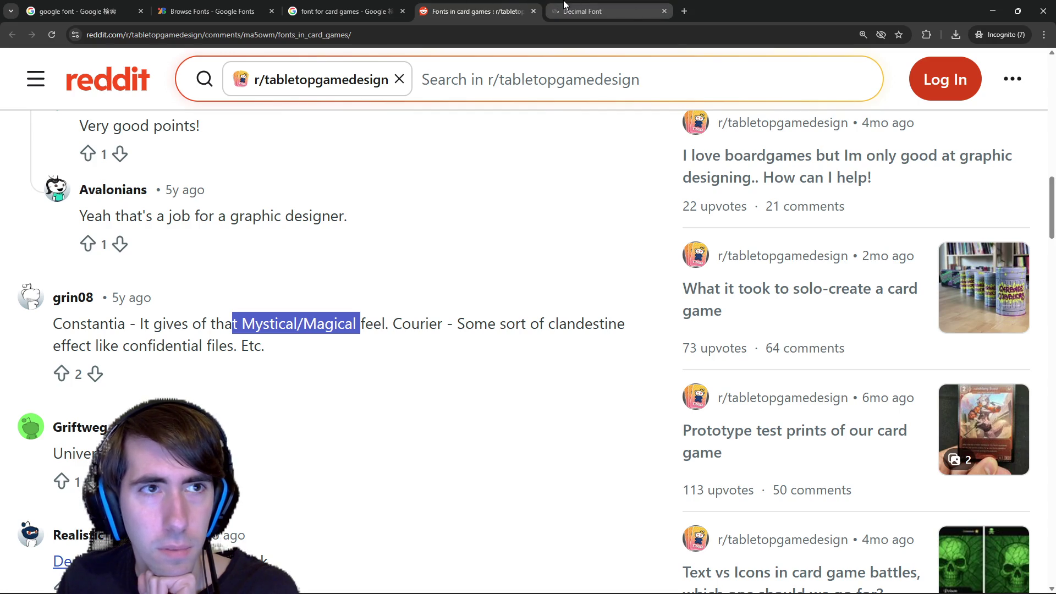
{"action": "left_click", "coordinate": [563, 4]}
{"action": "scroll", "coordinate": [356, 337], "scroll_direction": "down", "scroll_amount": 3}
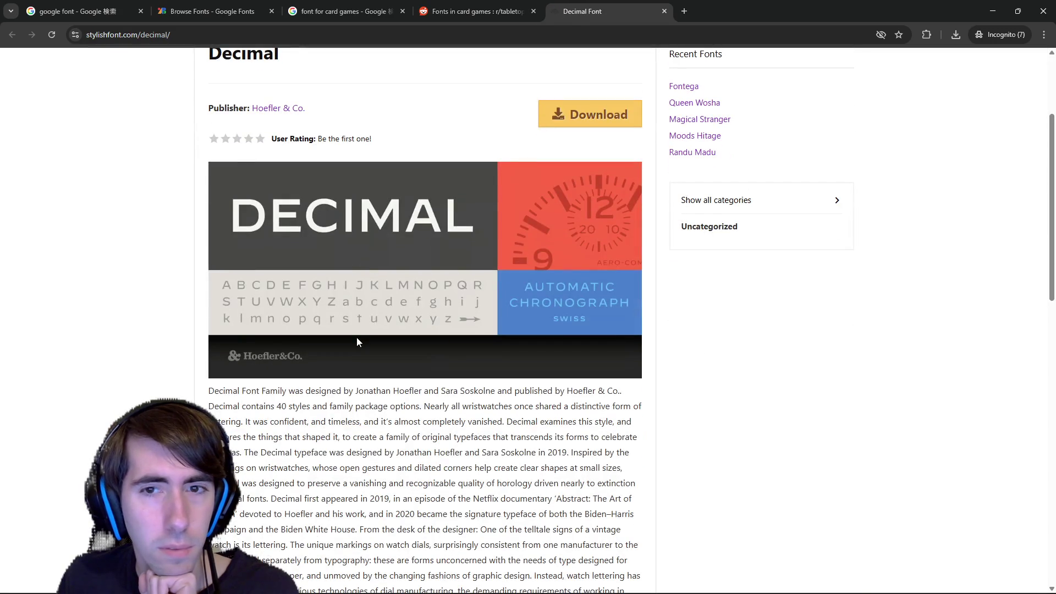
{"action": "left_click", "coordinate": [473, 11]}
{"action": "left_click", "coordinate": [211, 11]}
{"action": "left_click", "coordinate": [330, 11]}
Append 'Constantia' to the 'font for card games' search.
{"action": "left_click", "coordinate": [279, 69]}
{"action": "type", "text": "Constantia"}
{"action": "key", "text": "Return"}
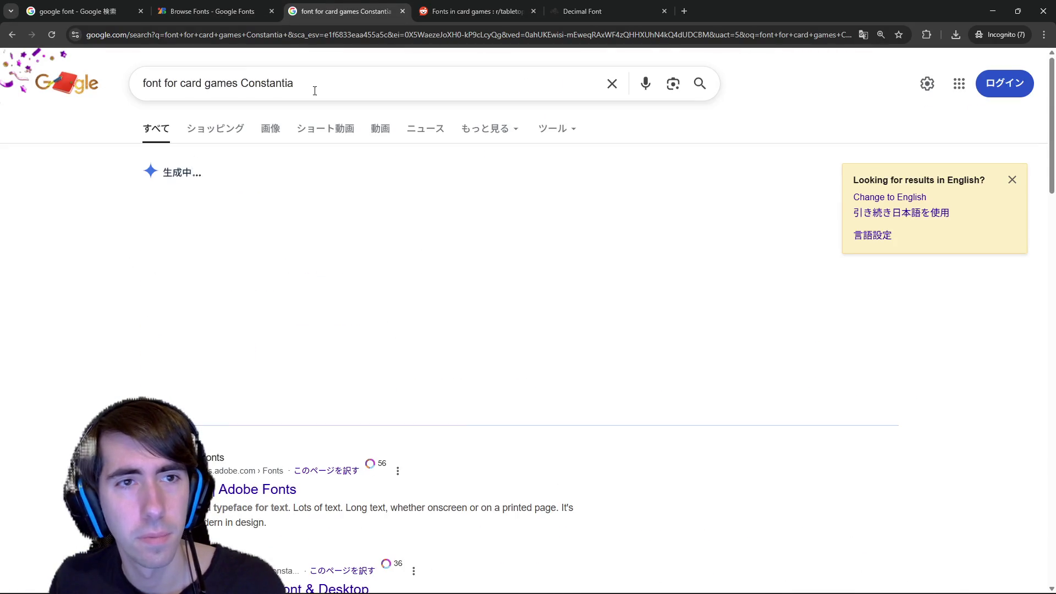
Narrow the search to 'Constantia font' and glance at its image results.
{"action": "left_click", "coordinate": [314, 91]}
{"action": "type", "text": "font"}
{"action": "key", "text": "Return"}
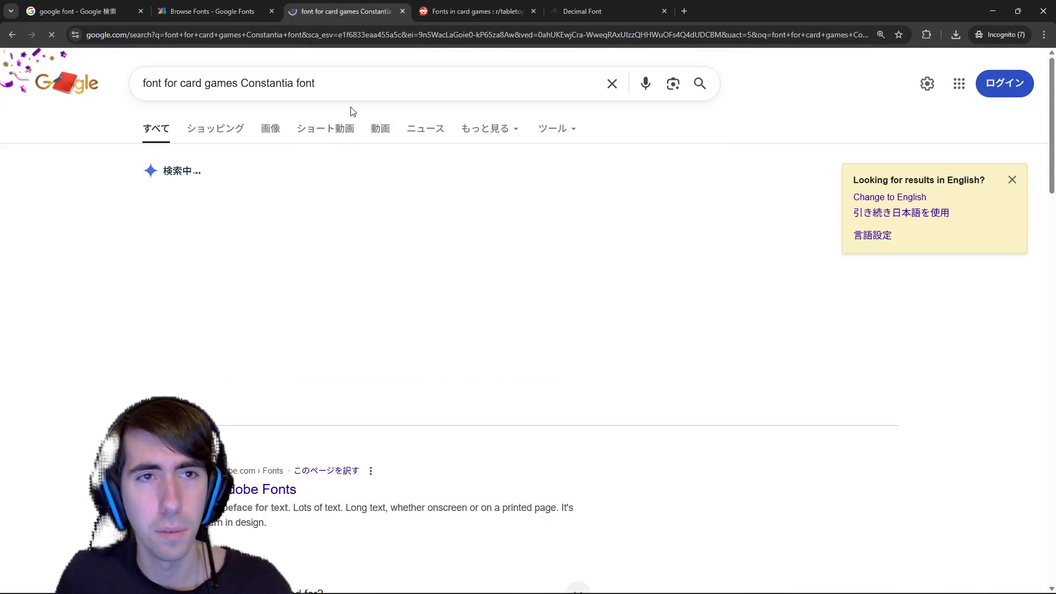
{"action": "left_click_drag", "start_coordinate": [242, 83], "coordinate": [137, 83]}
{"action": "key", "text": "BackSpace"}
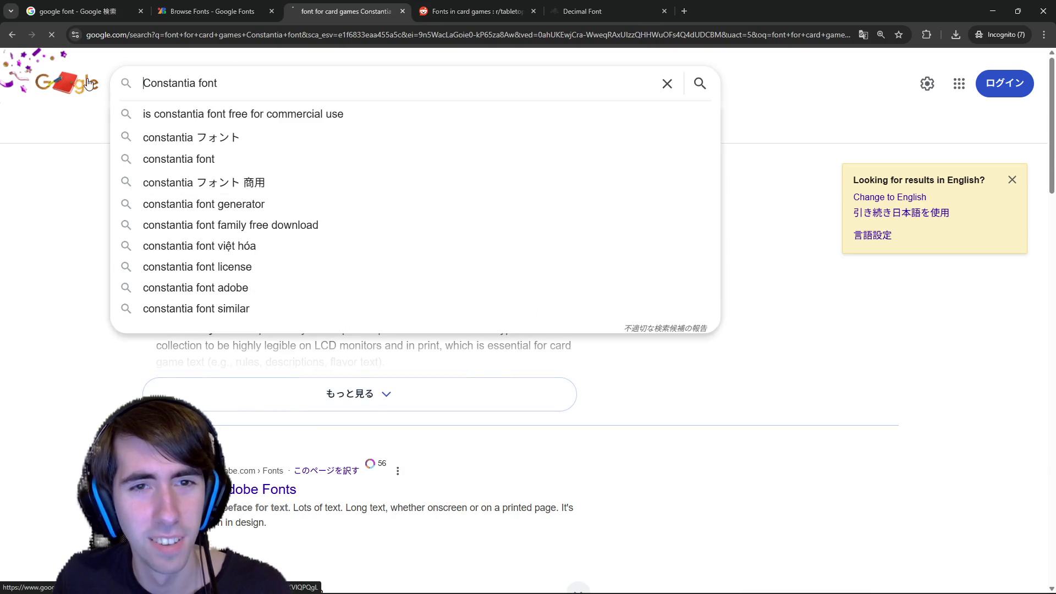
{"action": "key", "text": "Return"}
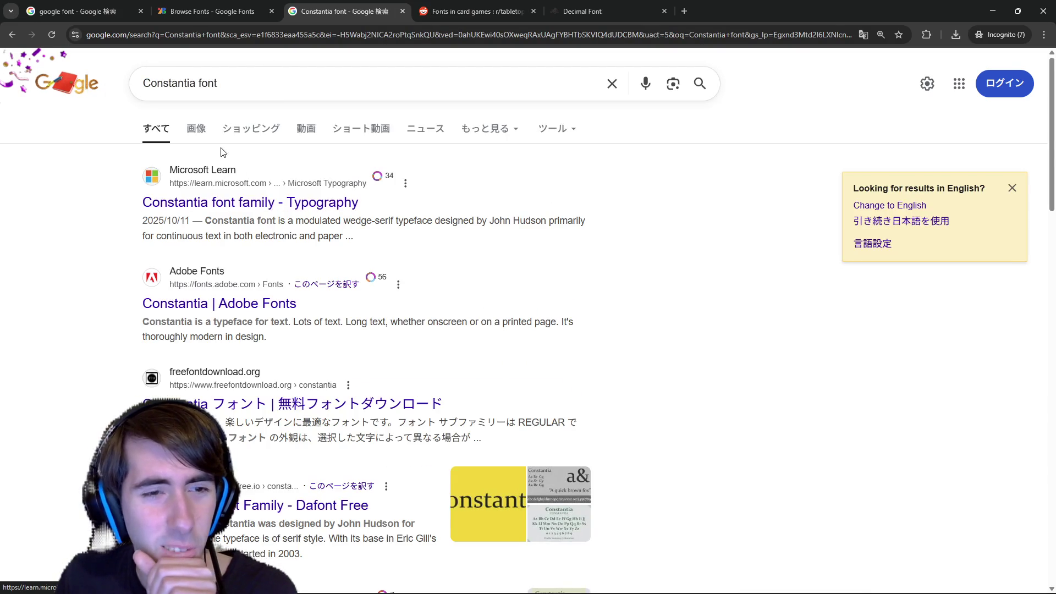
{"action": "left_click", "coordinate": [196, 128]}
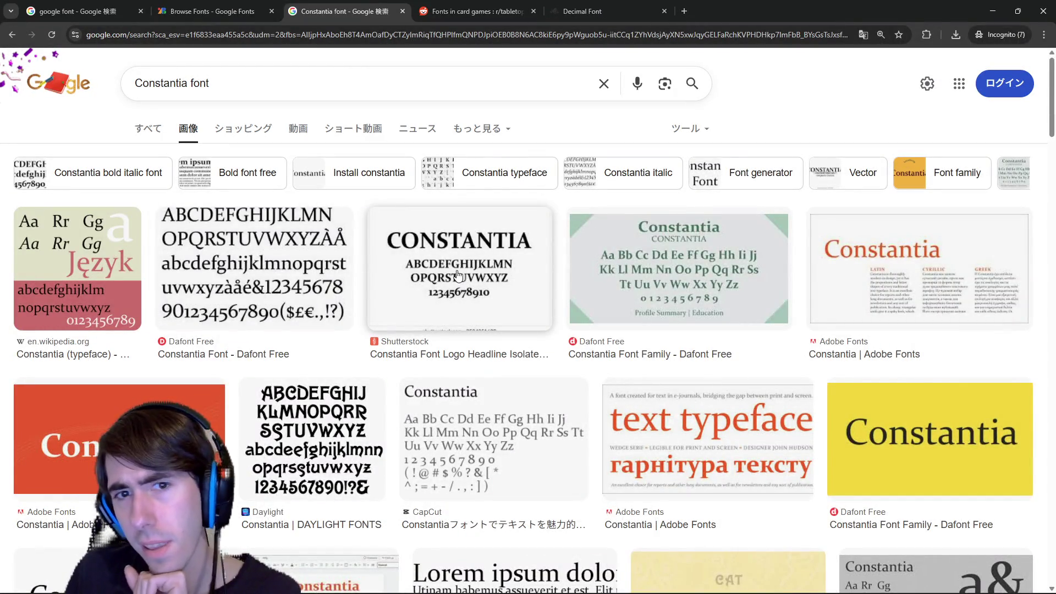
{"action": "key", "text": "alt+Left"}
Search for Constantia on Google Fonts and open the Crimson Text result in its own tab.
{"action": "left_click", "coordinate": [277, 88]}
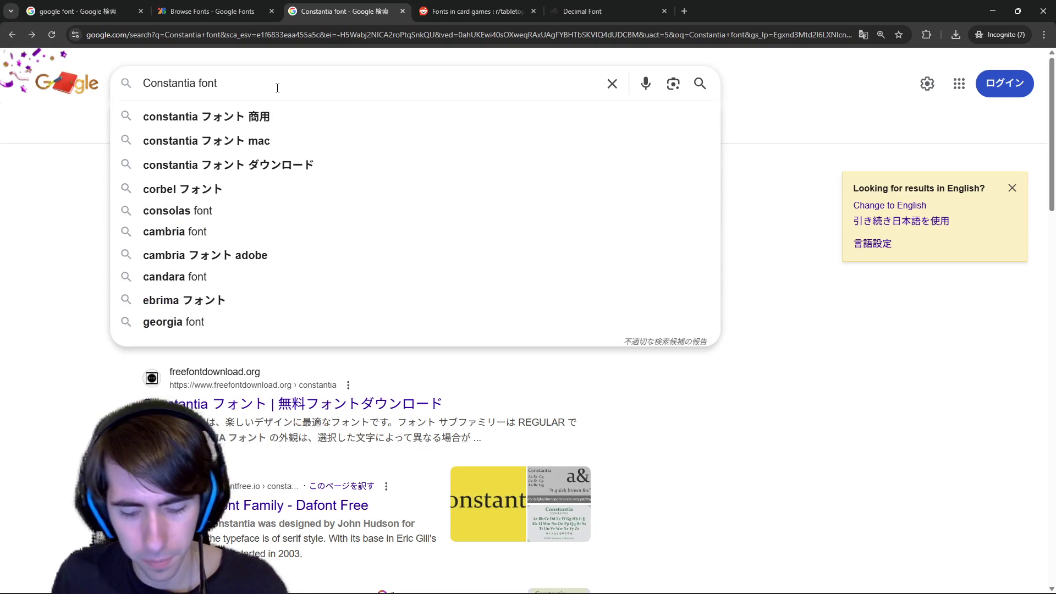
{"action": "type", "text": "gogle"}
{"action": "key", "text": "Return"}
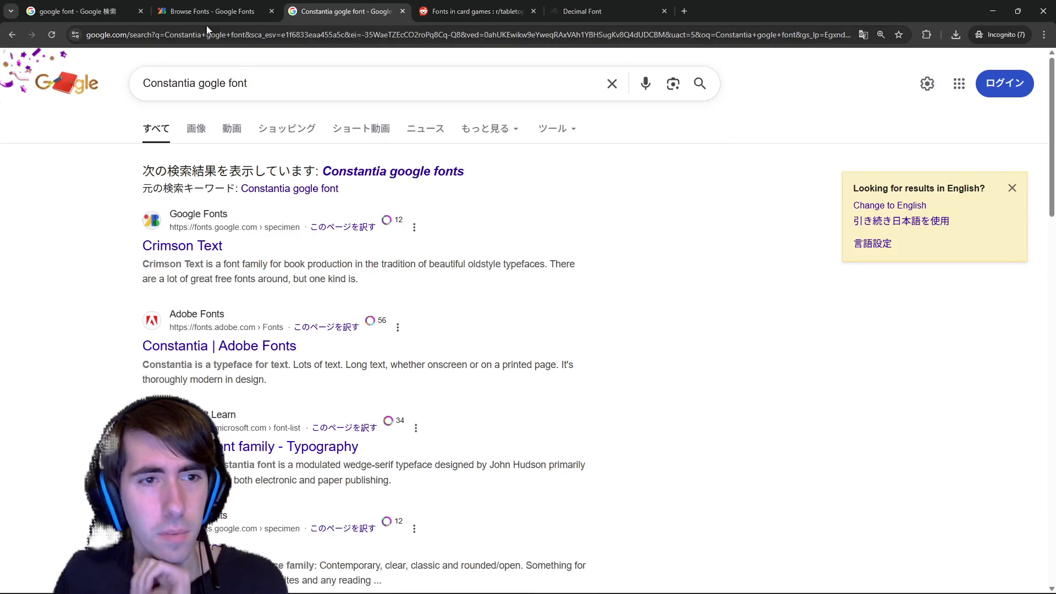
{"action": "middle_click", "coordinate": [182, 201]}
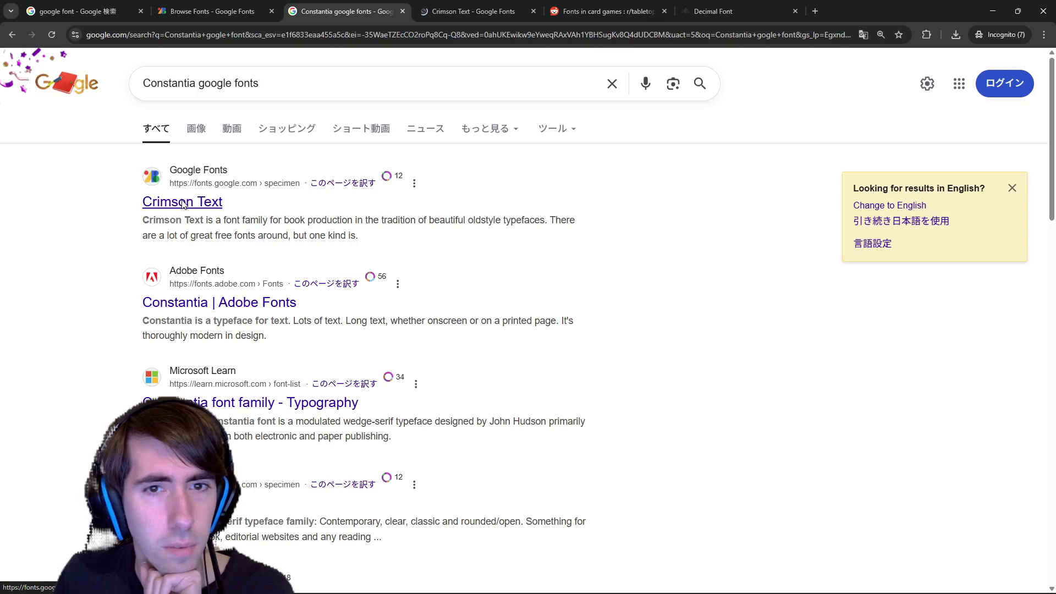
{"action": "left_click", "coordinate": [470, 7]}
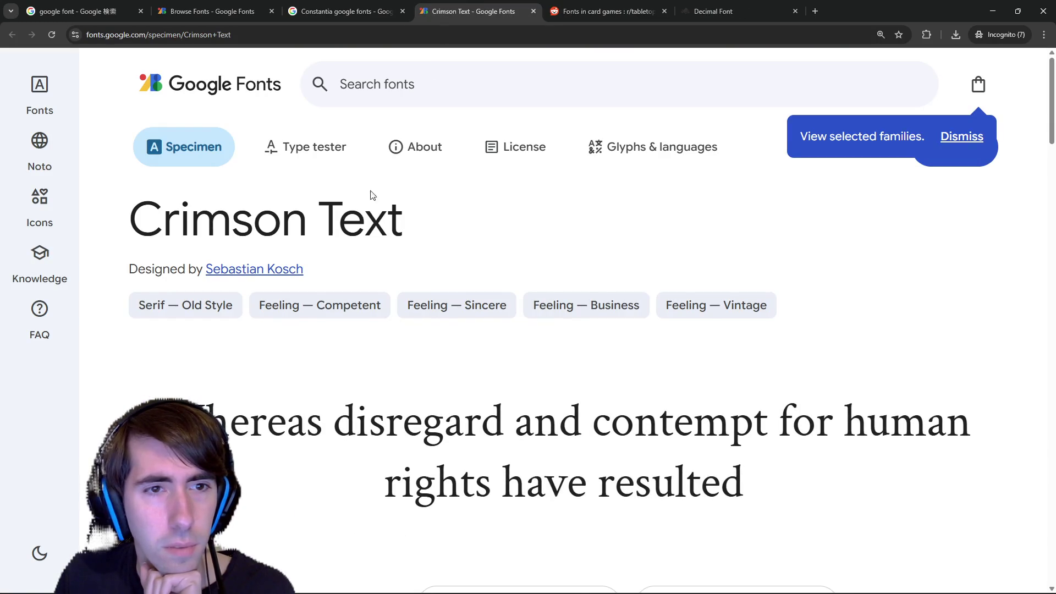
Scroll through the Crimson Text styles, highlighting the Regular 400 Italic sample.
{"action": "scroll", "coordinate": [348, 233], "scroll_direction": "down", "scroll_amount": 8}
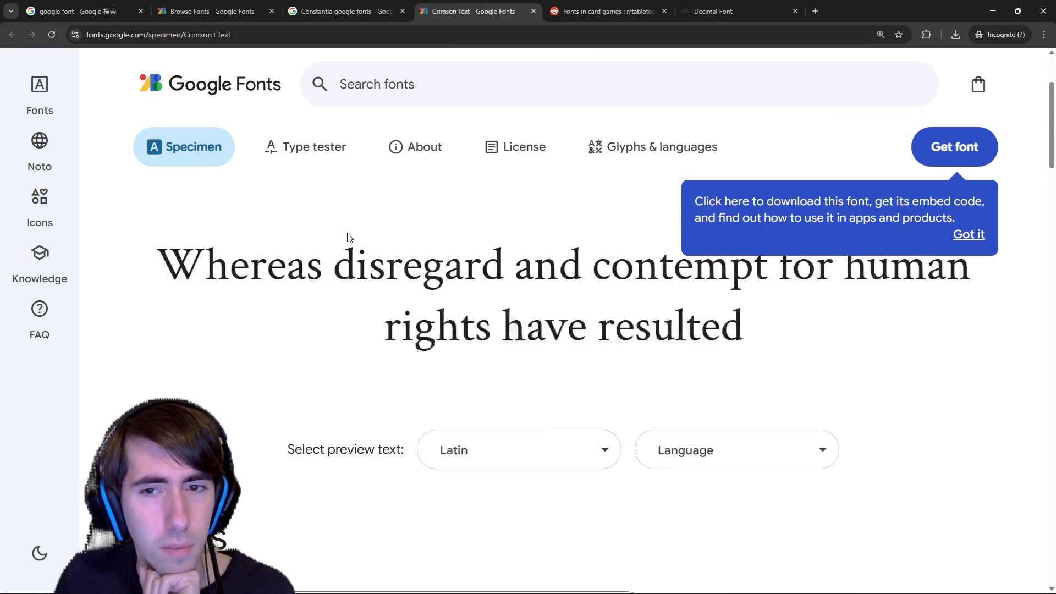
{"action": "scroll", "coordinate": [348, 237], "scroll_direction": "down", "scroll_amount": 10}
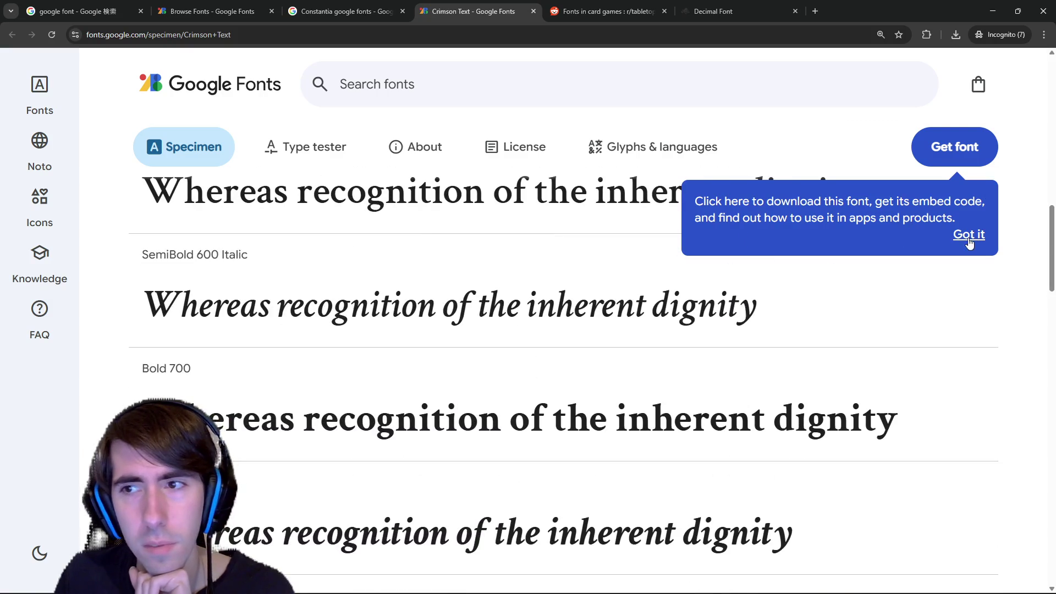
{"action": "scroll", "coordinate": [617, 318], "scroll_direction": "up", "scroll_amount": 1}
{"action": "scroll", "coordinate": [618, 319], "scroll_direction": "up", "scroll_amount": 4}
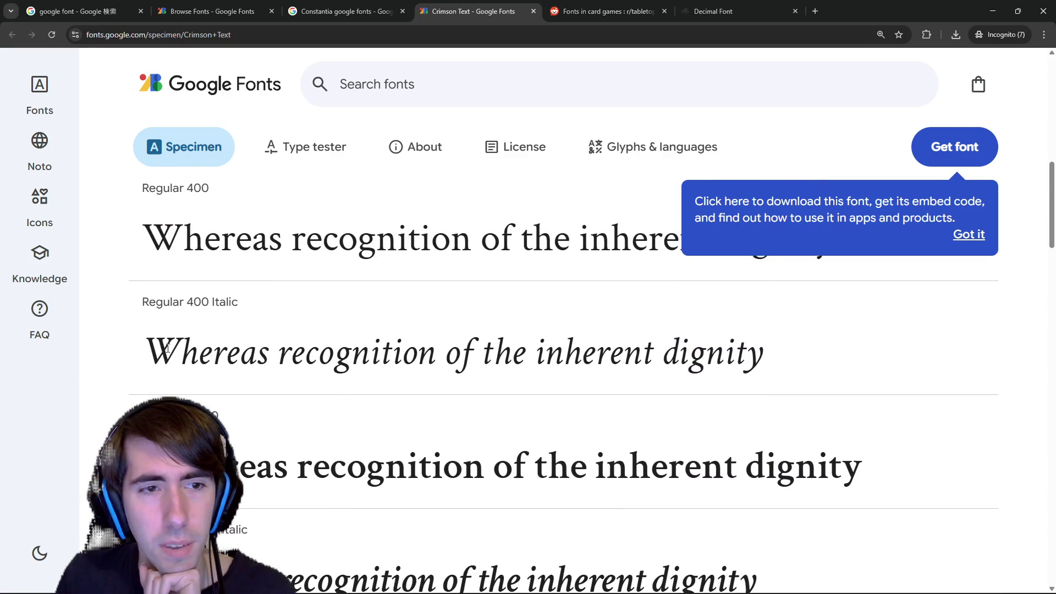
{"action": "mouse_move", "coordinate": [172, 358]}
{"action": "left_mouse_down"}
{"action": "mouse_move", "coordinate": [354, 360]}
{"action": "mouse_move", "coordinate": [744, 400]}
{"action": "left_mouse_up"}
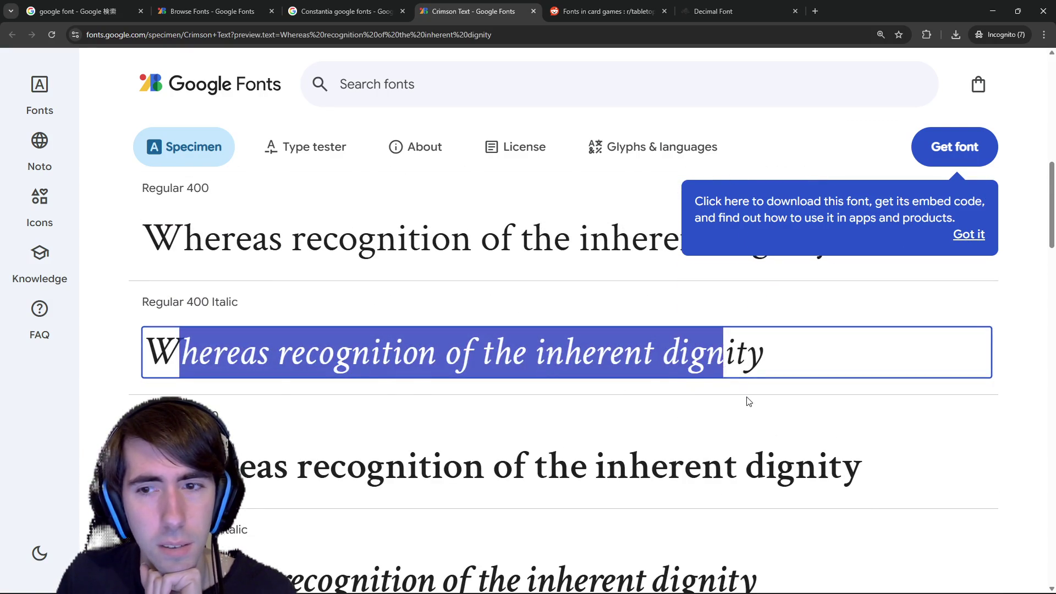
{"action": "left_click", "coordinate": [714, 398]}
{"action": "scroll", "coordinate": [651, 388], "scroll_direction": "down", "scroll_amount": 4}
{"action": "scroll", "coordinate": [408, 302], "scroll_direction": "up", "scroll_amount": 3}
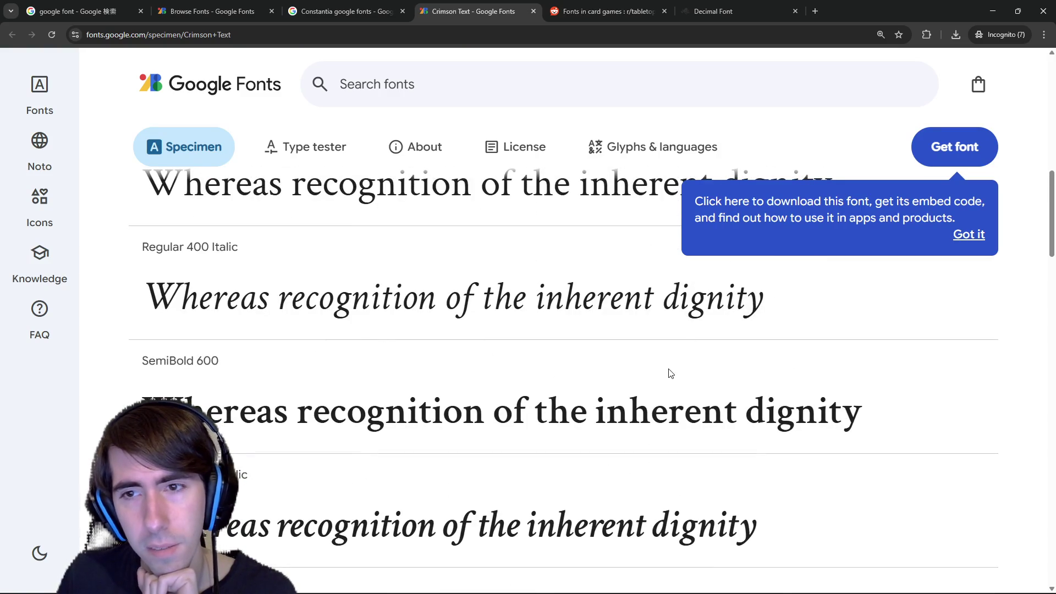
{"action": "scroll", "coordinate": [668, 372], "scroll_direction": "up", "scroll_amount": 2}
{"action": "scroll", "coordinate": [784, 427], "scroll_direction": "up", "scroll_amount": 3}
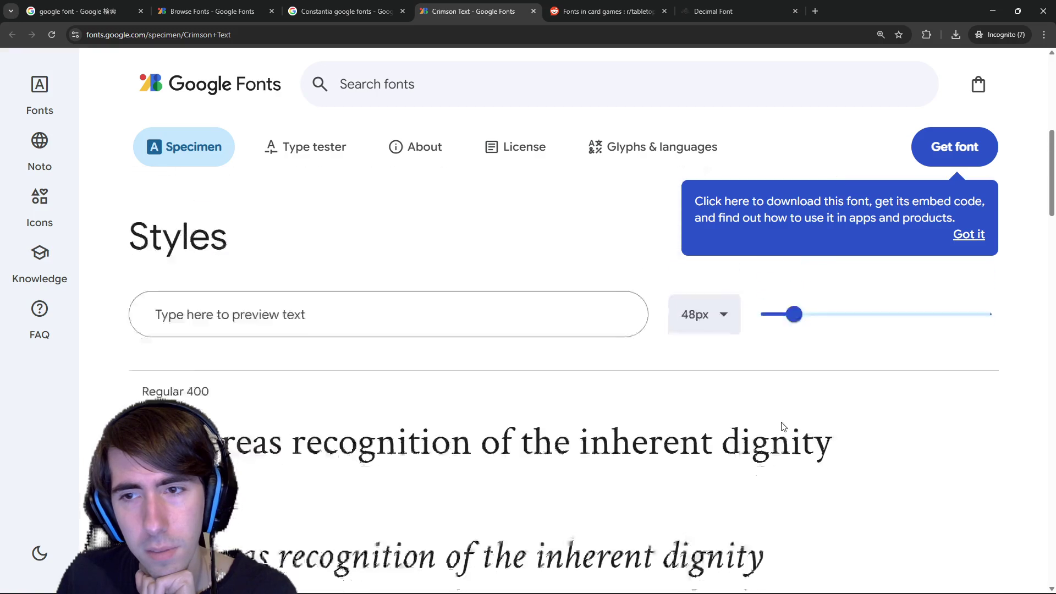
{"action": "scroll", "coordinate": [783, 427], "scroll_direction": "down", "scroll_amount": 4}
{"action": "scroll", "coordinate": [715, 413], "scroll_direction": "down", "scroll_amount": 4}
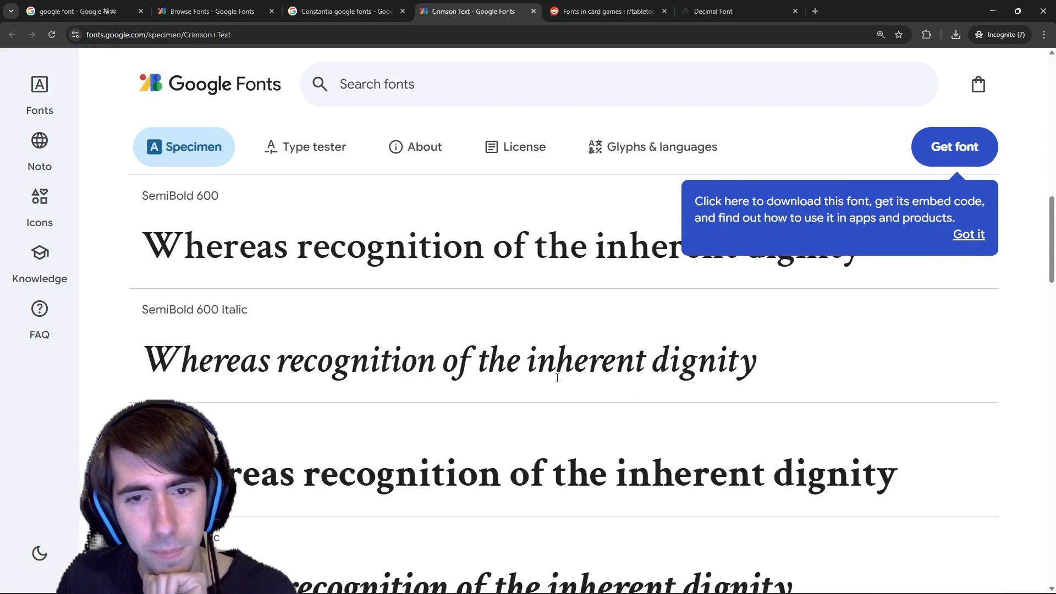
{"action": "scroll", "coordinate": [387, 354], "scroll_direction": "up", "scroll_amount": 3}
{"action": "scroll", "coordinate": [387, 354], "scroll_direction": "down", "scroll_amount": 3}
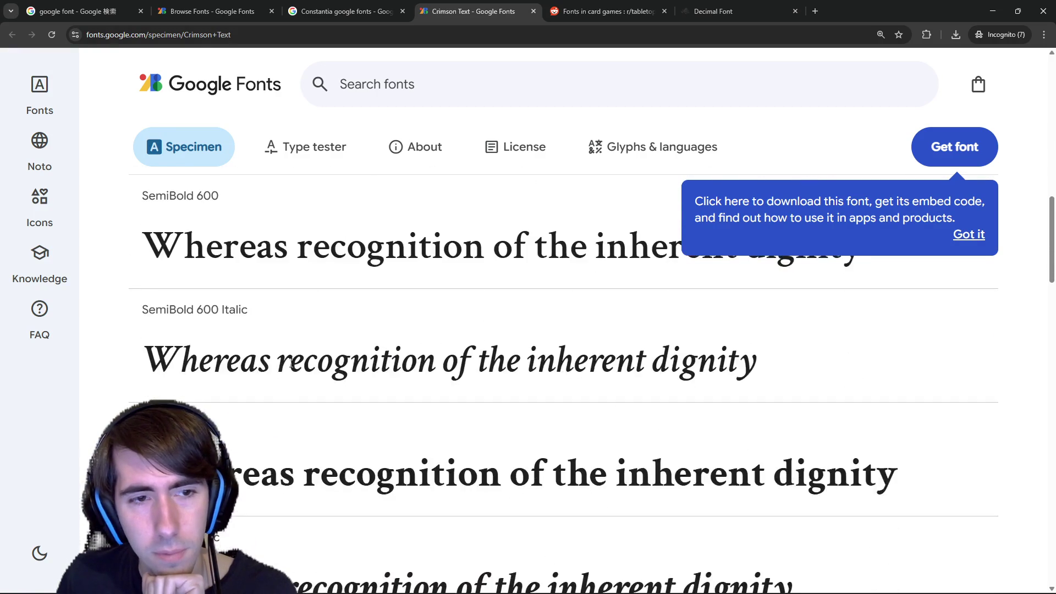
Compare the SemiBold 600 Italic and Bold 700 samples in the Styles list.
{"action": "mouse_move", "coordinate": [217, 367]}
{"action": "left_mouse_down"}
{"action": "mouse_move", "coordinate": [443, 372]}
{"action": "mouse_move", "coordinate": [603, 394]}
{"action": "left_mouse_up"}
{"action": "left_click", "coordinate": [603, 393]}
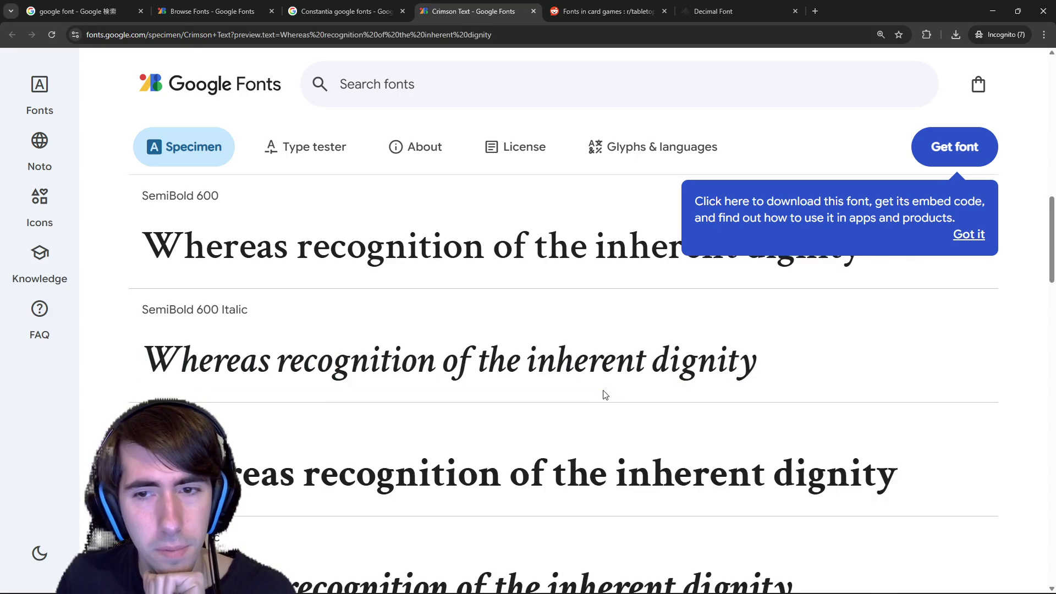
{"action": "scroll", "coordinate": [556, 404], "scroll_direction": "down", "scroll_amount": 3}
{"action": "scroll", "coordinate": [547, 401], "scroll_direction": "up", "scroll_amount": 2}
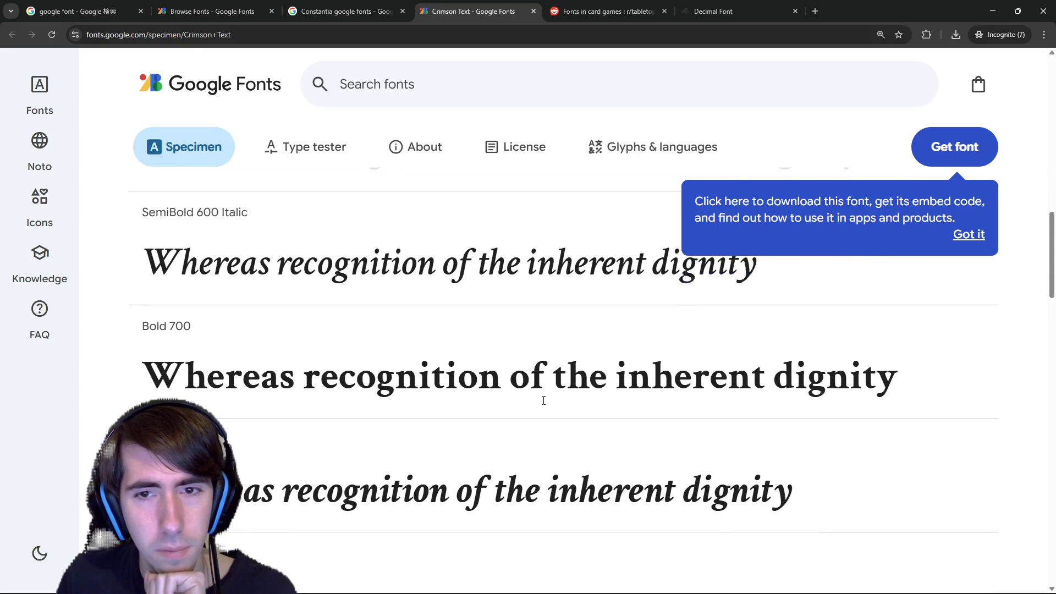
{"action": "left_click_drag", "start_coordinate": [242, 420], "coordinate": [629, 424]}
{"action": "left_click", "coordinate": [592, 466]}
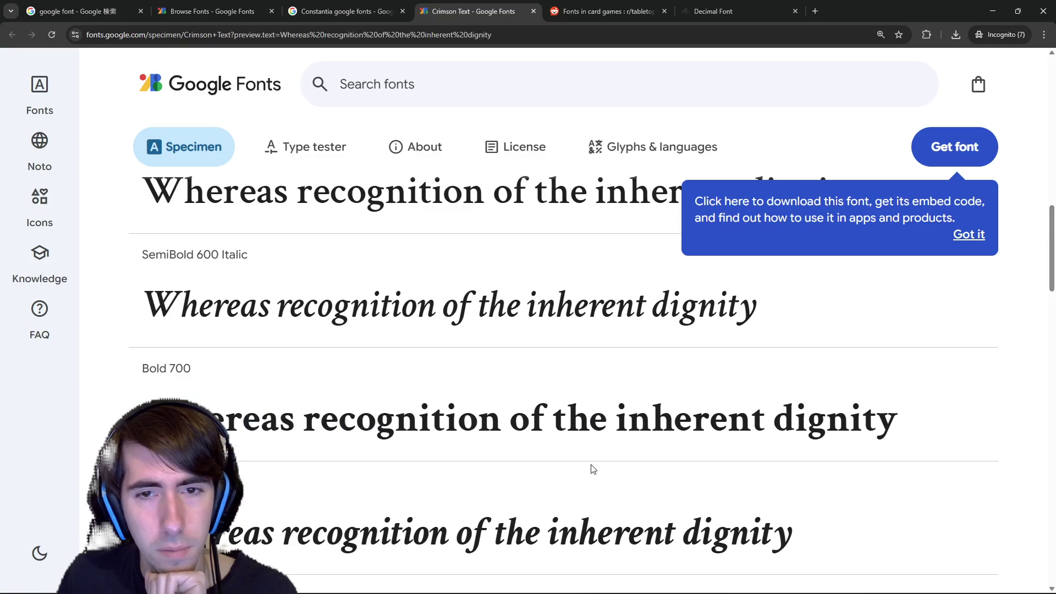
{"action": "scroll", "coordinate": [566, 447], "scroll_direction": "up", "scroll_amount": 3}
{"action": "scroll", "coordinate": [554, 447], "scroll_direction": "up", "scroll_amount": 10}
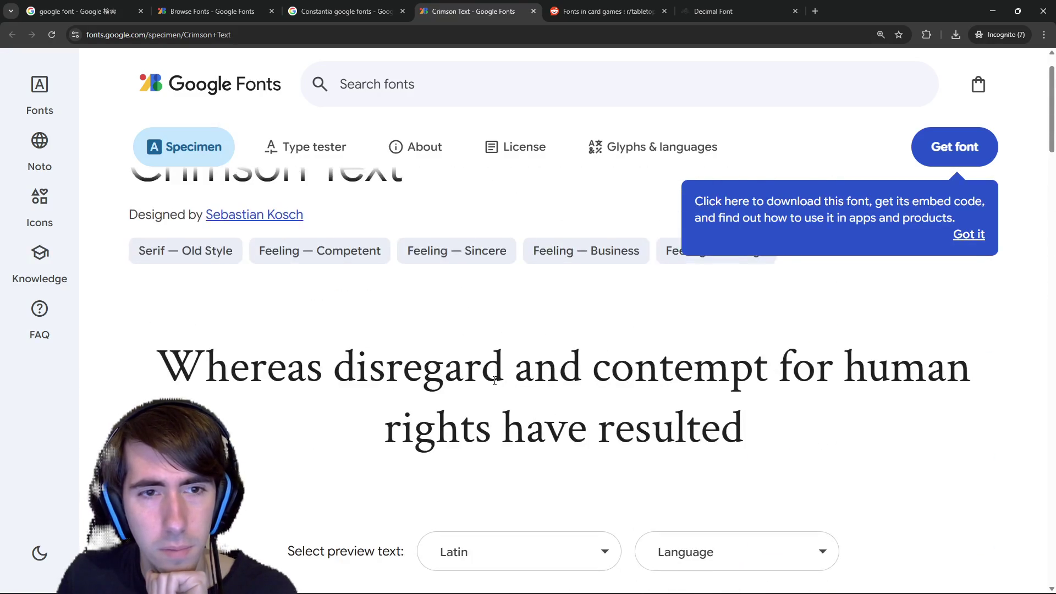
{"action": "scroll", "coordinate": [552, 401], "scroll_direction": "down", "scroll_amount": 10}
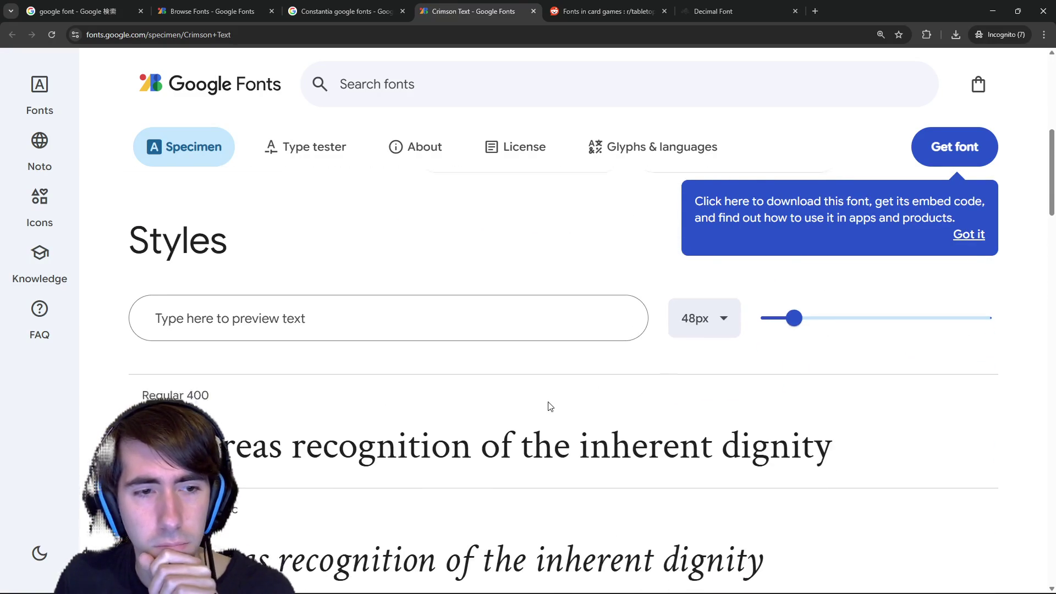
{"action": "scroll", "coordinate": [248, 275], "scroll_direction": "up", "scroll_amount": 1}
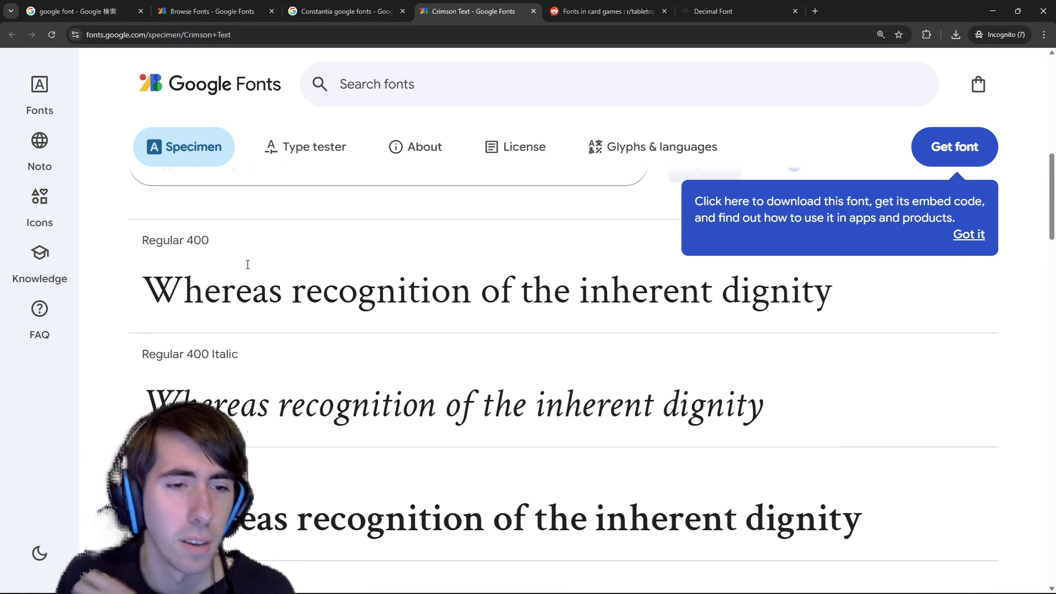
{"action": "scroll", "coordinate": [247, 267], "scroll_direction": "down", "scroll_amount": 1}
{"action": "scroll", "coordinate": [247, 268], "scroll_direction": "up", "scroll_amount": 1}
{"action": "scroll", "coordinate": [248, 270], "scroll_direction": "down", "scroll_amount": 8}
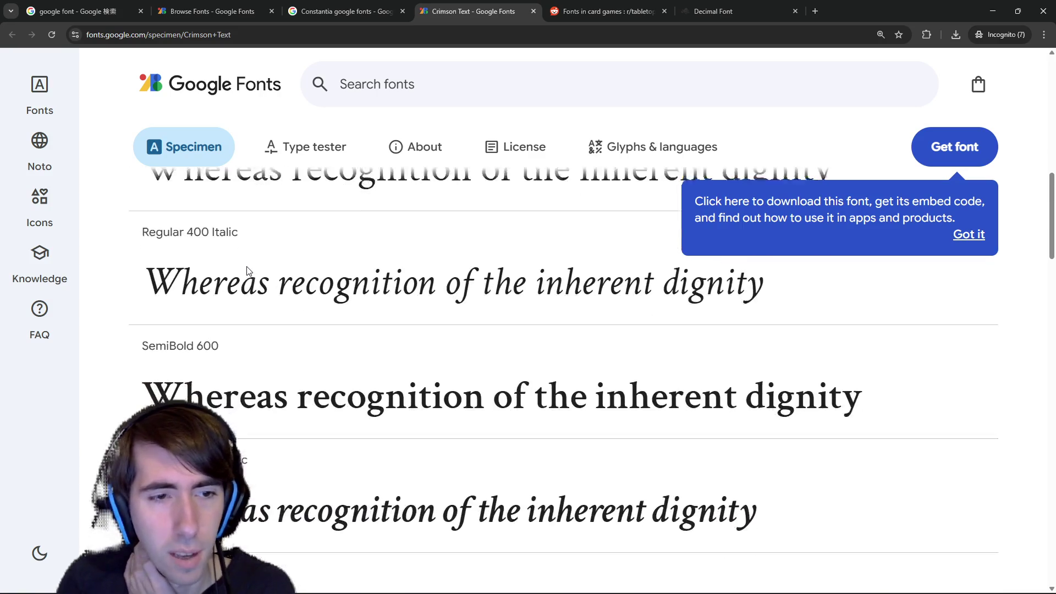
{"action": "scroll", "coordinate": [264, 302], "scroll_direction": "up", "scroll_amount": 3}
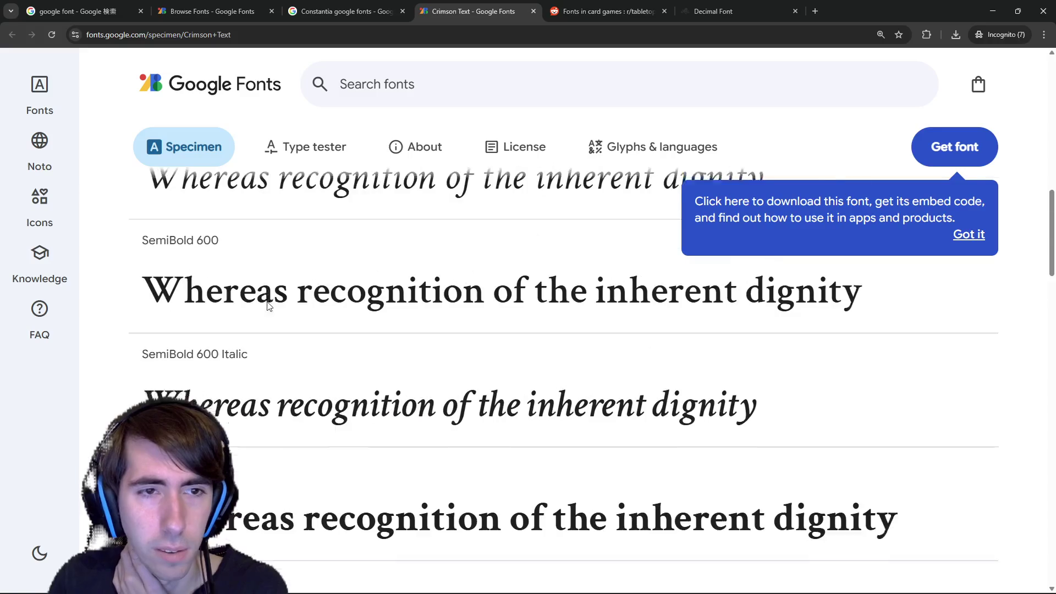
In Godot, inspect the Bold Font variation and its Base Font details.
{"action": "key", "text": "alt+Tab"}
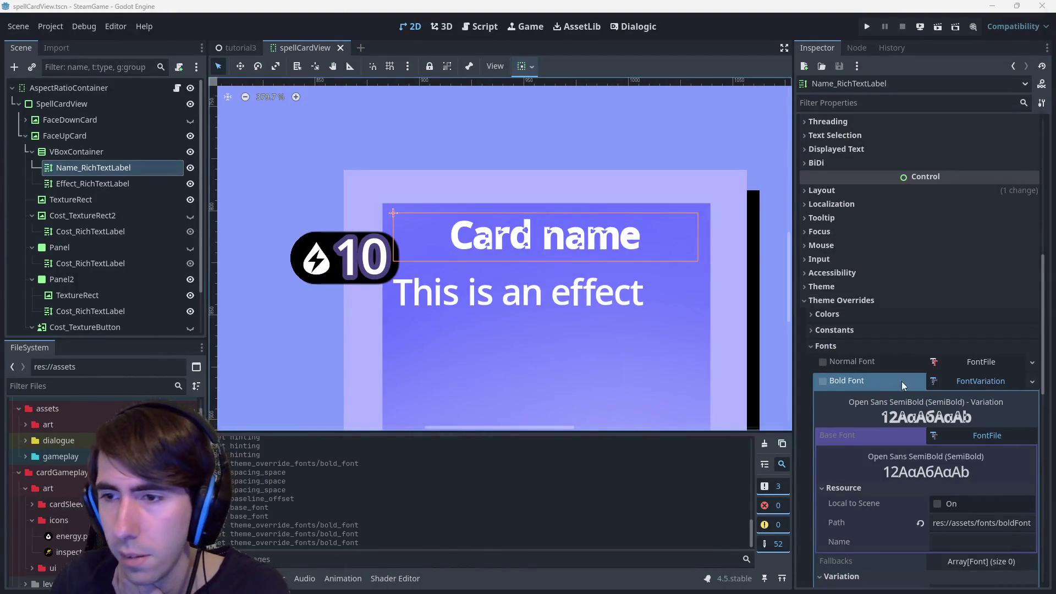
{"action": "left_click", "coordinate": [1012, 384]}
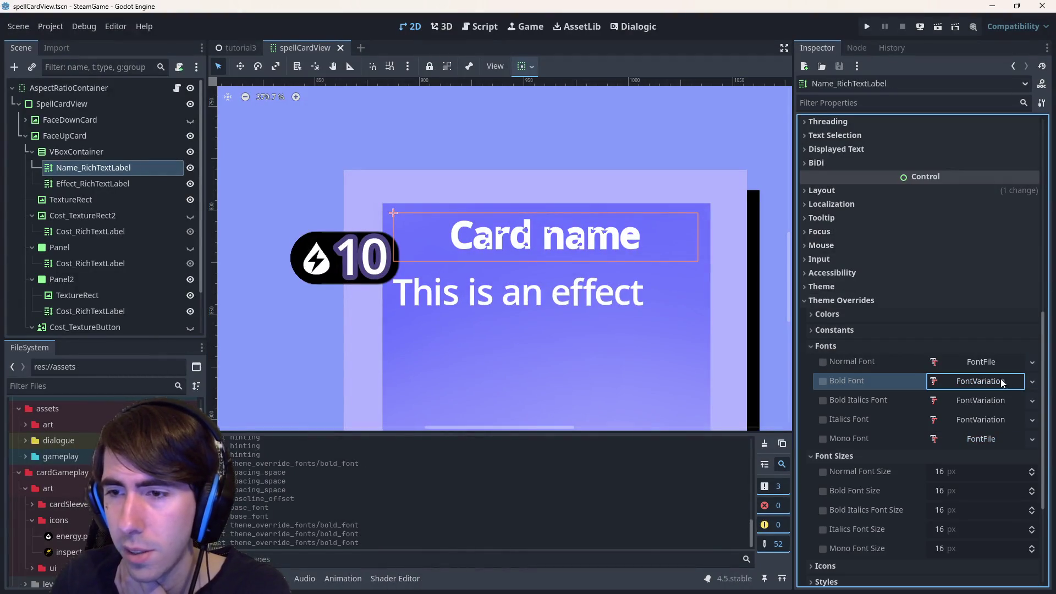
{"action": "left_click", "coordinate": [1032, 383]}
{"action": "left_click", "coordinate": [978, 381]}
{"action": "left_click", "coordinate": [981, 377]}
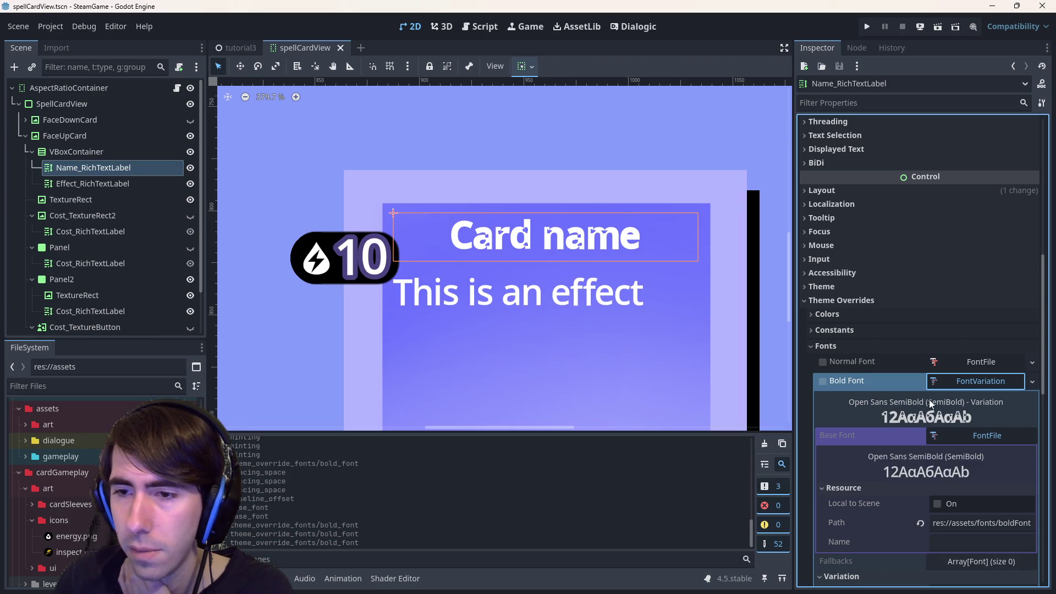
{"action": "left_click", "coordinate": [990, 437]}
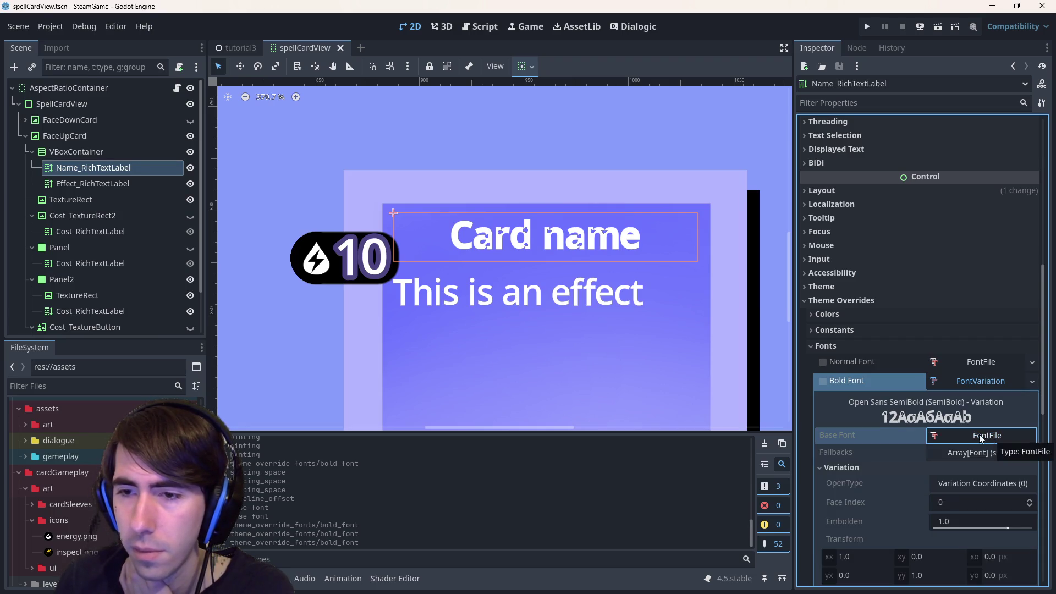
{"action": "scroll", "coordinate": [907, 418], "scroll_direction": "down", "scroll_amount": 3}
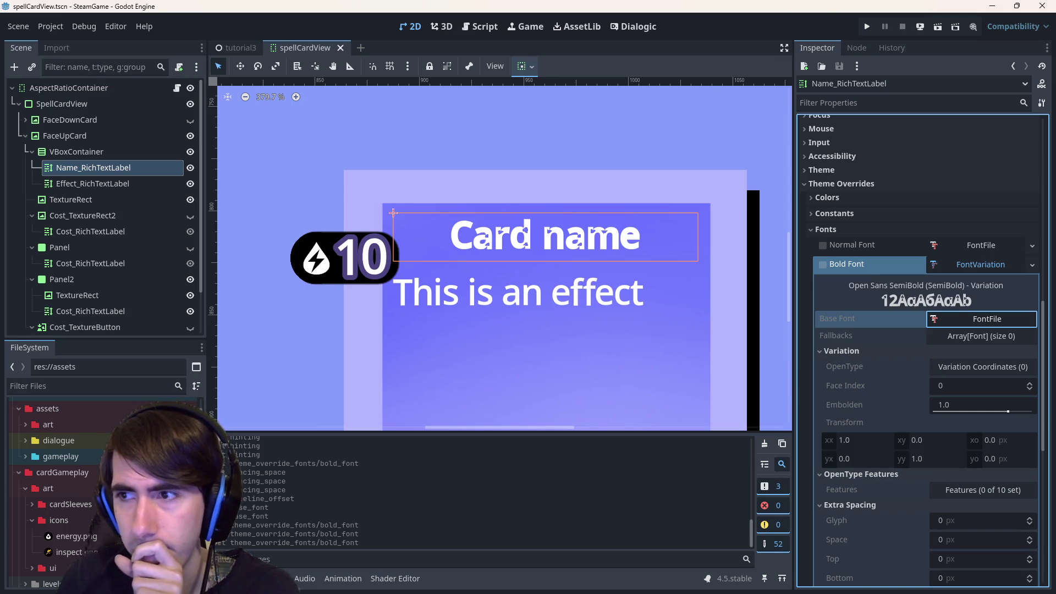
Back on the Crimson Text page, dismiss the download tip and open the License section.
{"action": "key", "text": "alt+Tab"}
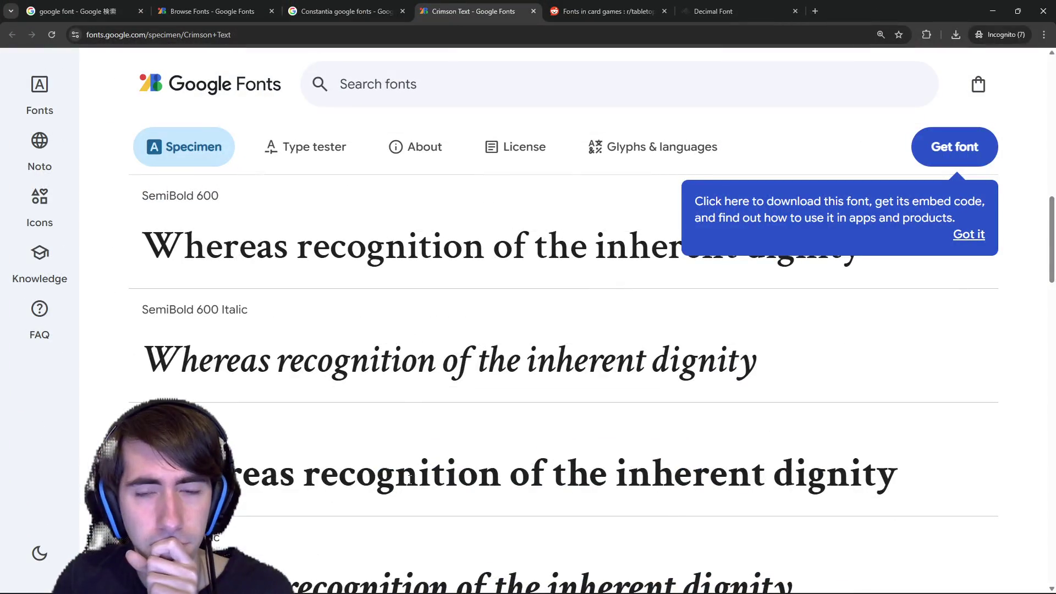
{"action": "scroll", "coordinate": [432, 390], "scroll_direction": "up", "scroll_amount": 15}
{"action": "scroll", "coordinate": [444, 389], "scroll_direction": "down", "scroll_amount": 3}
{"action": "left_click", "coordinate": [979, 234]}
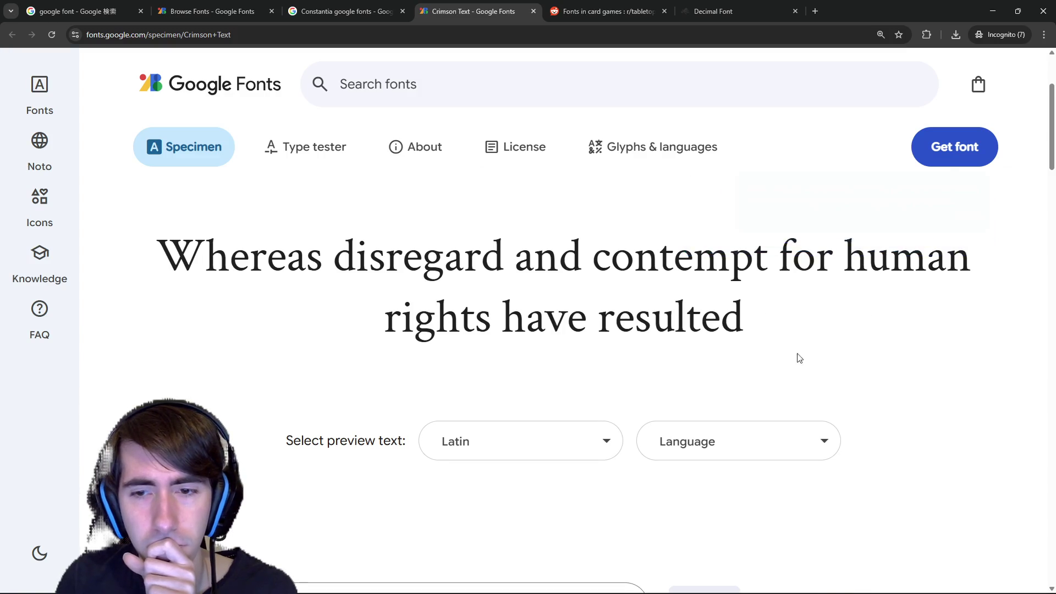
{"action": "scroll", "coordinate": [656, 450], "scroll_direction": "down", "scroll_amount": 5}
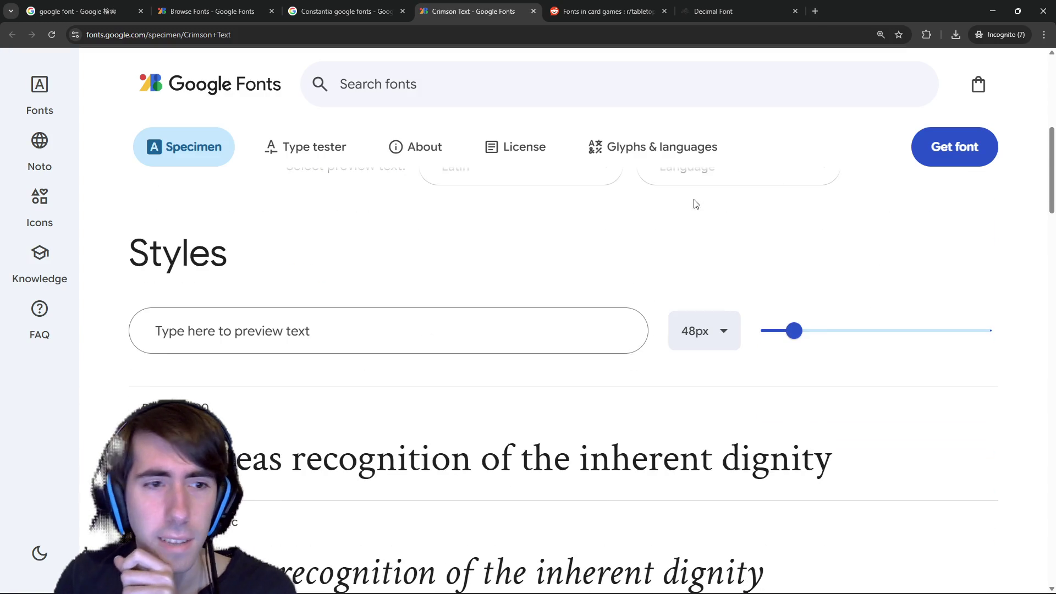
{"action": "key", "text": "alt+Tab"}
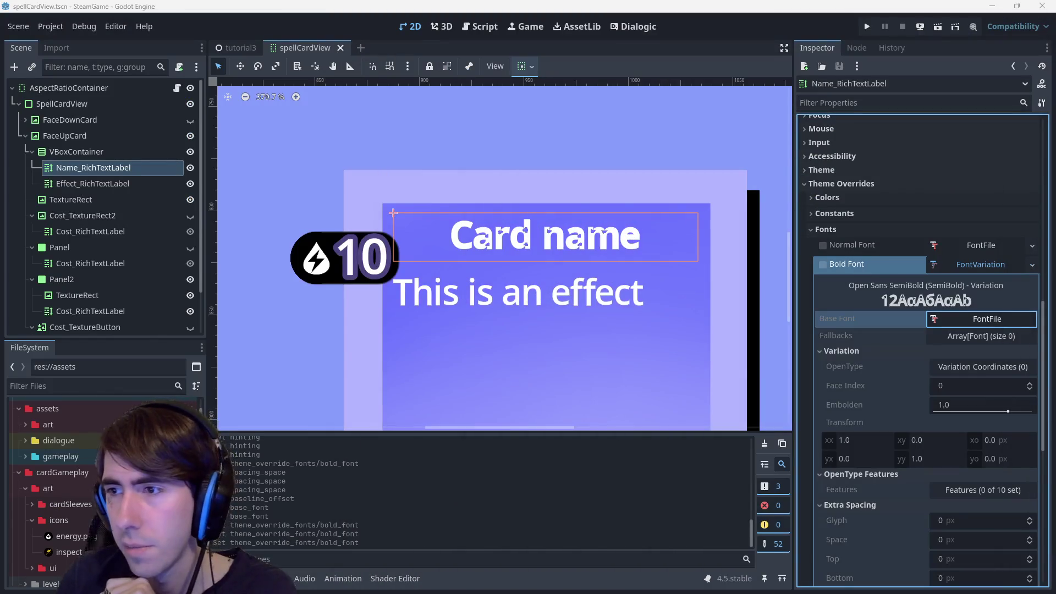
{"action": "key", "text": "alt+Tab"}
{"action": "left_click", "coordinate": [509, 154]}
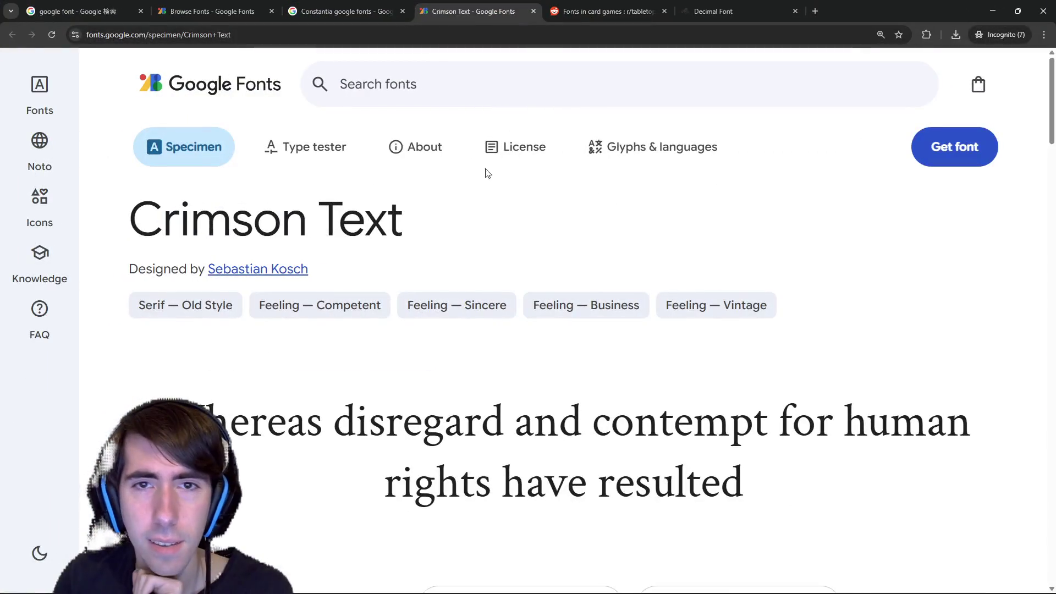
Zoom out, highlight the license's commercial-use permission, and open the Open Font License link.
{"action": "scroll", "coordinate": [498, 275], "scroll_direction": "down", "scroll_amount": 1}
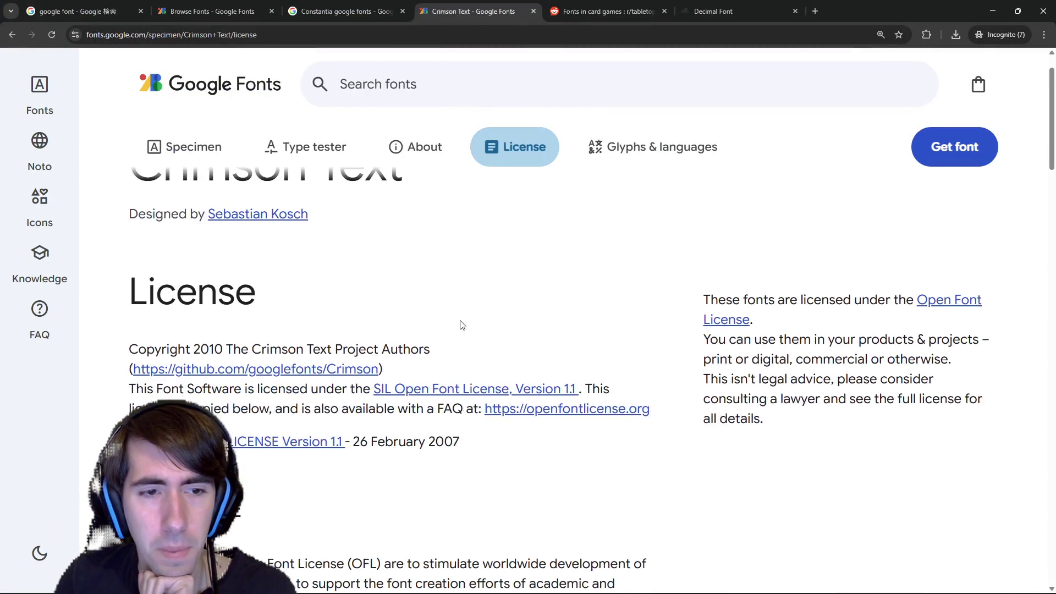
{"action": "left_click_drag", "start_coordinate": [224, 408], "coordinate": [384, 408]}
{"action": "left_click", "coordinate": [299, 410]}
{"action": "scroll", "coordinate": [299, 406], "scroll_direction": "down", "scroll_amount": 1}
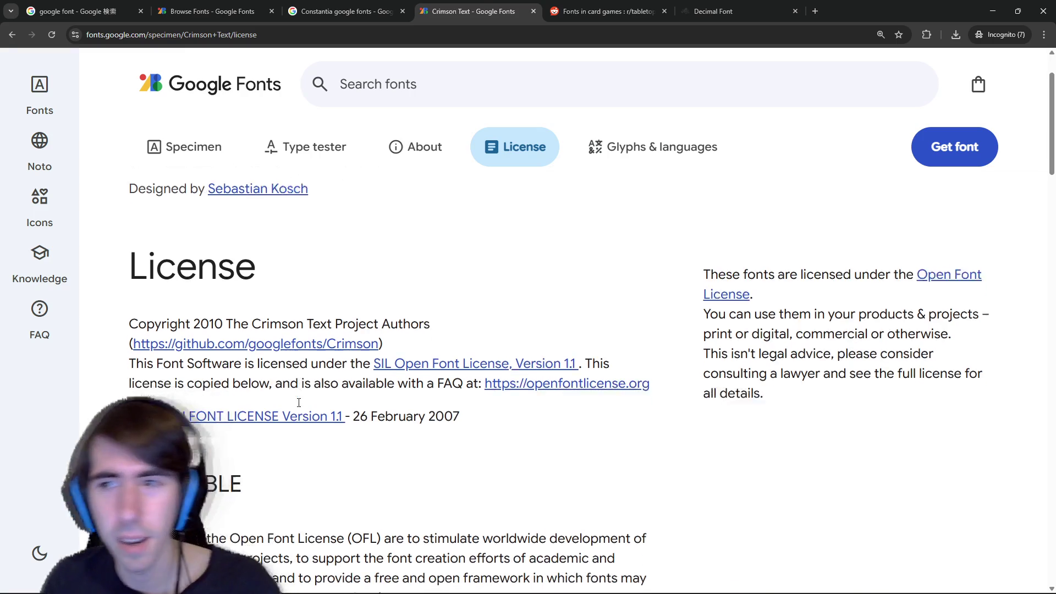
{"action": "key", "text": "ctrl+minus"}
{"action": "left_click_drag", "start_coordinate": [850, 242], "coordinate": [914, 244]}
{"action": "left_click_drag", "start_coordinate": [826, 244], "coordinate": [888, 262]}
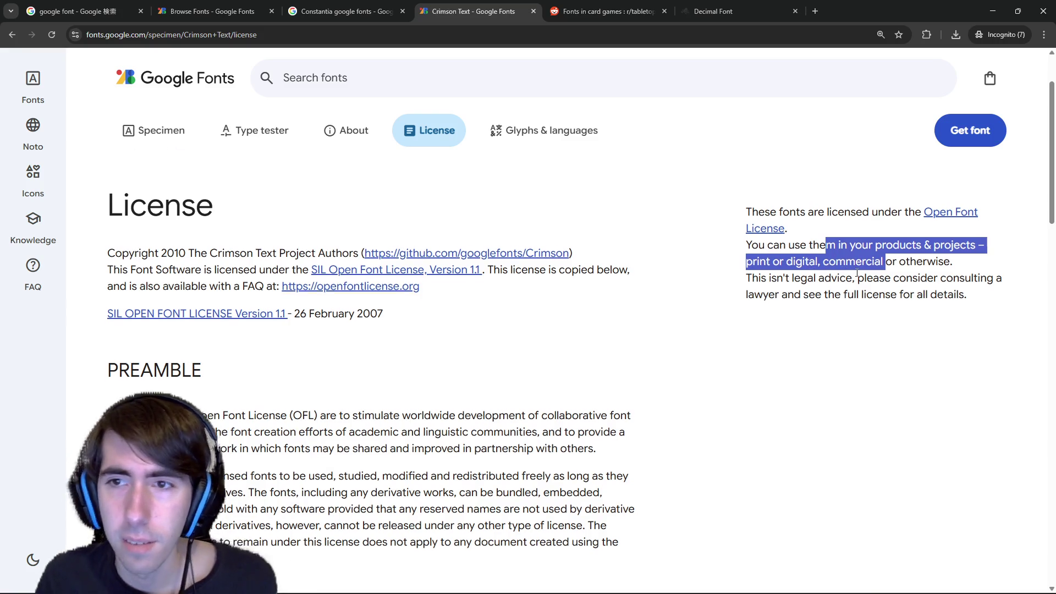
{"action": "scroll", "coordinate": [853, 287], "scroll_direction": "up", "scroll_amount": 1}
{"action": "left_click", "coordinate": [944, 277]}
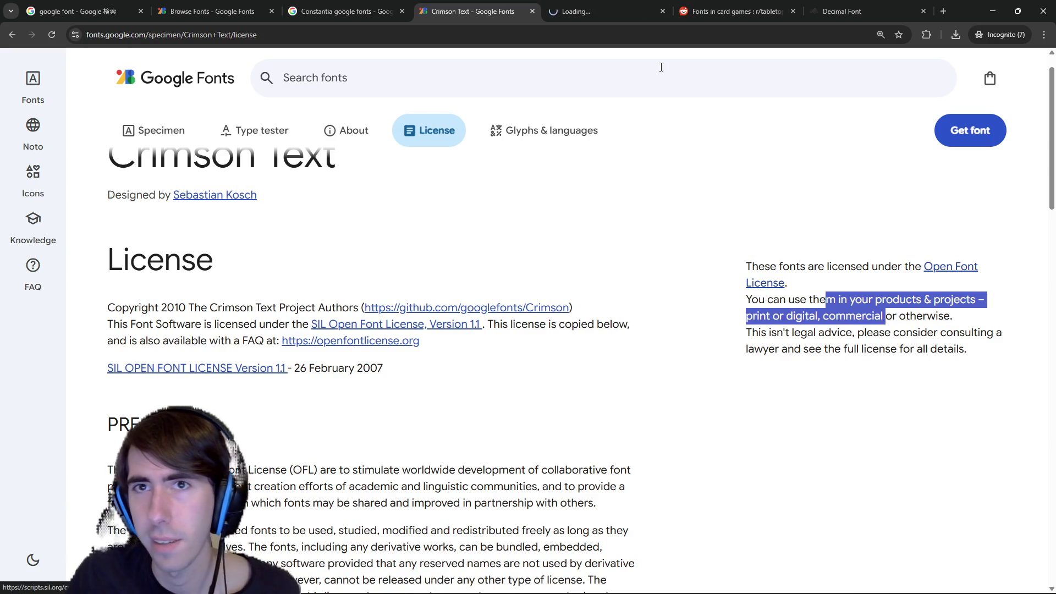
Go from the Crimson Text license page to the SIL Open Font License site's common-questions section.
{"action": "left_click", "coordinate": [572, 6]}
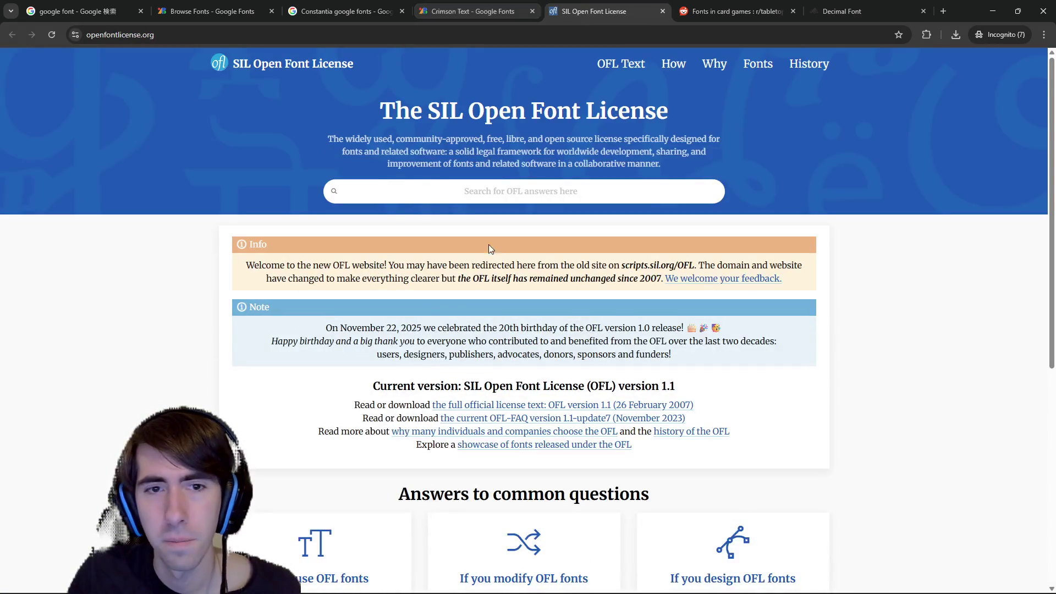
{"action": "scroll", "coordinate": [478, 427], "scroll_direction": "down", "scroll_amount": 5}
{"action": "key", "text": "ctrl+shift+Tab"}
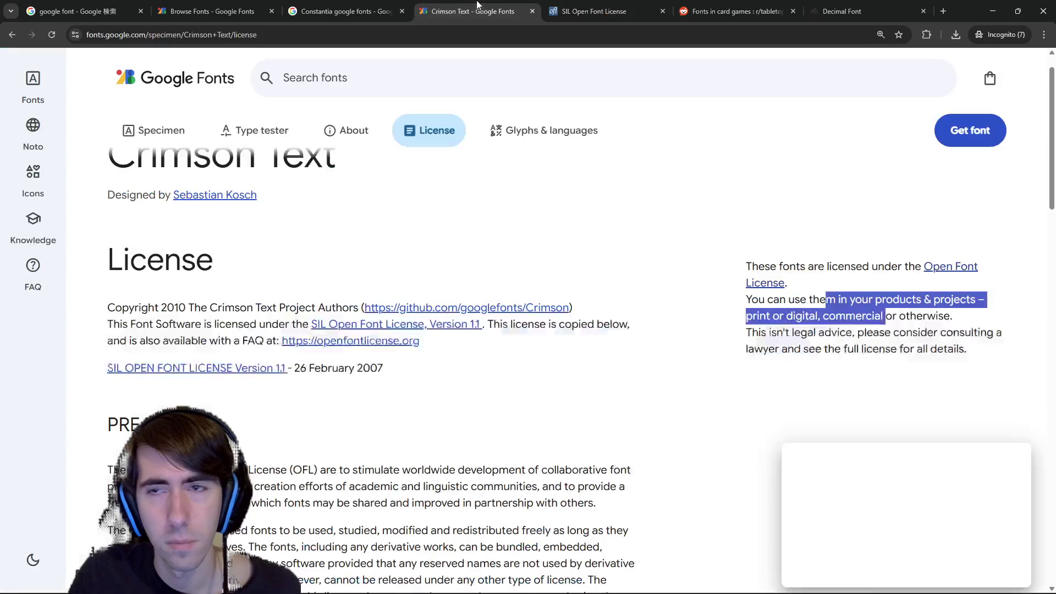
{"action": "left_click_drag", "start_coordinate": [951, 279], "coordinate": [923, 267]}
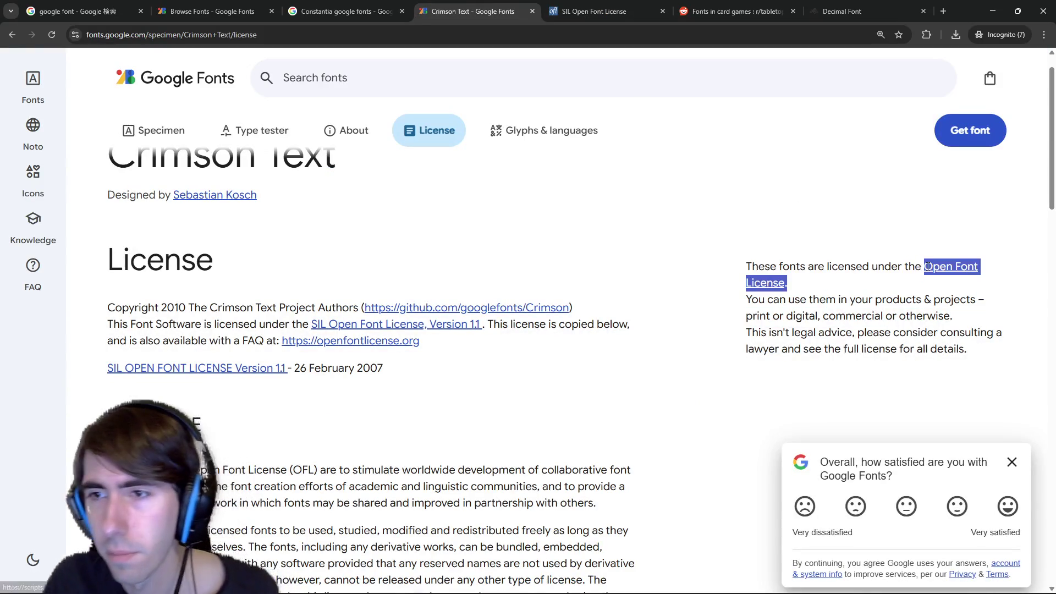
{"action": "left_click", "coordinate": [573, 5]}
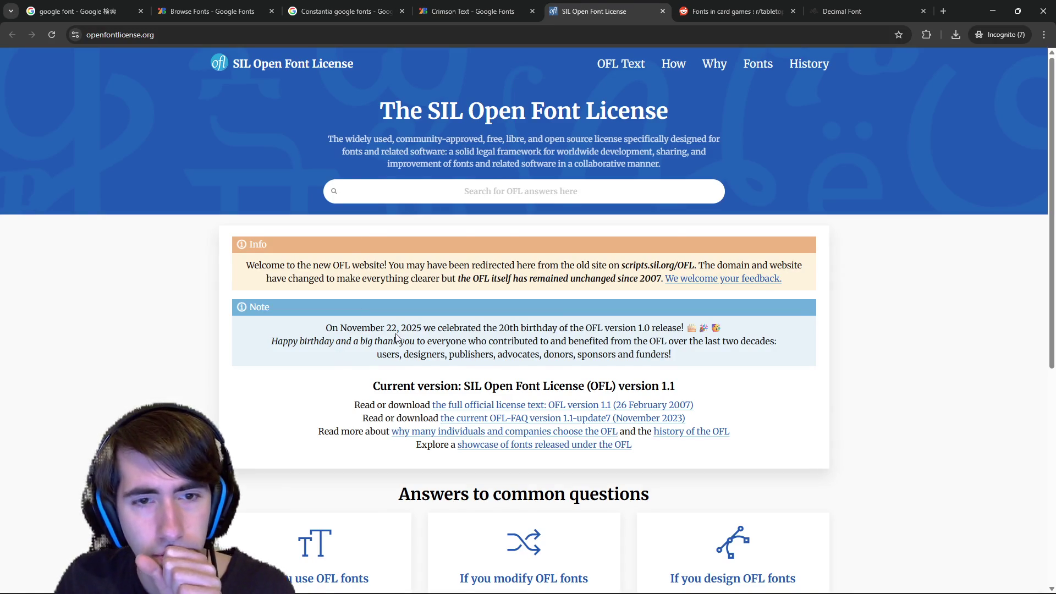
{"action": "scroll", "coordinate": [387, 336], "scroll_direction": "down", "scroll_amount": 6}
{"action": "scroll", "coordinate": [514, 320], "scroll_direction": "down", "scroll_amount": 1}
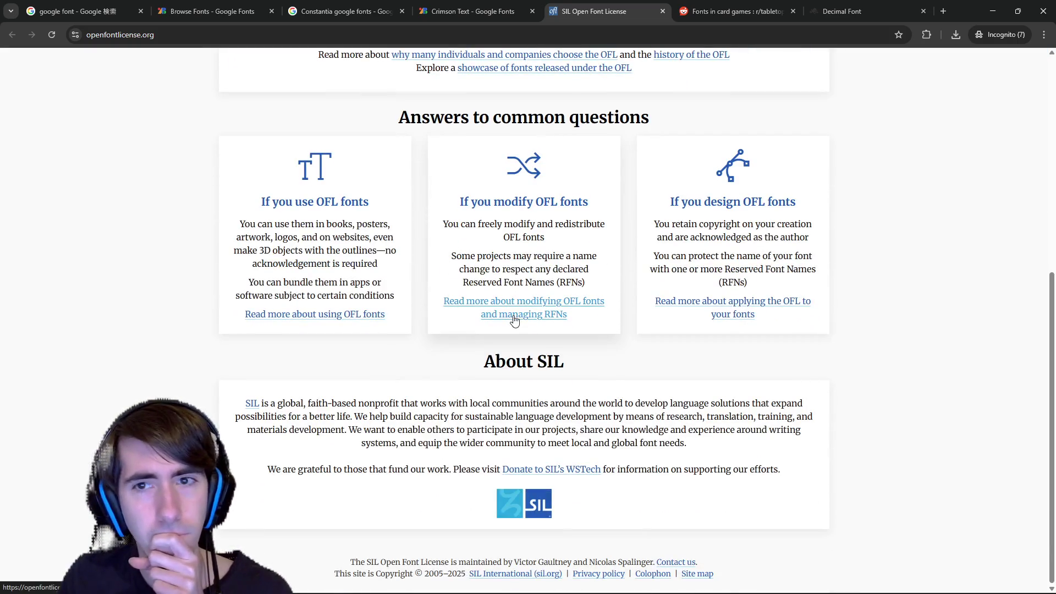
Read the cards on using and designing OFL fonts and Reserved Font Names, then minimize Chrome.
{"action": "mouse_move", "coordinate": [256, 224]}
{"action": "left_mouse_down"}
{"action": "mouse_move", "coordinate": [388, 238]}
{"action": "mouse_move", "coordinate": [399, 269]}
{"action": "left_mouse_up"}
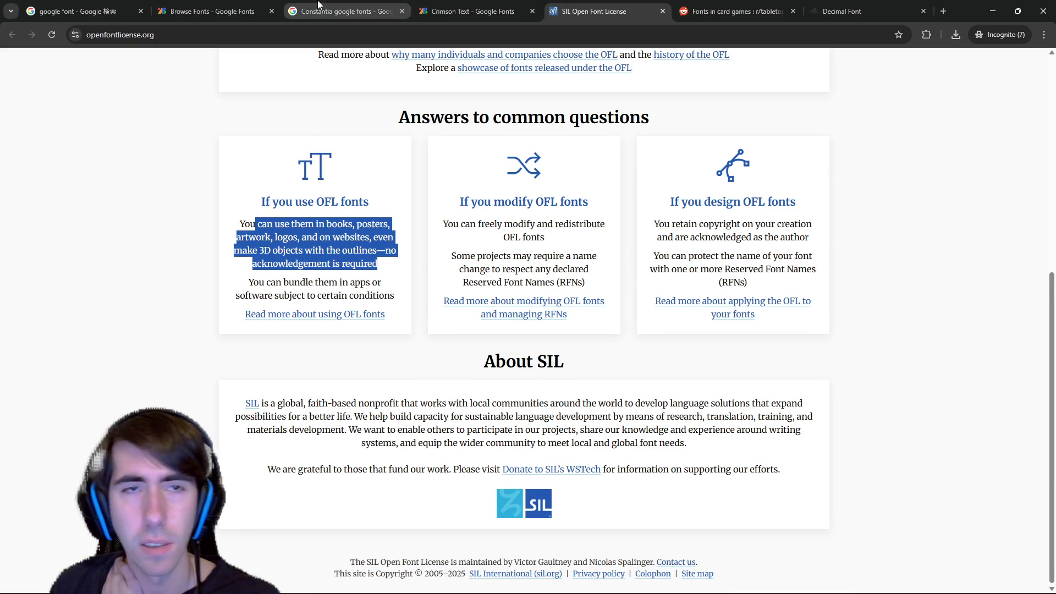
{"action": "mouse_move", "coordinate": [722, 229]}
{"action": "left_mouse_down"}
{"action": "mouse_move", "coordinate": [774, 229]}
{"action": "mouse_move", "coordinate": [798, 245]}
{"action": "mouse_move", "coordinate": [799, 271]}
{"action": "left_mouse_up"}
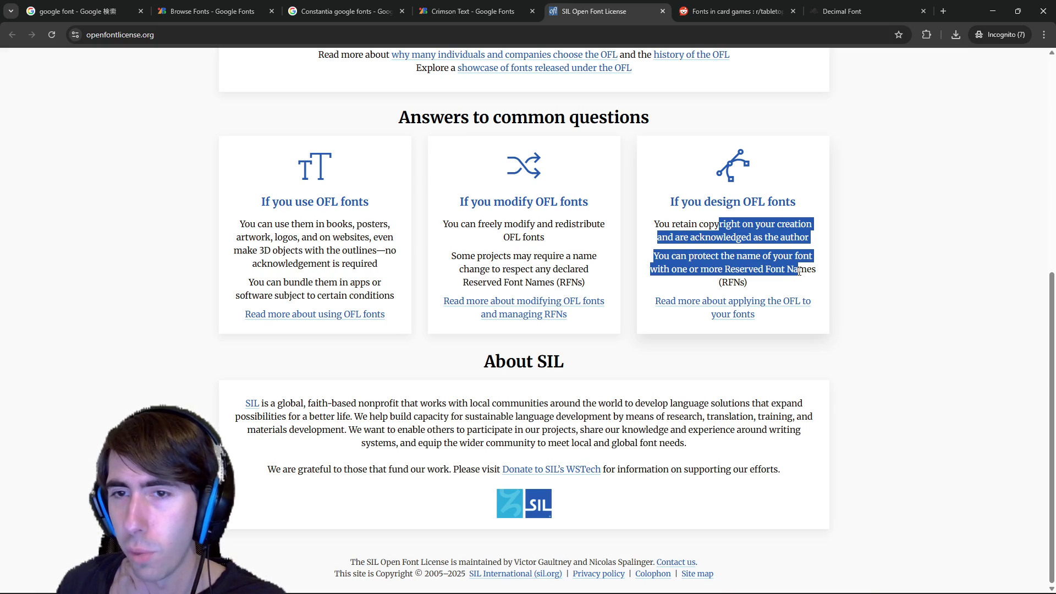
{"action": "mouse_move", "coordinate": [799, 271]}
{"action": "left_mouse_down"}
{"action": "mouse_move", "coordinate": [821, 258]}
{"action": "mouse_move", "coordinate": [808, 281]}
{"action": "left_mouse_up"}
{"action": "left_click", "coordinate": [992, 11]}
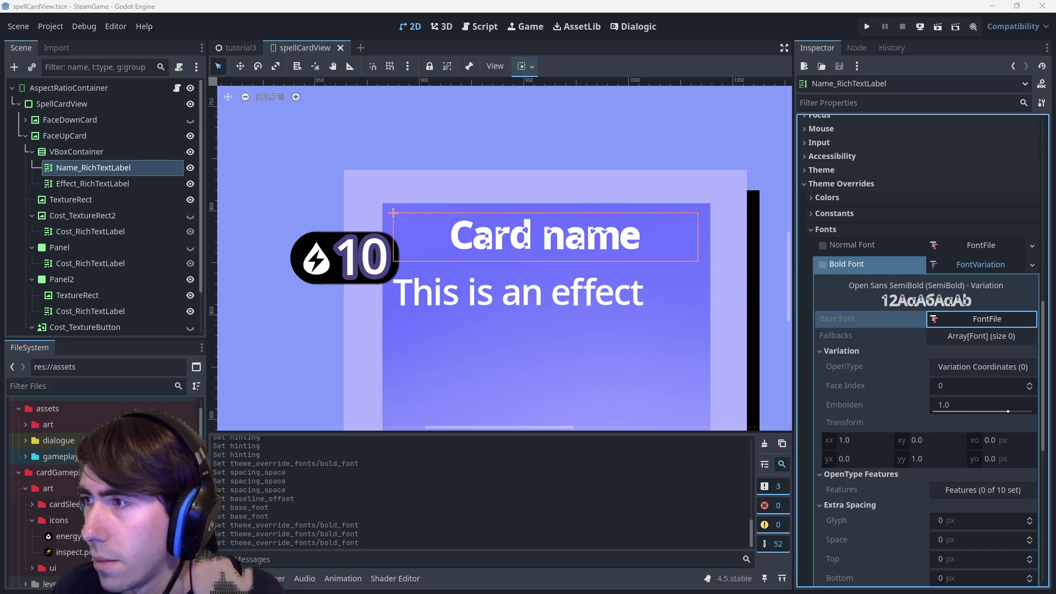
Create a new folder named 'fonts' inside assets/art in the FileSystem dock.
{"action": "left_click", "coordinate": [37, 460]}
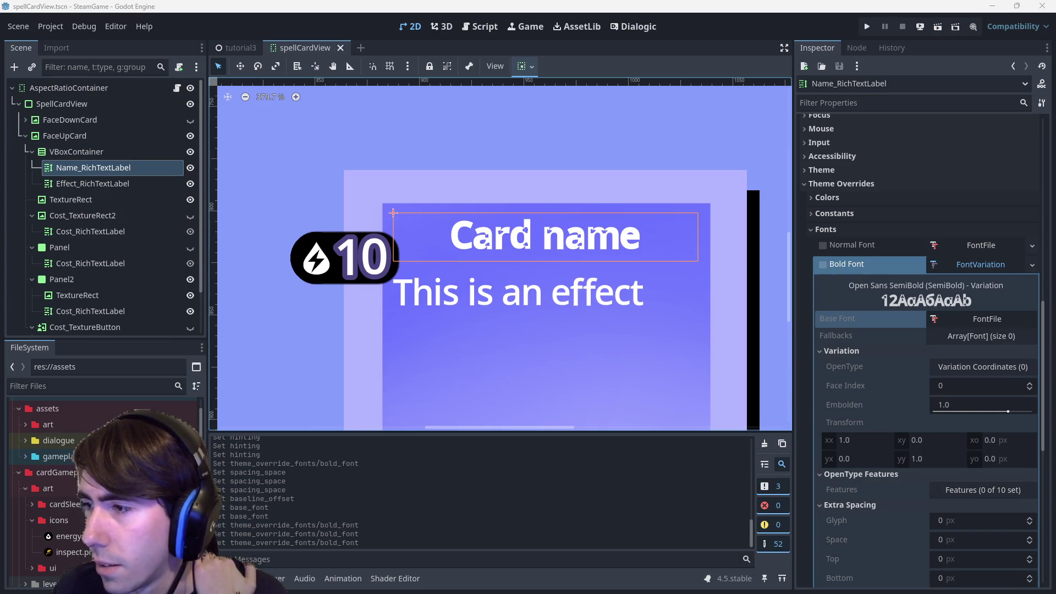
{"action": "double_click", "coordinate": [78, 428]}
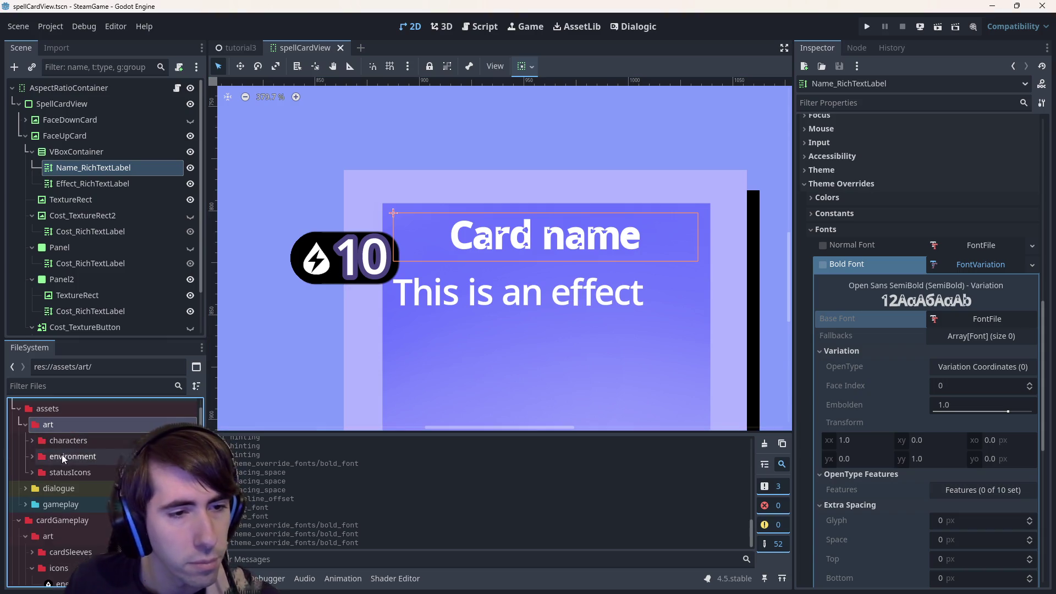
{"action": "right_click", "coordinate": [70, 424]}
{"action": "mouse_move", "coordinate": [132, 360]}
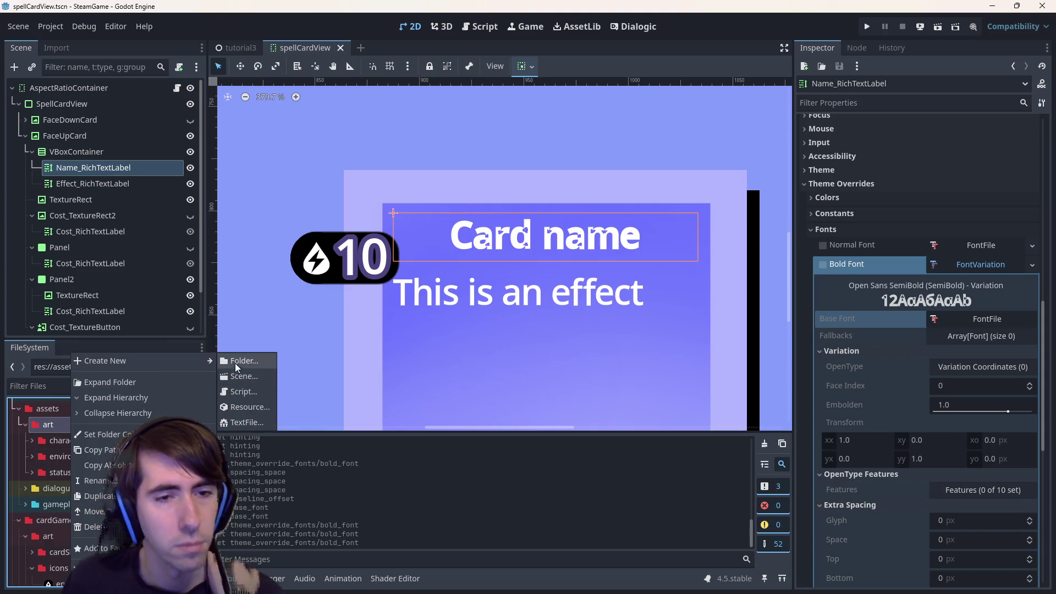
{"action": "left_click", "coordinate": [236, 360]}
{"action": "type", "text": "fonts"}
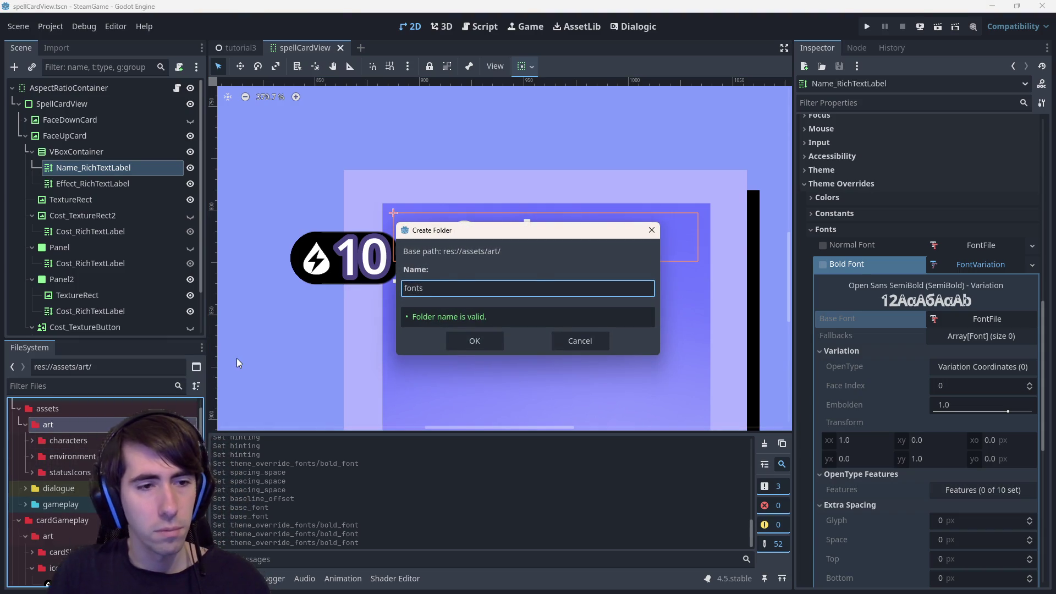
{"action": "key", "text": "Return"}
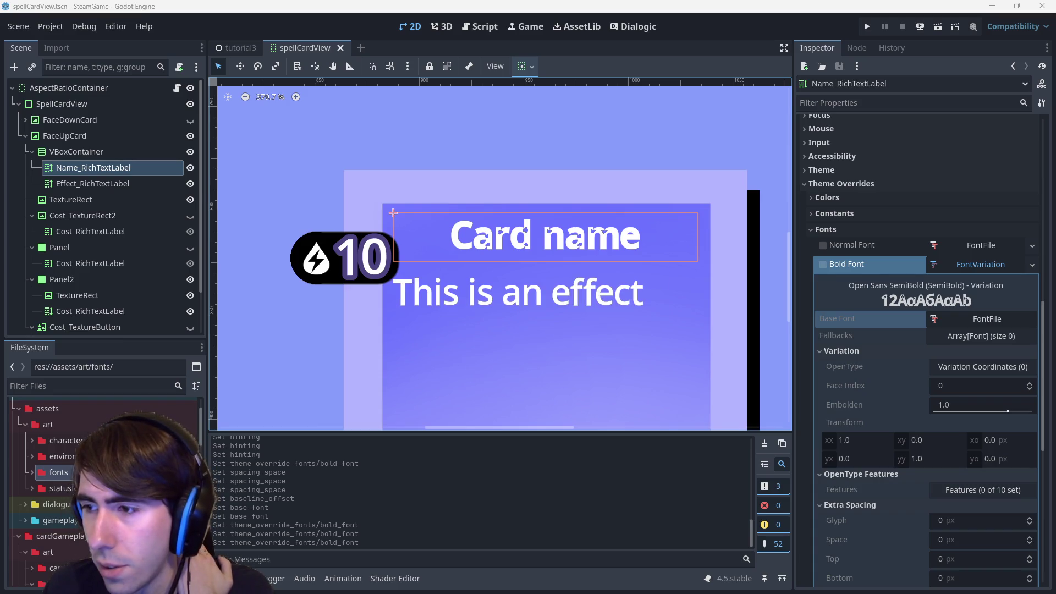
Expand fonts/CrimsonText to show the Crimson Text font files and OFL.txt.
{"action": "double_click", "coordinate": [77, 478]}
{"action": "double_click", "coordinate": [77, 488]}
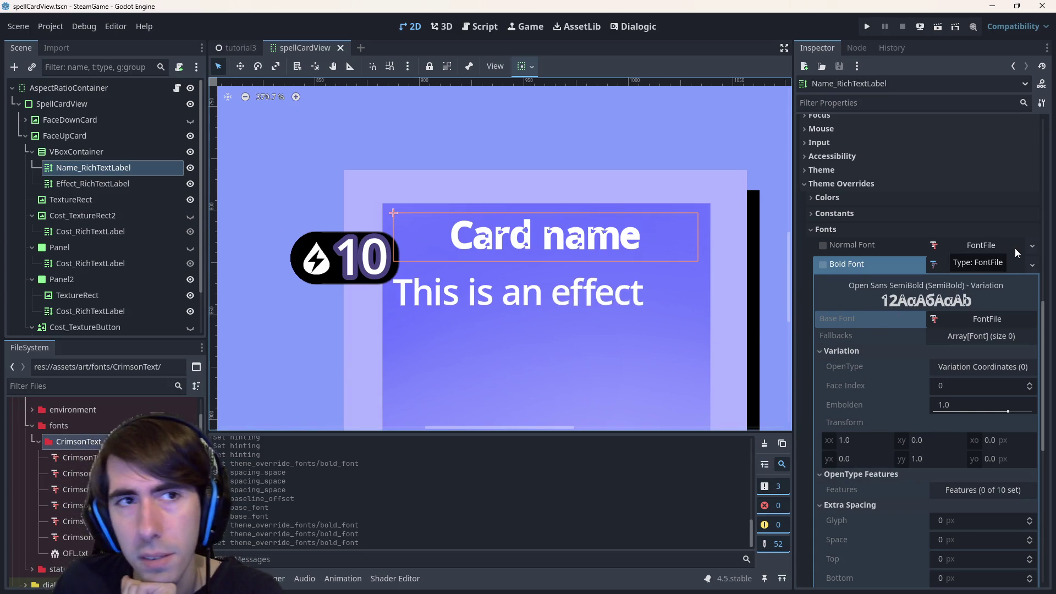
{"action": "left_click", "coordinate": [60, 30]}
Search Project Settings for 'font' and show the GUI > Theme settings.
{"action": "left_click", "coordinate": [63, 48]}
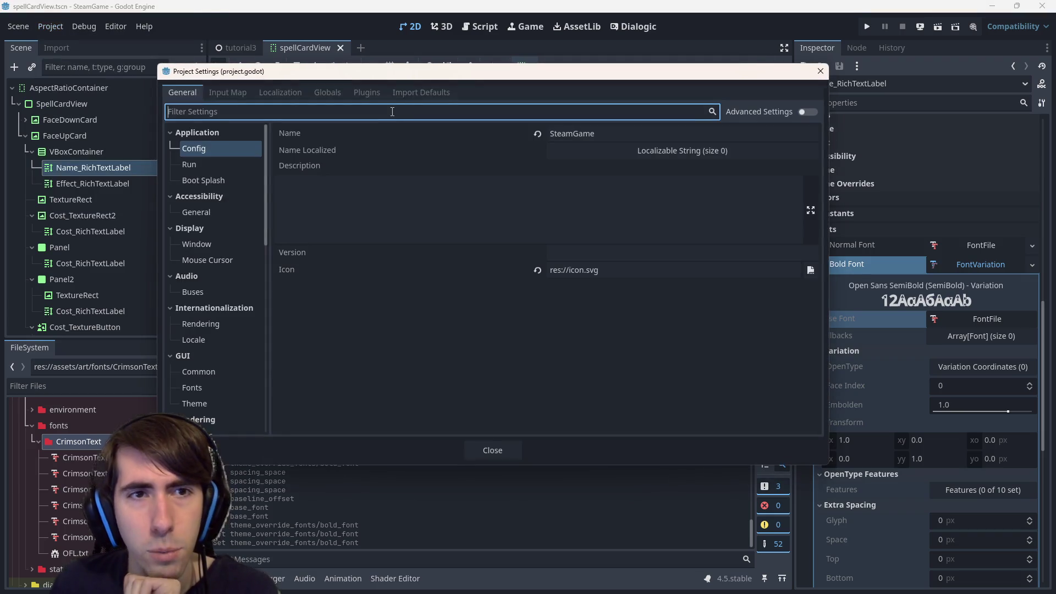
{"action": "type", "text": "font"}
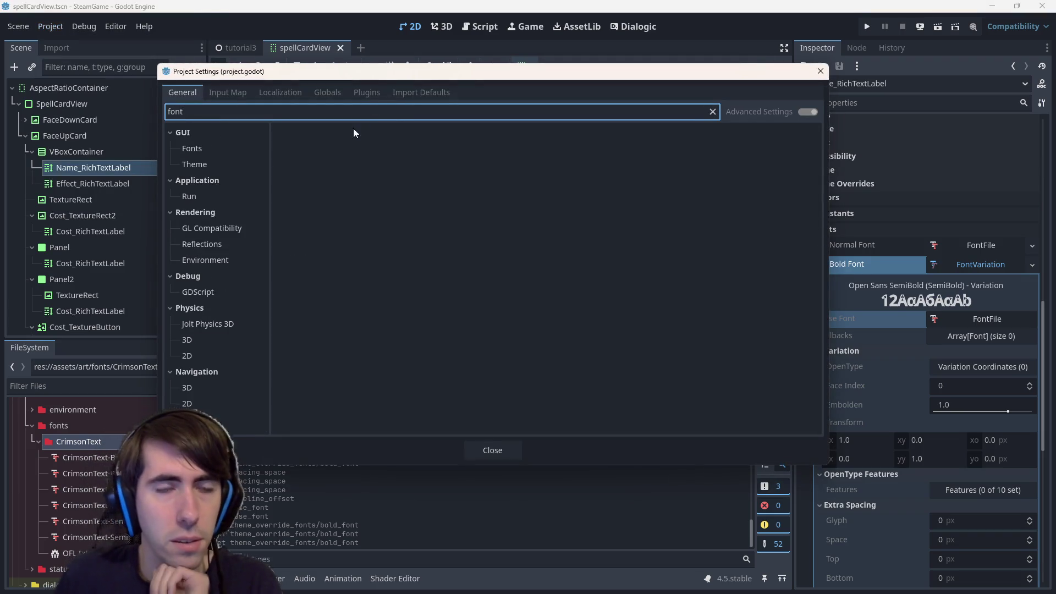
{"action": "left_click", "coordinate": [195, 153]}
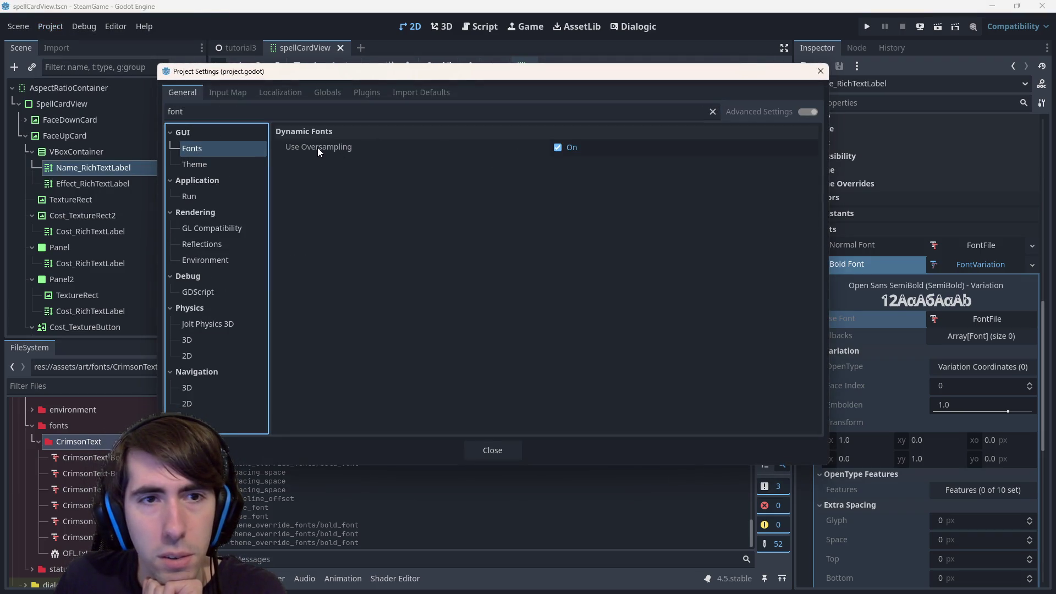
{"action": "mouse_move", "coordinate": [318, 147]}
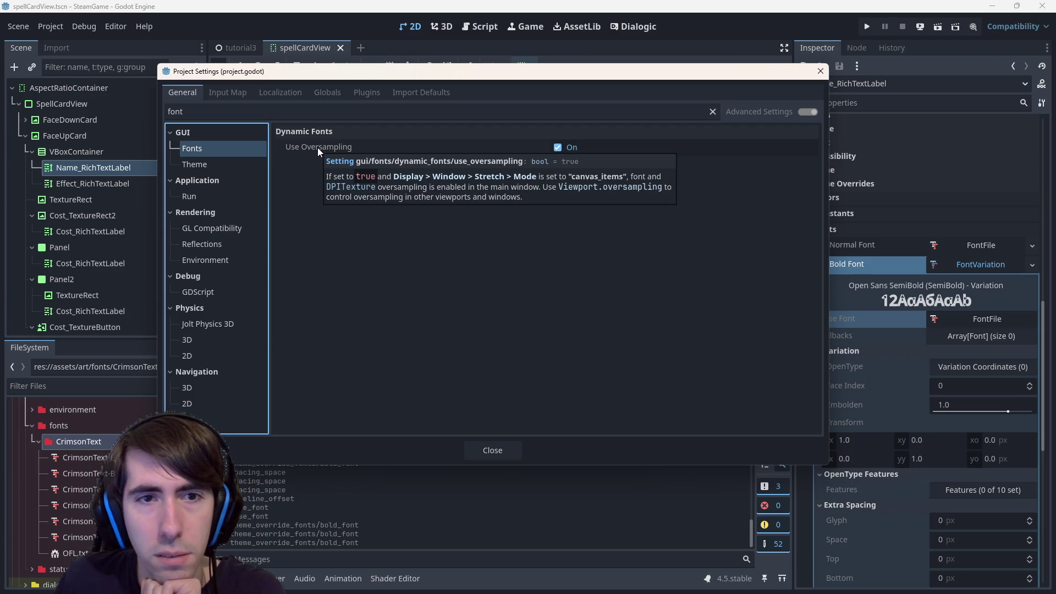
{"action": "left_click", "coordinate": [185, 165]}
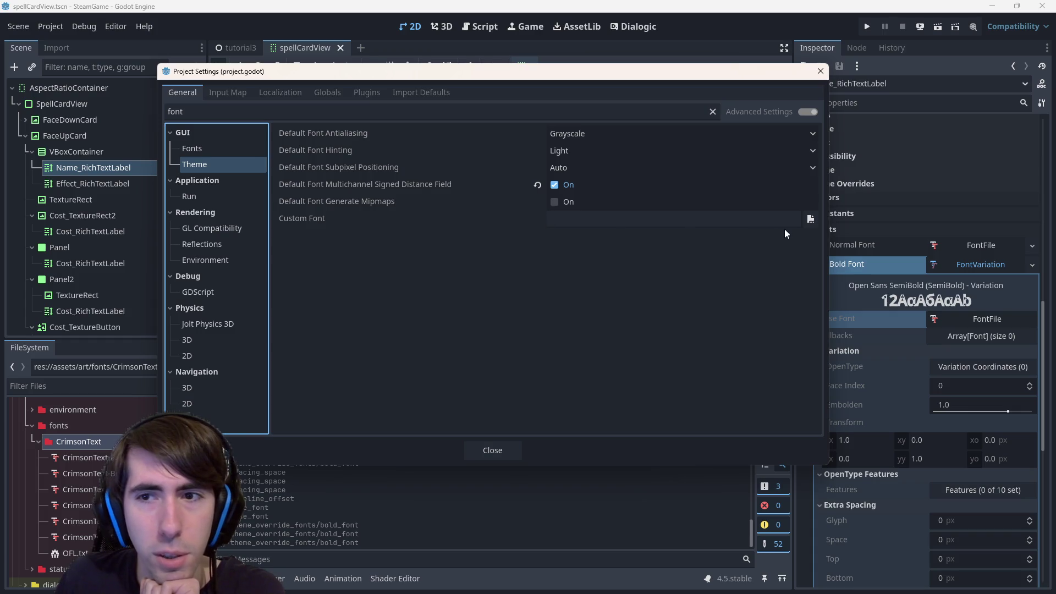
Set Custom Font to assets/art/fonts/CrimsonText/CrimsonText-Regular.ttf and close Project Settings.
{"action": "left_click", "coordinate": [811, 219]}
{"action": "double_click", "coordinate": [417, 198]}
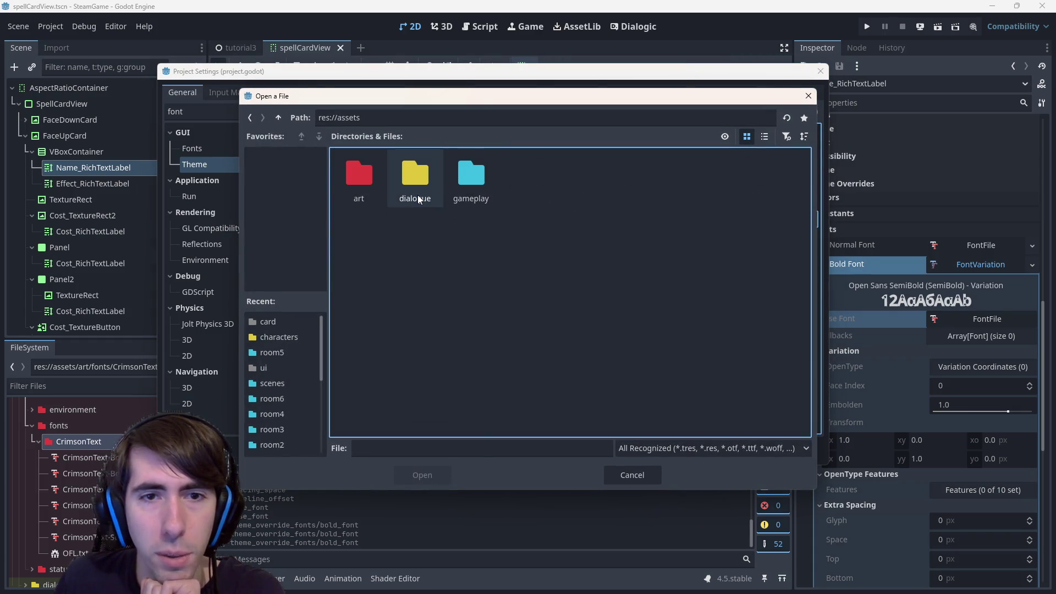
{"action": "double_click", "coordinate": [360, 190]}
{"action": "double_click", "coordinate": [472, 184]}
{"action": "double_click", "coordinate": [365, 190]}
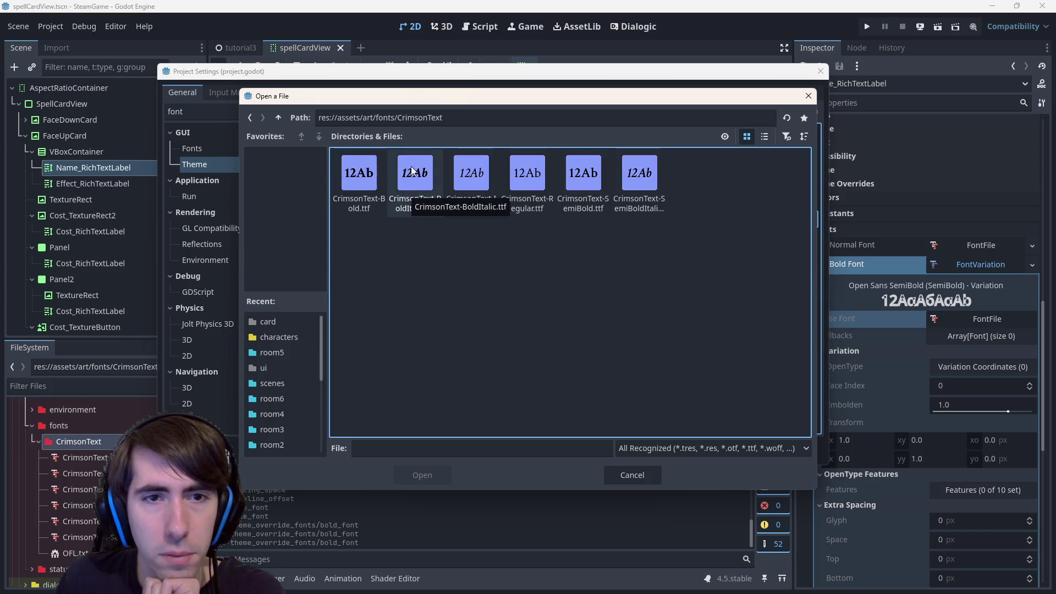
{"action": "double_click", "coordinate": [525, 182]}
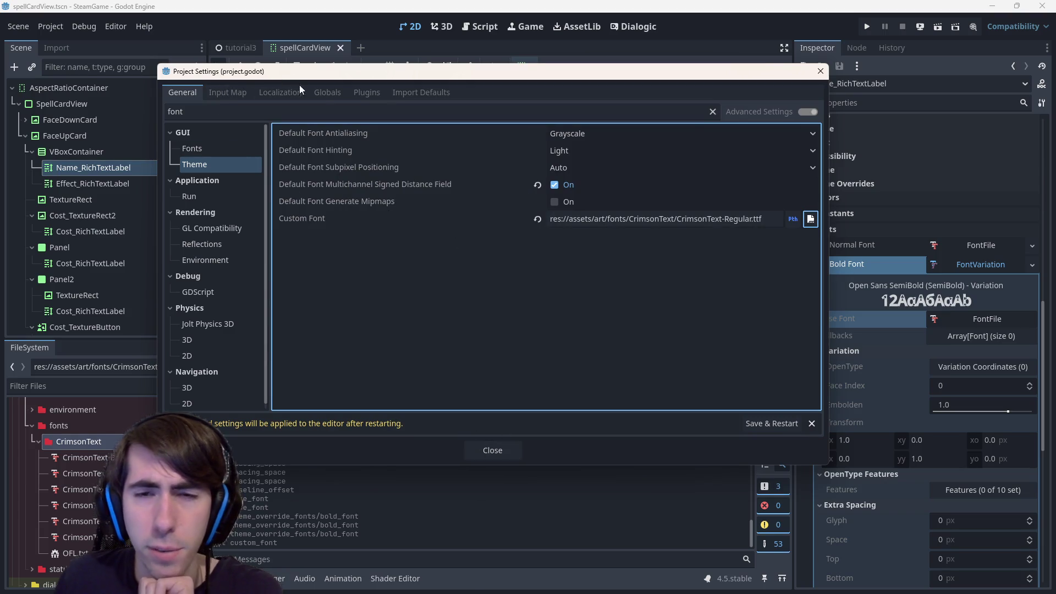
{"action": "left_click", "coordinate": [502, 449]}
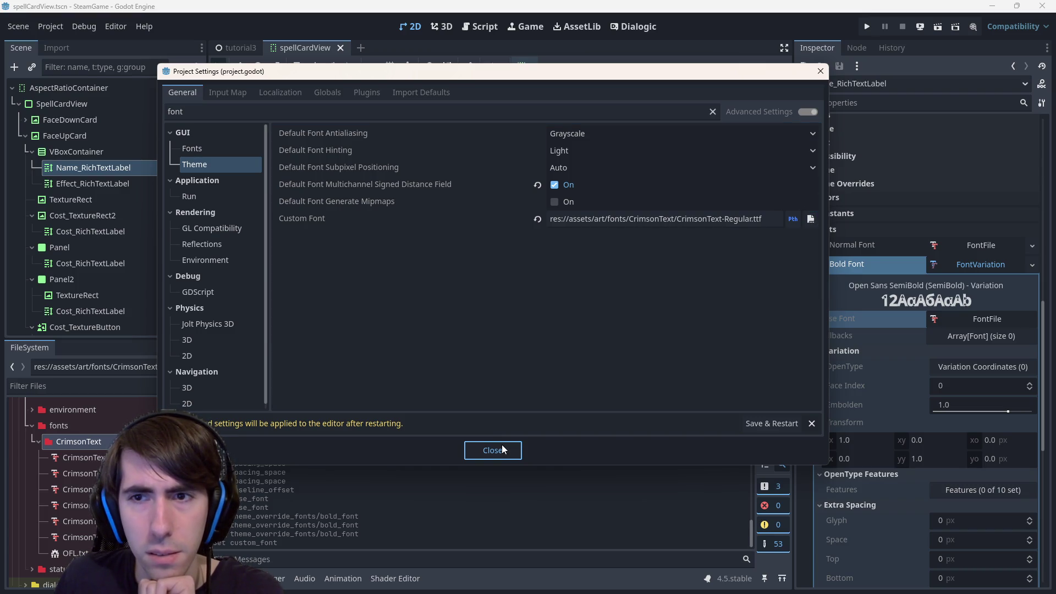
{"action": "left_click", "coordinate": [505, 447]}
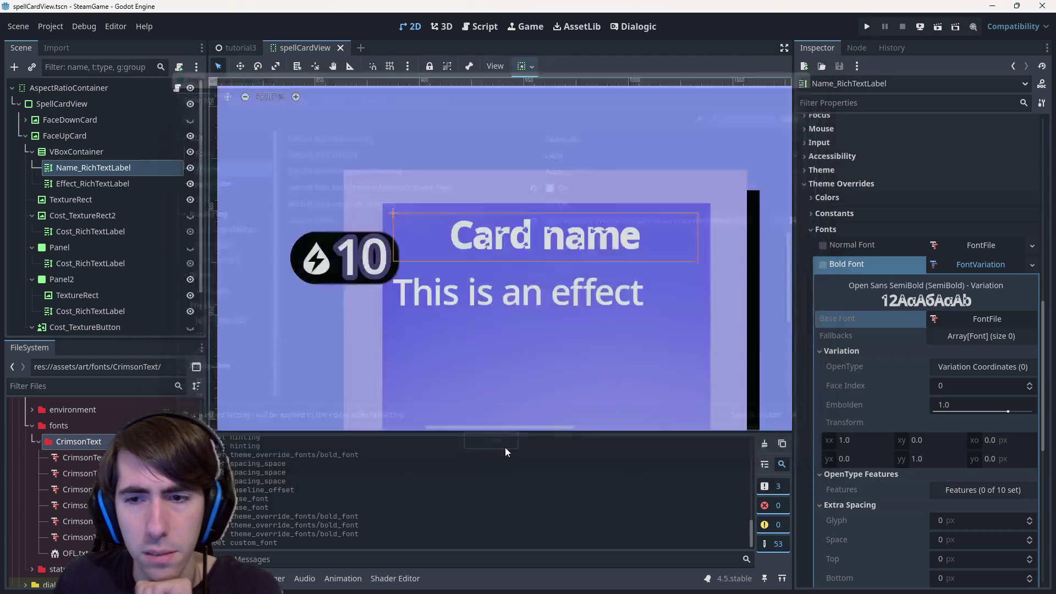
Save spellCardView and reload the current project so the card text uses Crimson Text.
{"action": "key", "text": "ctrl+s"}
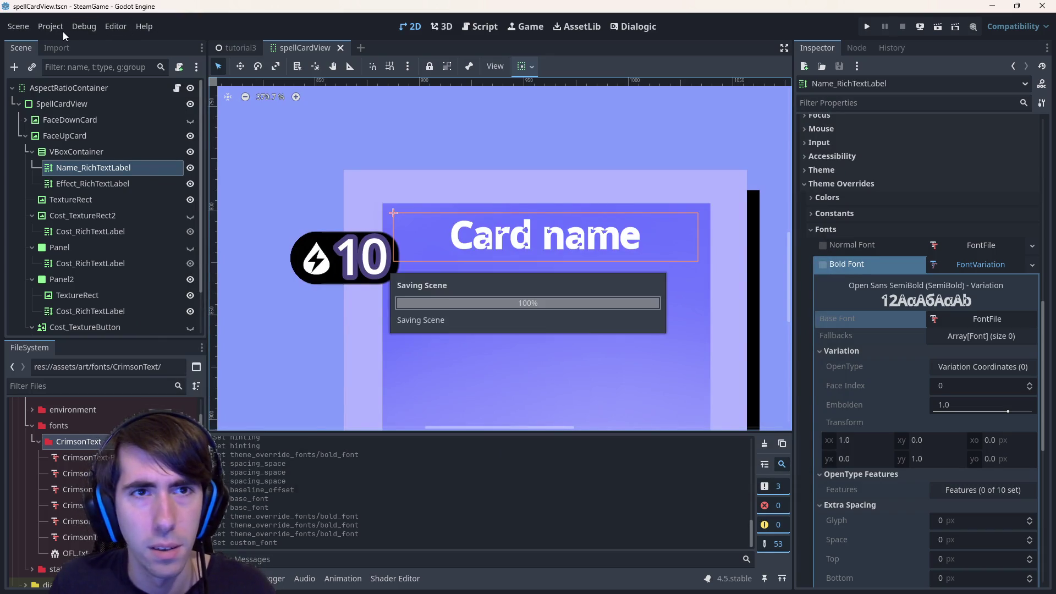
{"action": "mouse_move", "coordinate": [416, 6]}
{"action": "left_mouse_down"}
{"action": "mouse_move", "coordinate": [403, 32]}
{"action": "mouse_move", "coordinate": [395, 13]}
{"action": "mouse_move", "coordinate": [58, 16]}
{"action": "left_mouse_up"}
{"action": "left_click", "coordinate": [54, 26]}
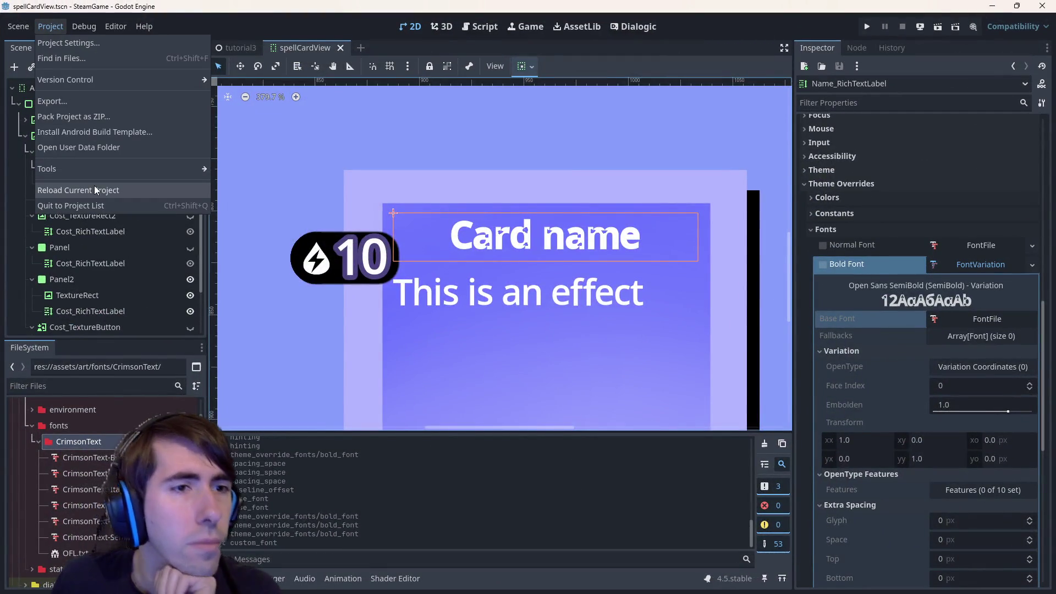
{"action": "left_click", "coordinate": [94, 187]}
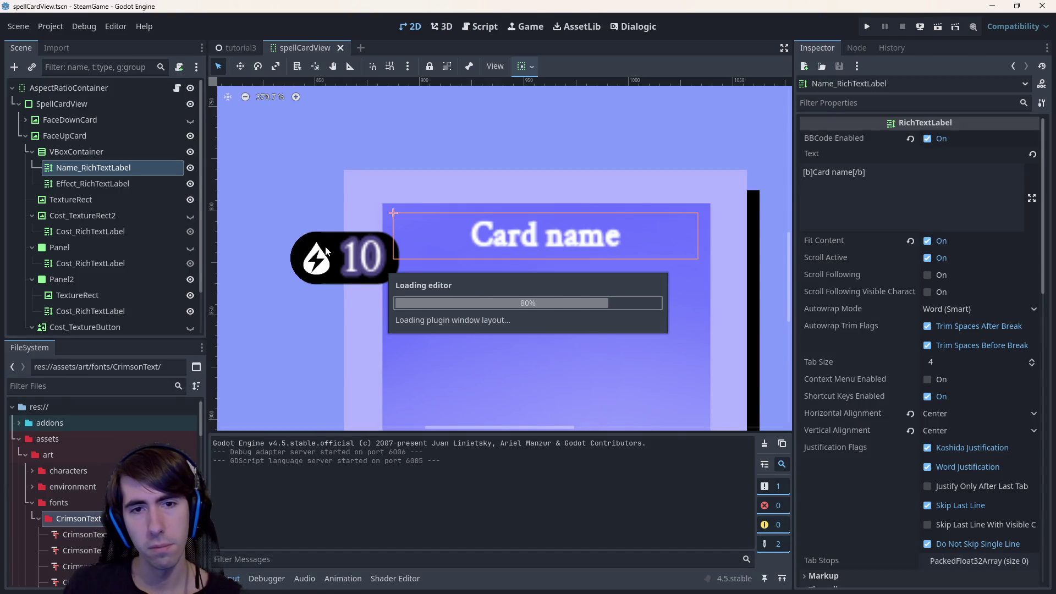
{"action": "left_click", "coordinate": [367, 263]}
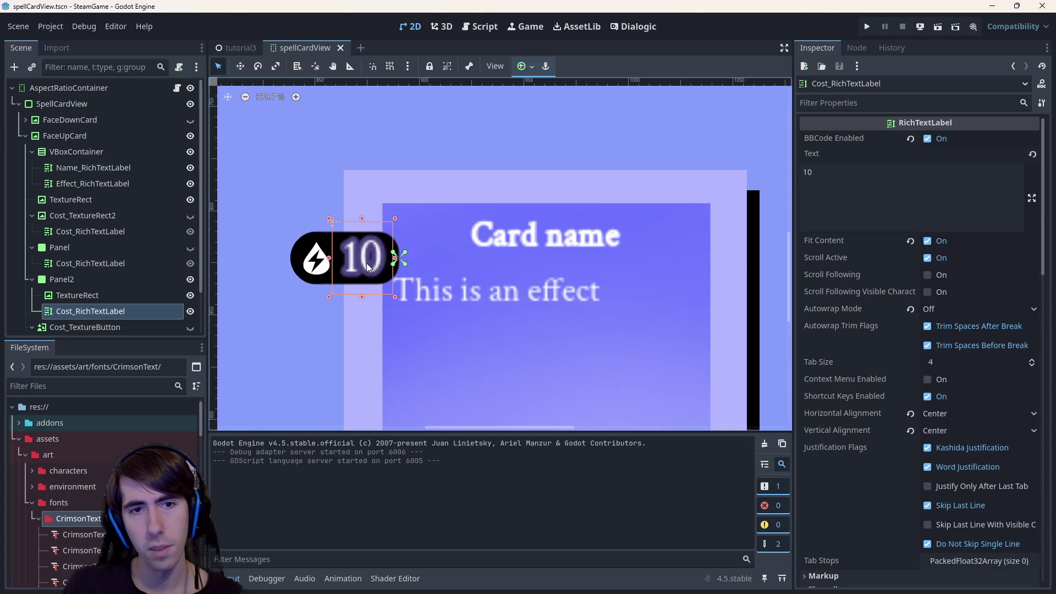
Change the cost label's Normal Font Size override from 22 to 16 px.
{"action": "scroll", "coordinate": [938, 426], "scroll_direction": "down", "scroll_amount": 10}
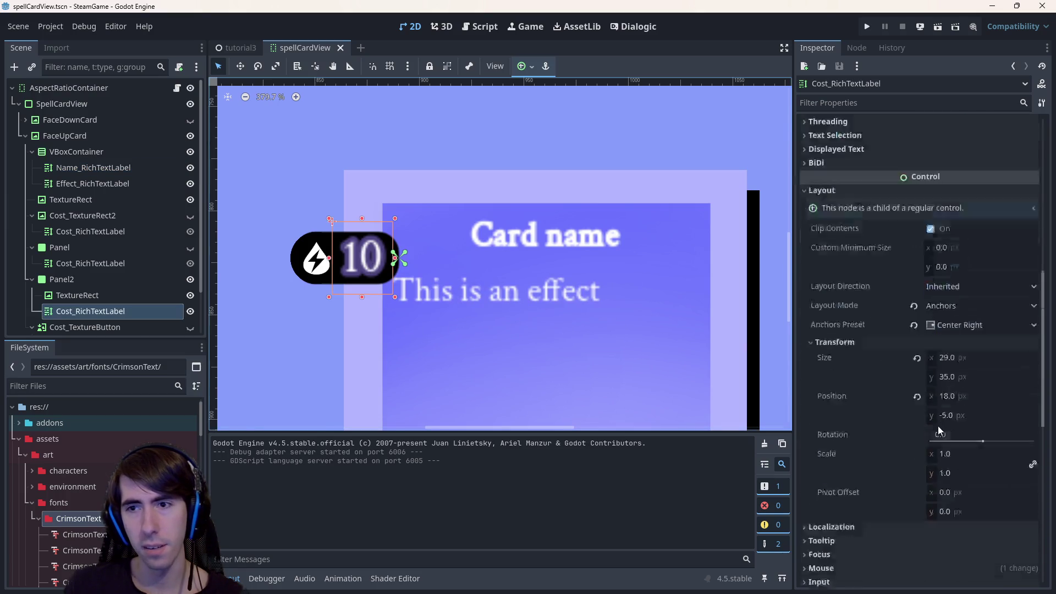
{"action": "scroll", "coordinate": [913, 439], "scroll_direction": "up", "scroll_amount": 5}
{"action": "scroll", "coordinate": [905, 439], "scroll_direction": "down", "scroll_amount": 3}
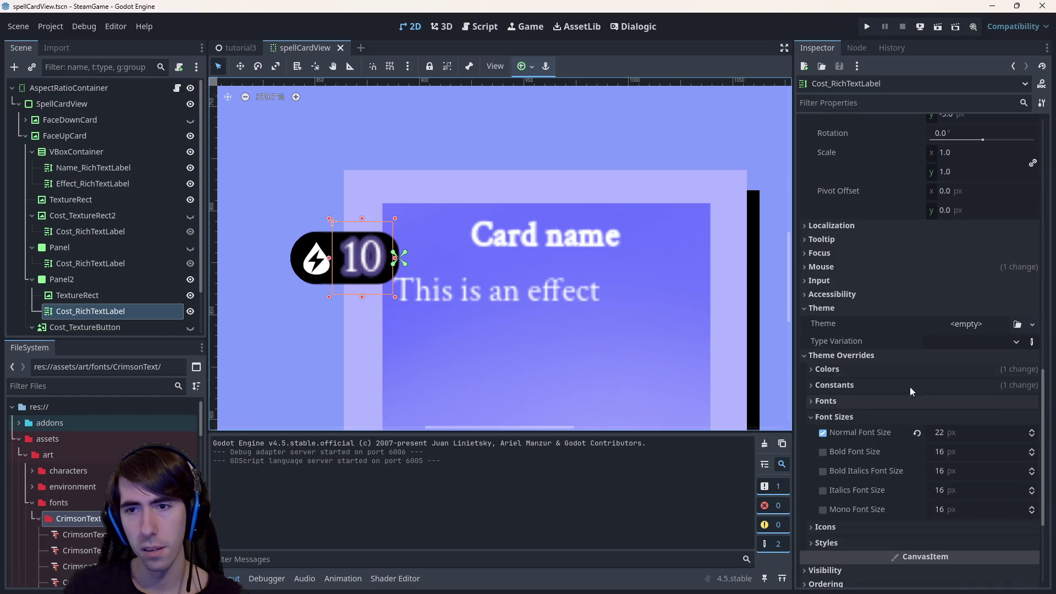
{"action": "left_click", "coordinate": [846, 400]}
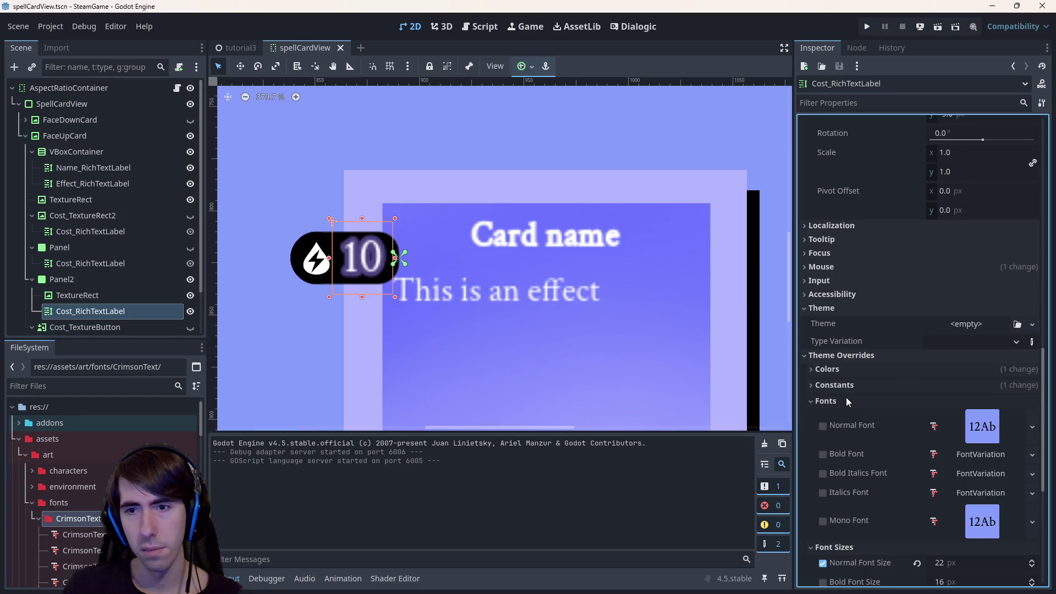
{"action": "scroll", "coordinate": [945, 416], "scroll_direction": "down", "scroll_amount": 2}
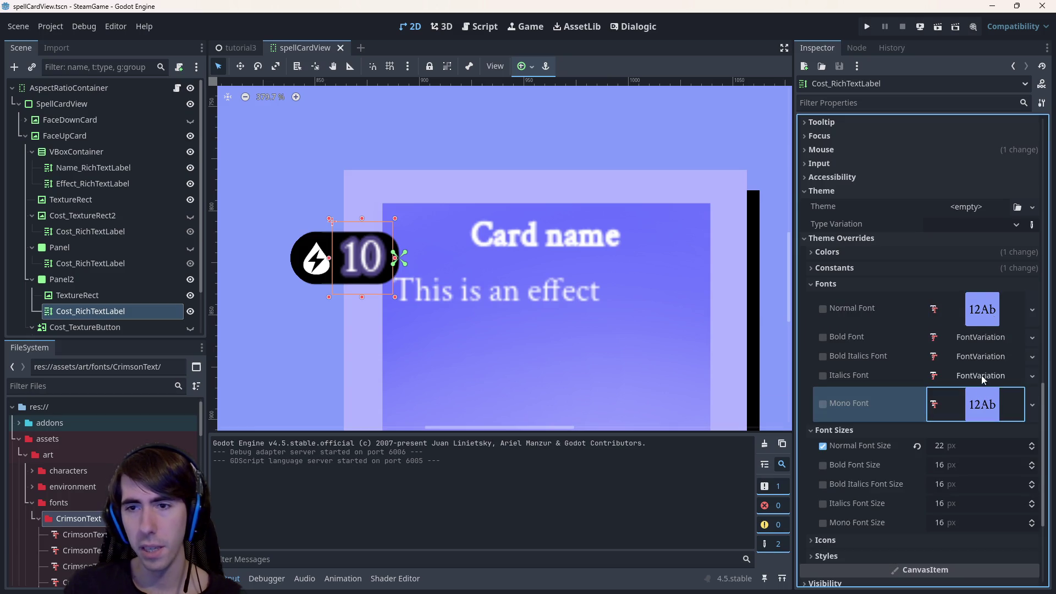
{"action": "left_click", "coordinate": [821, 447]}
{"action": "left_click", "coordinate": [822, 447]}
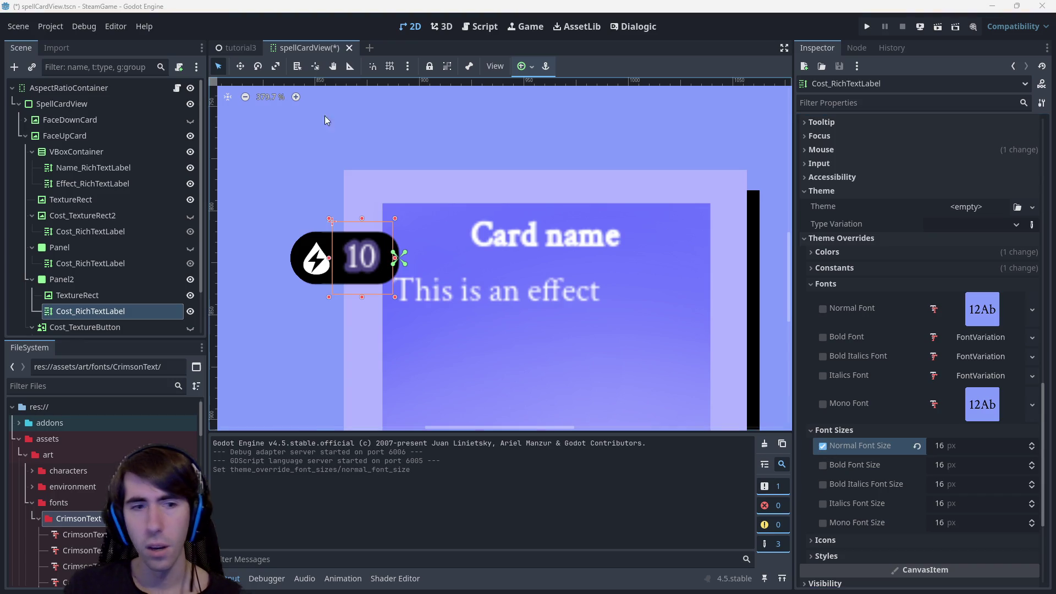
Open the Advanced Import Settings for CrimsonText-Bold.ttf.
{"action": "scroll", "coordinate": [110, 495], "scroll_direction": "down", "scroll_amount": 3}
{"action": "left_click", "coordinate": [121, 466]}
{"action": "double_click", "coordinate": [121, 467]}
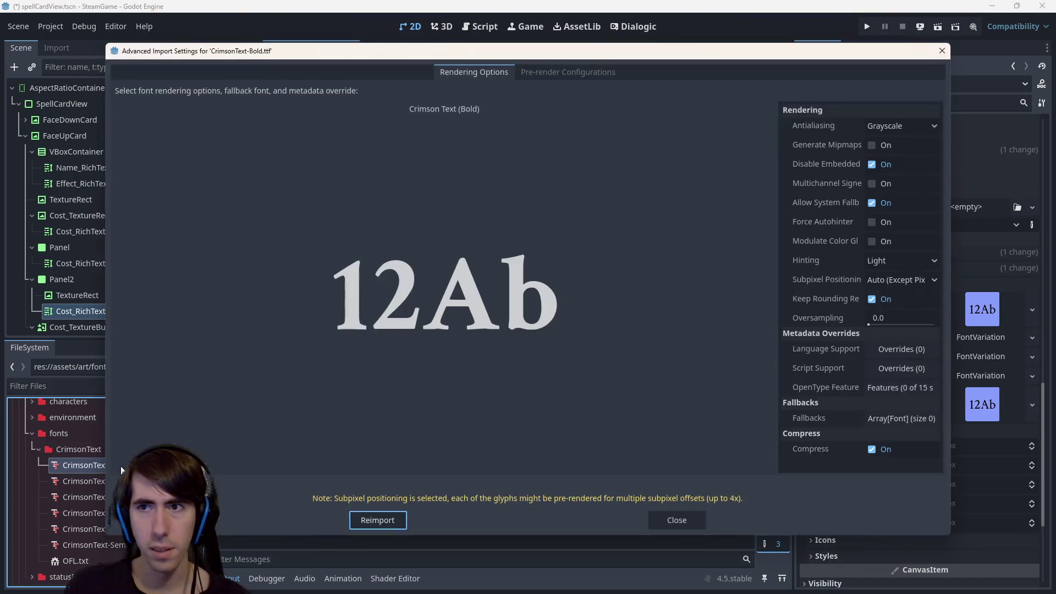
Enable Multichannel Signed Distance Field in CrimsonText-Regular.ttf's import settings, keeping Grayscale antialiasing.
{"action": "left_click", "coordinate": [941, 50]}
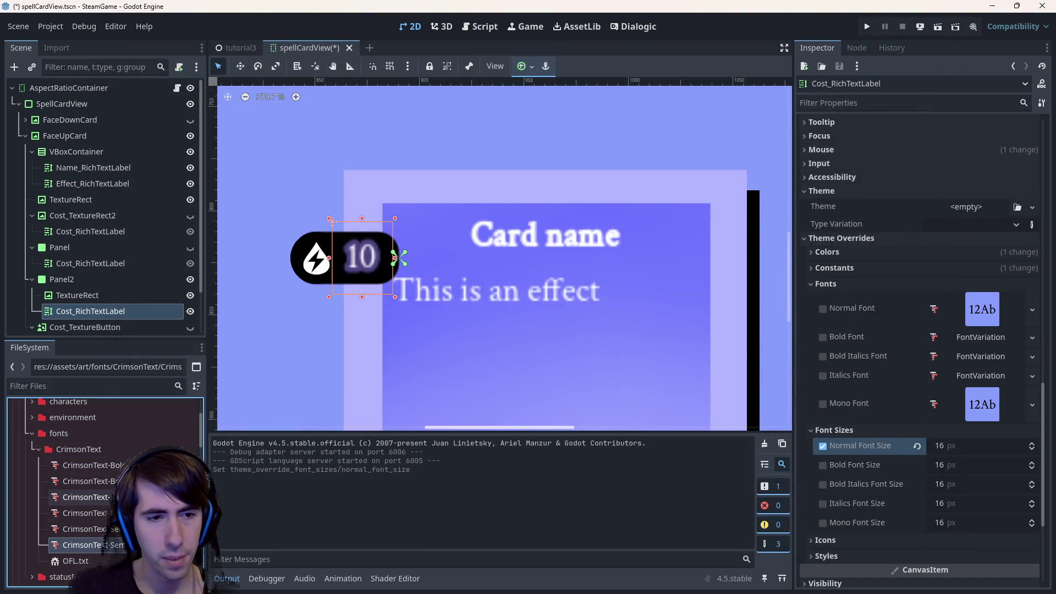
{"action": "double_click", "coordinate": [88, 513]}
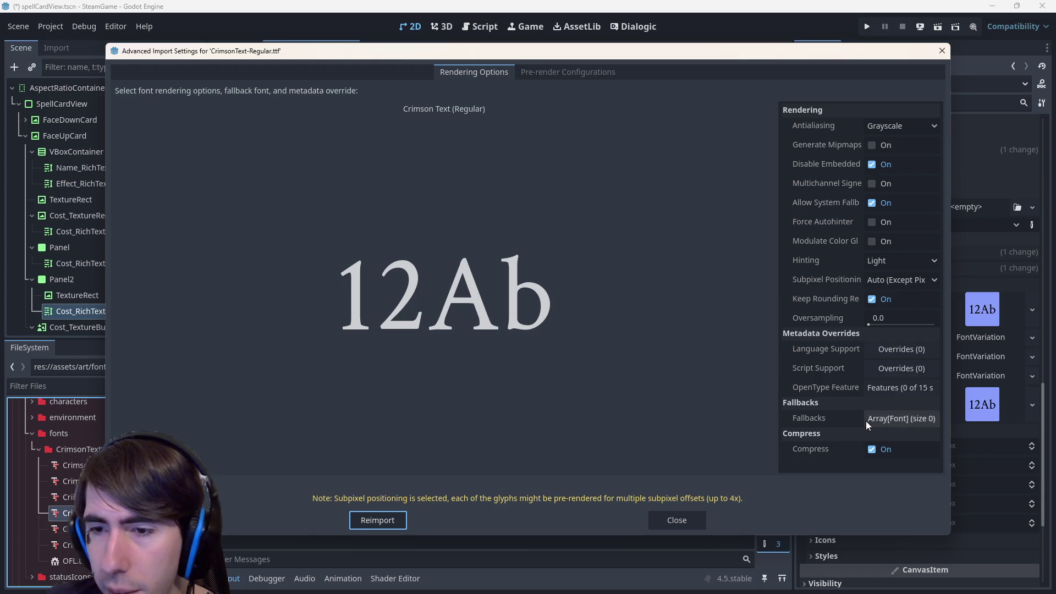
{"action": "left_click", "coordinate": [892, 125]}
{"action": "left_click", "coordinate": [892, 125]}
{"action": "left_click", "coordinate": [840, 178]}
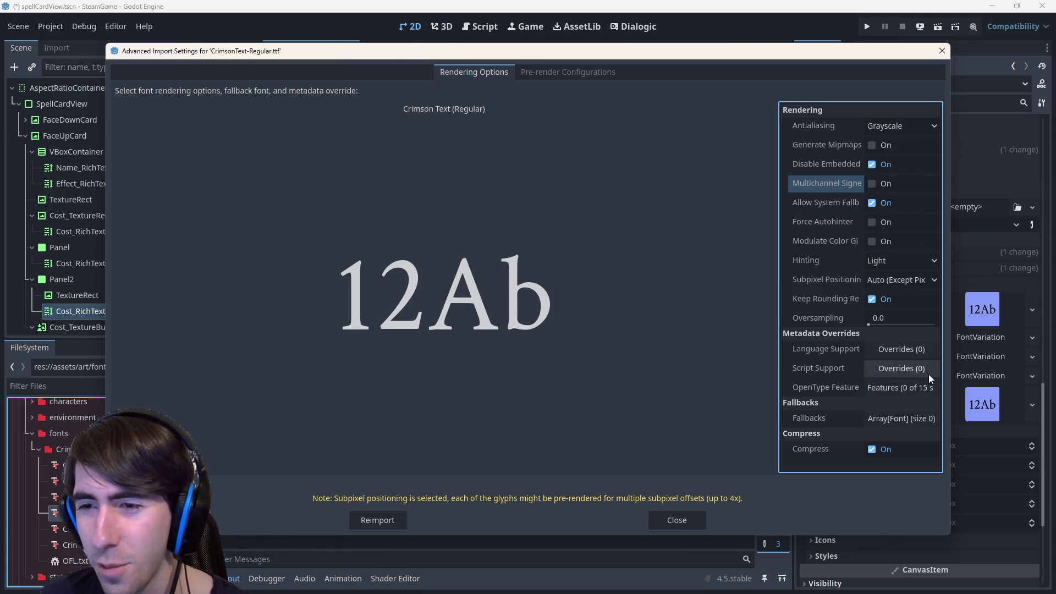
{"action": "left_click_drag", "start_coordinate": [948, 374], "coordinate": [976, 374]}
{"action": "left_click", "coordinate": [900, 185]}
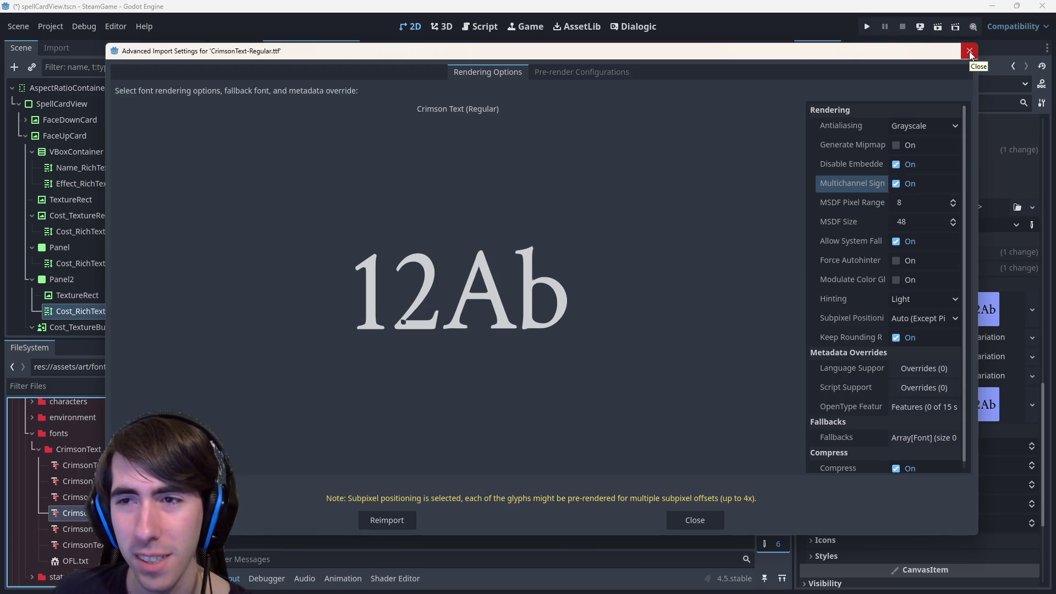
{"action": "left_click", "coordinate": [896, 183]}
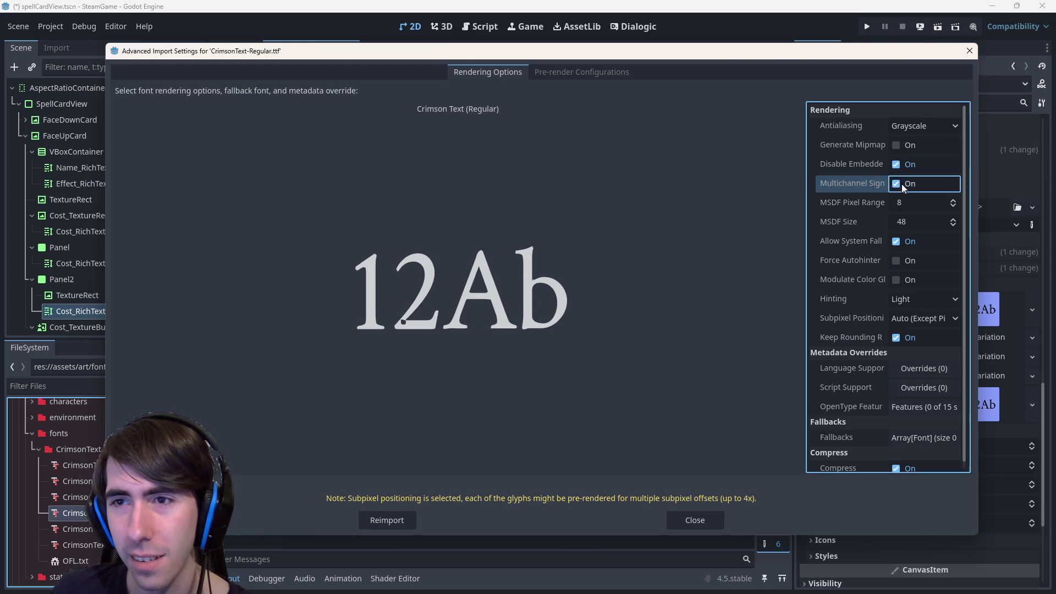
{"action": "left_click", "coordinate": [899, 144]}
{"action": "left_click", "coordinate": [899, 144]}
{"action": "left_click", "coordinate": [896, 183]}
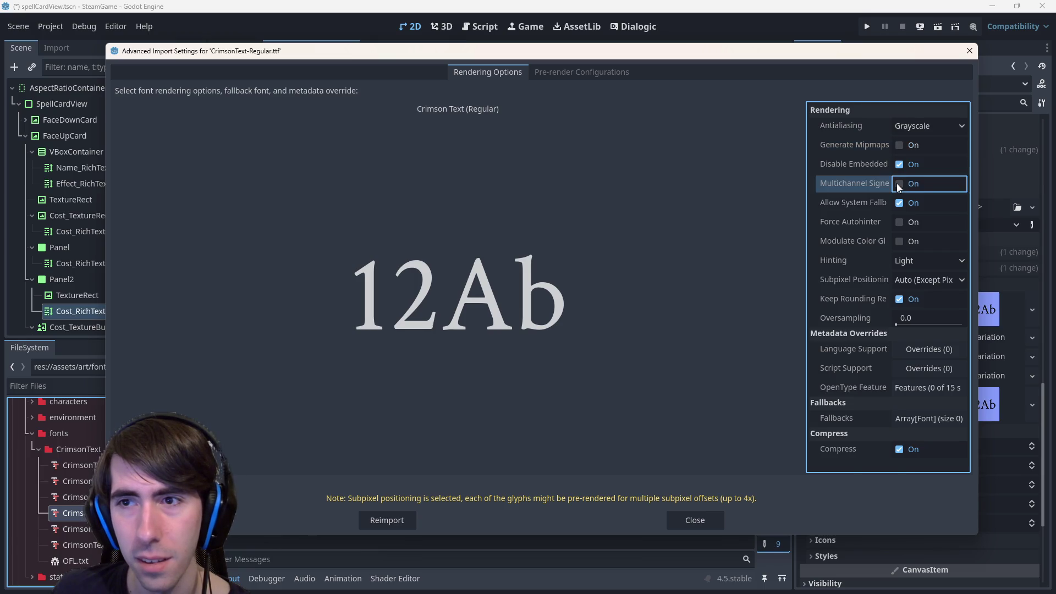
{"action": "left_click", "coordinate": [931, 125]}
{"action": "left_click", "coordinate": [931, 125]}
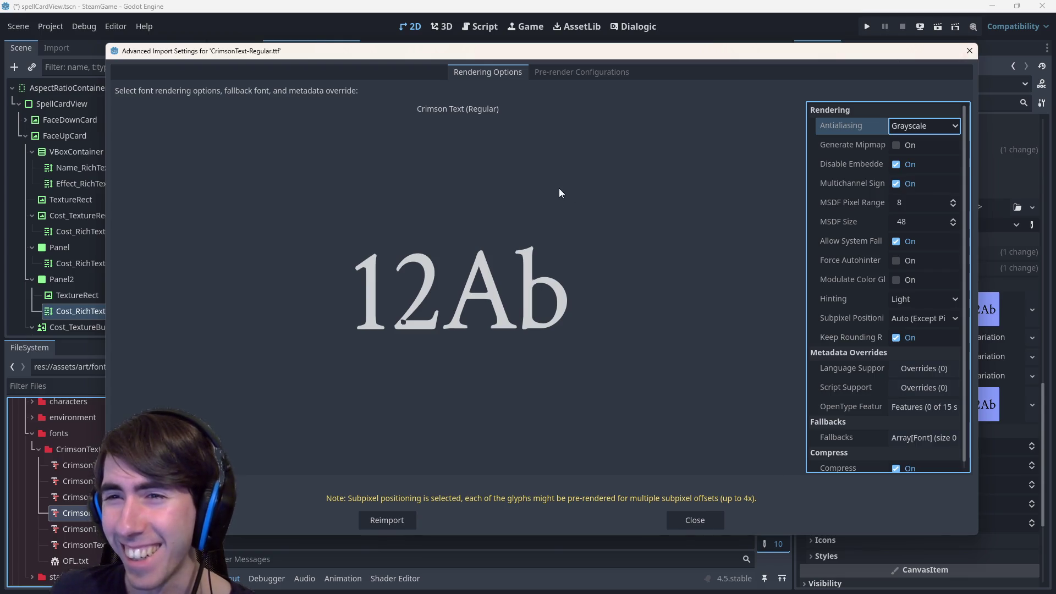
Paste the copied MSDF property path into Chrome's Google search, replacing the old Constantia query.
{"action": "right_click", "coordinate": [849, 177]}
{"action": "right_click", "coordinate": [861, 187]}
{"action": "left_click", "coordinate": [913, 226]}
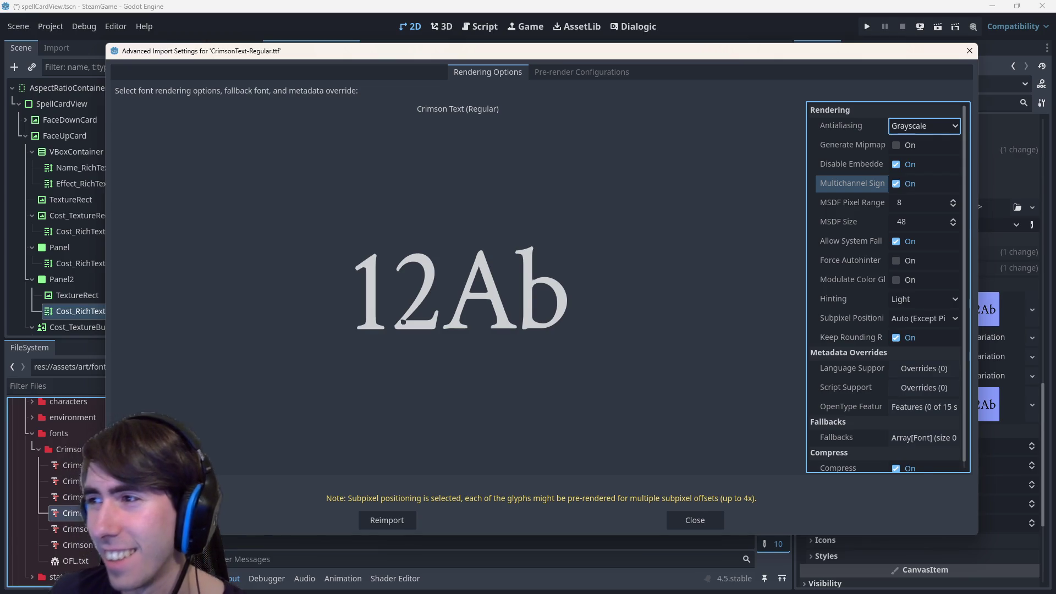
{"action": "key", "text": "alt+Tab"}
{"action": "double_click", "coordinate": [702, 4]}
{"action": "left_click", "coordinate": [259, 83]}
{"action": "key", "text": "ctrl+v"}
{"action": "left_click_drag", "start_coordinate": [258, 83], "coordinate": [137, 88]}
{"action": "key", "text": "BackSpace"}
Search Google for 'godot multichannel_signed_distance_field holes' and skim the results.
{"action": "type", "text": "godot"}
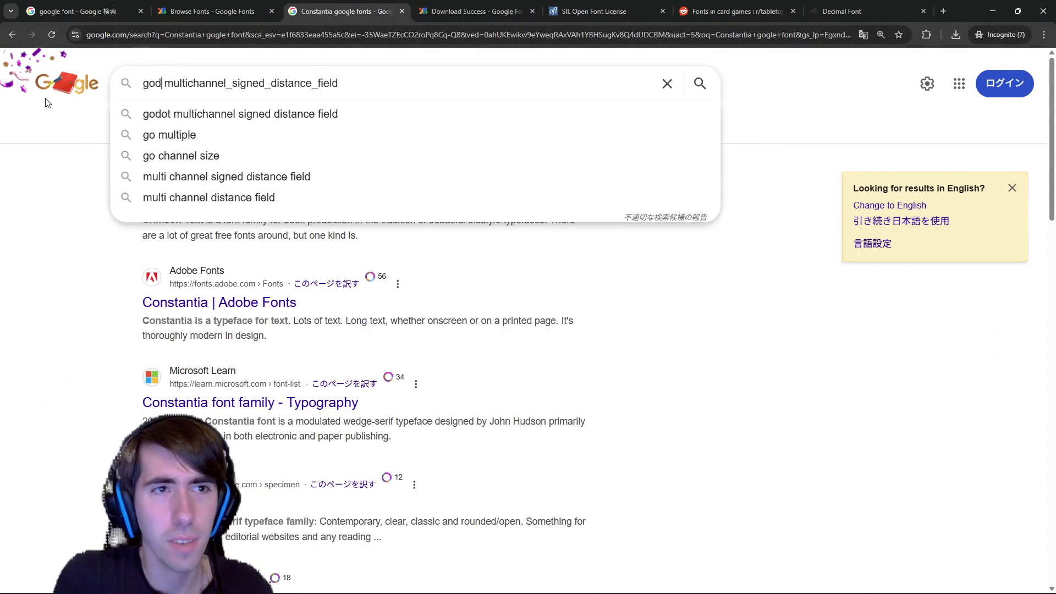
{"action": "key", "text": "End"}
{"action": "type", "text": "holes"}
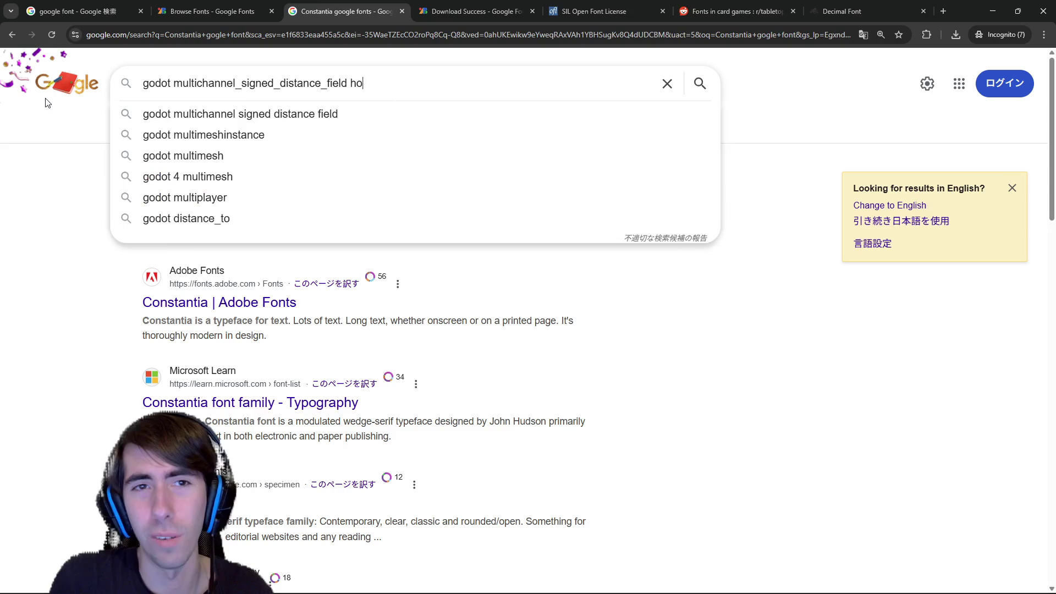
{"action": "key", "text": "Return"}
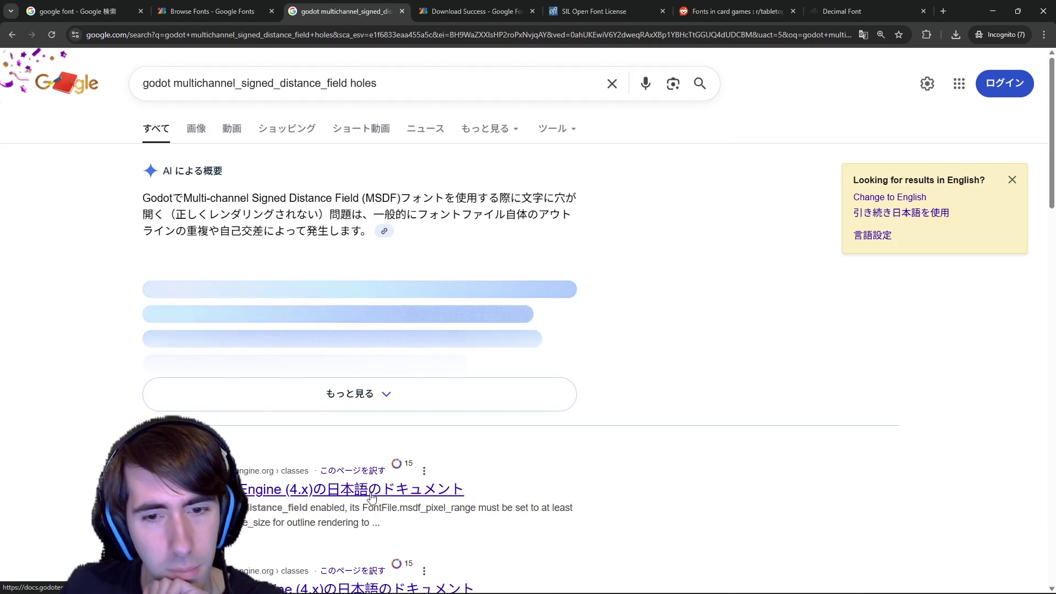
{"action": "left_click_drag", "start_coordinate": [476, 508], "coordinate": [536, 508]}
{"action": "left_click", "coordinate": [537, 509]}
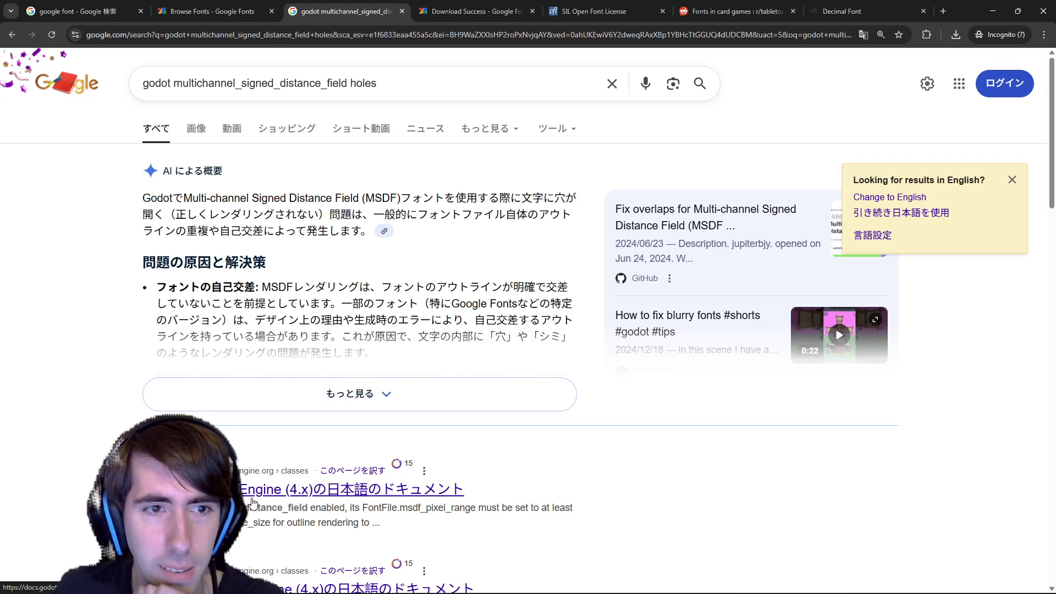
{"action": "scroll", "coordinate": [252, 502], "scroll_direction": "down", "scroll_amount": 2}
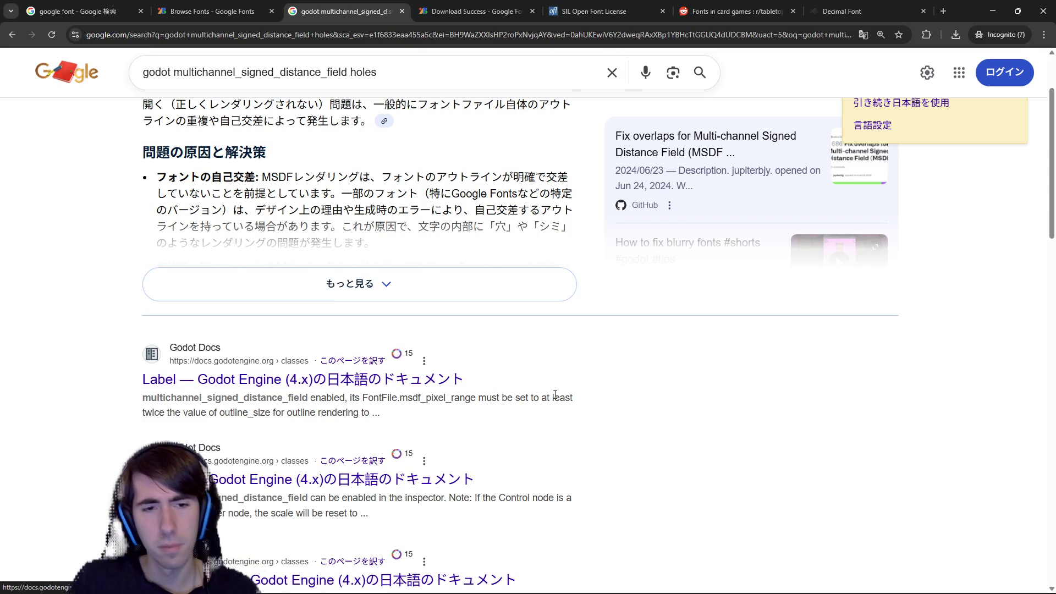
{"action": "scroll", "coordinate": [415, 417], "scroll_direction": "down", "scroll_amount": 3}
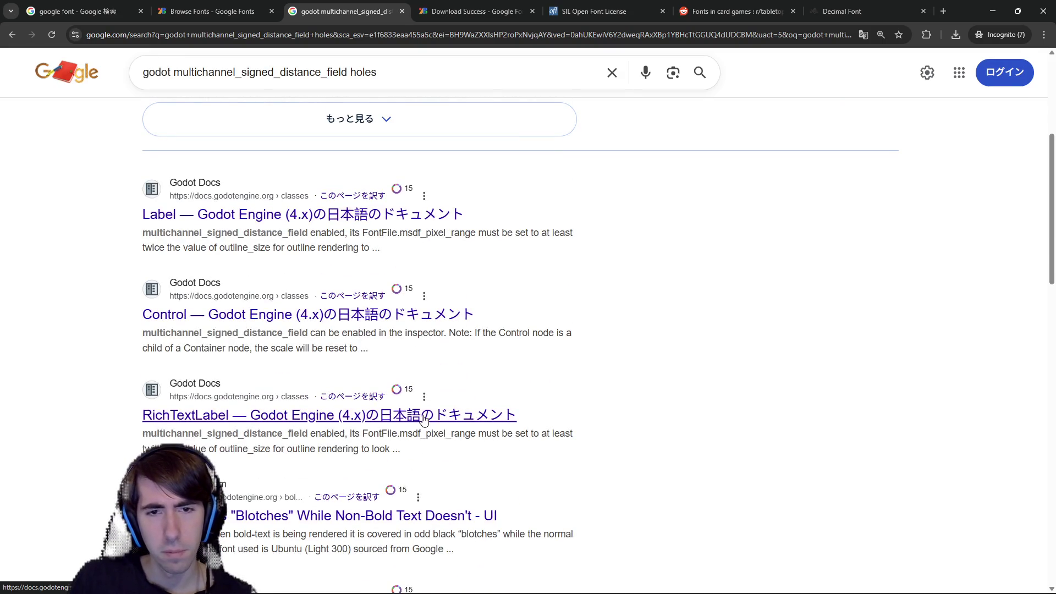
Find the RichTextLabel docs note that msdf_pixel_range must be twice the outline size, then minimize Chrome.
{"action": "middle_click", "coordinate": [385, 418]}
{"action": "left_click", "coordinate": [649, 9]}
{"action": "key", "text": "ctrl+f"}
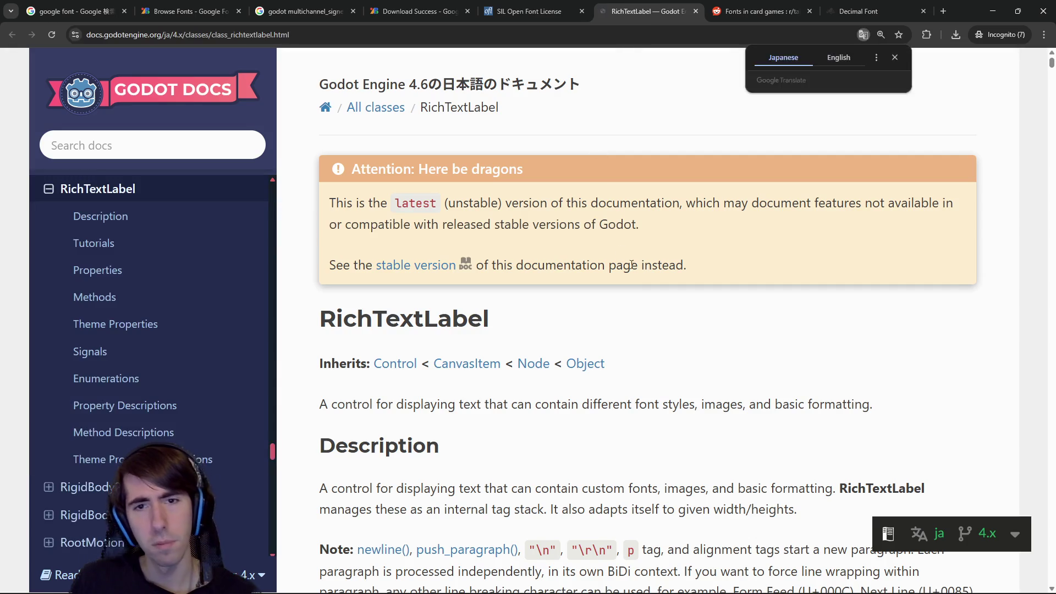
{"action": "key", "text": "ctrl+v"}
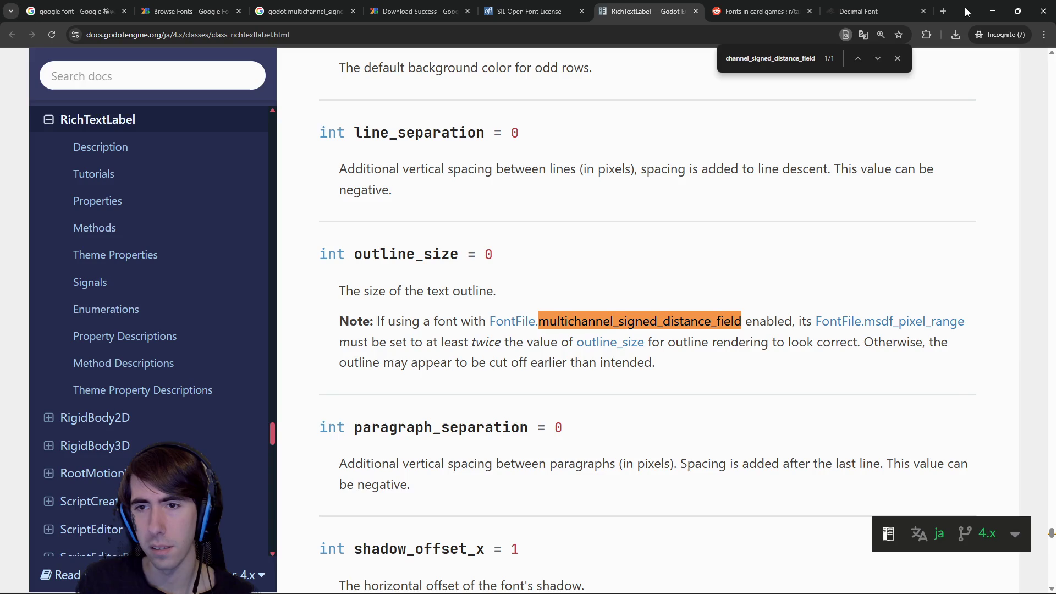
{"action": "left_click_drag", "start_coordinate": [495, 364], "coordinate": [626, 376]}
{"action": "left_click", "coordinate": [634, 377]}
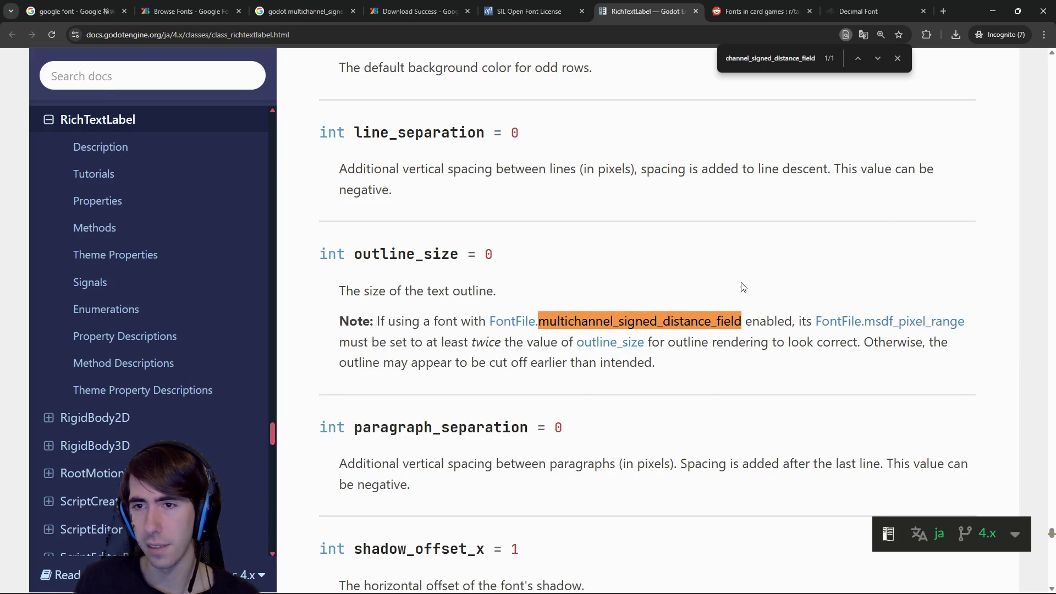
{"action": "left_click", "coordinate": [992, 11]}
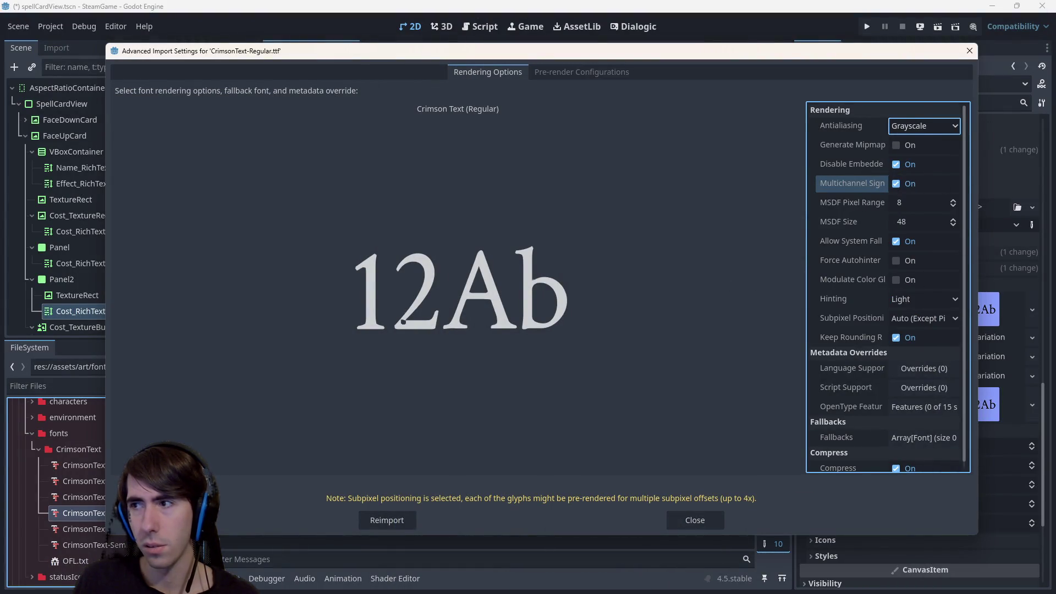
Revisit the docs, then experiment with MSDF Pixel Range, entering 100.
{"action": "key", "text": "alt+Tab"}
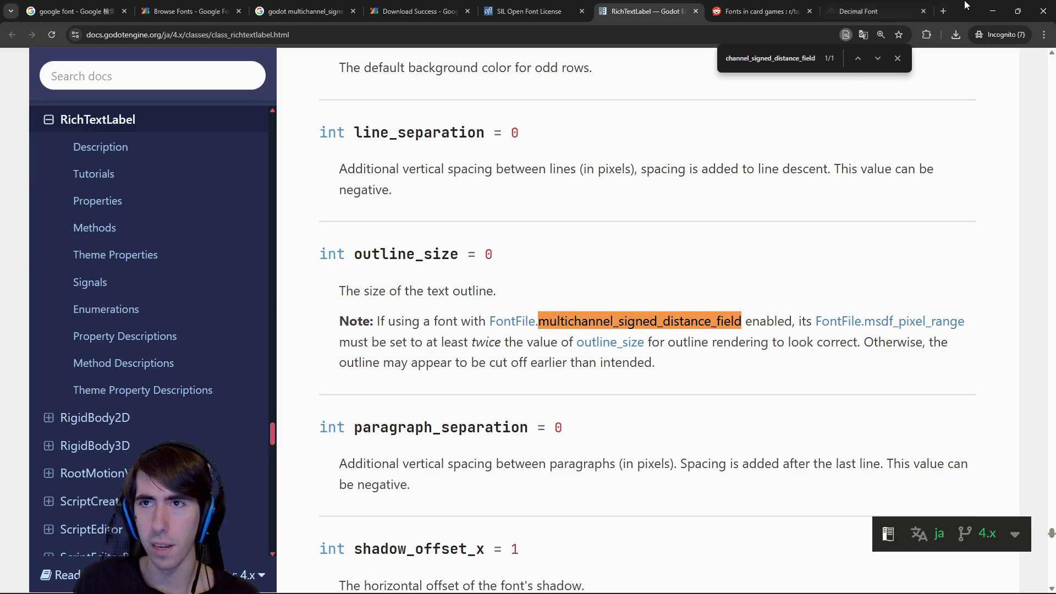
{"action": "left_click", "coordinate": [992, 11]}
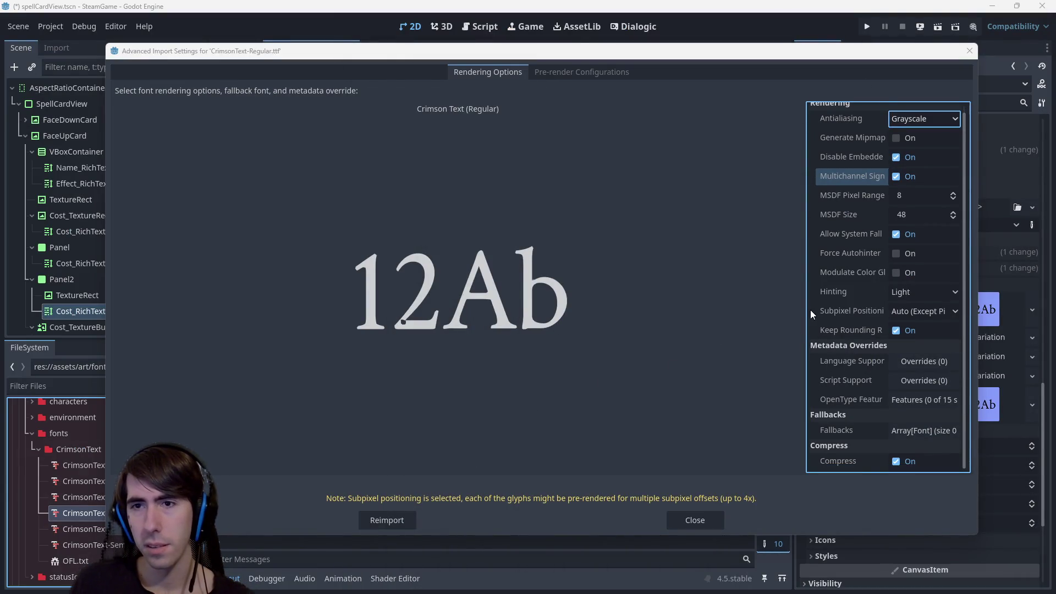
{"action": "left_click_drag", "start_coordinate": [899, 200], "coordinate": [957, 196]}
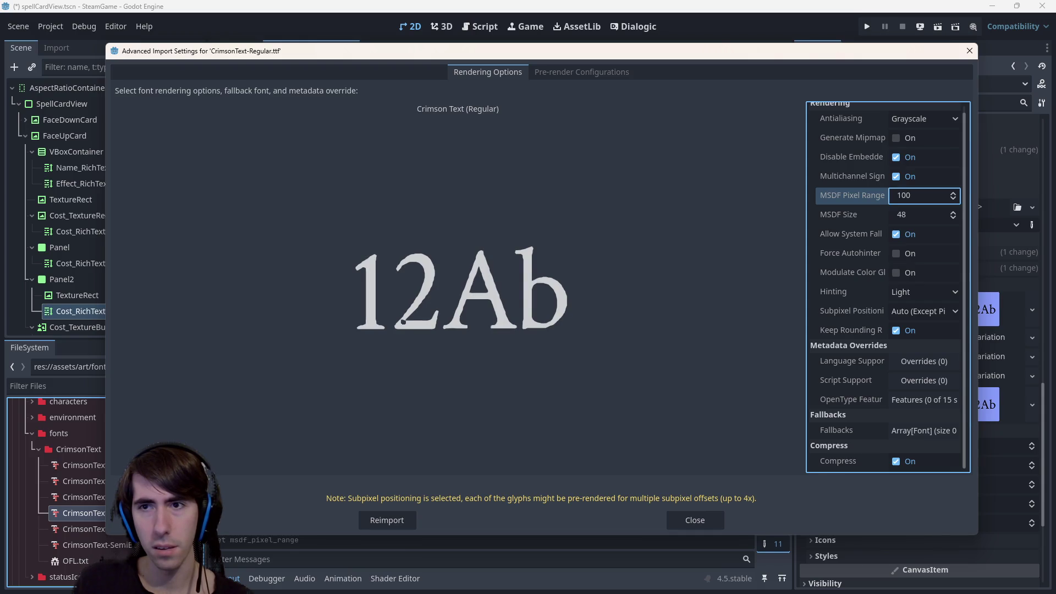
{"action": "left_click_drag", "start_coordinate": [957, 195], "coordinate": [887, 173]}
{"action": "type", "text": "00"}
{"action": "key", "text": "Return"}
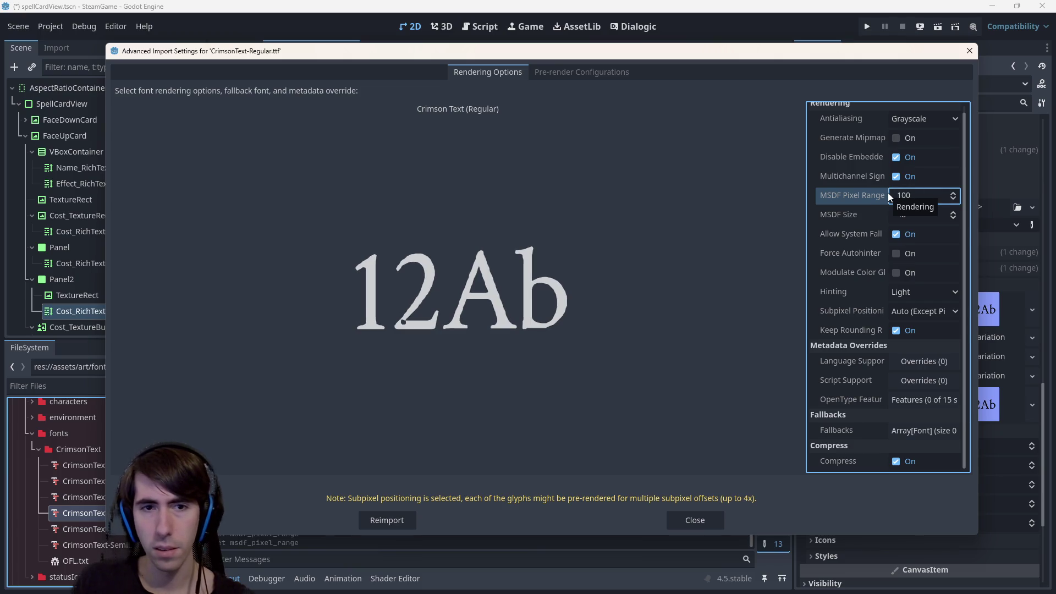
Enter an MSDF Size of 250 and edit the MSDF Pixel Range value again.
{"action": "left_click", "coordinate": [905, 218]}
{"action": "type", "text": "250"}
{"action": "key", "text": "Return"}
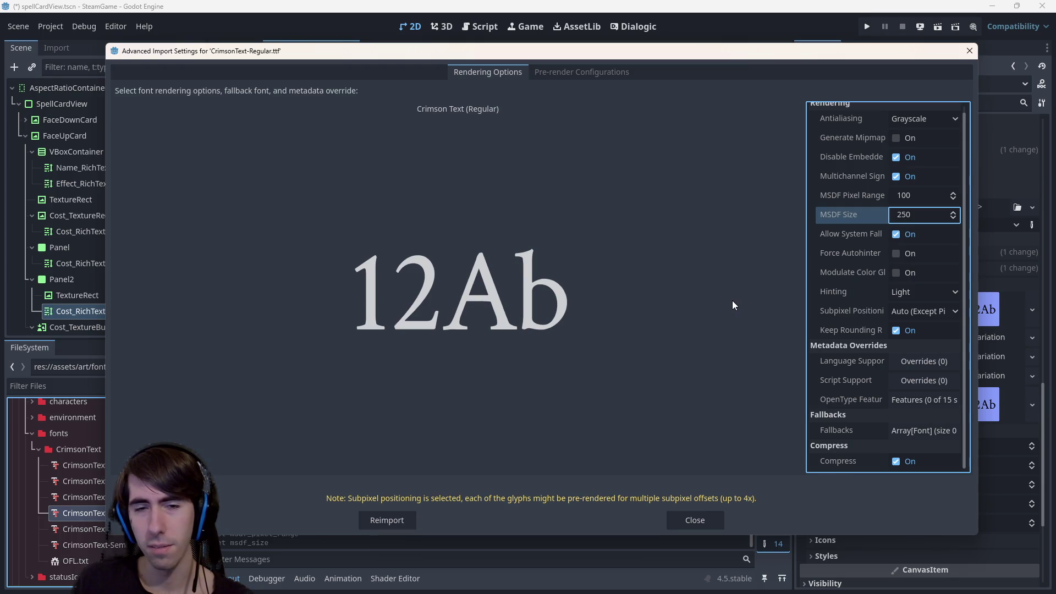
{"action": "left_click", "coordinate": [589, 75]}
{"action": "left_click", "coordinate": [505, 72]}
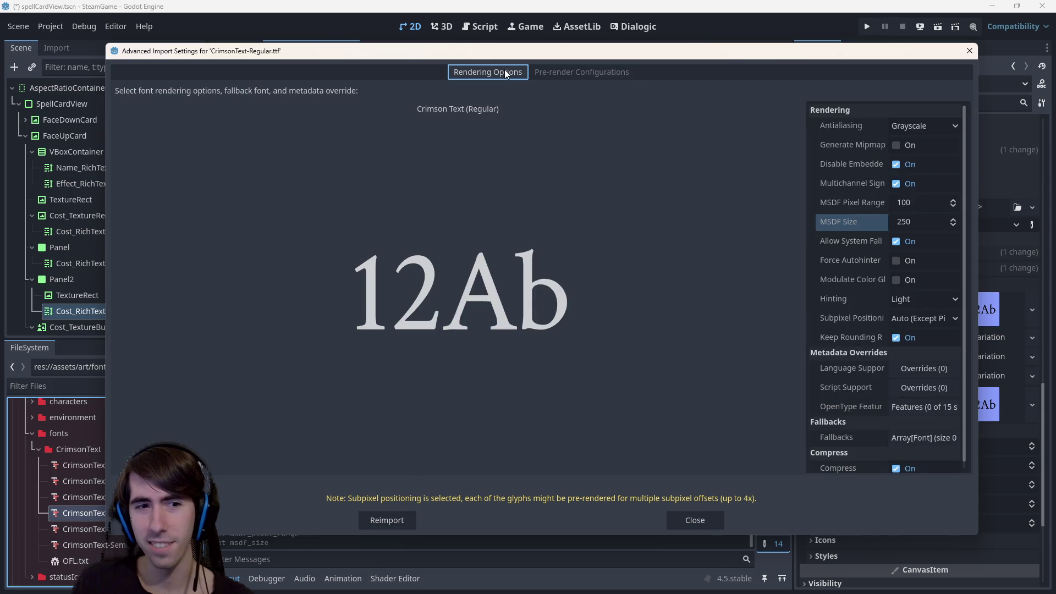
{"action": "double_click", "coordinate": [929, 203]}
{"action": "type", "text": "1"}
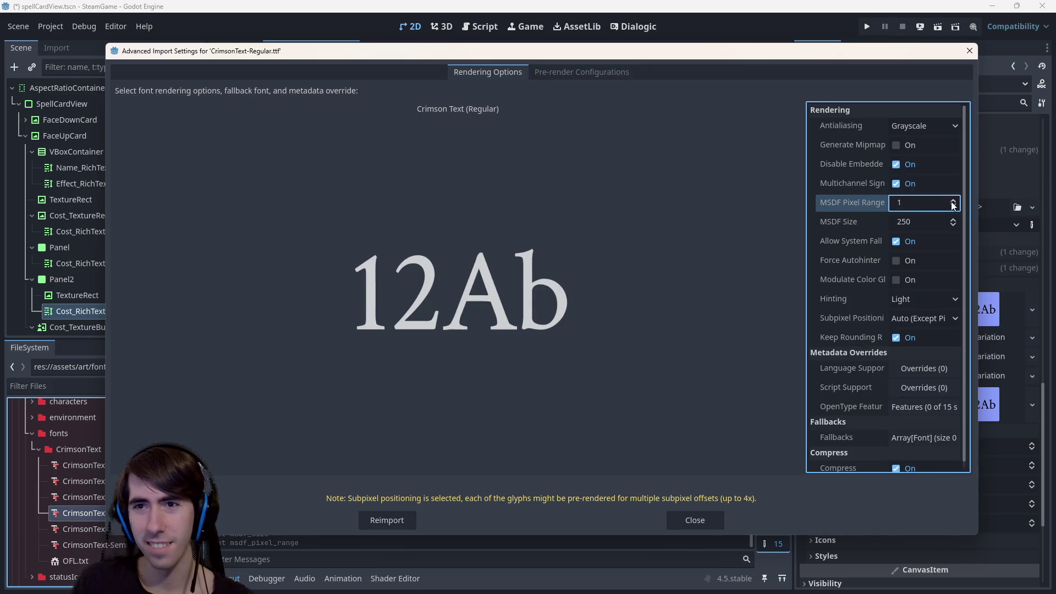
Reopen CrimsonText-Regular's import settings, re-enable MSDF and set MSDF Size to 250.
{"action": "left_click", "coordinate": [695, 520]}
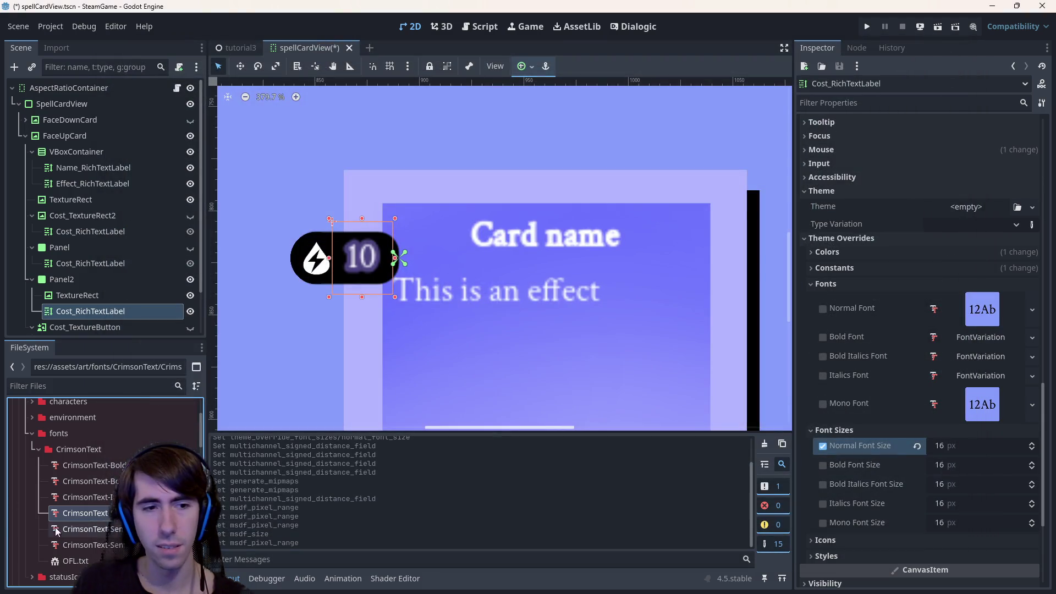
{"action": "double_click", "coordinate": [86, 513]}
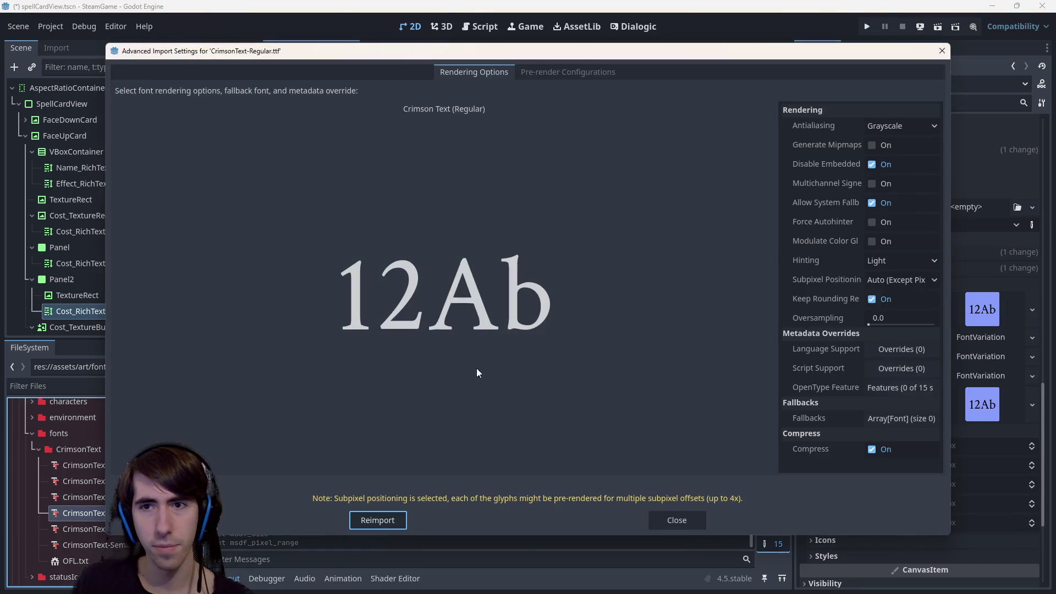
{"action": "left_click", "coordinate": [880, 187]}
{"action": "left_click", "coordinate": [879, 189]}
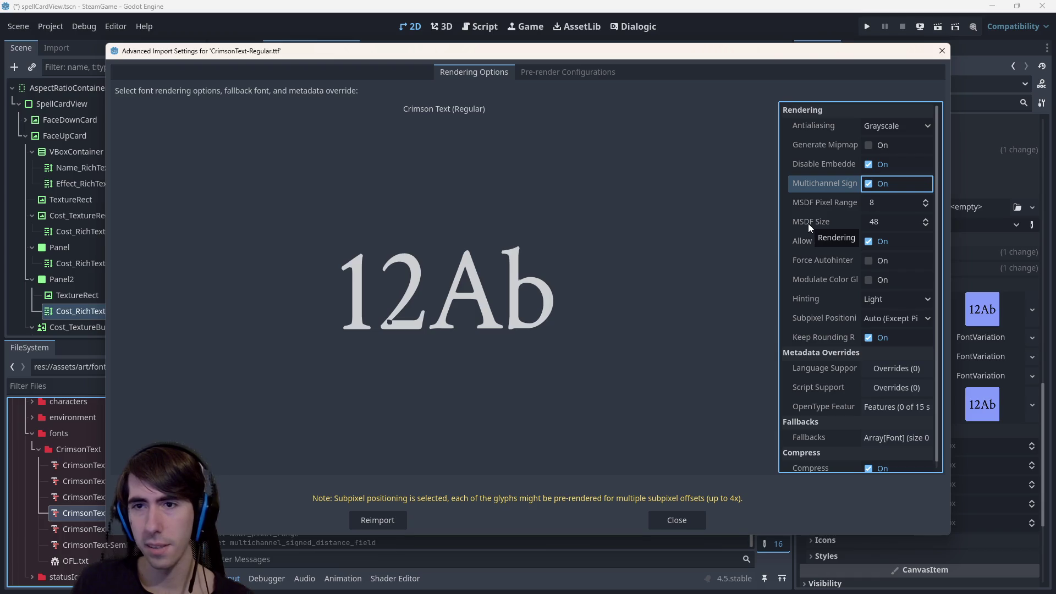
{"action": "left_click_drag", "start_coordinate": [874, 222], "coordinate": [935, 222]}
{"action": "left_click", "coordinate": [878, 226]}
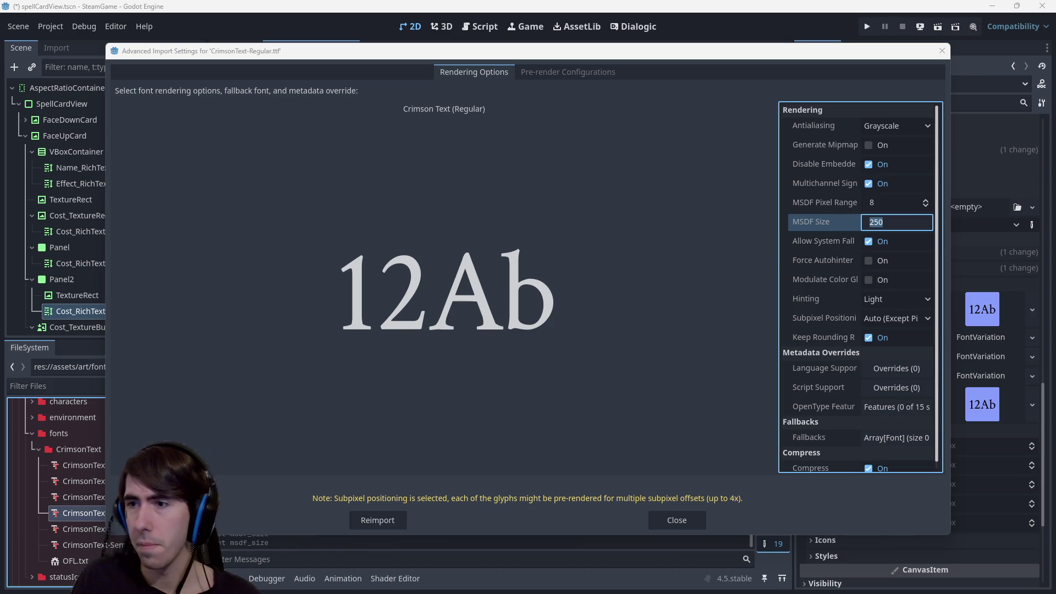
{"action": "key", "text": "alt+Tab"}
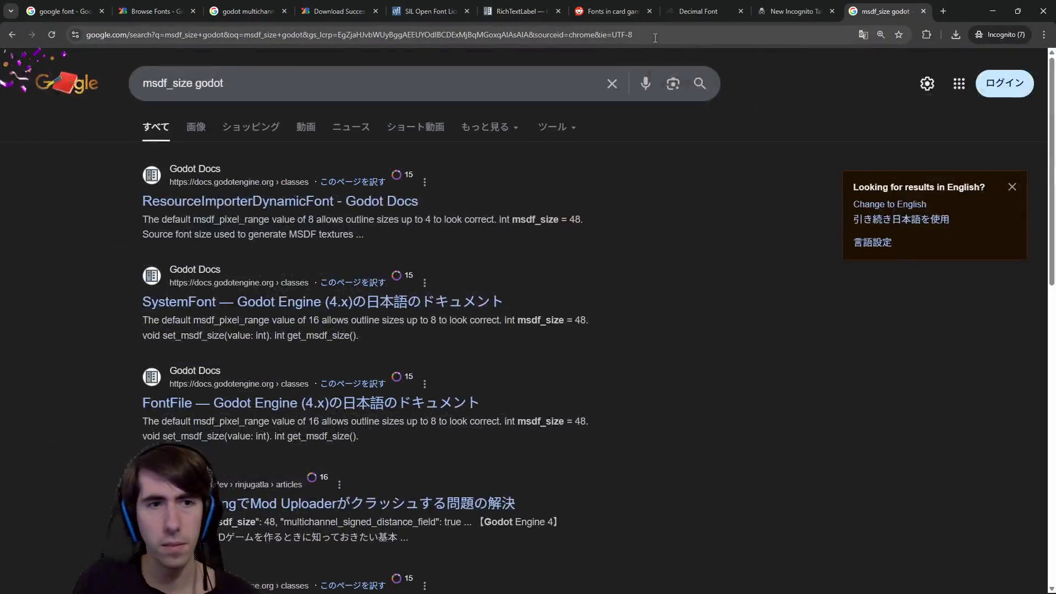
Read the ResourceImporterDynamicFont msdf_size entry: default 48, higher values more precise but slower.
{"action": "middle_click", "coordinate": [243, 207]}
{"action": "left_click", "coordinate": [890, 11]}
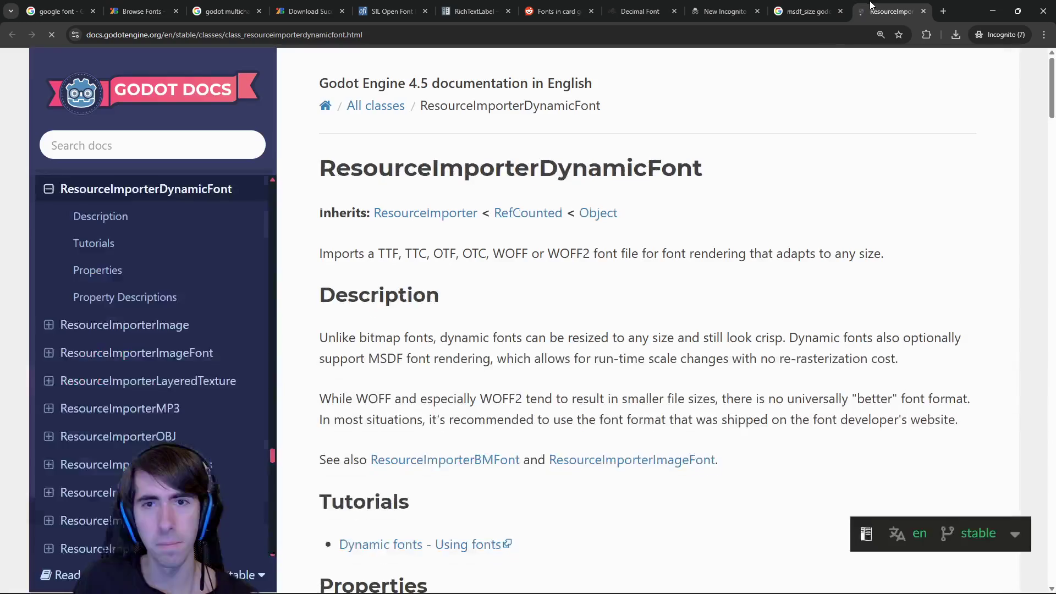
{"action": "key", "text": "ctrl+f"}
{"action": "type", "text": "msdf_size"}
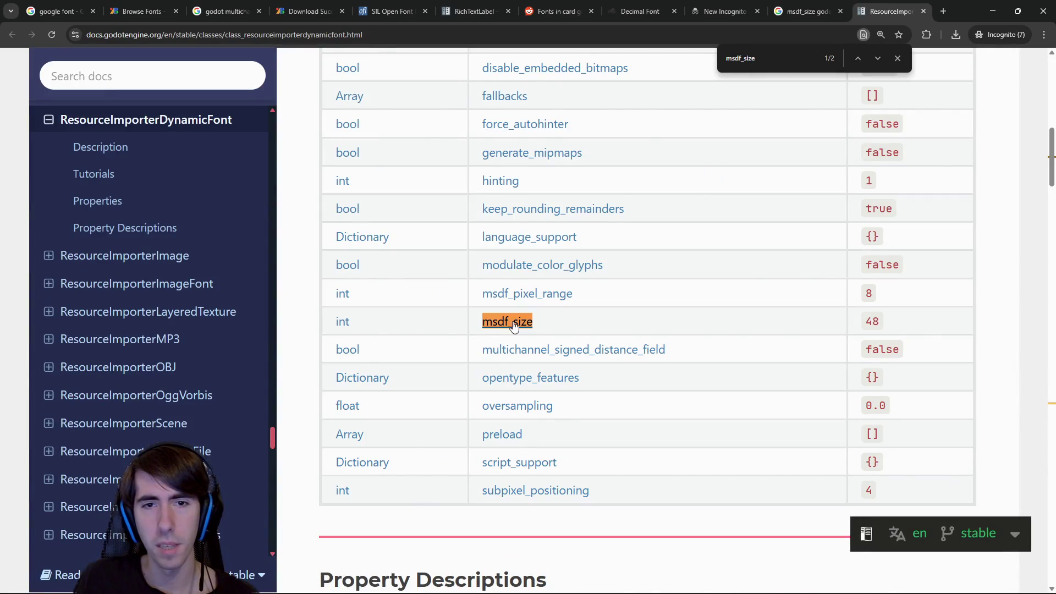
{"action": "left_click", "coordinate": [512, 325]}
{"action": "scroll", "coordinate": [512, 326], "scroll_direction": "up", "scroll_amount": 2}
{"action": "left_click_drag", "start_coordinate": [390, 201], "coordinate": [448, 205]}
{"action": "left_click", "coordinate": [447, 205]}
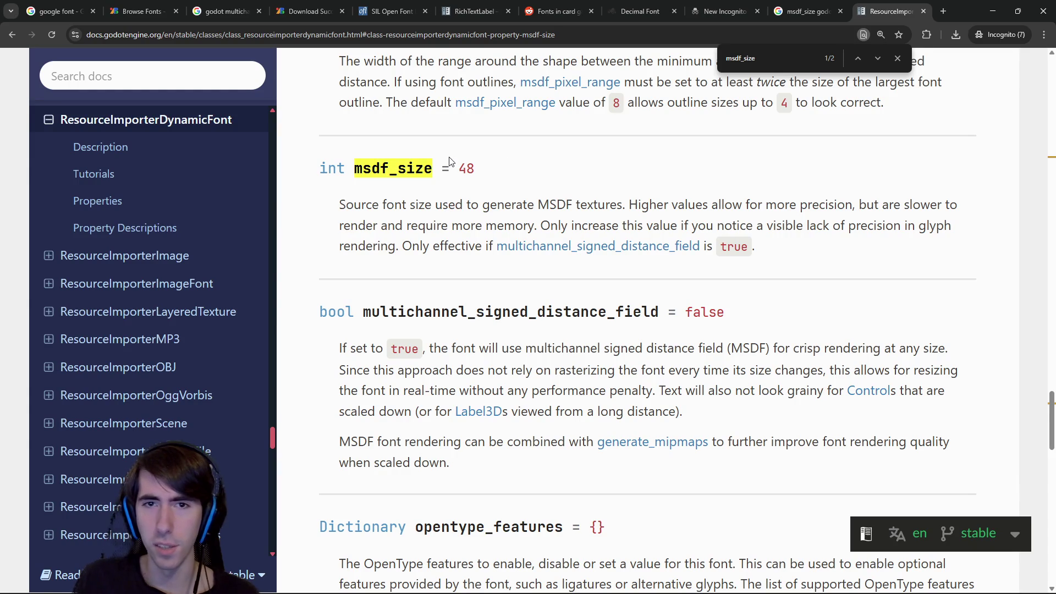
{"action": "left_click_drag", "start_coordinate": [598, 203], "coordinate": [610, 204]}
{"action": "left_click", "coordinate": [653, 201]}
{"action": "left_click_drag", "start_coordinate": [751, 201], "coordinate": [882, 205]}
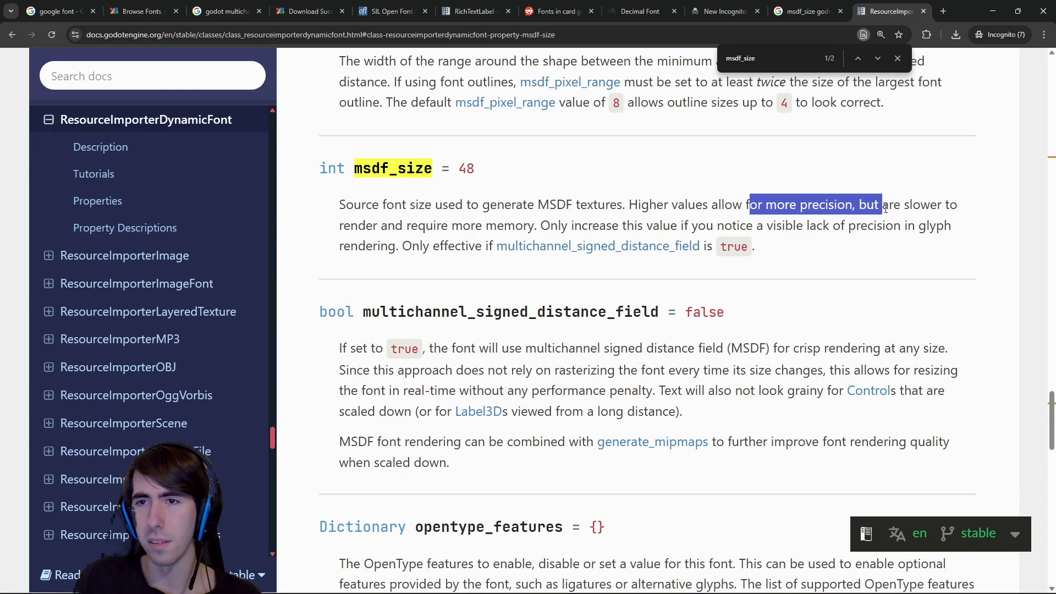
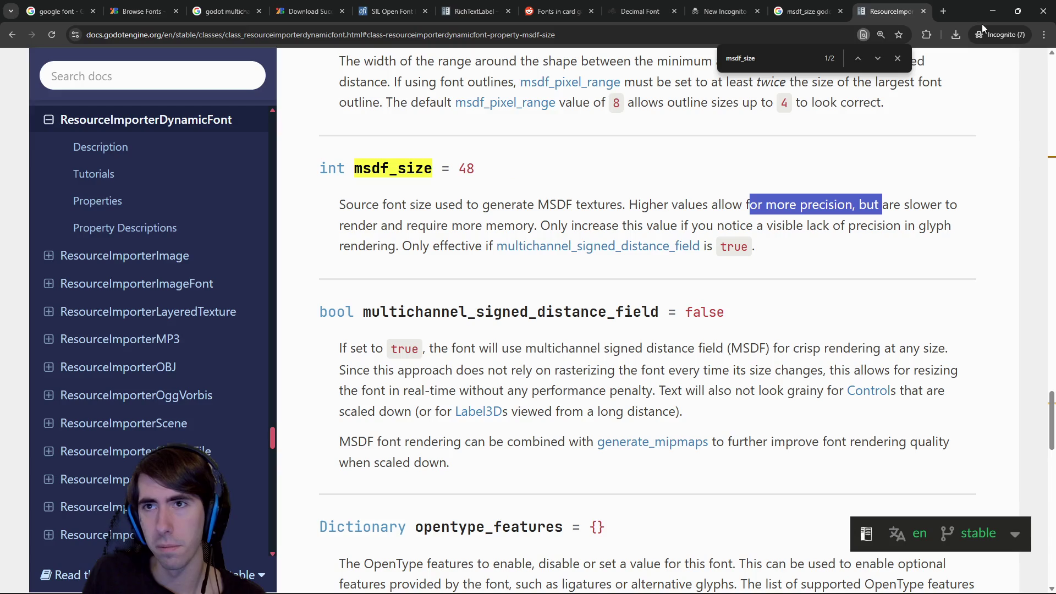
Minimize the Chrome documentation window to return to CrimsonText-Regular.ttf's Advanced Import Settings.
{"action": "left_click", "coordinate": [993, 11]}
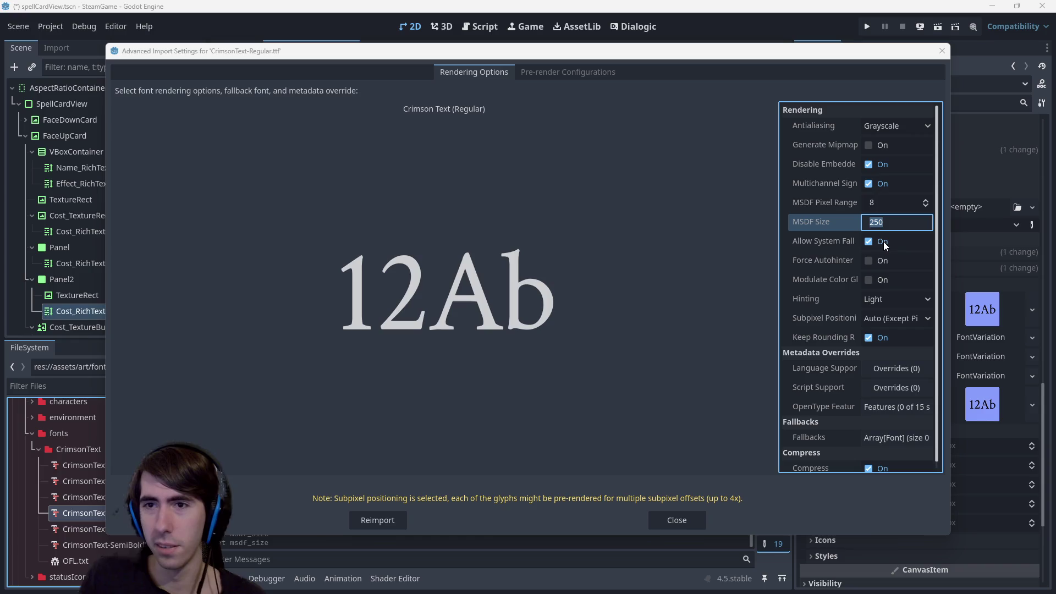
Try MSDF sizes 240 and 200, settle on 220, and reimport CrimsonText-Regular.ttf.
{"action": "type", "text": "240"}
{"action": "key", "text": "Return"}
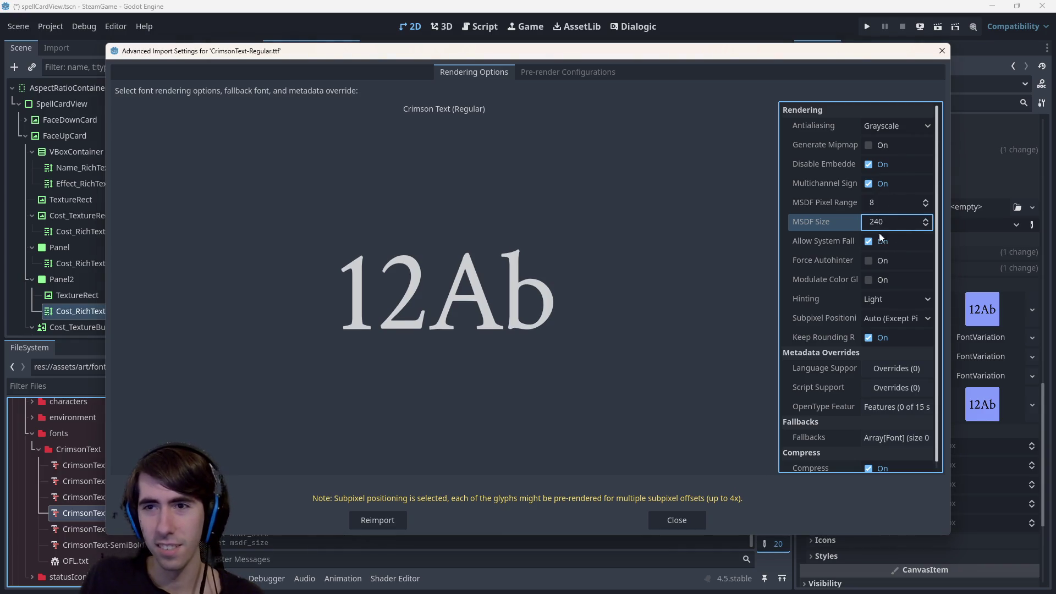
{"action": "left_click", "coordinate": [887, 230]}
{"action": "type", "text": "200"}
{"action": "key", "text": "Return"}
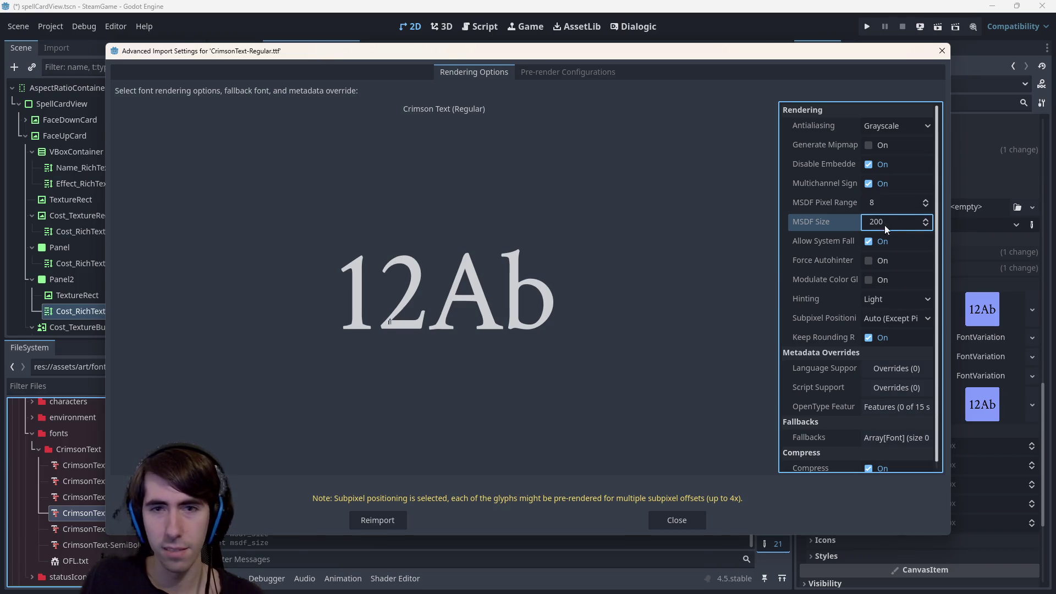
{"action": "left_click", "coordinate": [886, 223]}
{"action": "type", "text": "220"}
{"action": "key", "text": "Return"}
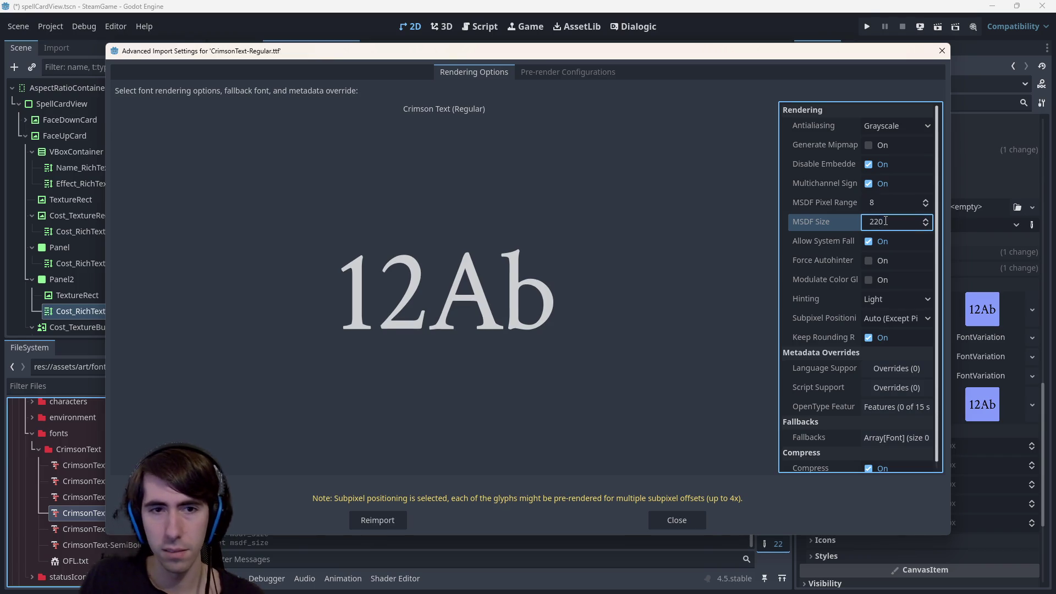
{"action": "left_click", "coordinate": [395, 518]}
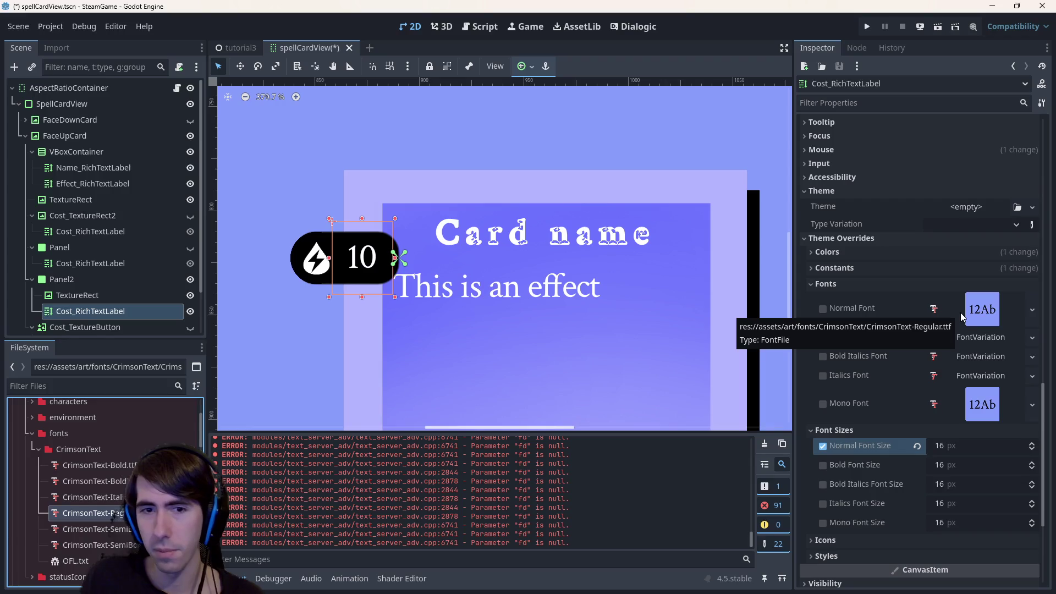
Zoom in on the 10 cost label, then reopen CrimsonText-Regular.ttf's import settings.
{"action": "scroll", "coordinate": [398, 293], "scroll_direction": "up", "scroll_amount": 10}
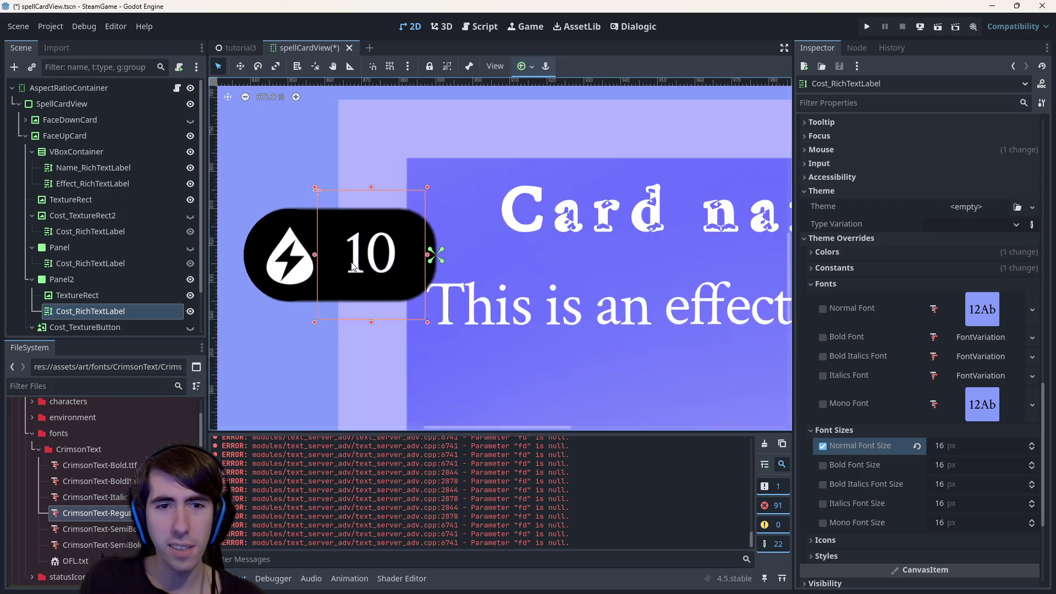
{"action": "scroll", "coordinate": [435, 268], "scroll_direction": "up", "scroll_amount": 5}
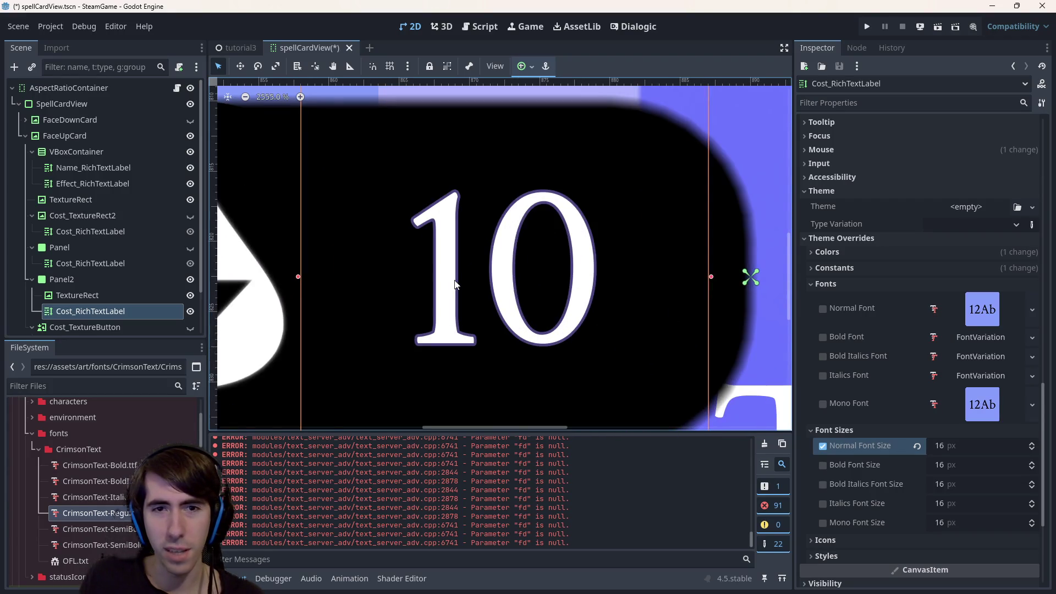
{"action": "scroll", "coordinate": [455, 284], "scroll_direction": "down", "scroll_amount": 10}
{"action": "scroll", "coordinate": [456, 284], "scroll_direction": "up", "scroll_amount": 10}
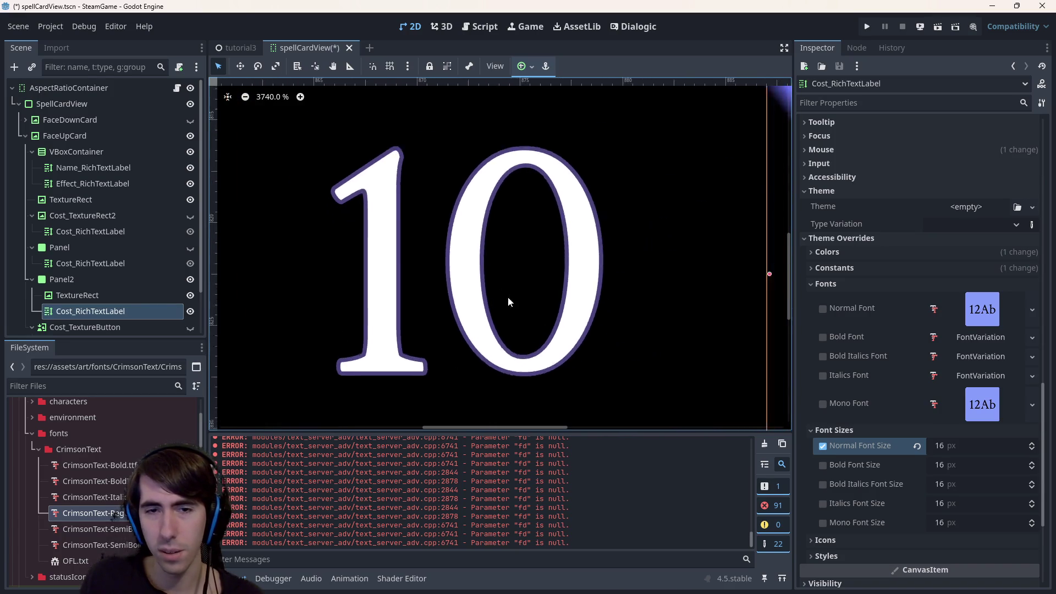
{"action": "scroll", "coordinate": [507, 296], "scroll_direction": "down", "scroll_amount": 10}
{"action": "double_click", "coordinate": [93, 513]}
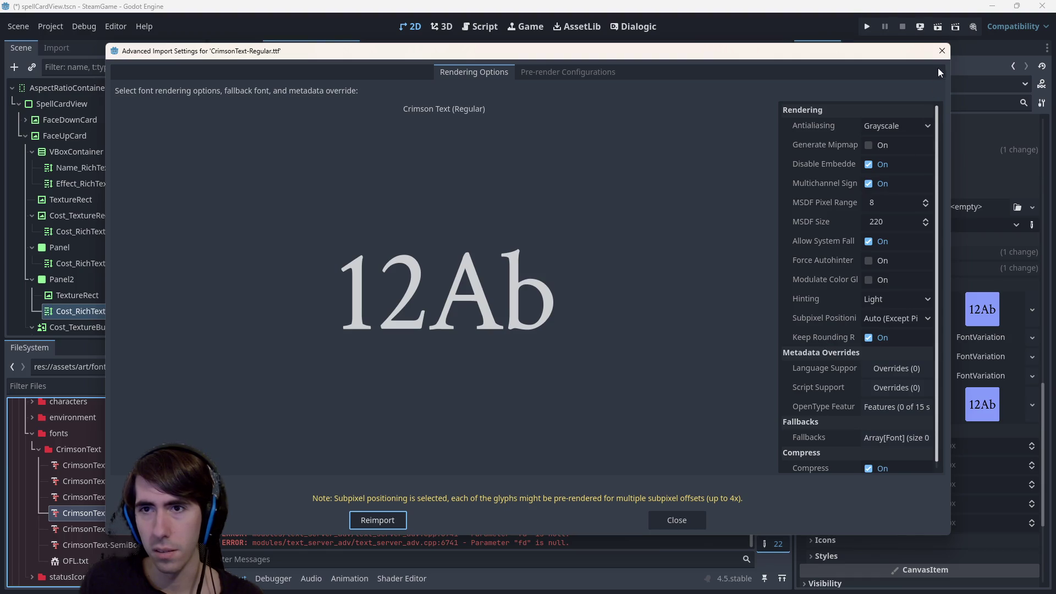
Check the Antialiasing modes, keep Grayscale, and close the font import settings.
{"action": "left_click", "coordinate": [893, 126]}
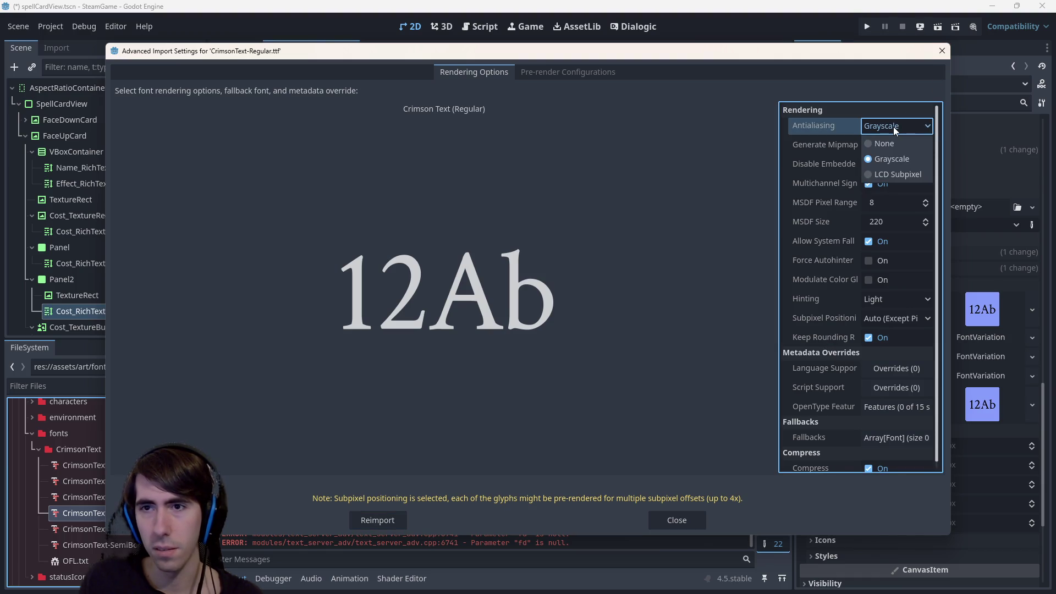
{"action": "left_click", "coordinate": [893, 126]}
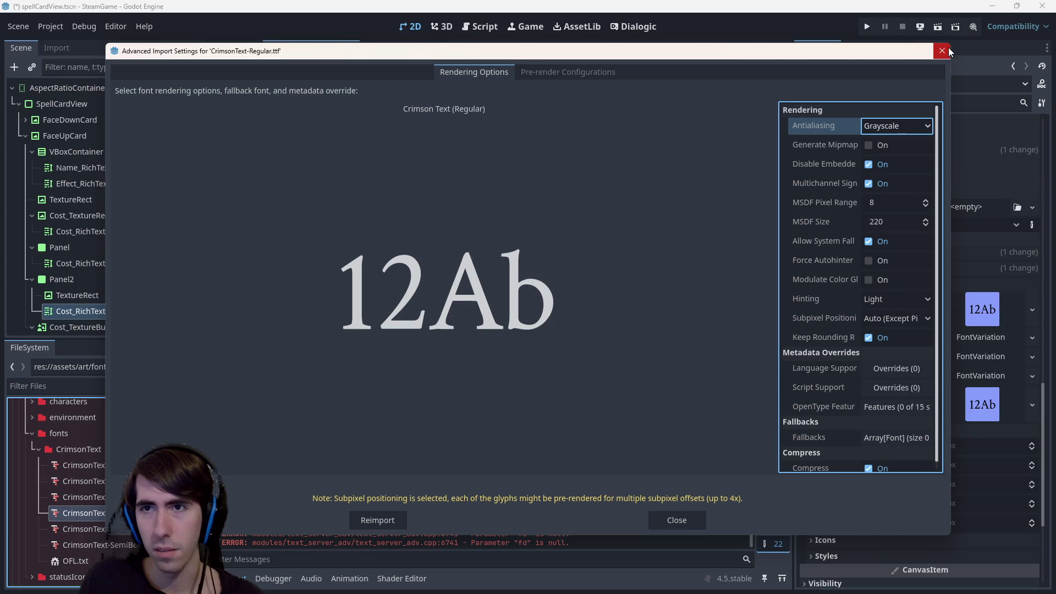
{"action": "left_click", "coordinate": [942, 51]}
Toggle the cost label's Normal Font Size override in the Inspector.
{"action": "scroll", "coordinate": [918, 374], "scroll_direction": "down", "scroll_amount": 3}
{"action": "left_click", "coordinate": [821, 330]}
{"action": "left_click", "coordinate": [819, 331]}
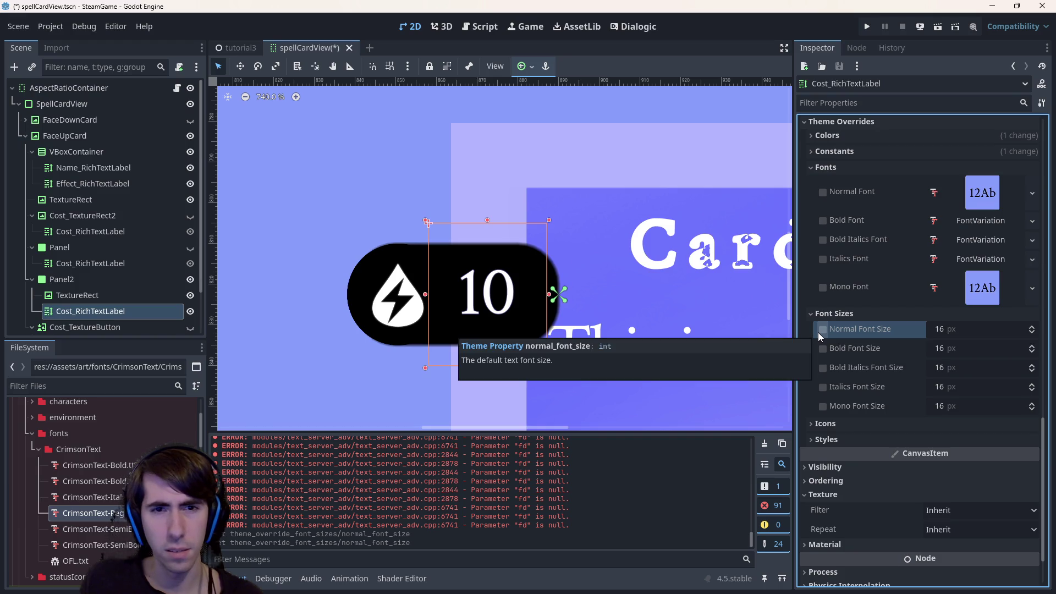
{"action": "scroll", "coordinate": [939, 440], "scroll_direction": "up", "scroll_amount": 10}
{"action": "scroll", "coordinate": [913, 385], "scroll_direction": "down", "scroll_amount": 10}
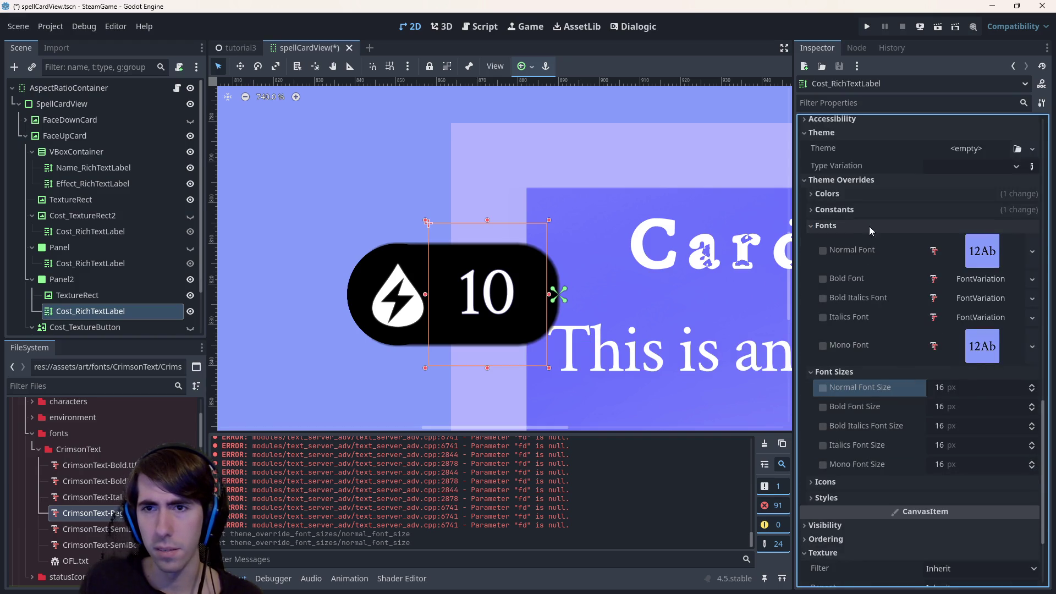
{"action": "scroll", "coordinate": [870, 214], "scroll_direction": "up", "scroll_amount": 3}
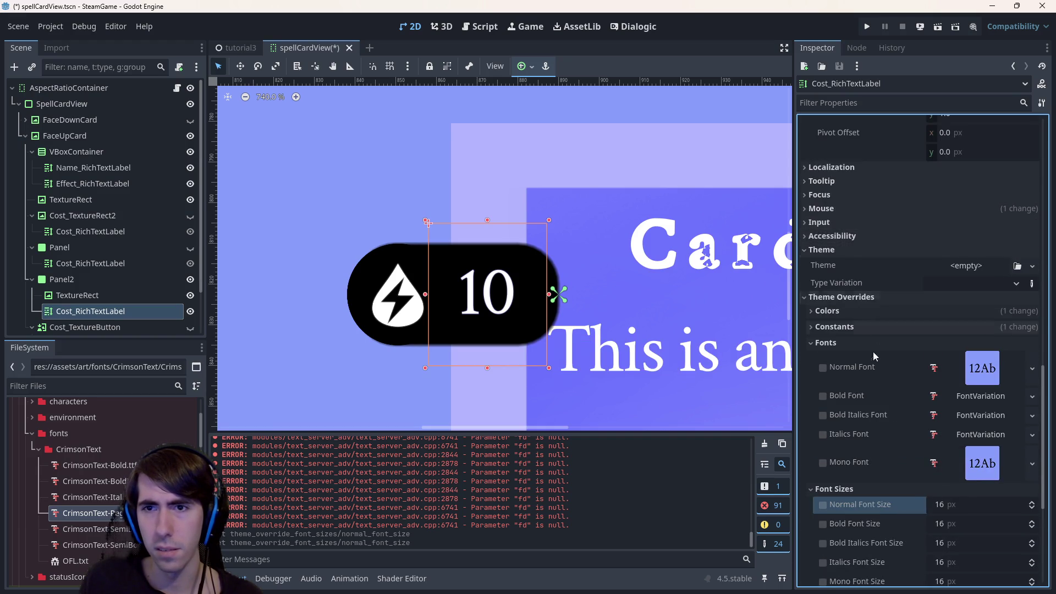
{"action": "scroll", "coordinate": [873, 357], "scroll_direction": "down", "scroll_amount": 6}
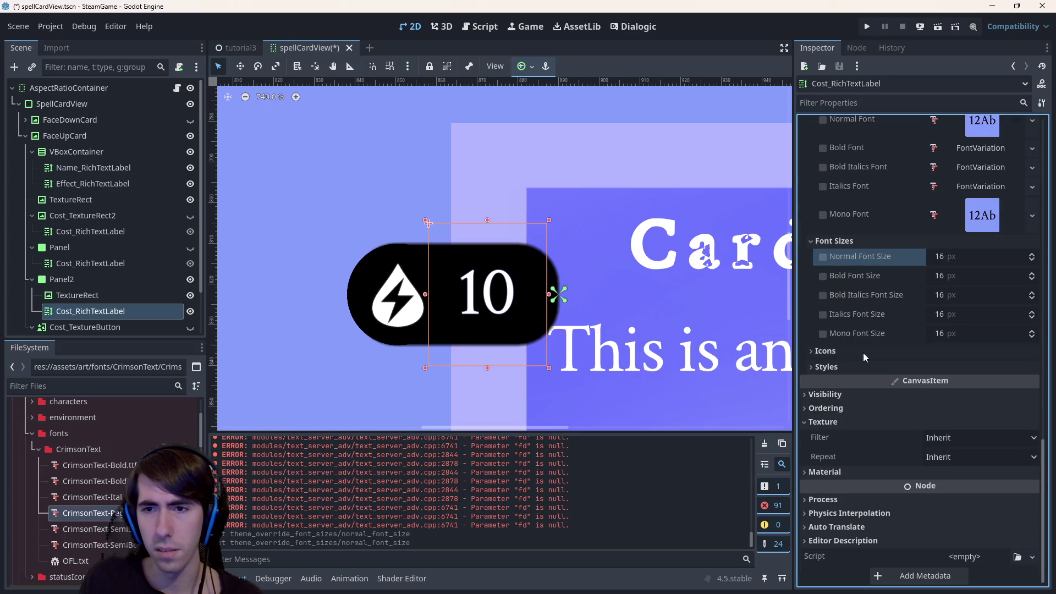
Reopen CrimsonText-Regular.ttf's import settings and close them without reimporting.
{"action": "double_click", "coordinate": [90, 512]}
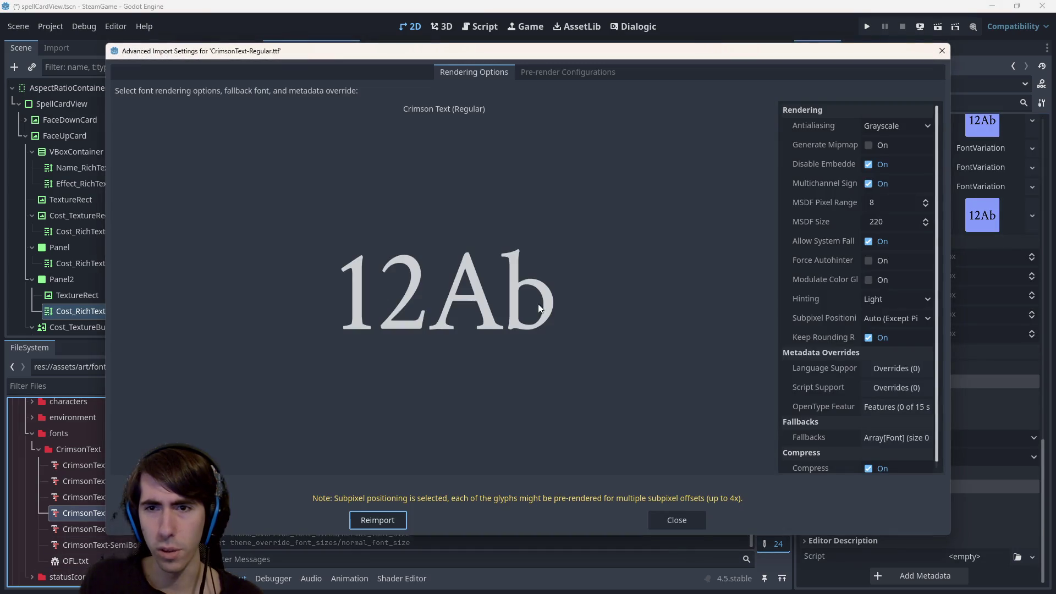
{"action": "scroll", "coordinate": [854, 375], "scroll_direction": "down", "scroll_amount": 1}
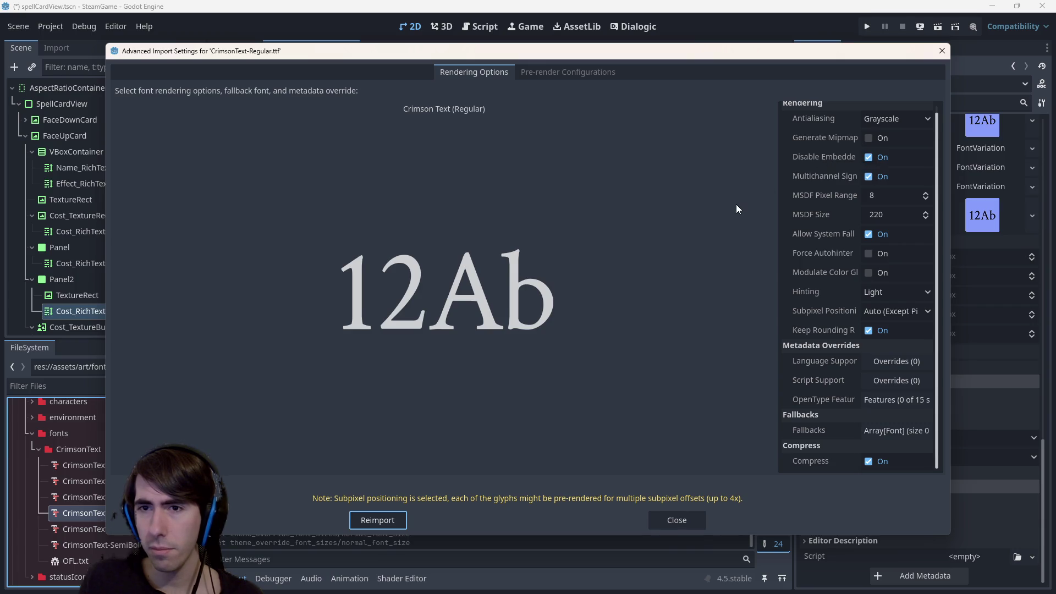
{"action": "left_click", "coordinate": [942, 51]}
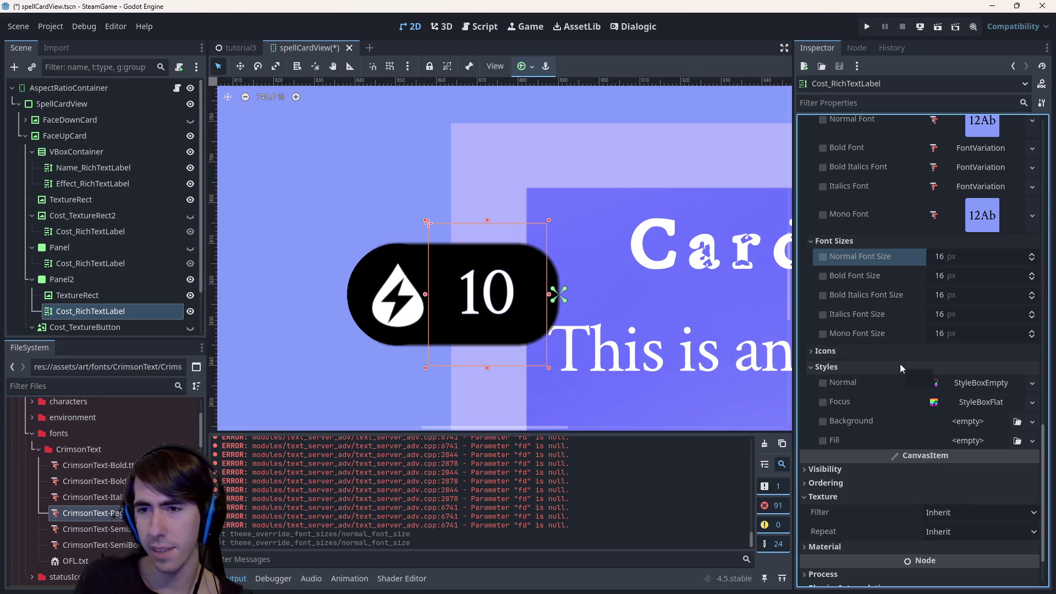
Collapse the Styles group and filter the cost label's Inspector properties for 'outline'.
{"action": "left_click", "coordinate": [942, 368]}
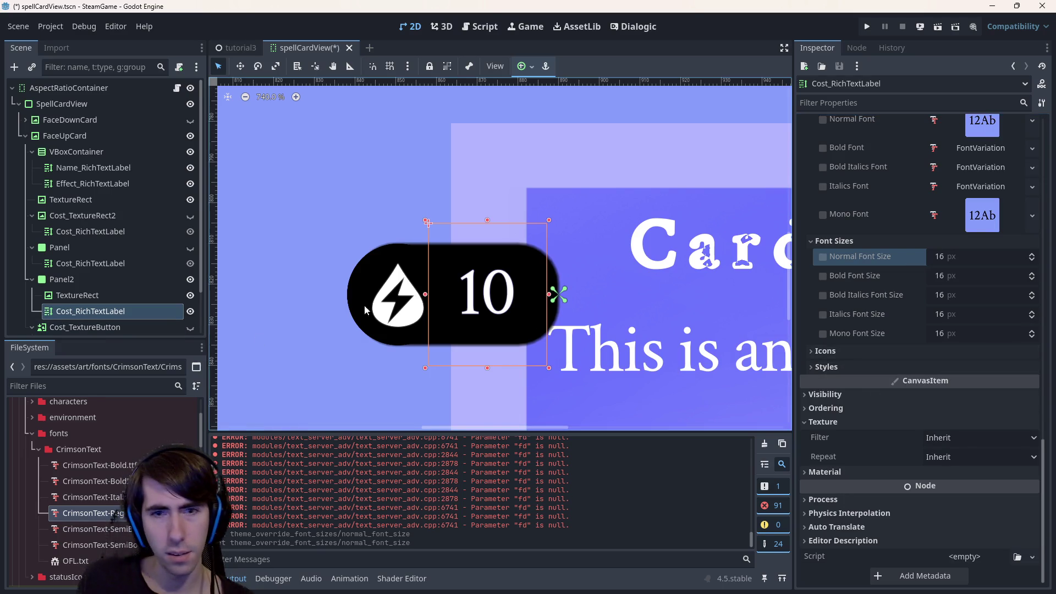
{"action": "scroll", "coordinate": [860, 448], "scroll_direction": "up", "scroll_amount": 2}
{"action": "scroll", "coordinate": [860, 448], "scroll_direction": "up", "scroll_amount": 5}
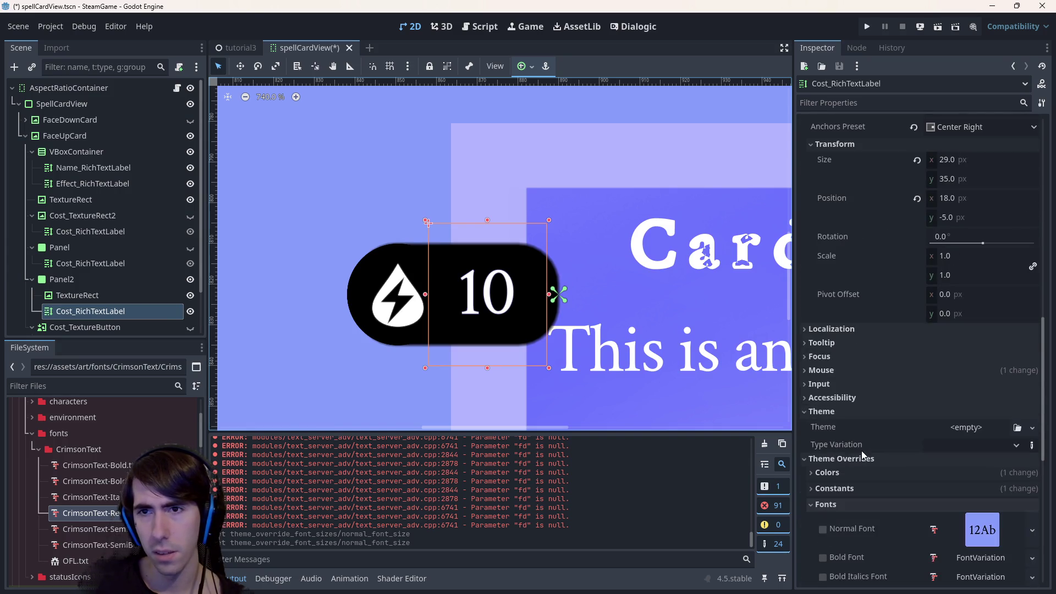
{"action": "left_click", "coordinate": [859, 108]}
{"action": "type", "text": "bol"}
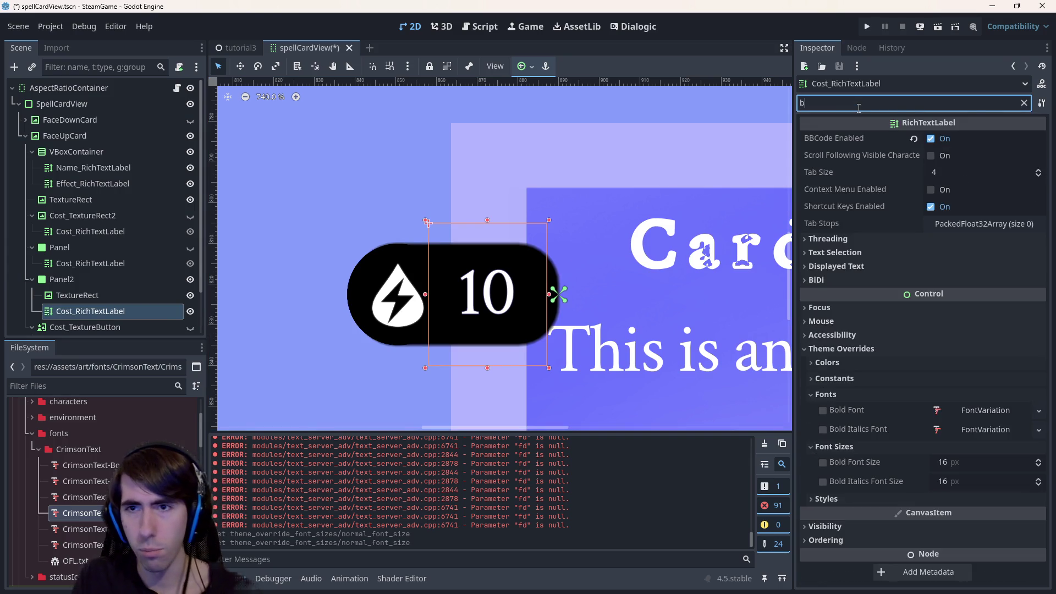
{"action": "key", "text": "BackSpace"}
{"action": "key", "text": "BackSpace"}
{"action": "key", "text": "BackSpace"}
{"action": "type", "text": "outline"}
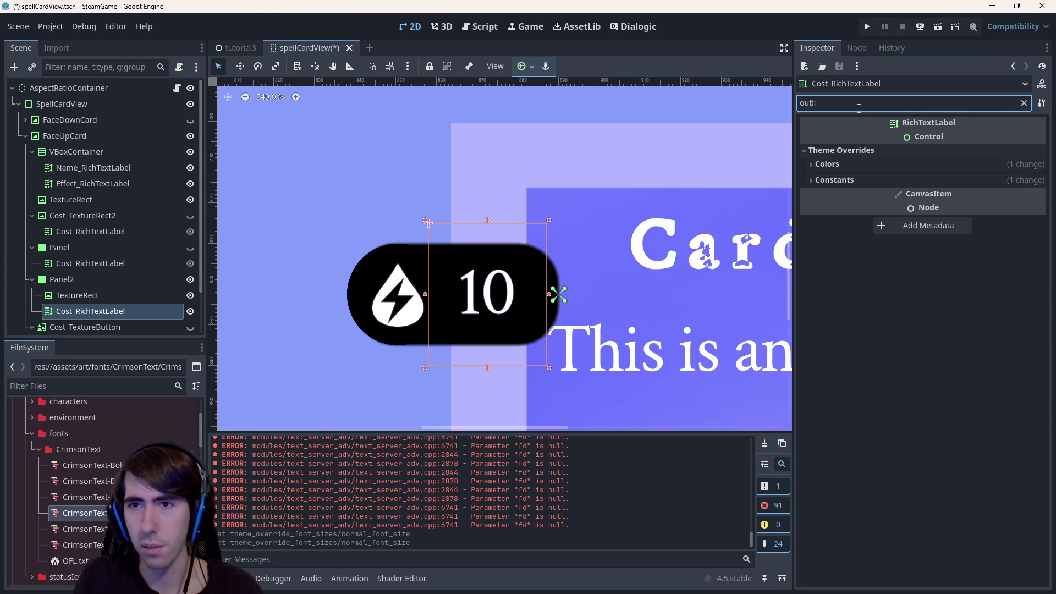
Try Outline Size values 2525, 6405 and 9870, then undo back to 10.
{"action": "left_click", "coordinate": [881, 180]}
{"action": "left_click", "coordinate": [882, 163]}
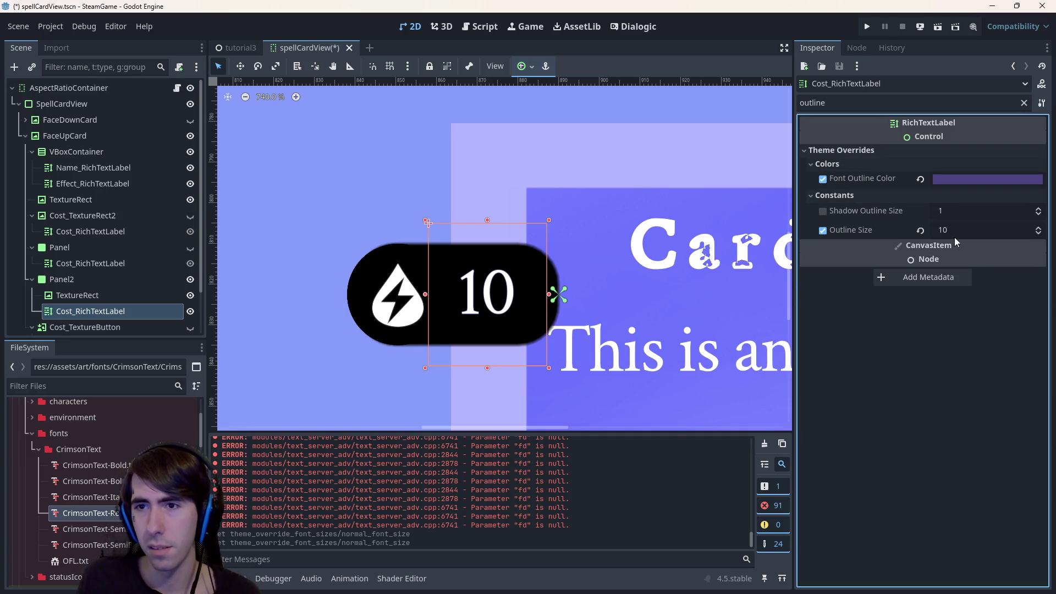
{"action": "left_click", "coordinate": [966, 232]}
{"action": "type", "text": "2525"}
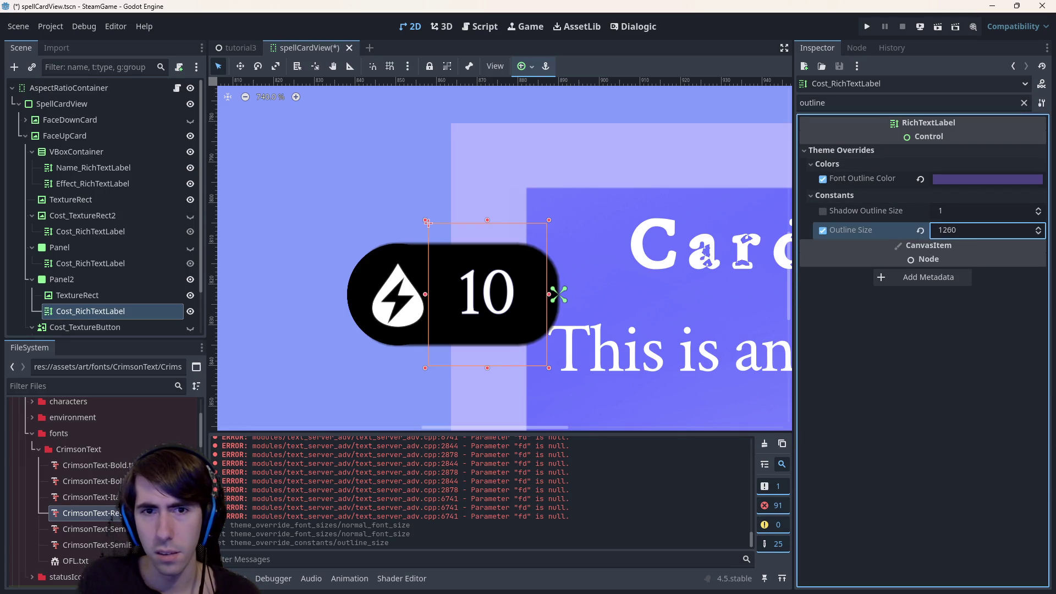
{"action": "scroll", "coordinate": [523, 302], "scroll_direction": "up", "scroll_amount": 5}
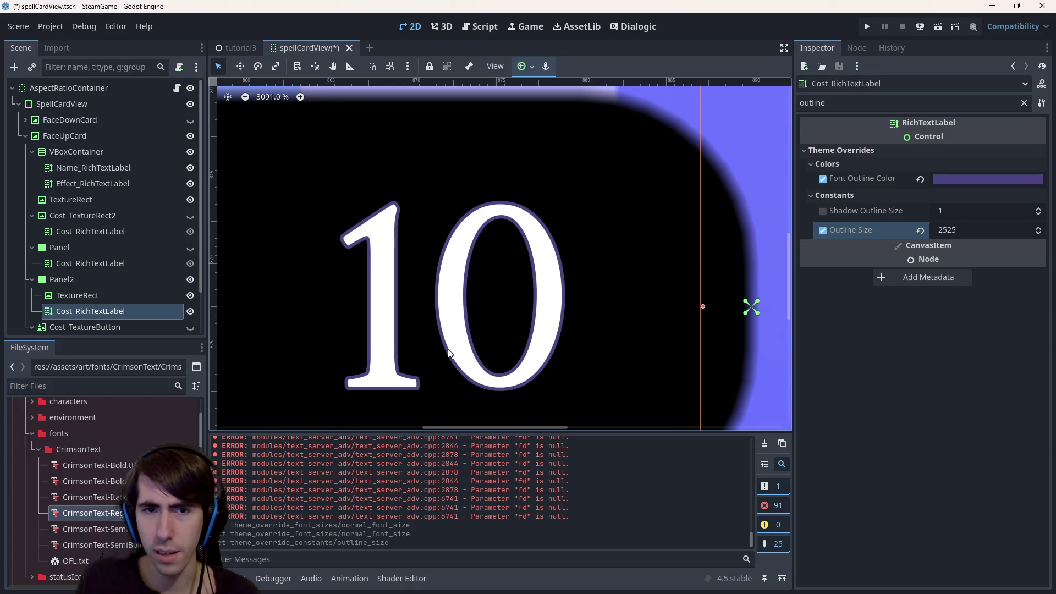
{"action": "scroll", "coordinate": [512, 320], "scroll_direction": "down", "scroll_amount": 1}
{"action": "left_click", "coordinate": [966, 231]}
{"action": "type", "text": "6405"}
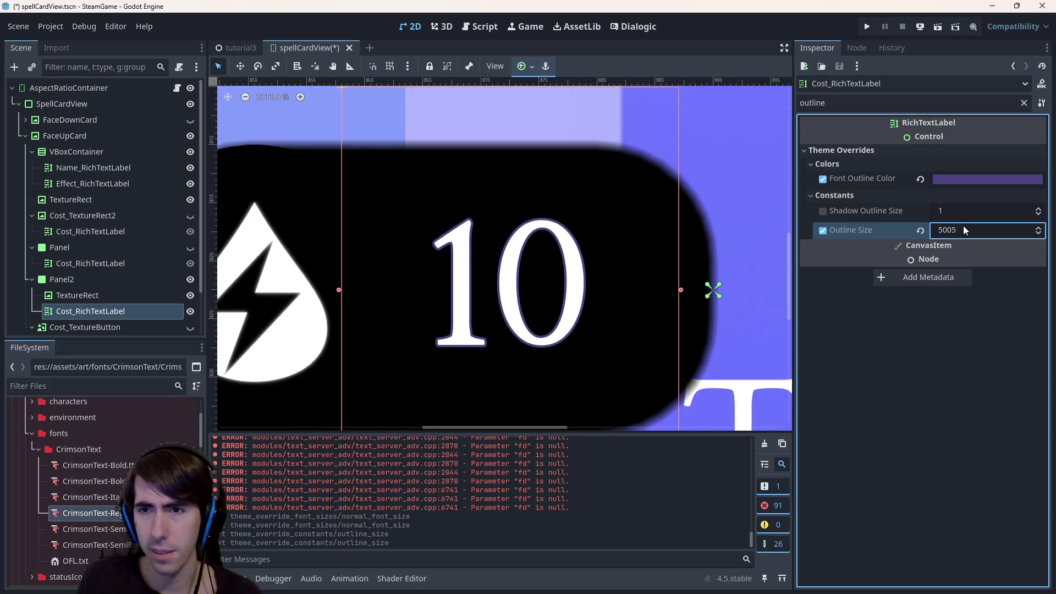
{"action": "left_click_drag", "start_coordinate": [963, 230], "coordinate": [962, 230]}
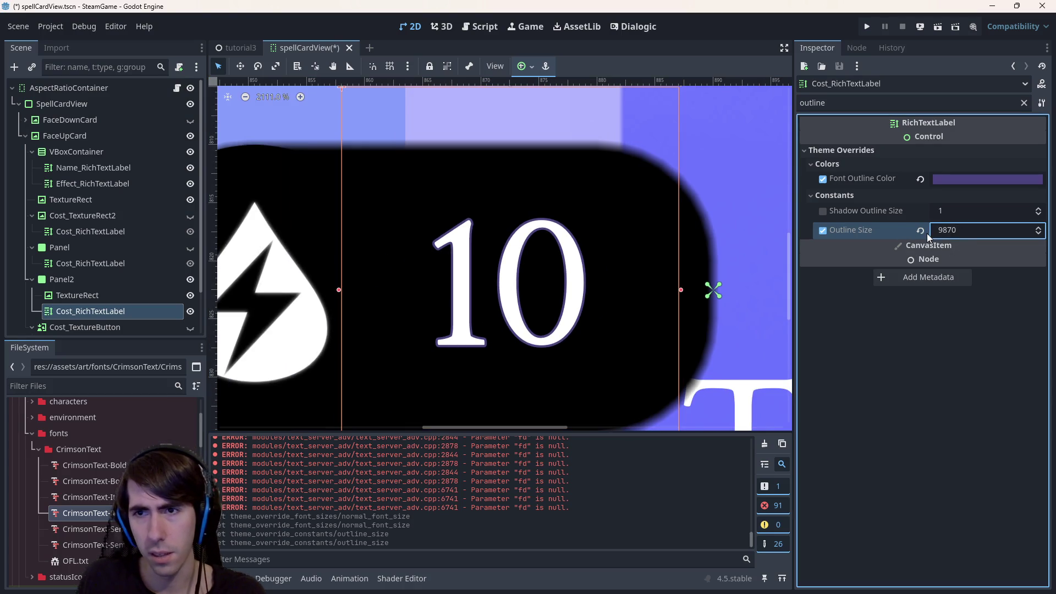
{"action": "key", "text": "ctrl+z"}
{"action": "key", "text": "ctrl+z"}
{"action": "key", "text": "ctrl+z"}
{"action": "key", "text": "ctrl+shift+z"}
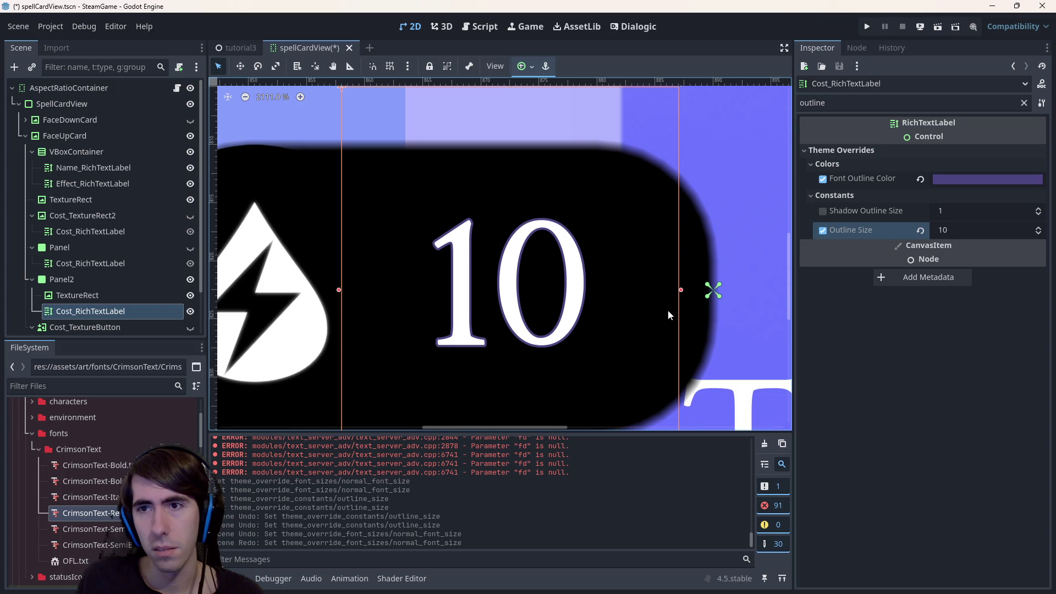
Enable the Shadow Outline Size override and drag it up to 3451.
{"action": "left_click", "coordinate": [822, 211]}
{"action": "left_click_drag", "start_coordinate": [965, 216], "coordinate": [1034, 216]}
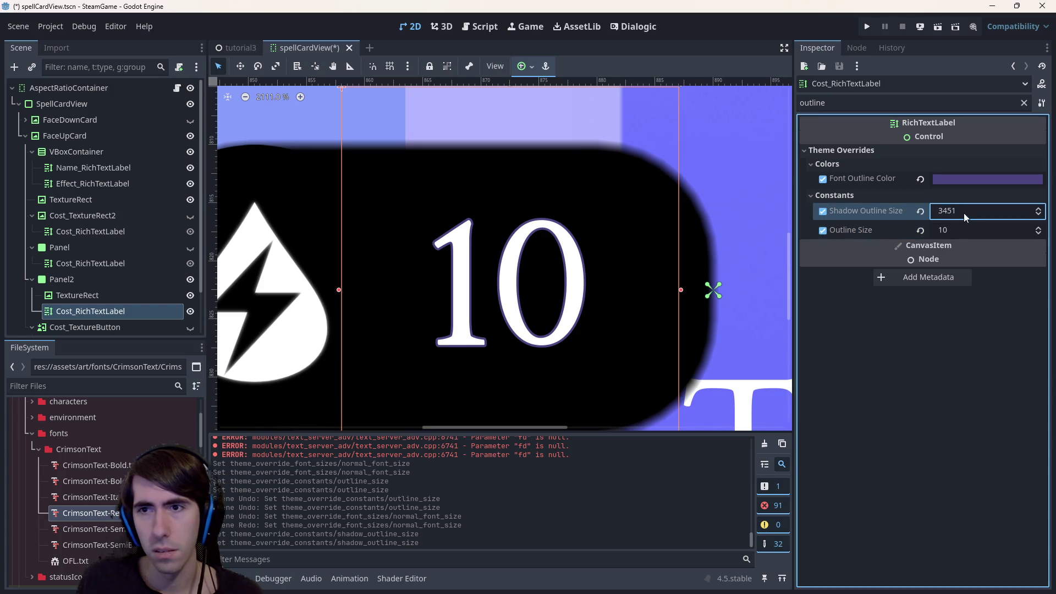
{"action": "left_click", "coordinate": [920, 212]}
Add 'not working' to the Google search and open issue #110126 in a new tab.
{"action": "key", "text": "alt+Tab"}
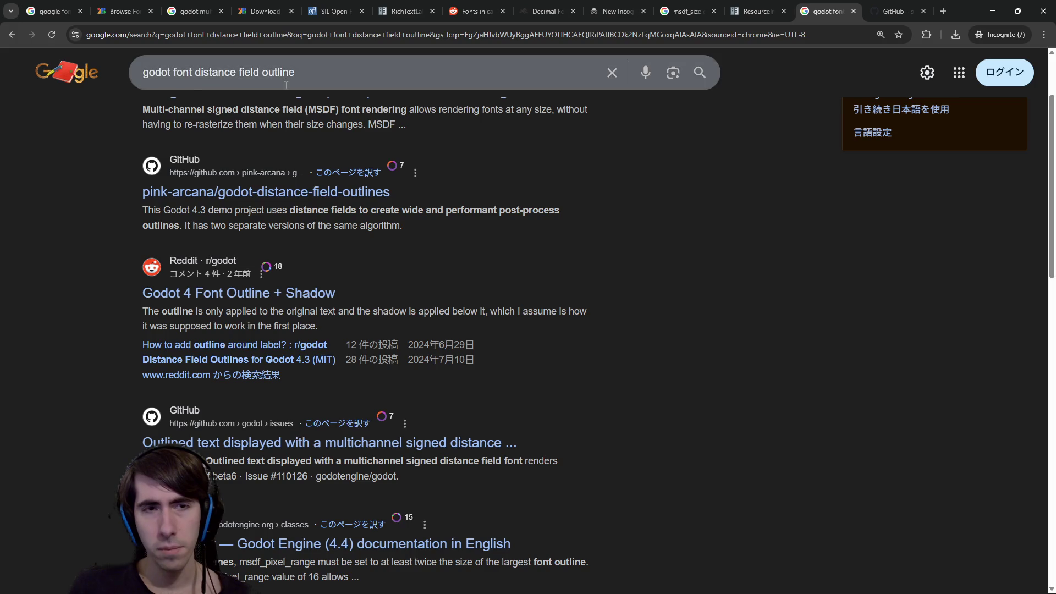
{"action": "left_click", "coordinate": [286, 88]}
{"action": "type", "text": "not worki"}
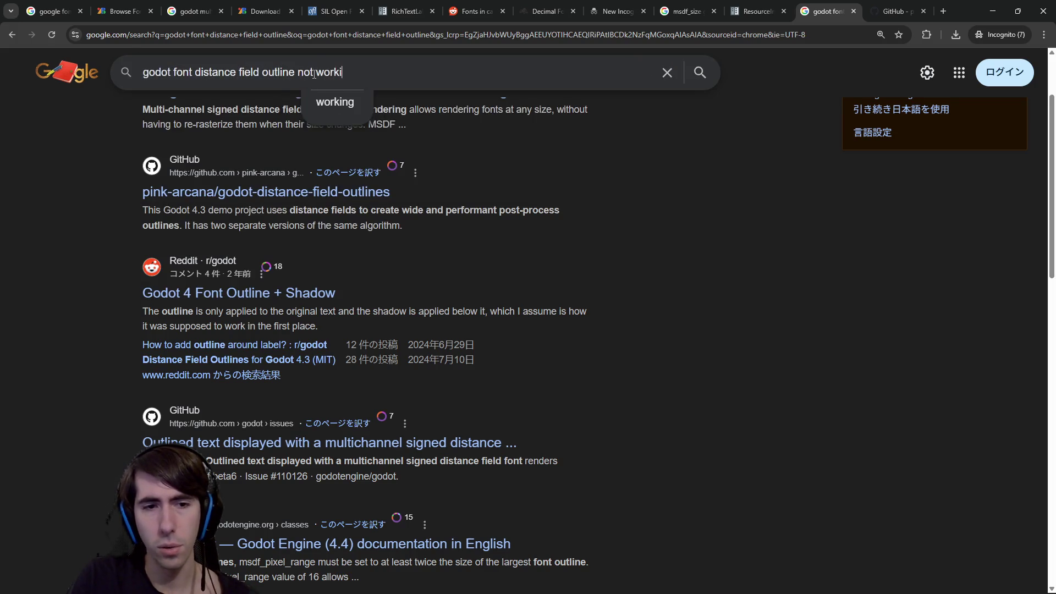
{"action": "type", "text": "ng"}
{"action": "key", "text": "Return"}
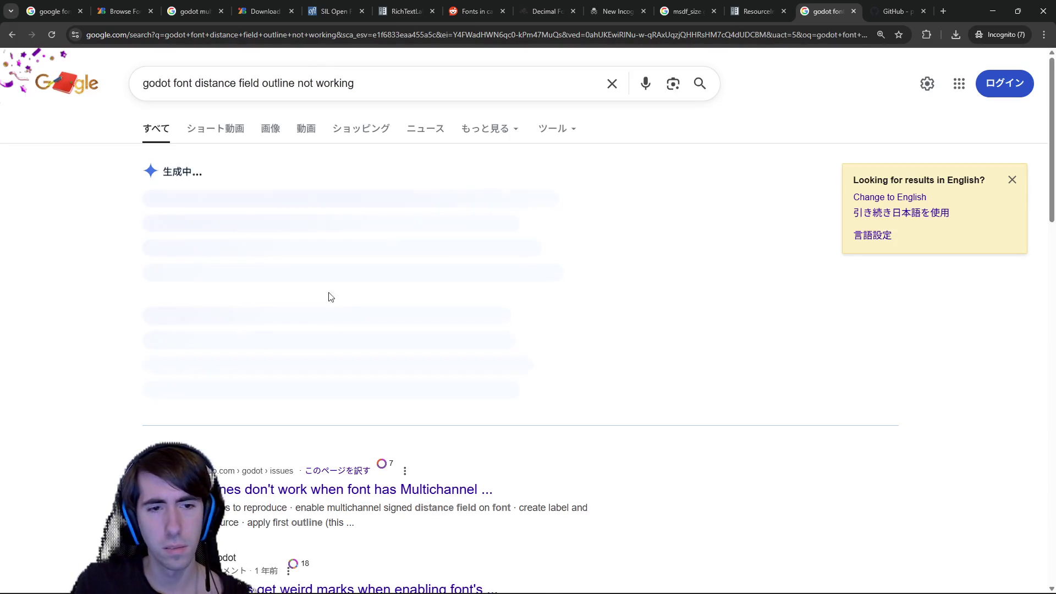
{"action": "key", "text": "alt+Left"}
{"action": "middle_click", "coordinate": [234, 454]}
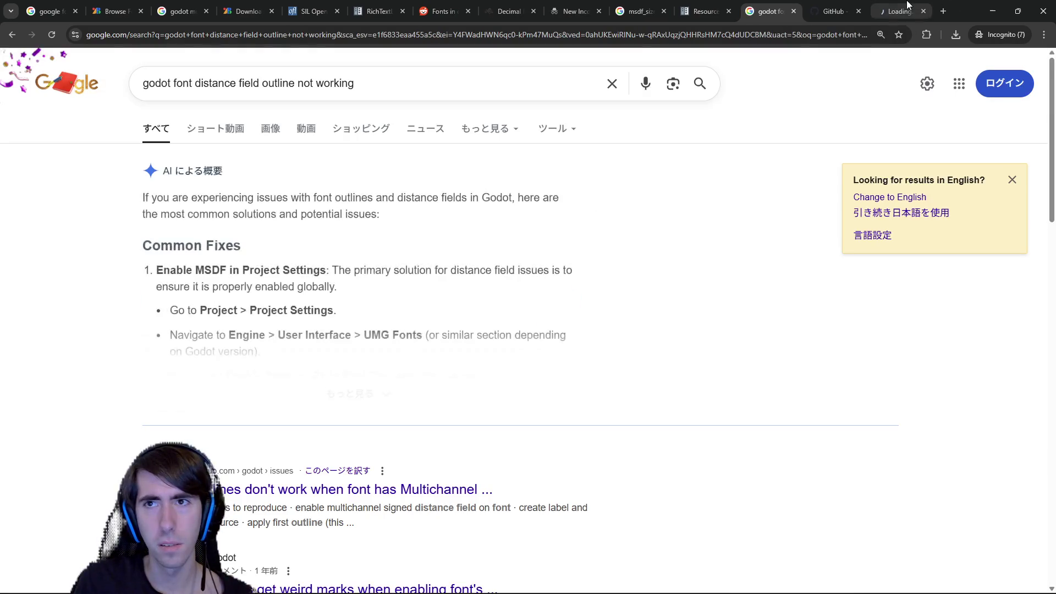
{"action": "key", "text": "ctrl+9"}
Zoom the issue page and highlight the unaffected versions line.
{"action": "scroll", "coordinate": [424, 432], "scroll_direction": "down", "scroll_amount": 4}
{"action": "key", "text": "ctrl+plus"}
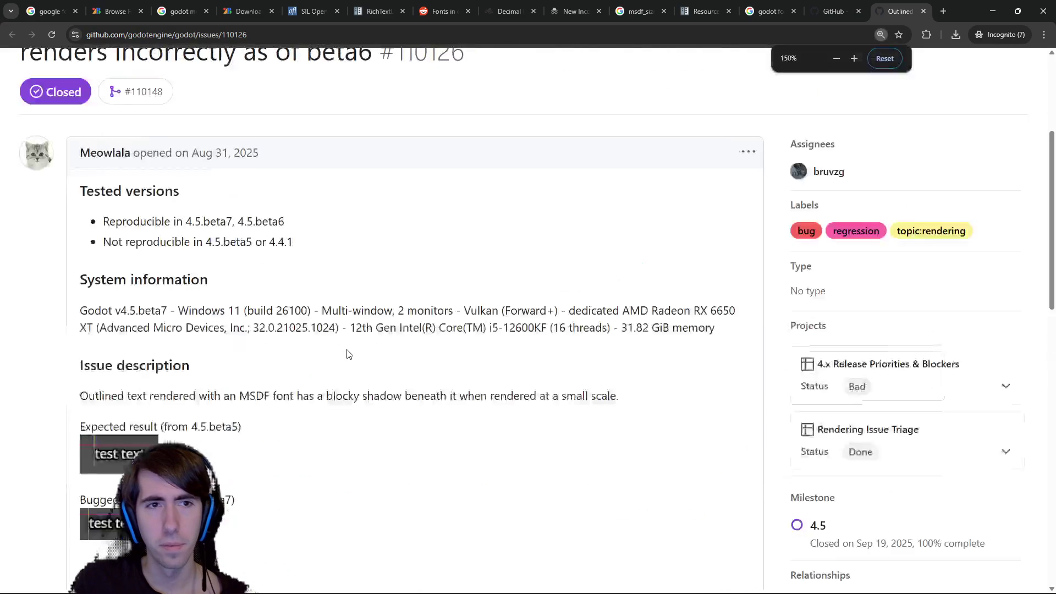
{"action": "scroll", "coordinate": [346, 354], "scroll_direction": "up", "scroll_amount": 1}
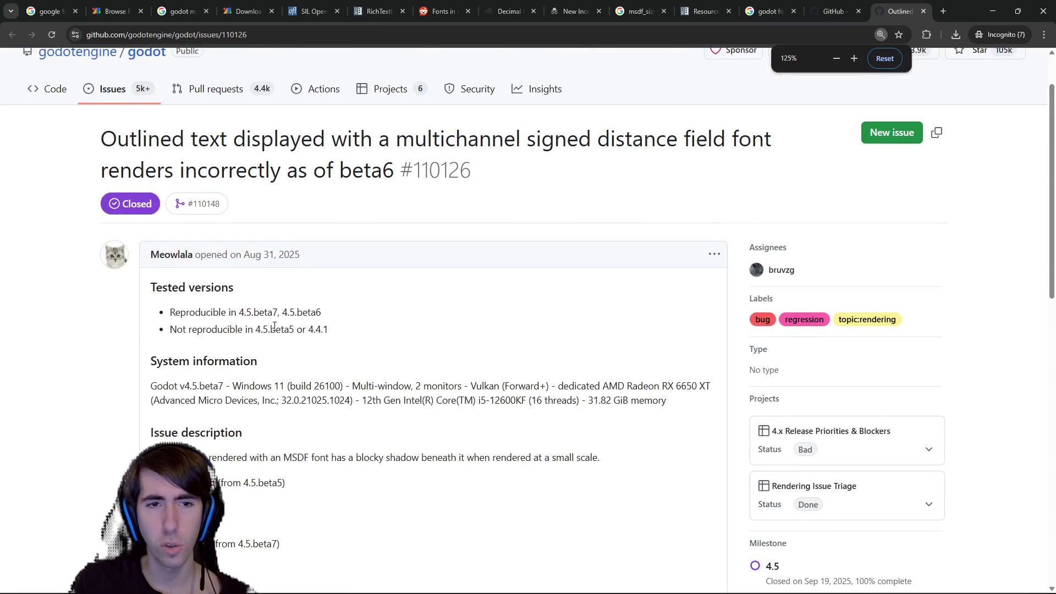
{"action": "left_click_drag", "start_coordinate": [329, 330], "coordinate": [261, 329]}
{"action": "left_click", "coordinate": [332, 336]}
{"action": "left_click_drag", "start_coordinate": [332, 336], "coordinate": [244, 333]}
{"action": "left_click", "coordinate": [245, 334]}
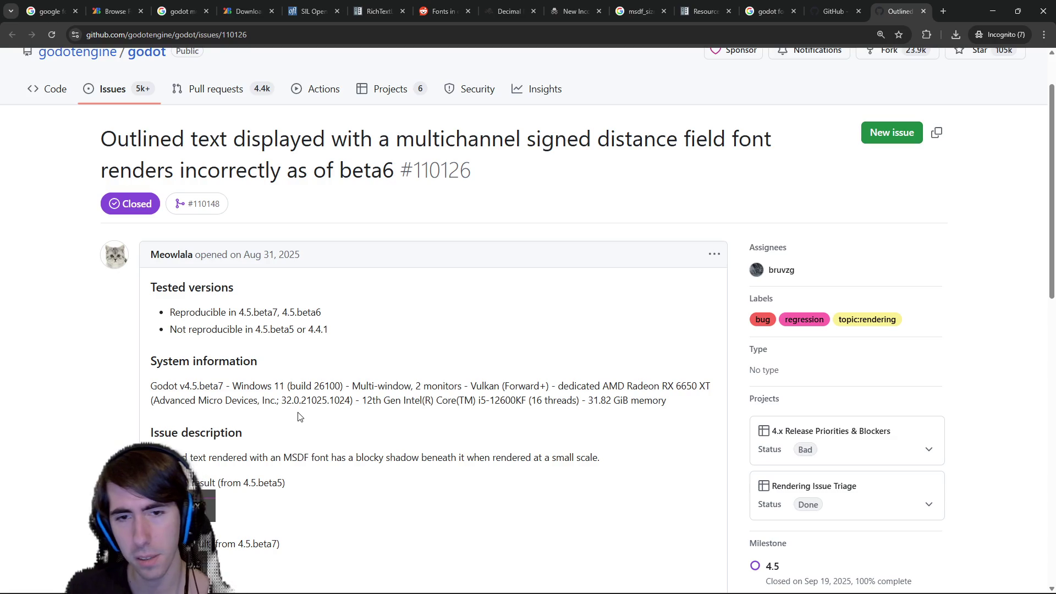
View the bugged result image full size, close it, and return to Godot.
{"action": "scroll", "coordinate": [363, 467], "scroll_direction": "down", "scroll_amount": 5}
{"action": "scroll", "coordinate": [357, 469], "scroll_direction": "down", "scroll_amount": 5}
{"action": "scroll", "coordinate": [330, 413], "scroll_direction": "up", "scroll_amount": 6}
{"action": "left_click", "coordinate": [203, 355]}
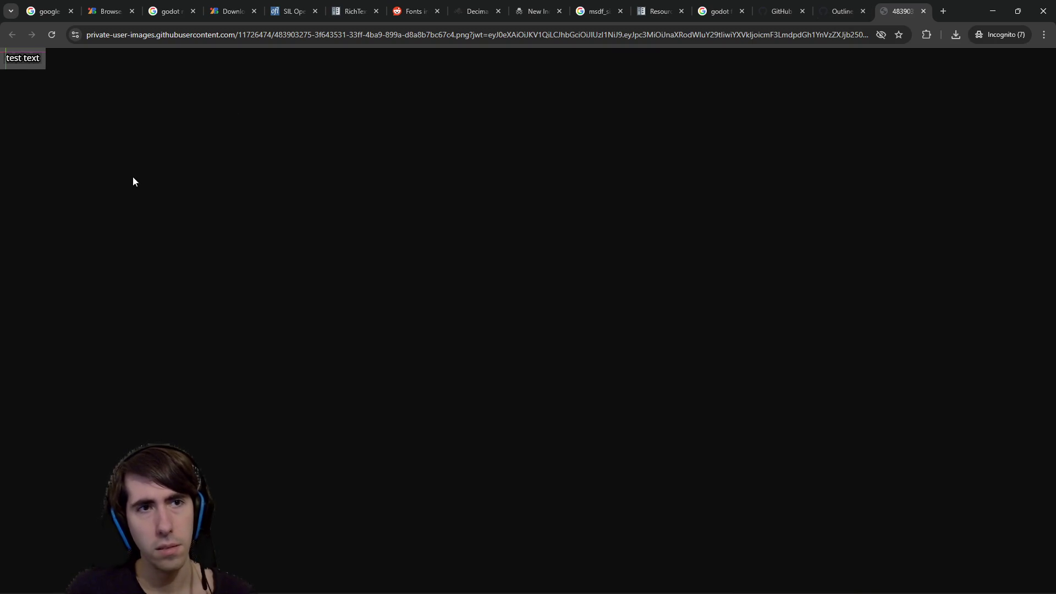
{"action": "scroll", "coordinate": [120, 157], "scroll_direction": "up", "scroll_amount": 9}
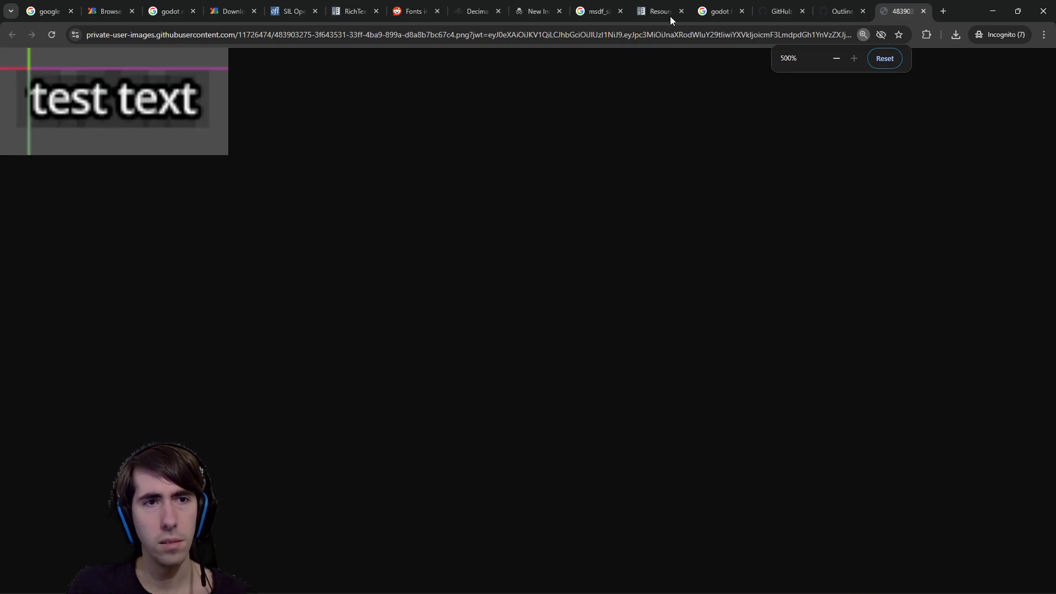
{"action": "left_click", "coordinate": [923, 11]}
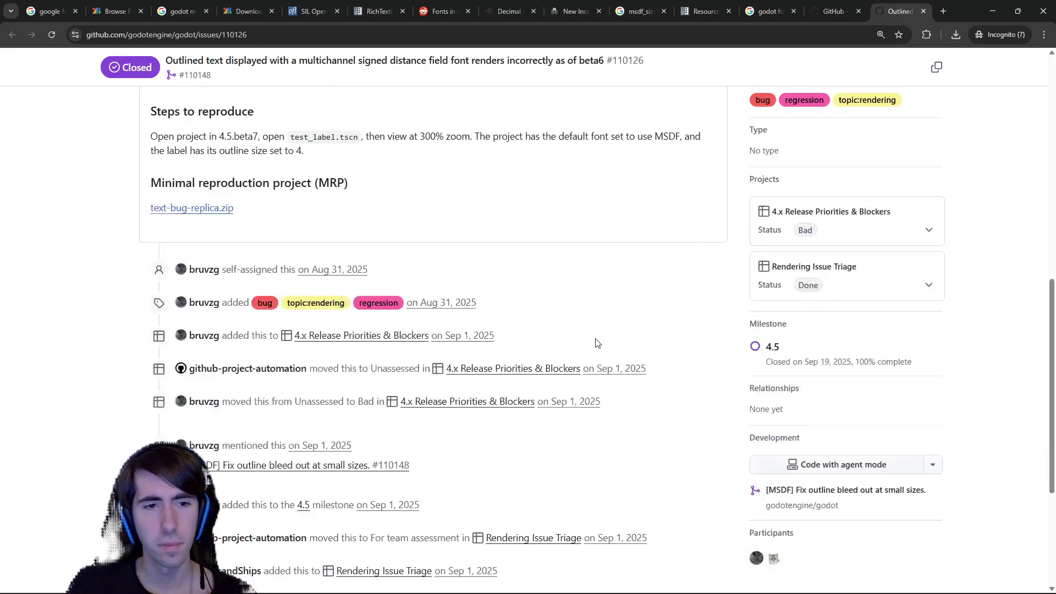
{"action": "scroll", "coordinate": [596, 342], "scroll_direction": "down", "scroll_amount": 4}
{"action": "scroll", "coordinate": [582, 330], "scroll_direction": "up", "scroll_amount": 10}
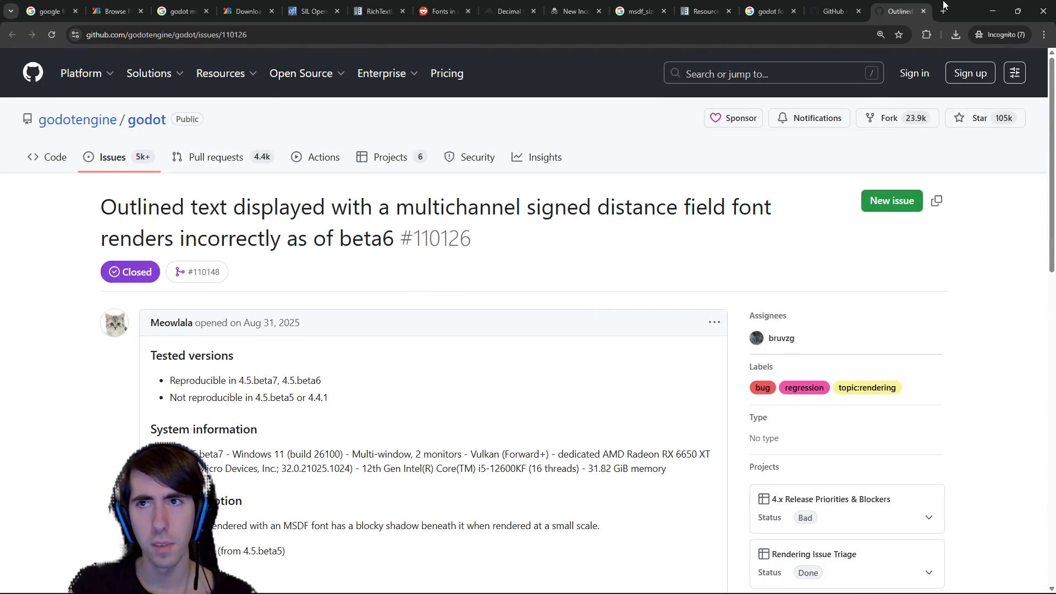
{"action": "left_click", "coordinate": [992, 11]}
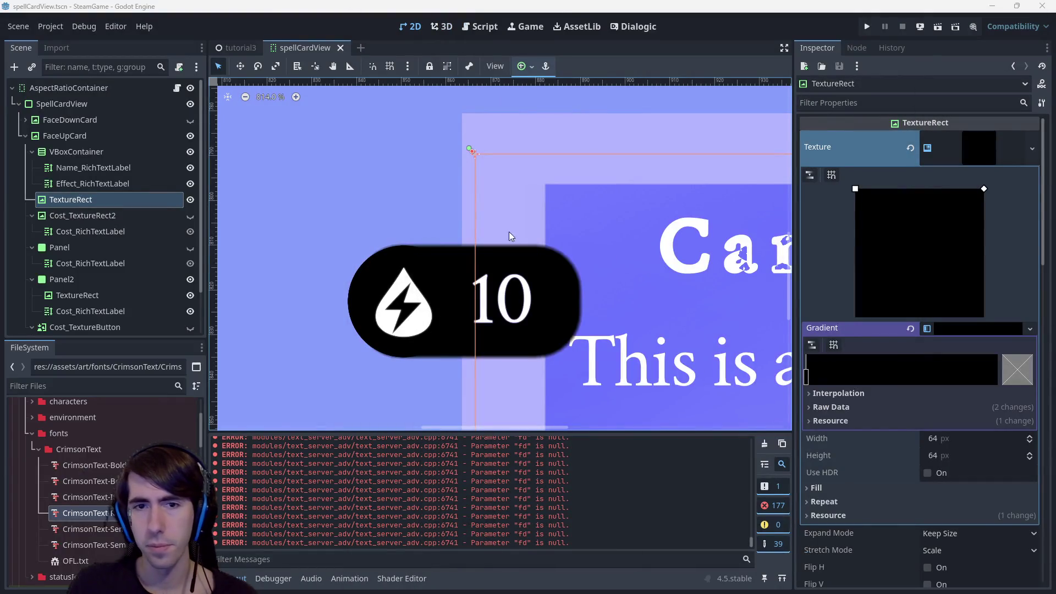
Select Cost_RichTextLabel, zoom the canvas, and reopen CrimsonText-Regular.ttf's import settings.
{"action": "left_click", "coordinate": [494, 305]}
{"action": "scroll", "coordinate": [494, 306], "scroll_direction": "up", "scroll_amount": 5}
{"action": "scroll", "coordinate": [507, 307], "scroll_direction": "down", "scroll_amount": 4}
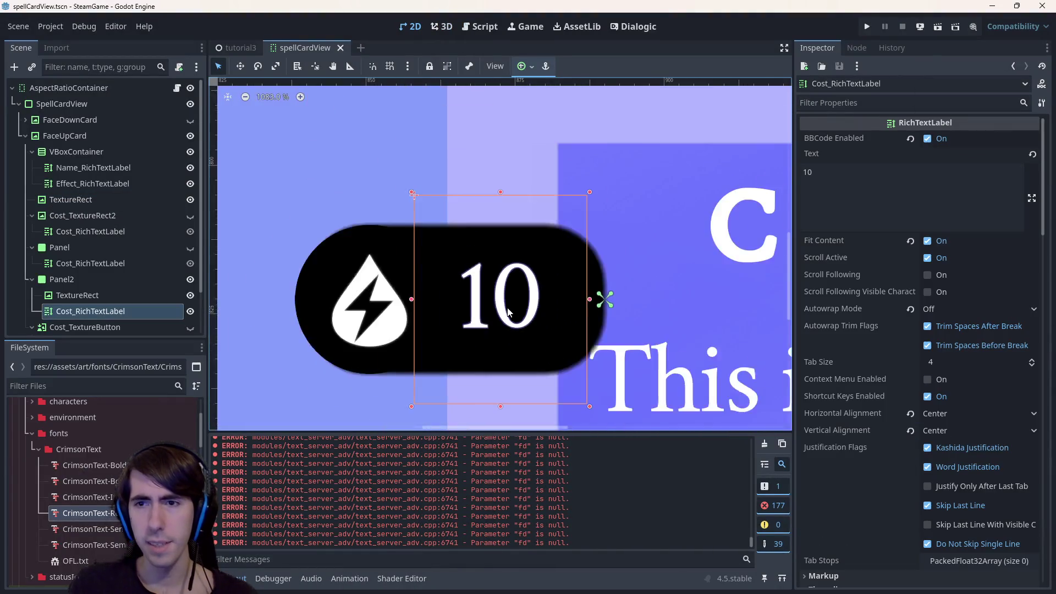
{"action": "scroll", "coordinate": [507, 311], "scroll_direction": "up", "scroll_amount": 3}
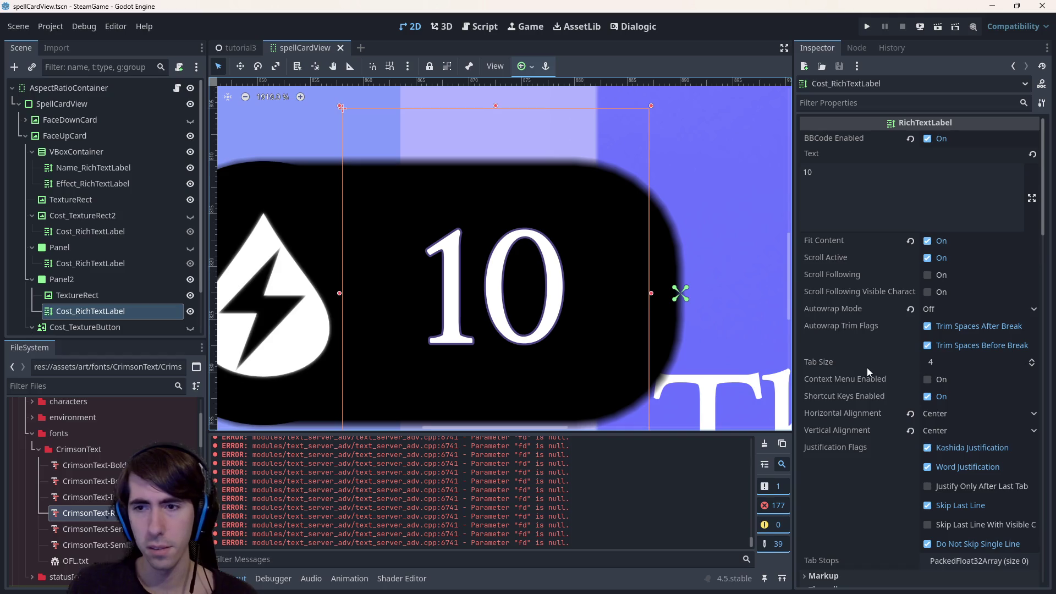
{"action": "double_click", "coordinate": [88, 512]}
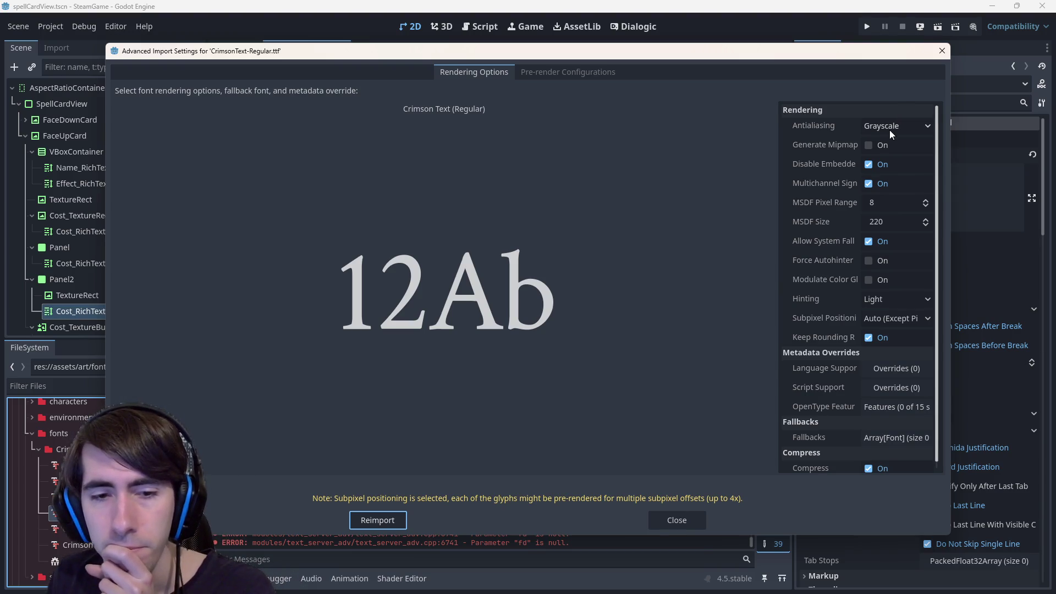
Set Subpixel Positioning to Disabled, close the dialog, and reopen the font's import settings.
{"action": "scroll", "coordinate": [881, 334], "scroll_direction": "down", "scroll_amount": 1}
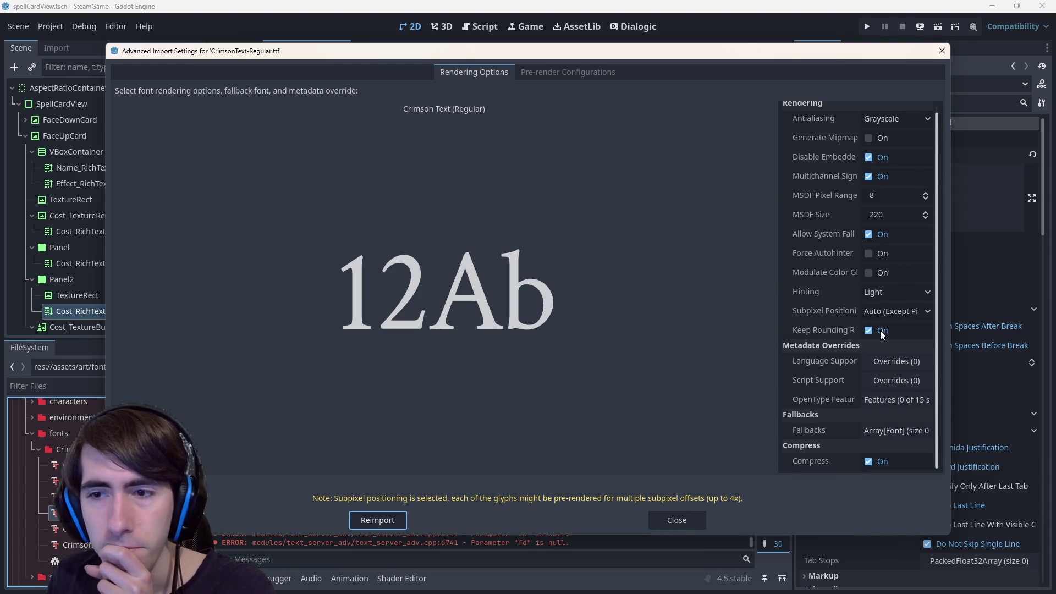
{"action": "left_click", "coordinate": [889, 311]}
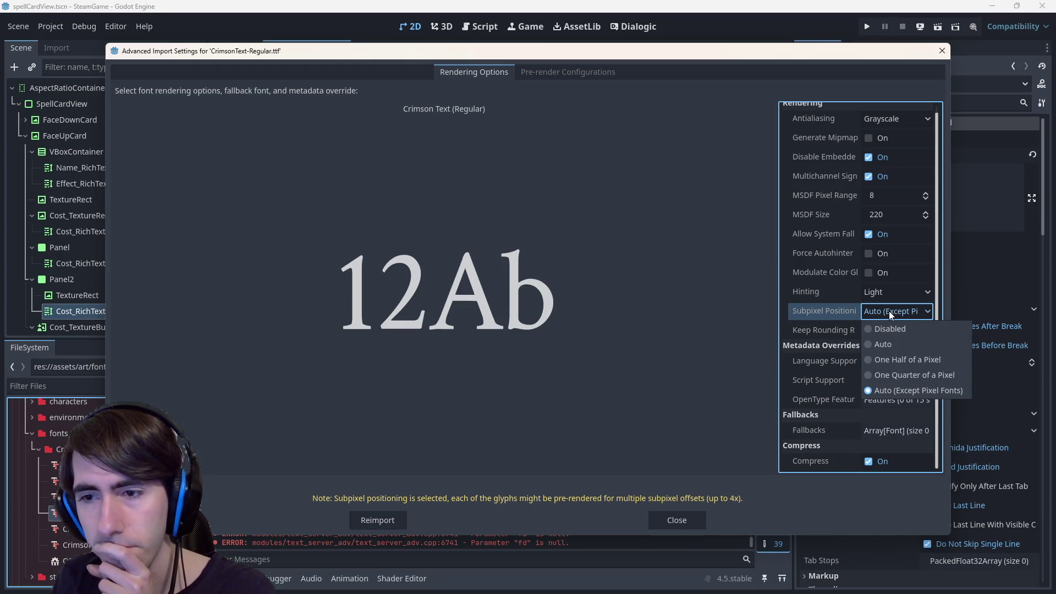
{"action": "key", "text": "Escape"}
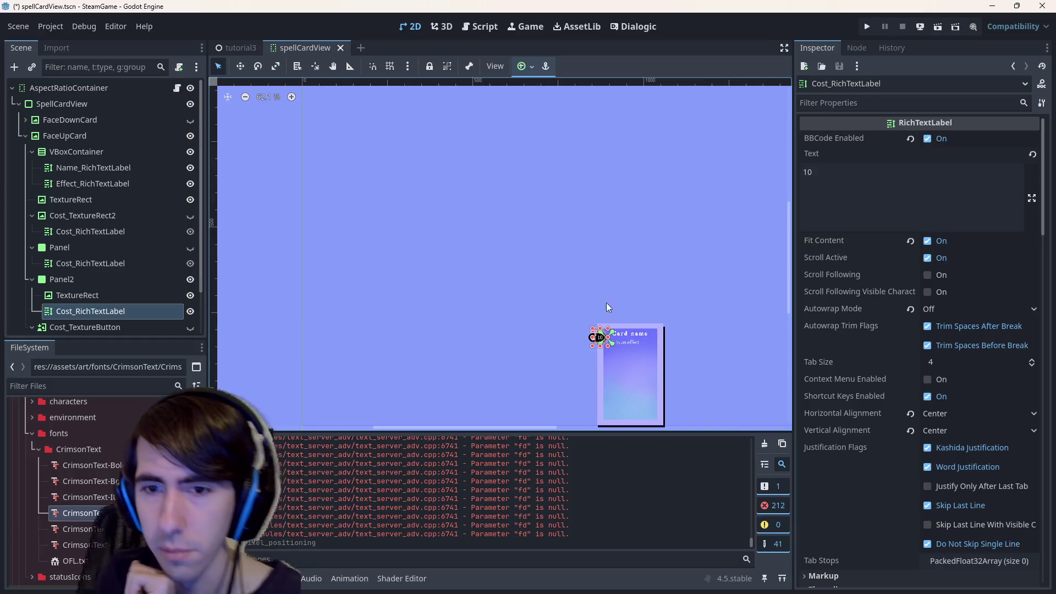
{"action": "scroll", "coordinate": [571, 329], "scroll_direction": "up", "scroll_amount": 8}
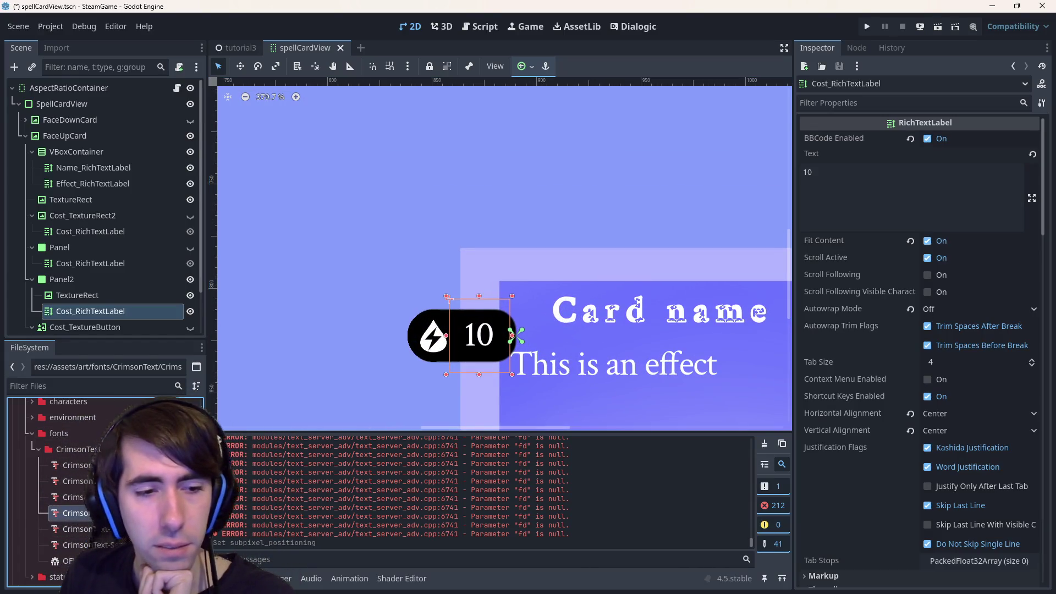
{"action": "double_click", "coordinate": [71, 513]}
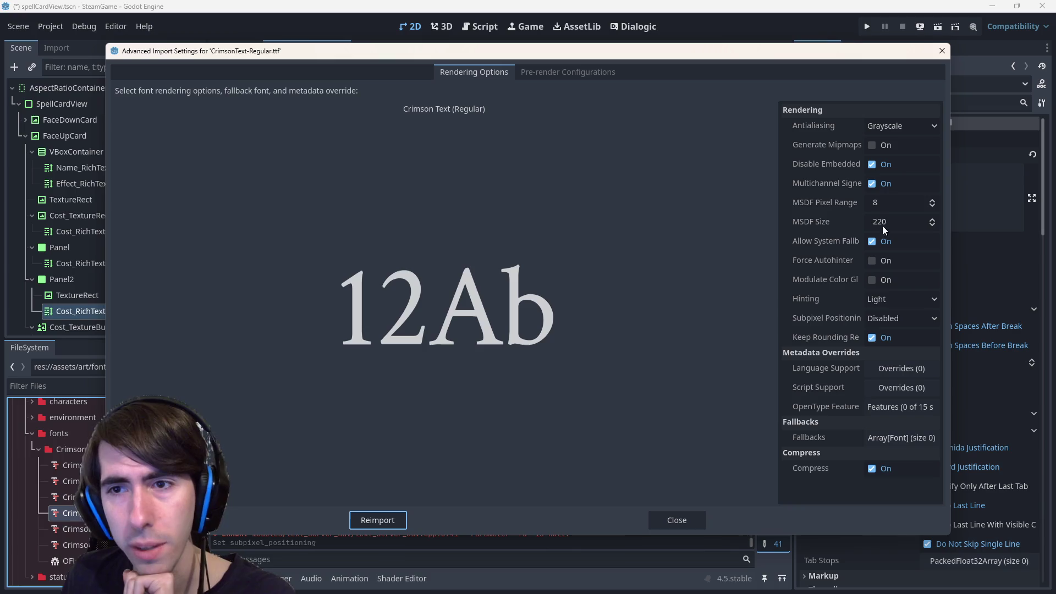
Turn off multichannel signed distance field, enable Generate Mipmaps, and reimport CrimsonText-Regular.ttf.
{"action": "left_click", "coordinate": [867, 165]}
{"action": "left_click", "coordinate": [879, 165]}
{"action": "left_click", "coordinate": [877, 183]}
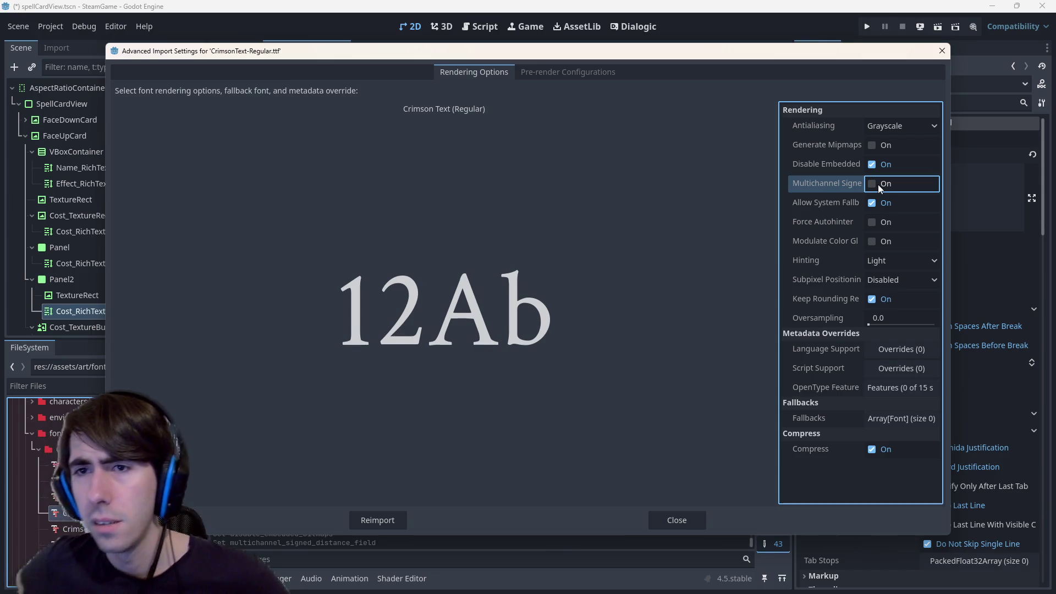
{"action": "double_click", "coordinate": [881, 149]}
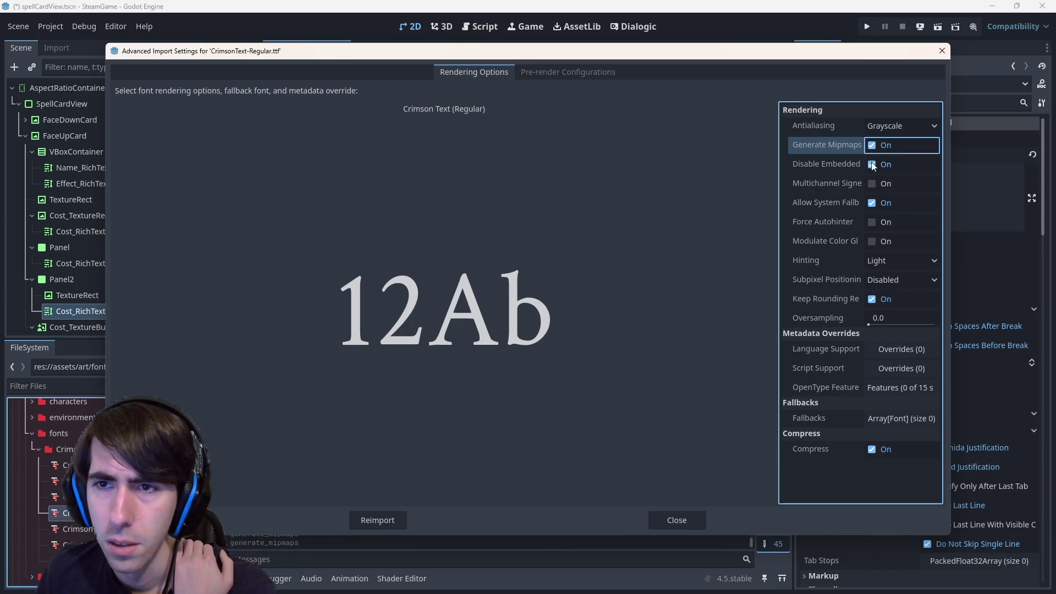
{"action": "left_click", "coordinate": [376, 517]}
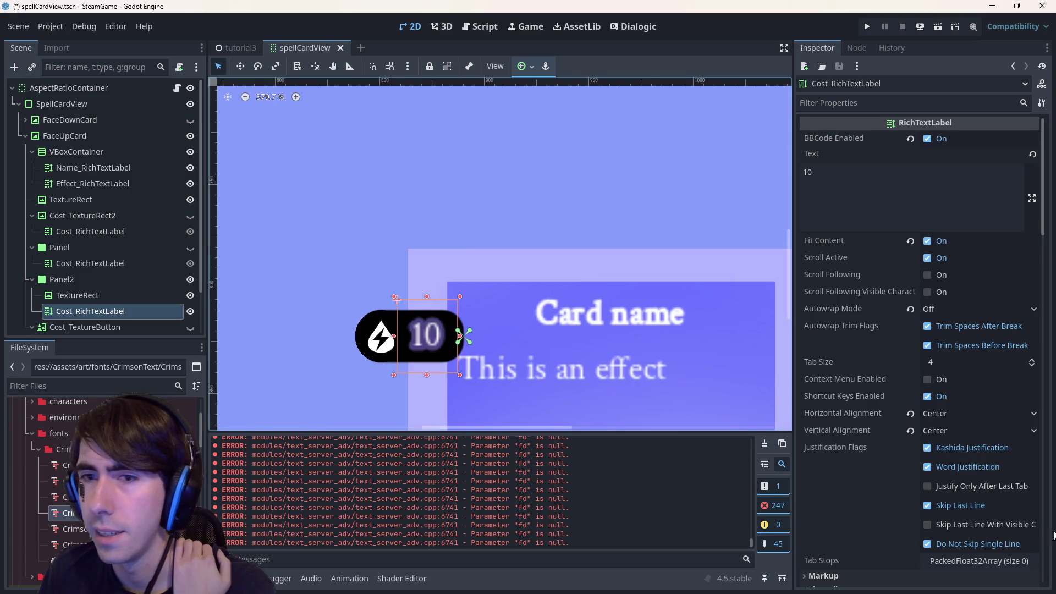
Zoom on the cost badge, reopen the font import settings, then switch to the font resolution search.
{"action": "scroll", "coordinate": [540, 321], "scroll_direction": "up", "scroll_amount": 5}
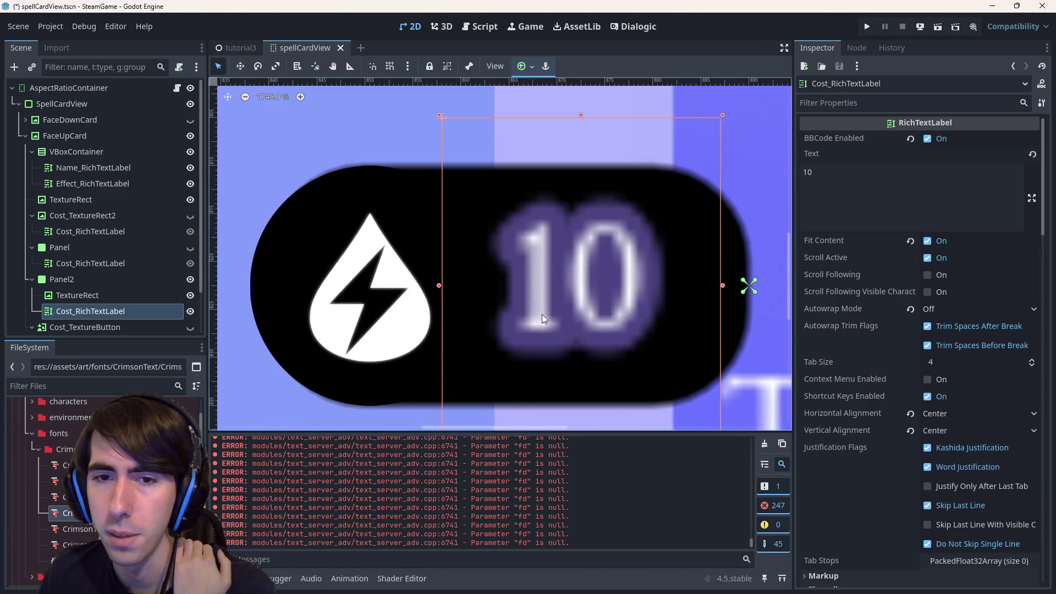
{"action": "scroll", "coordinate": [543, 300], "scroll_direction": "down", "scroll_amount": 3}
{"action": "double_click", "coordinate": [64, 512]}
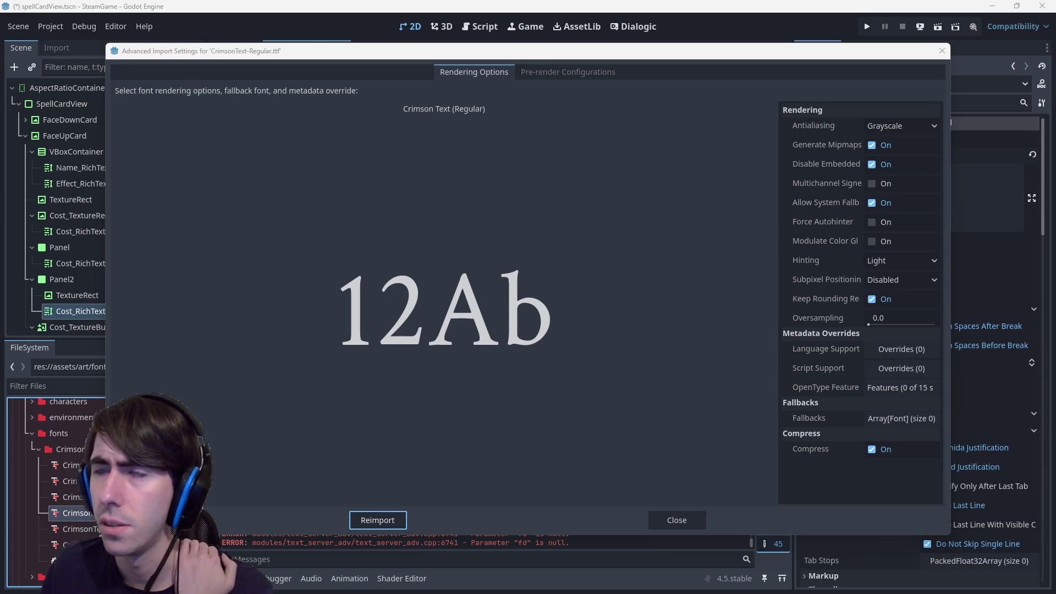
{"action": "key", "text": "alt+Tab"}
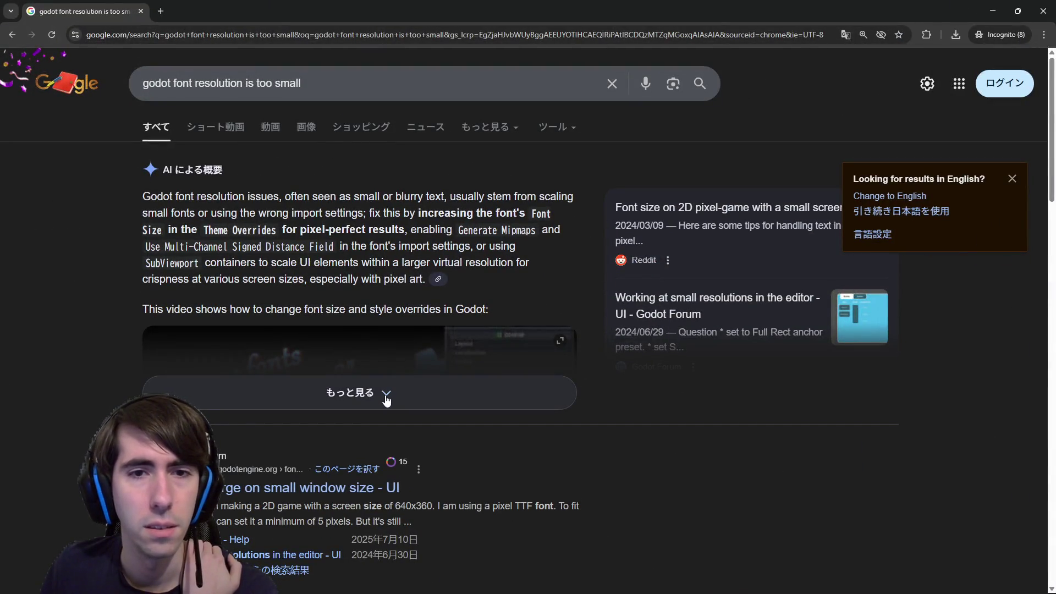
Highlight the Generate Mipmaps and MSDF advice and expand the full AI overview.
{"action": "mouse_move", "coordinate": [452, 231]}
{"action": "left_mouse_down"}
{"action": "mouse_move", "coordinate": [486, 231]}
{"action": "mouse_move", "coordinate": [333, 264]}
{"action": "mouse_move", "coordinate": [269, 263]}
{"action": "mouse_move", "coordinate": [303, 242]}
{"action": "mouse_move", "coordinate": [358, 247]}
{"action": "mouse_move", "coordinate": [367, 271]}
{"action": "mouse_move", "coordinate": [372, 258]}
{"action": "left_mouse_up"}
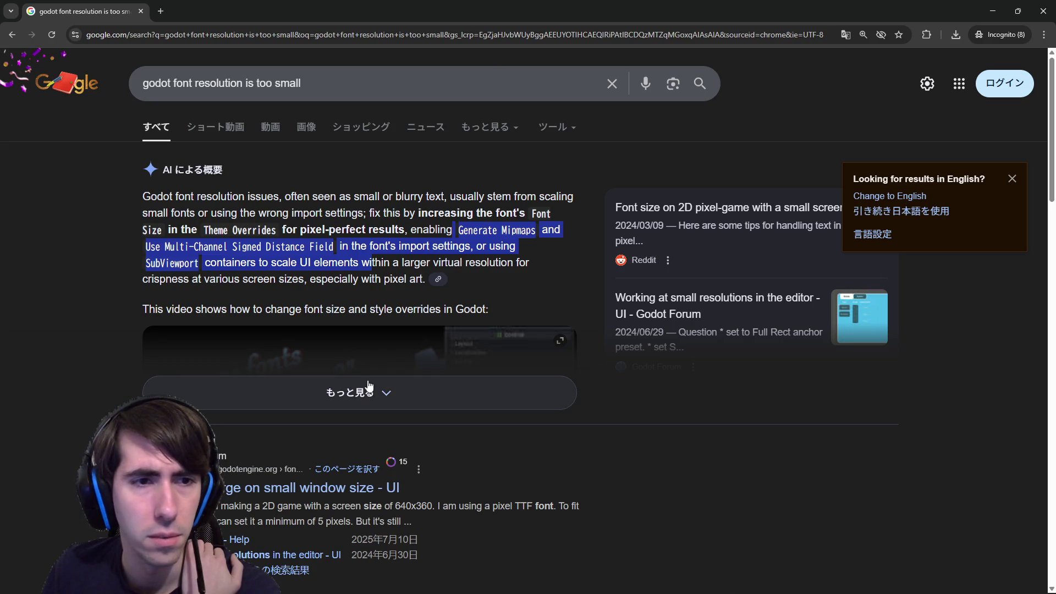
{"action": "left_click", "coordinate": [361, 397]}
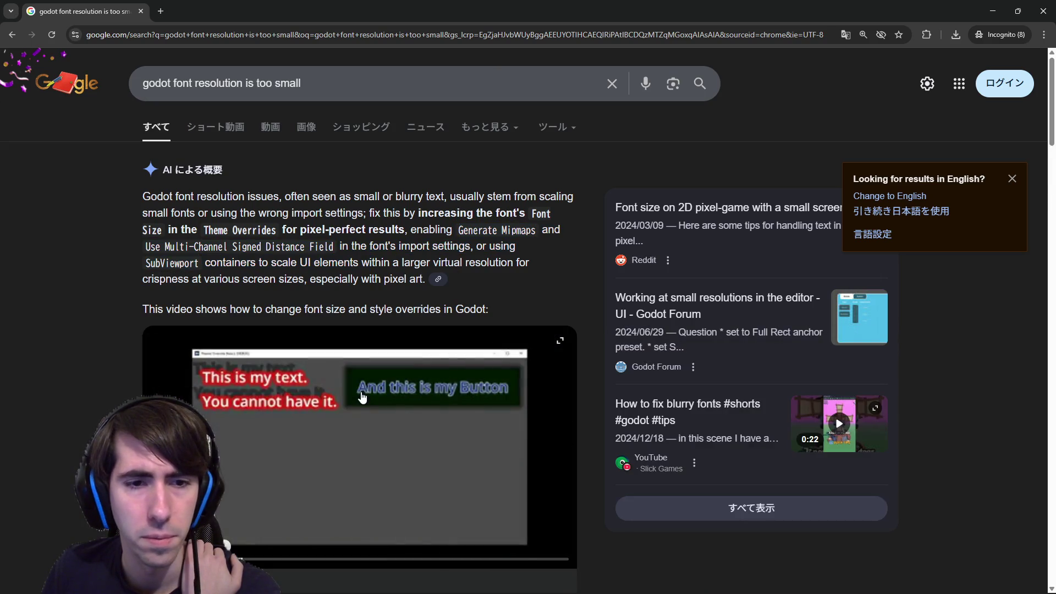
{"action": "scroll", "coordinate": [366, 396], "scroll_direction": "down", "scroll_amount": 4}
{"action": "scroll", "coordinate": [368, 389], "scroll_direction": "down", "scroll_amount": 3}
{"action": "scroll", "coordinate": [368, 367], "scroll_direction": "up", "scroll_amount": 2}
Open the Godot font-size tip video from the AI overview in a new tab.
{"action": "middle_click", "coordinate": [231, 323]}
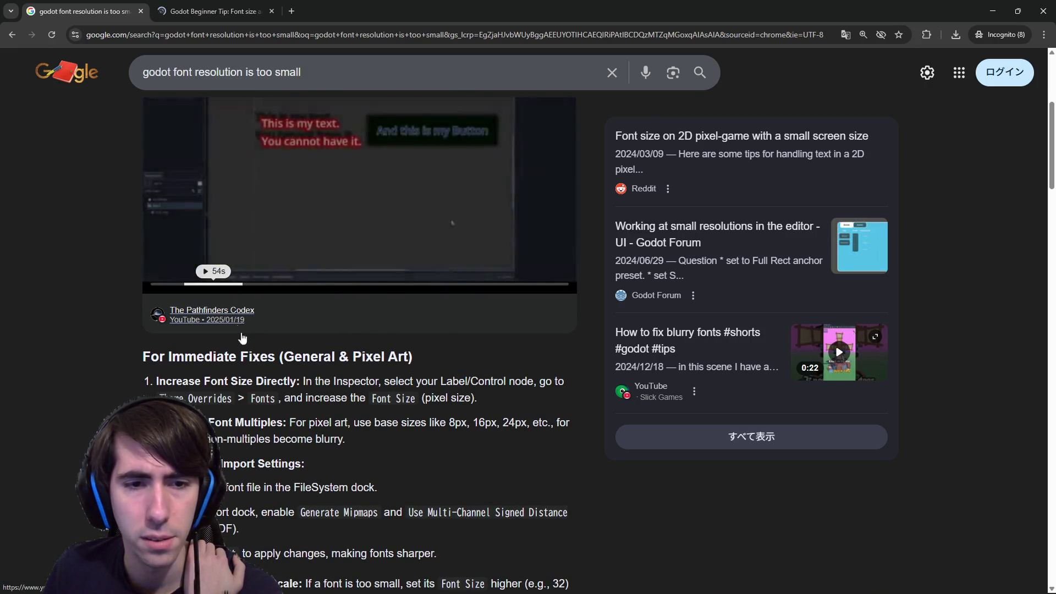
{"action": "scroll", "coordinate": [281, 374], "scroll_direction": "up", "scroll_amount": 1}
{"action": "left_click", "coordinate": [236, 4]}
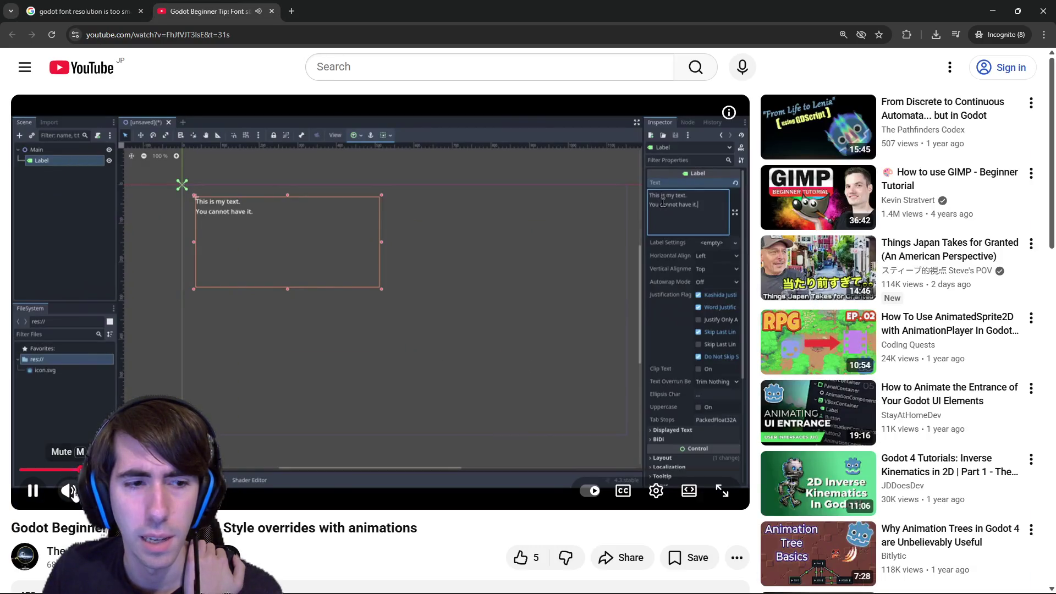
Mute the font-size tip video, switch to theater mode, and skip ahead.
{"action": "left_click", "coordinate": [73, 491]}
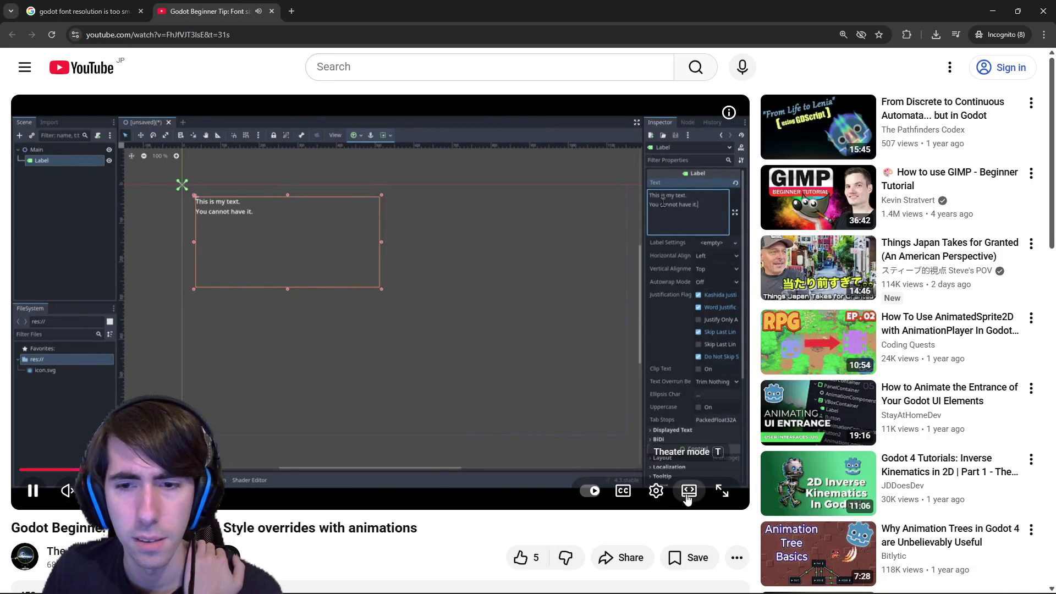
{"action": "left_click", "coordinate": [689, 491]}
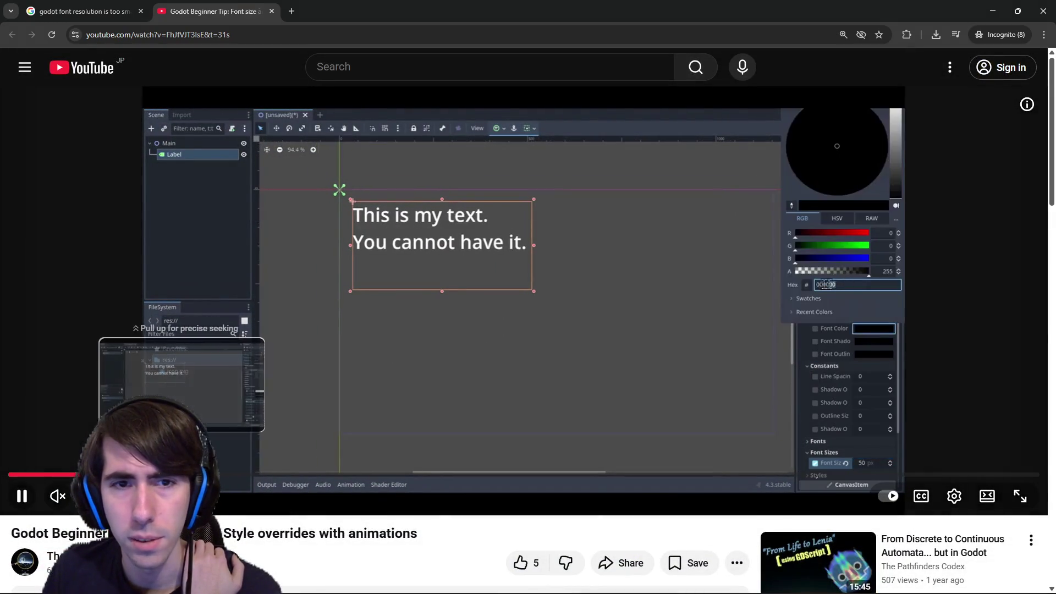
{"action": "mouse_move", "coordinate": [209, 475]}
{"action": "left_mouse_down"}
{"action": "mouse_move", "coordinate": [335, 478]}
{"action": "mouse_move", "coordinate": [306, 479]}
{"action": "left_mouse_up"}
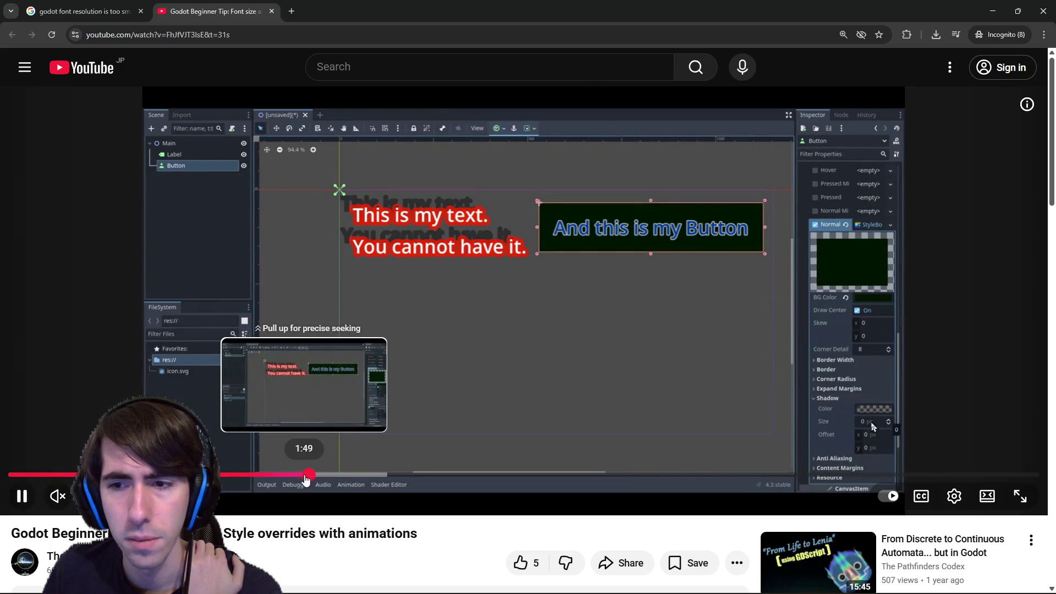
{"action": "left_click_drag", "start_coordinate": [307, 480], "coordinate": [442, 481]}
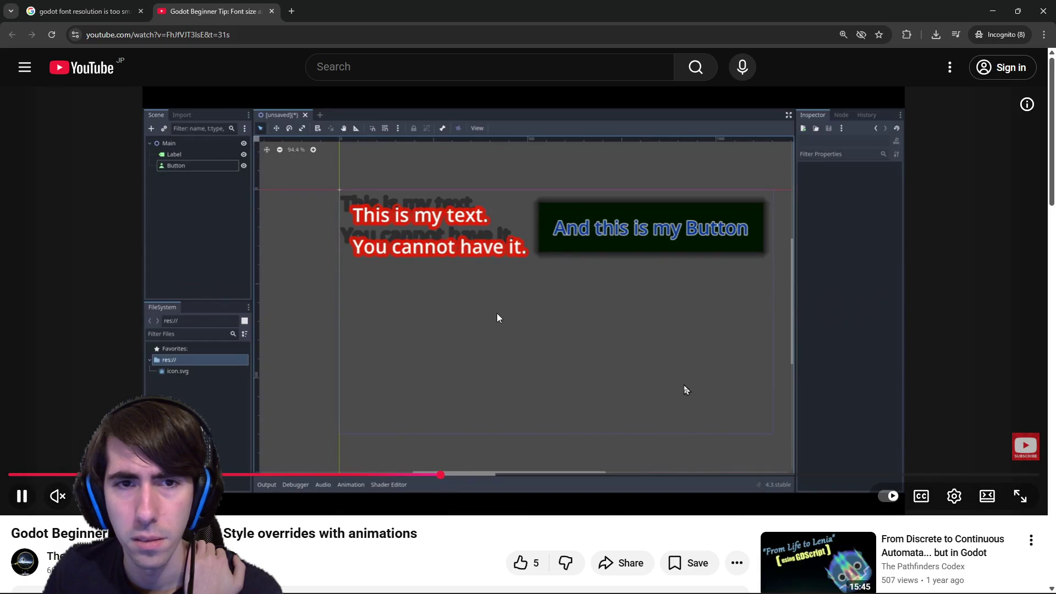
Watch the tip video full screen, exit it, then start the recommended Lenia automata video.
{"action": "double_click", "coordinate": [497, 318]}
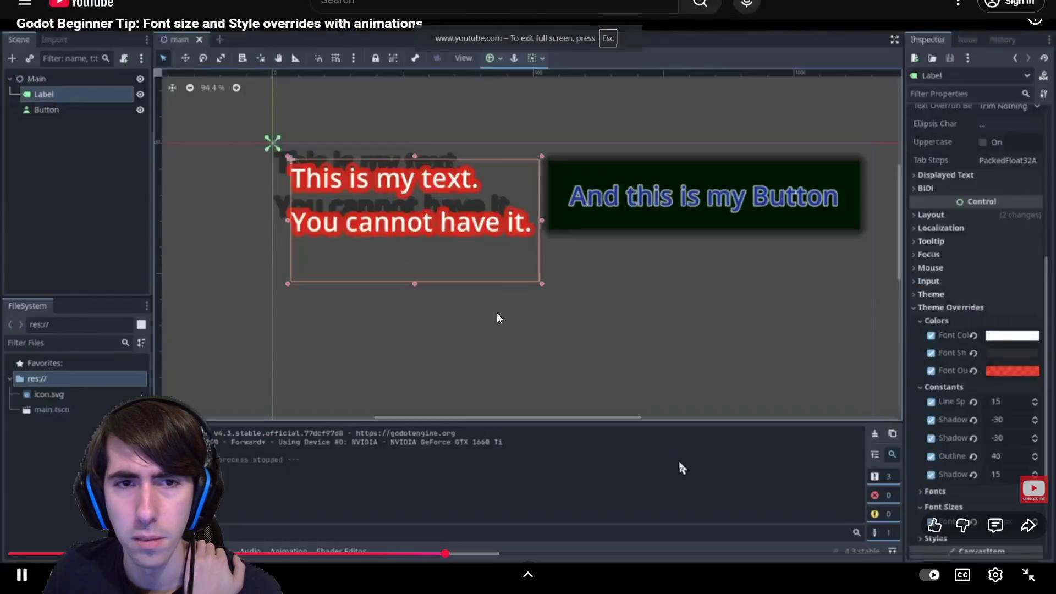
{"action": "left_click", "coordinate": [524, 339]}
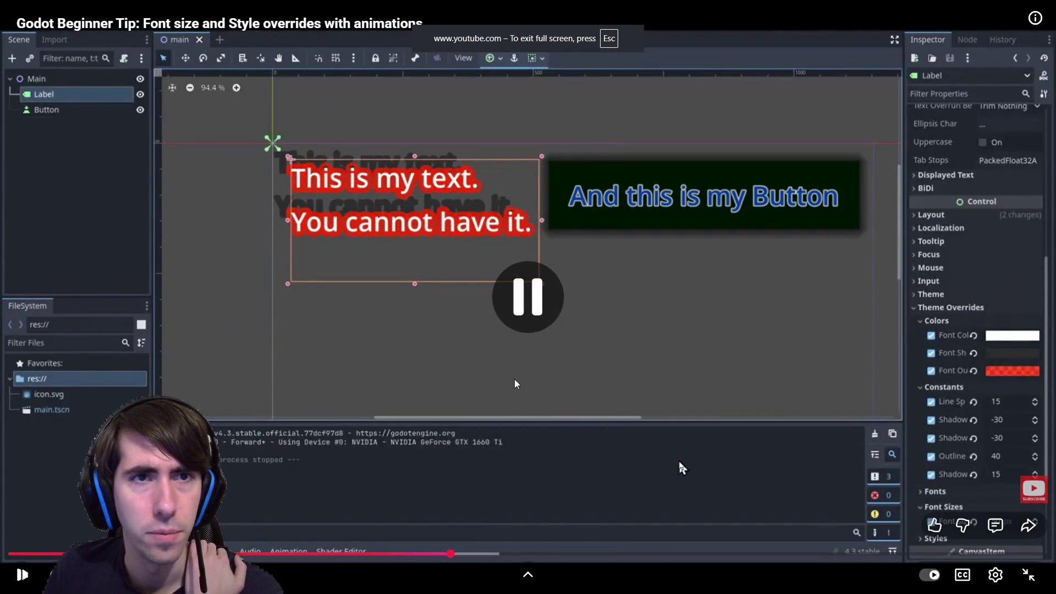
{"action": "left_click_drag", "start_coordinate": [482, 553], "coordinate": [709, 537]}
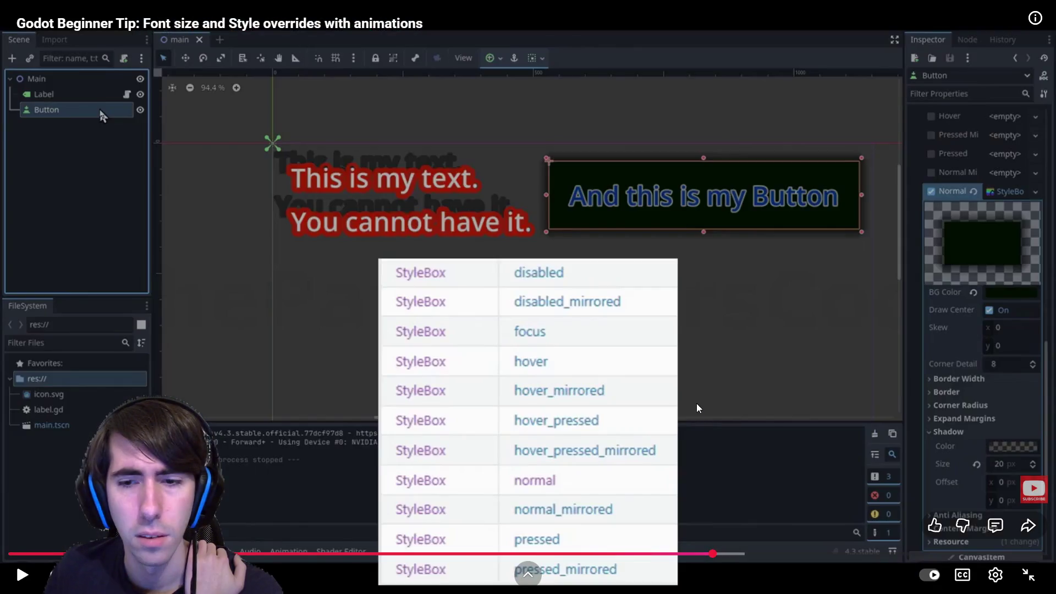
{"action": "double_click", "coordinate": [696, 408]}
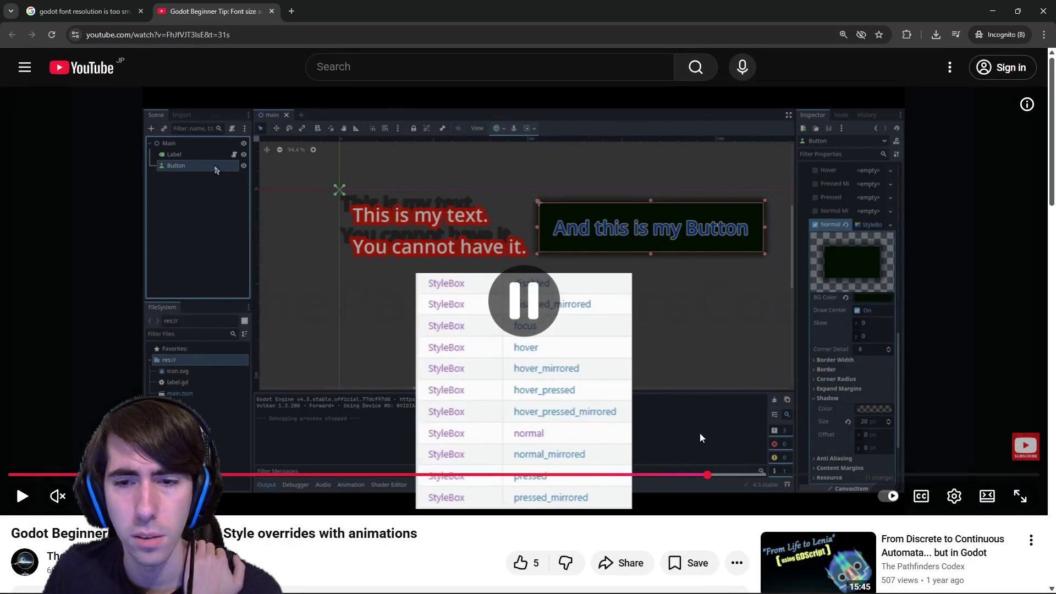
{"action": "left_click", "coordinate": [767, 478]}
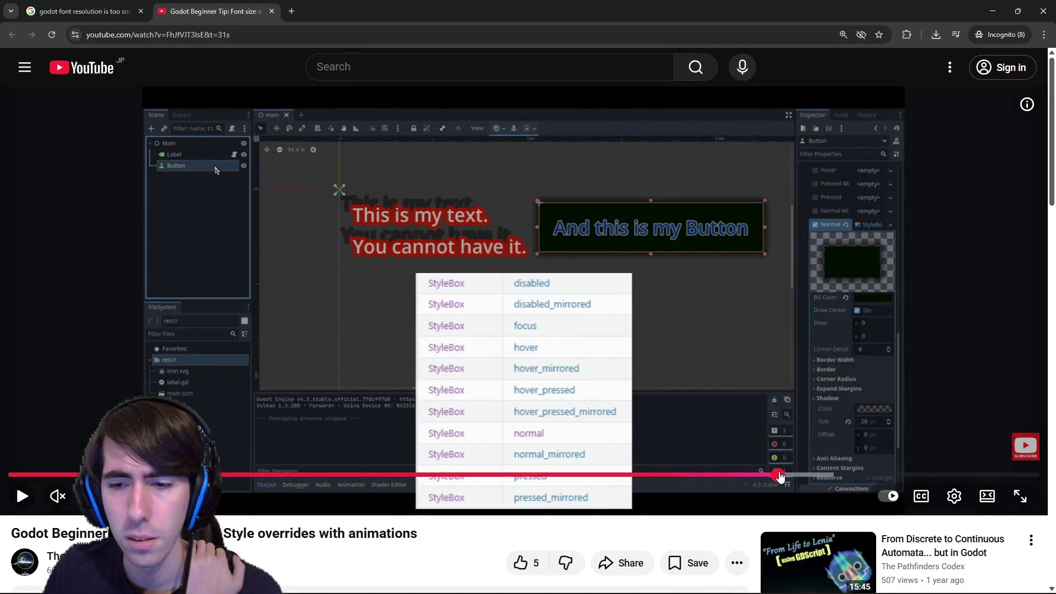
{"action": "left_click", "coordinate": [930, 557]}
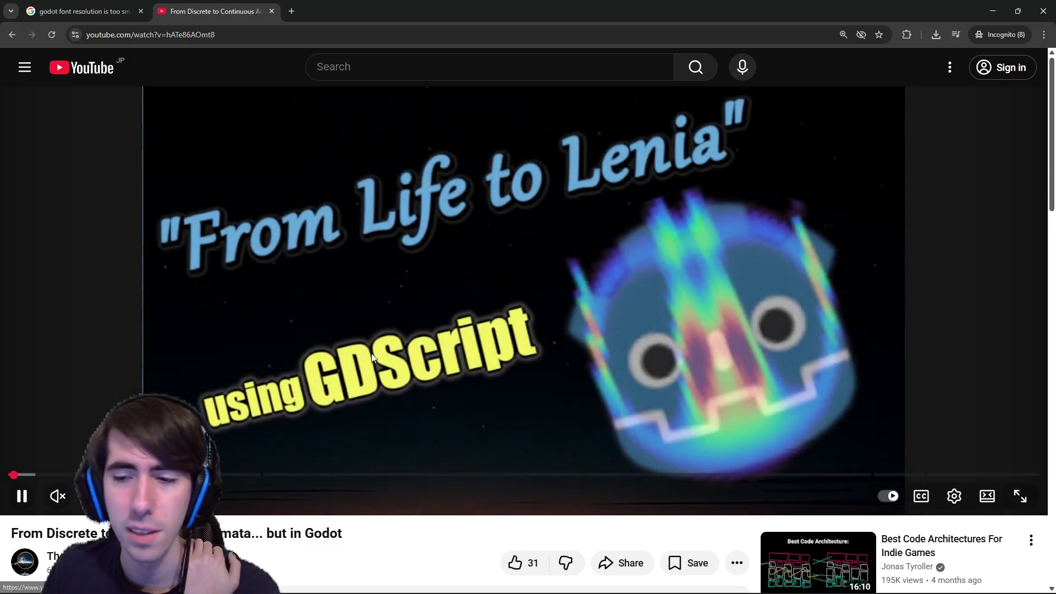
Skip ahead in the Lenia video to its kernel code section and pause there.
{"action": "left_click_drag", "start_coordinate": [33, 474], "coordinate": [83, 474]}
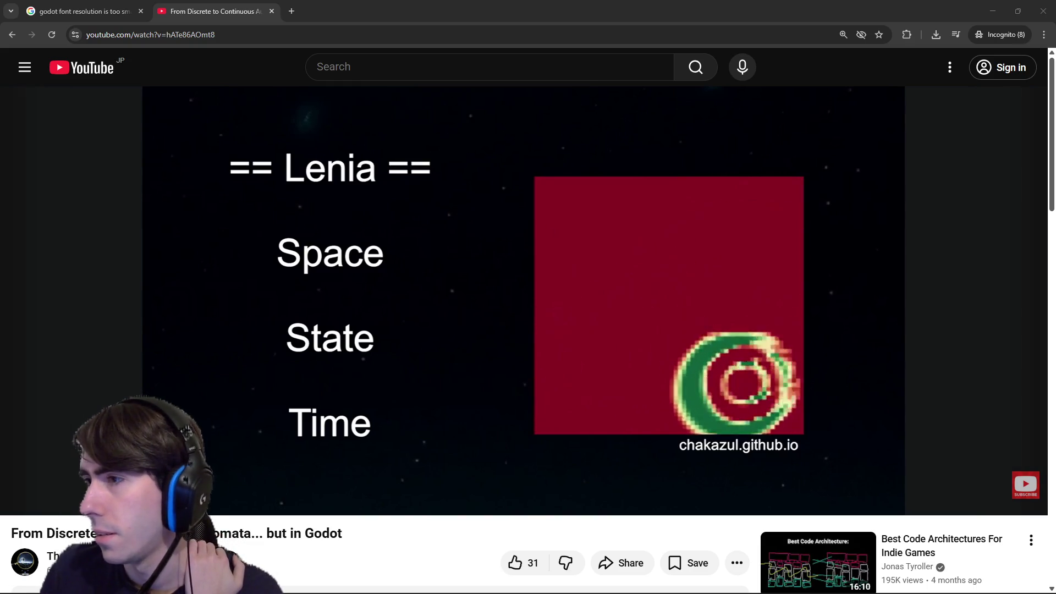
{"action": "left_click_drag", "start_coordinate": [245, 476], "coordinate": [800, 477]}
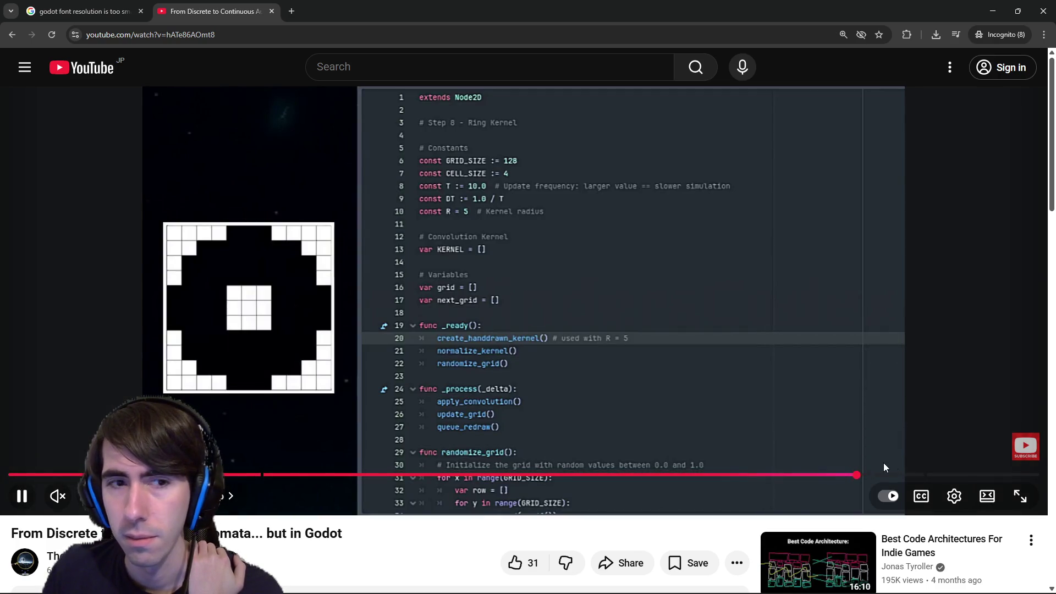
{"action": "left_click", "coordinate": [884, 463]}
{"action": "left_click", "coordinate": [952, 475]}
Resume and pause on the Node2D script, then close the Lenia video tab.
{"action": "left_click", "coordinate": [564, 340]}
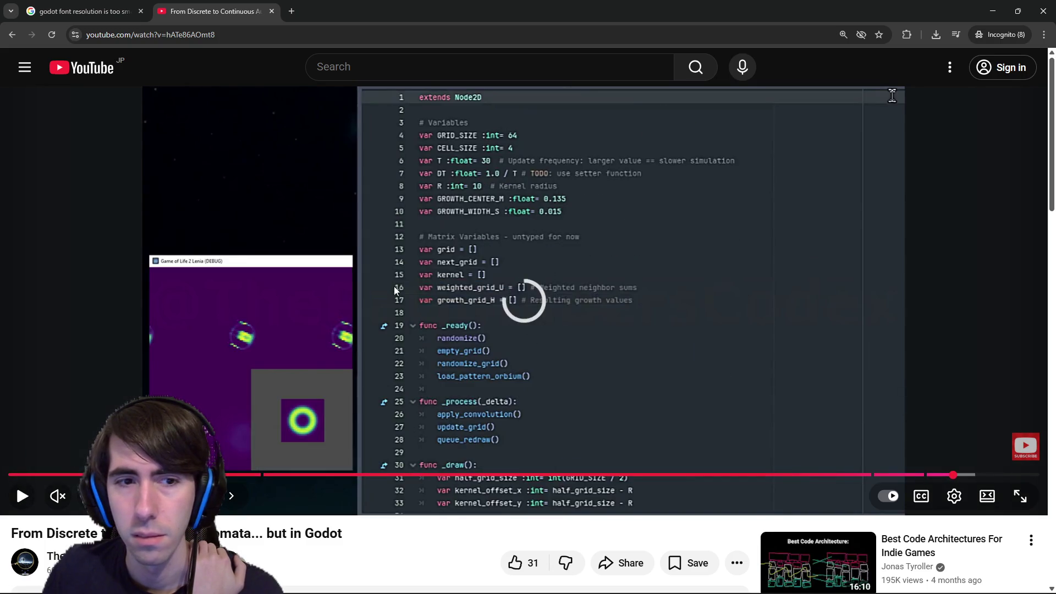
{"action": "left_click", "coordinate": [453, 372]}
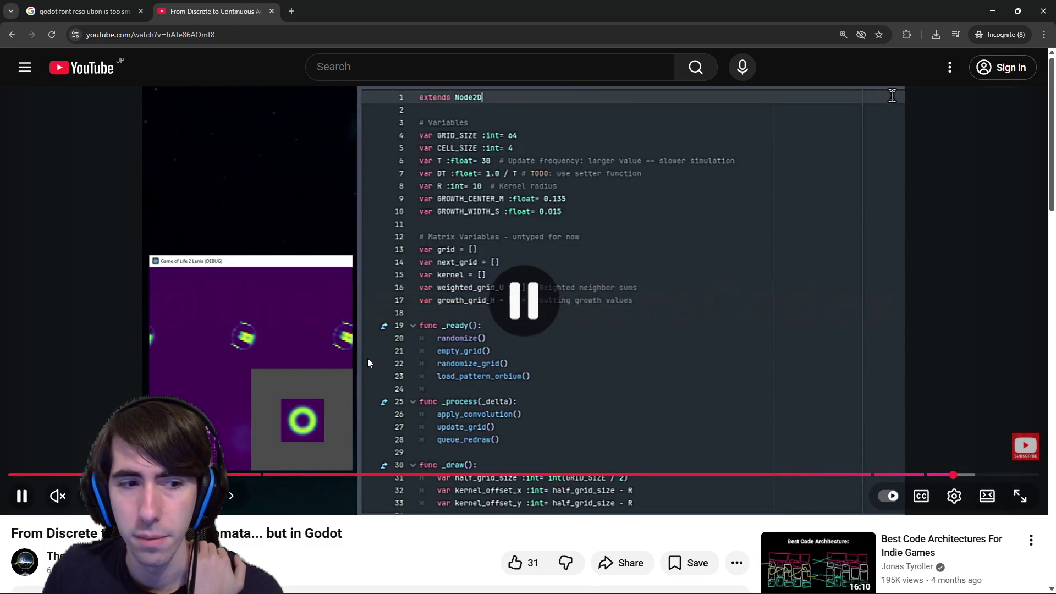
{"action": "left_click", "coordinate": [392, 358]}
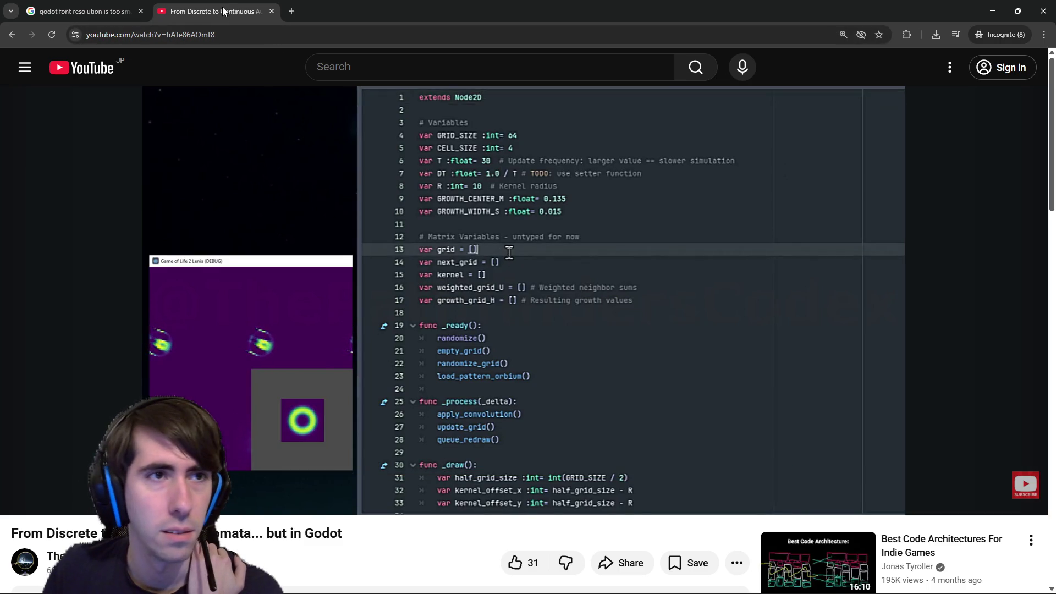
{"action": "left_click", "coordinate": [271, 11]}
{"action": "scroll", "coordinate": [257, 373], "scroll_direction": "down", "scroll_amount": 8}
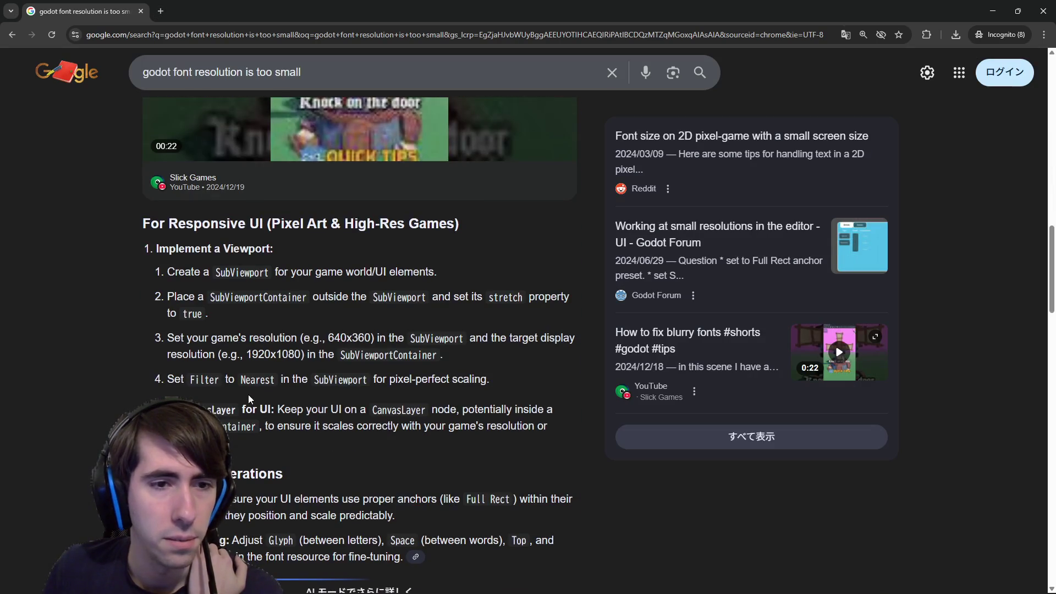
Open the r/godot small-screen font-size post from the results in a new tab.
{"action": "scroll", "coordinate": [342, 270], "scroll_direction": "up", "scroll_amount": 6}
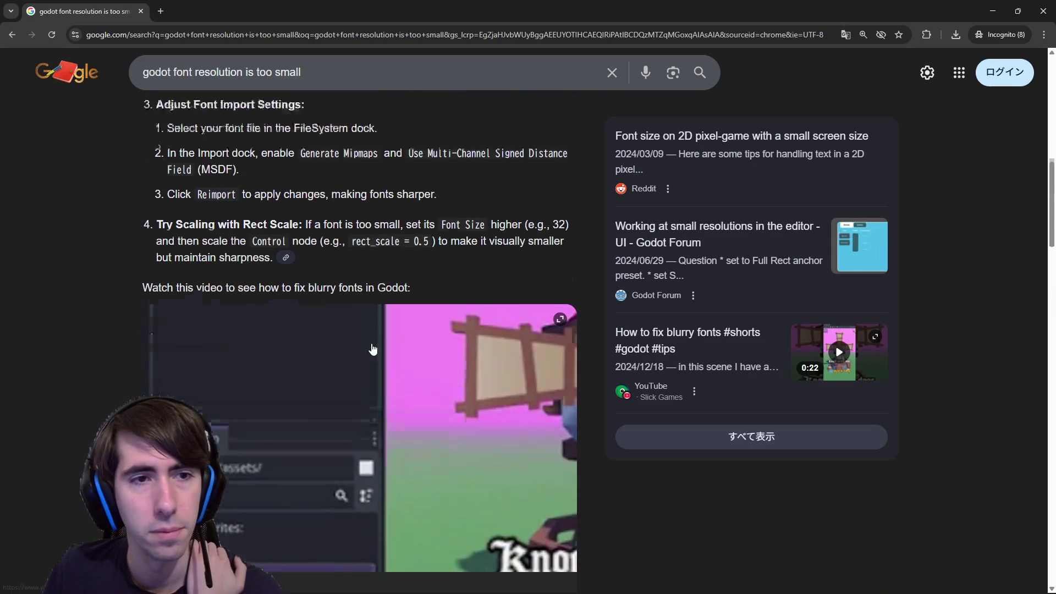
{"action": "scroll", "coordinate": [357, 308], "scroll_direction": "up", "scroll_amount": 8}
{"action": "scroll", "coordinate": [372, 349], "scroll_direction": "down", "scroll_amount": 8}
{"action": "scroll", "coordinate": [372, 349], "scroll_direction": "down", "scroll_amount": 7}
{"action": "scroll", "coordinate": [330, 294], "scroll_direction": "up", "scroll_amount": 2}
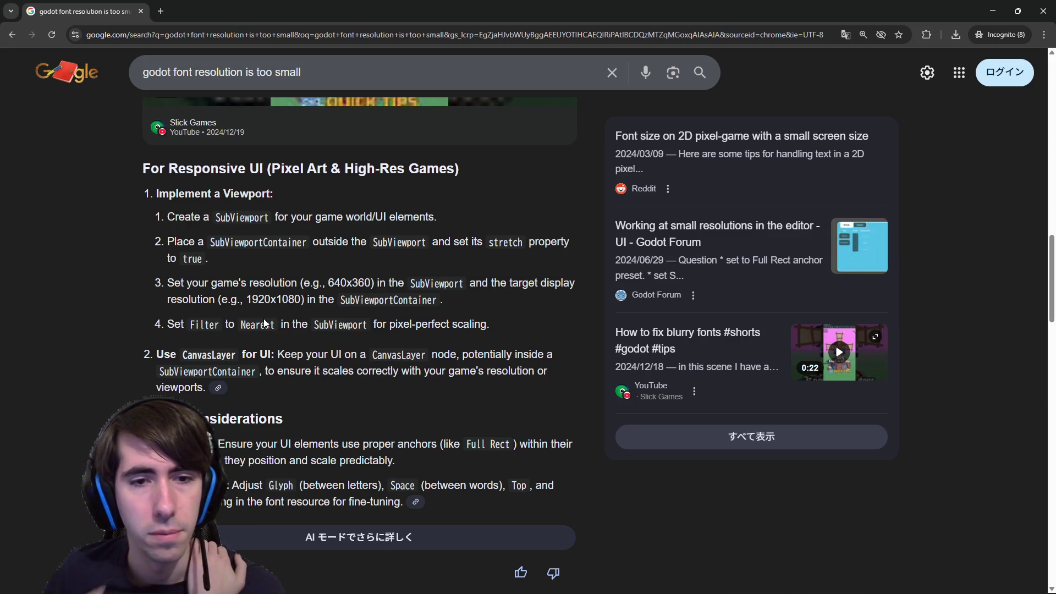
{"action": "scroll", "coordinate": [277, 303], "scroll_direction": "down", "scroll_amount": 9}
{"action": "scroll", "coordinate": [237, 357], "scroll_direction": "up", "scroll_amount": 1}
{"action": "middle_click", "coordinate": [231, 376]}
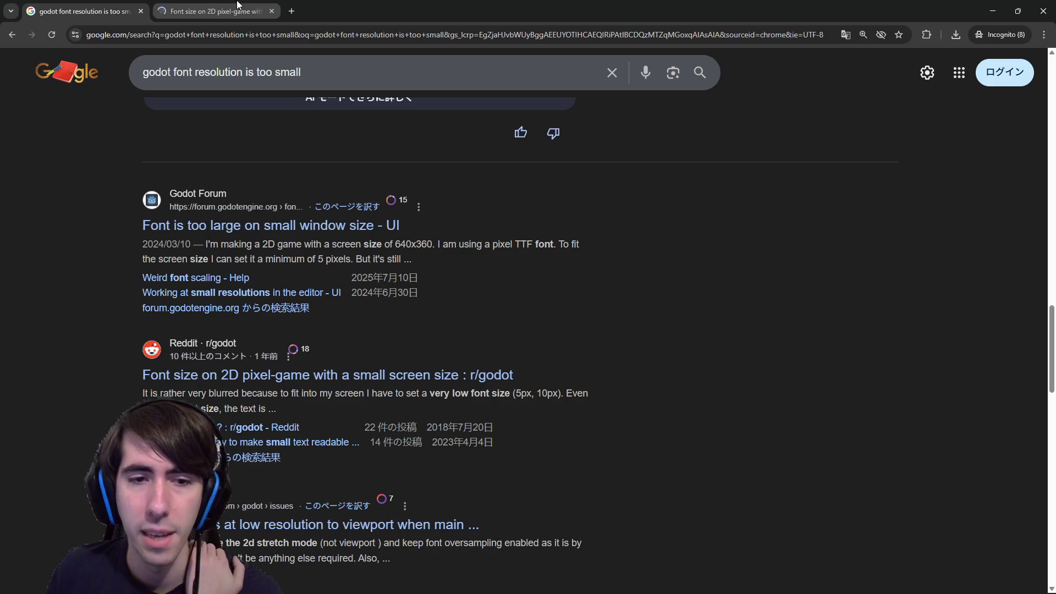
{"action": "left_click", "coordinate": [234, 10]}
Read the comment's import-options advice, then bring Godot's font import settings forward.
{"action": "scroll", "coordinate": [430, 318], "scroll_direction": "down", "scroll_amount": 7}
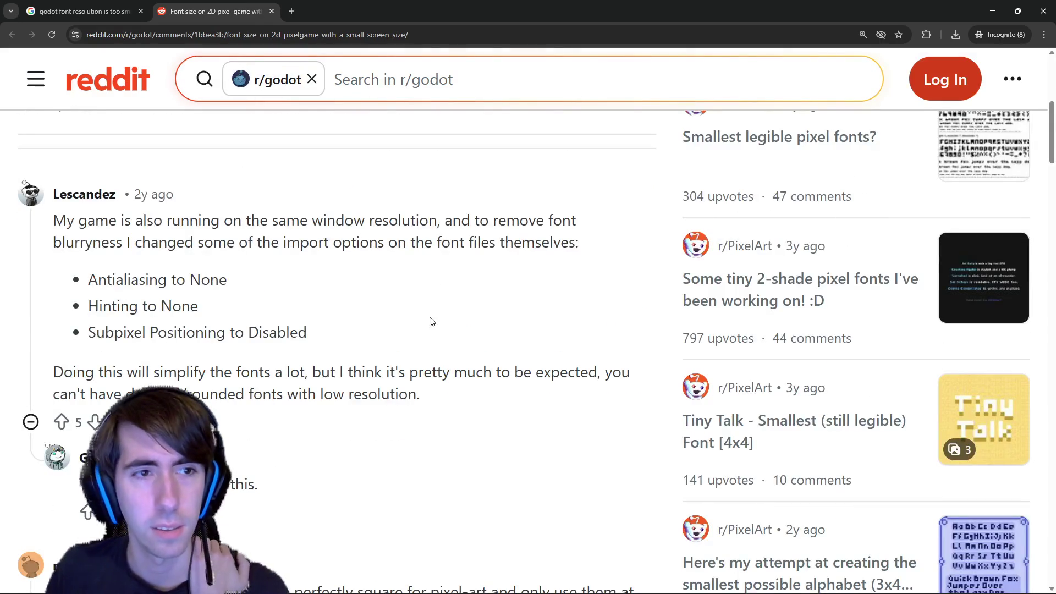
{"action": "left_click_drag", "start_coordinate": [233, 220], "coordinate": [356, 287]}
{"action": "left_click", "coordinate": [356, 287]}
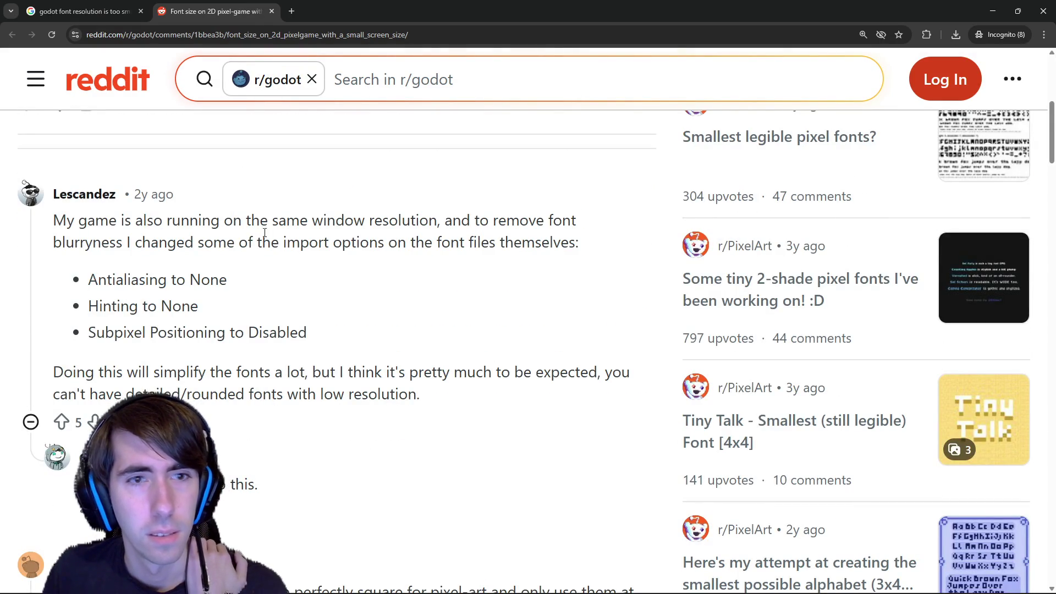
{"action": "left_click_drag", "start_coordinate": [134, 242], "coordinate": [326, 245]}
{"action": "left_click", "coordinate": [329, 246]}
{"action": "left_click_drag", "start_coordinate": [523, 5], "coordinate": [971, 242]}
{"action": "left_click", "coordinate": [843, 126]}
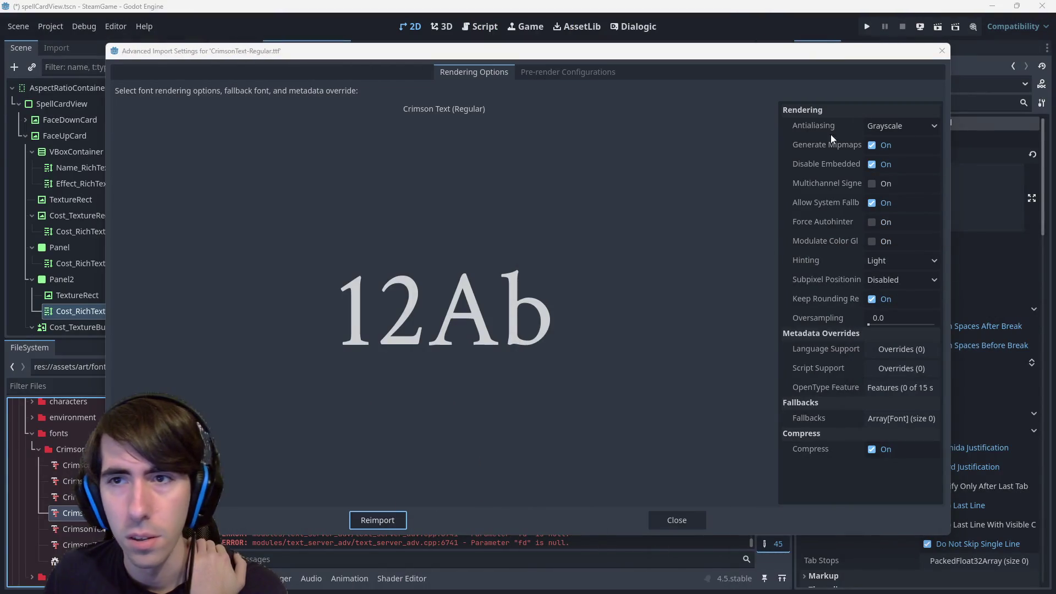
Try None for both antialiasing and hinting on the Crimson Text font.
{"action": "left_click", "coordinate": [886, 133]}
{"action": "left_click", "coordinate": [893, 150]}
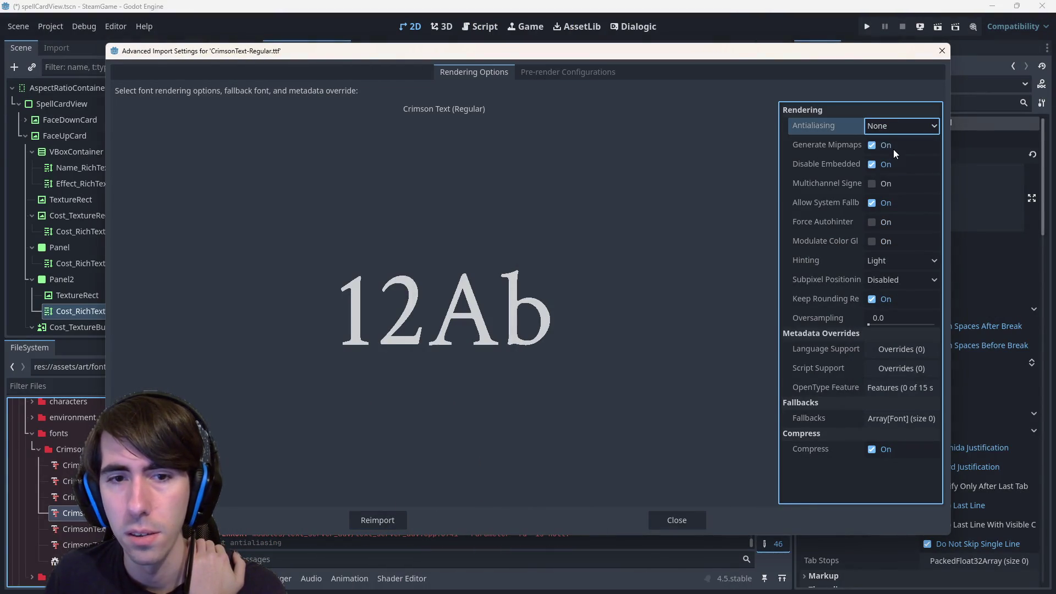
{"action": "left_click", "coordinate": [879, 126]}
{"action": "left_click", "coordinate": [883, 125]}
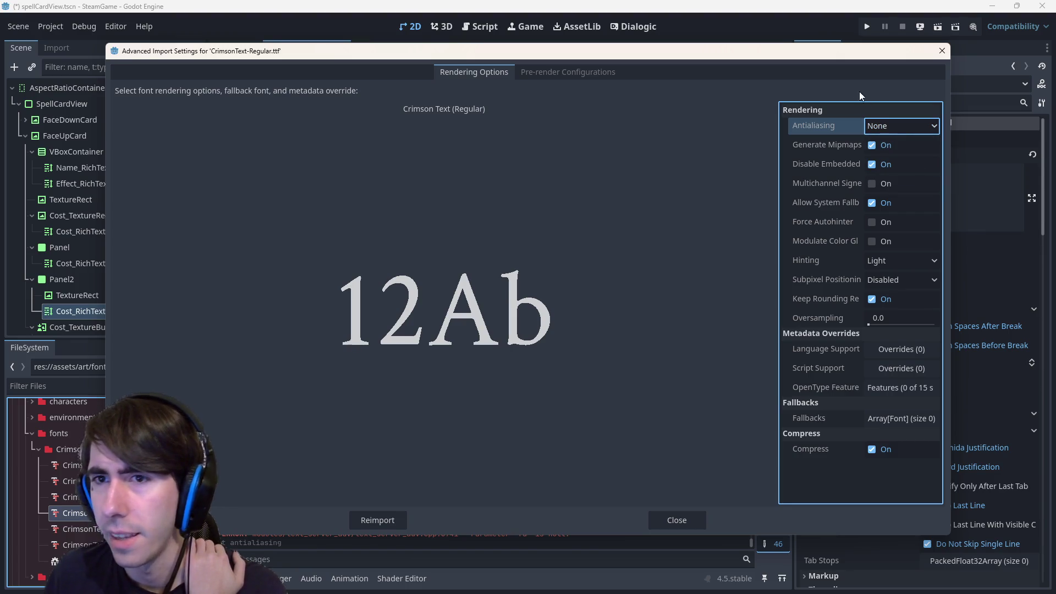
{"action": "left_click", "coordinate": [897, 254]}
{"action": "left_click", "coordinate": [908, 274]}
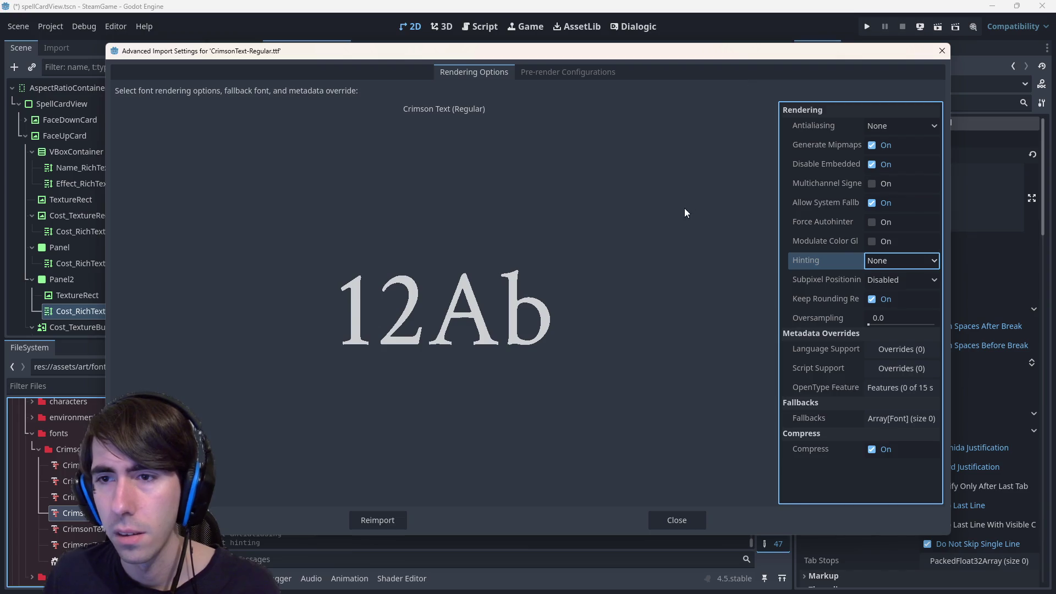
Change hinting to Normal and antialiasing back to Grayscale.
{"action": "left_click", "coordinate": [902, 310]}
{"action": "left_click", "coordinate": [893, 127]}
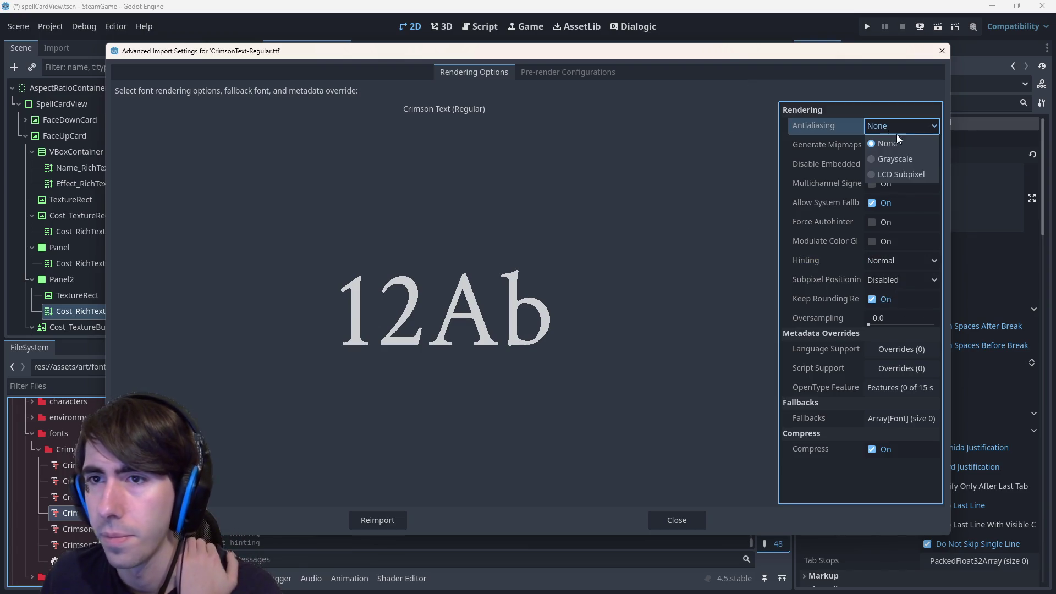
{"action": "left_click", "coordinate": [898, 159]}
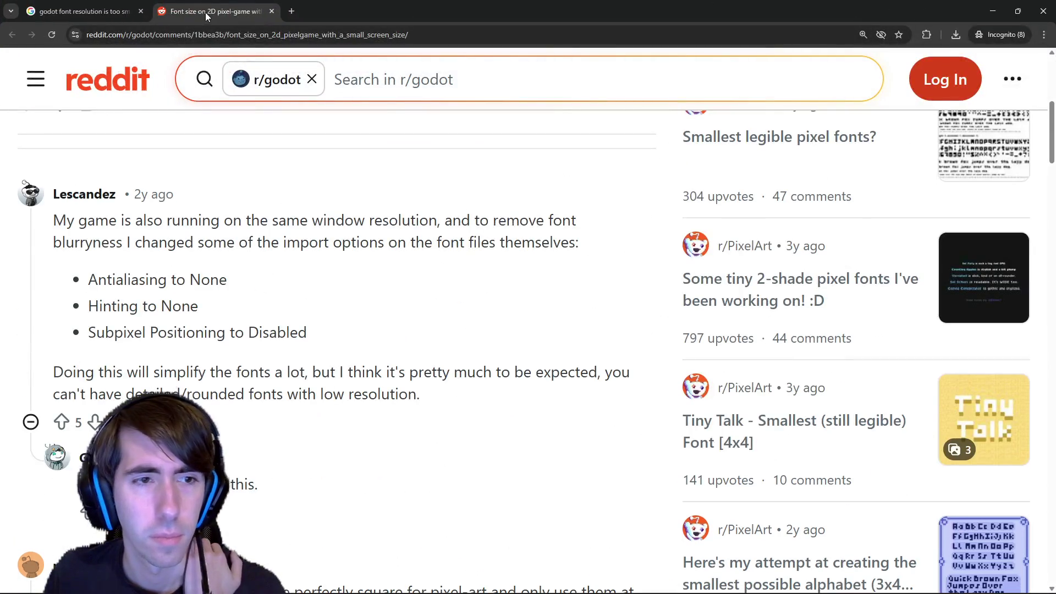
Close the Reddit post tab and scroll down the Google results.
{"action": "middle_click", "coordinate": [206, 13]}
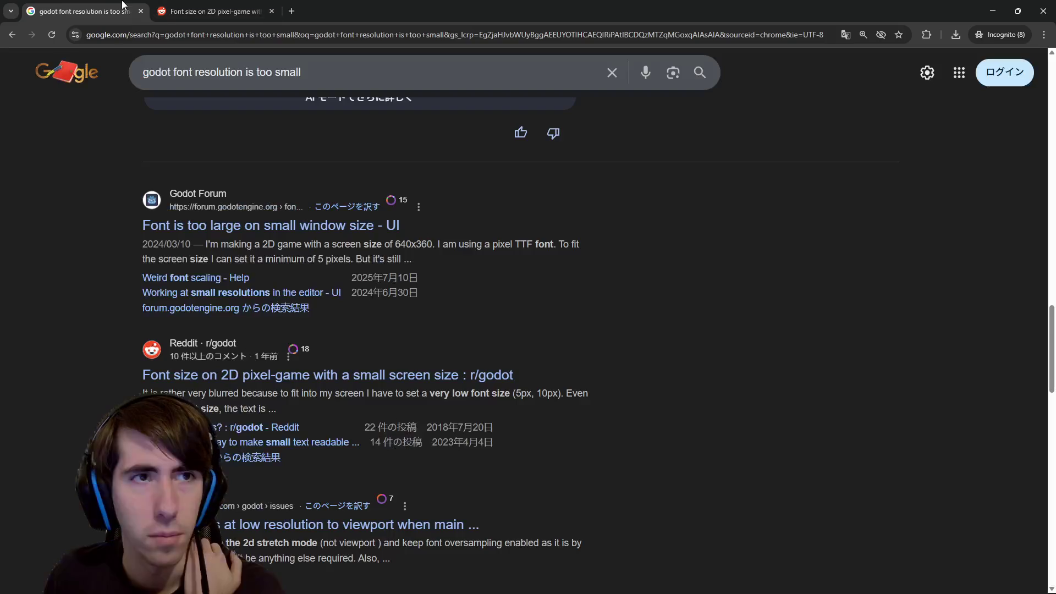
{"action": "scroll", "coordinate": [415, 269], "scroll_direction": "down", "scroll_amount": 5}
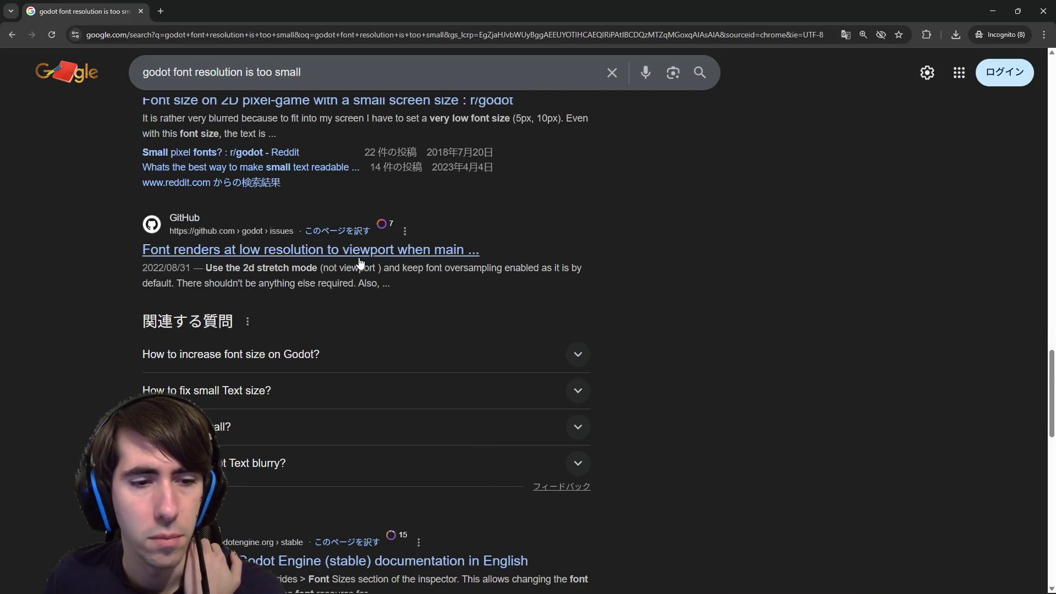
{"action": "scroll", "coordinate": [370, 259], "scroll_direction": "down", "scroll_amount": 3}
{"action": "scroll", "coordinate": [424, 308], "scroll_direction": "down", "scroll_amount": 5}
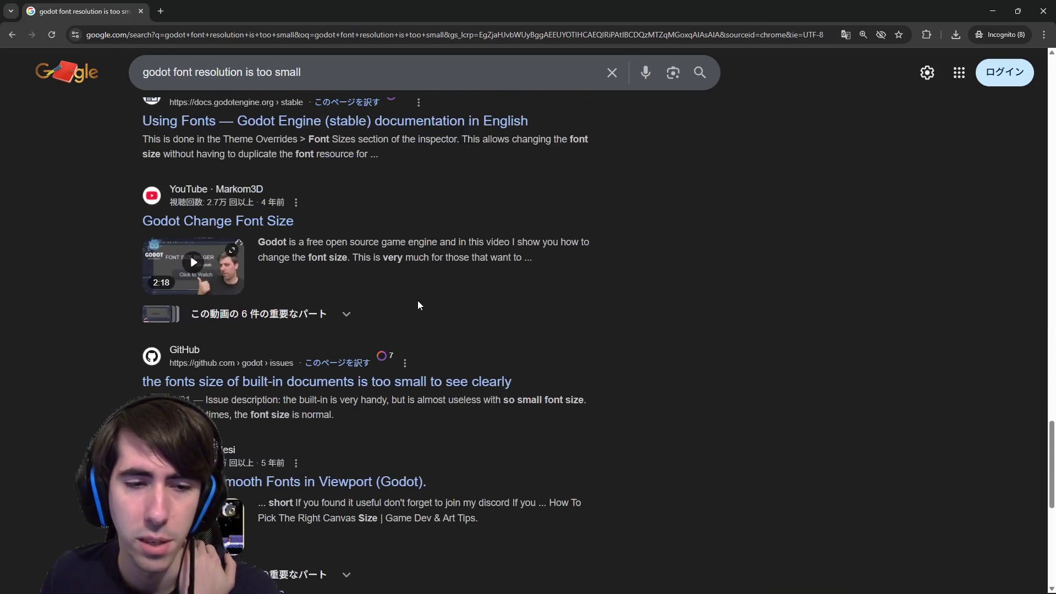
Open the Smooth Fonts video in a new tab and skip to its project settings part.
{"action": "middle_click", "coordinate": [289, 487]}
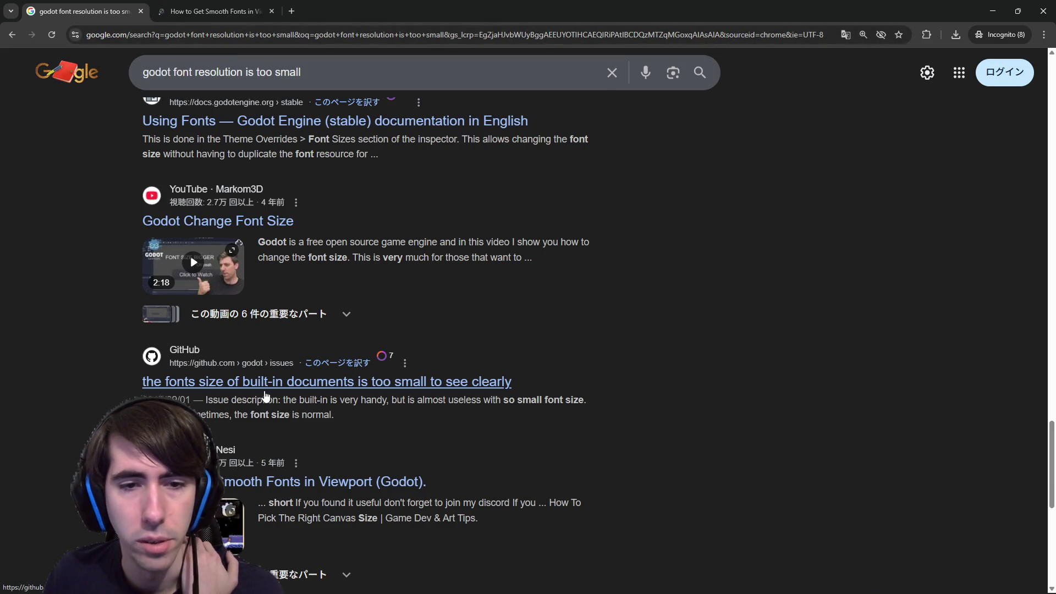
{"action": "left_click", "coordinate": [259, 11]}
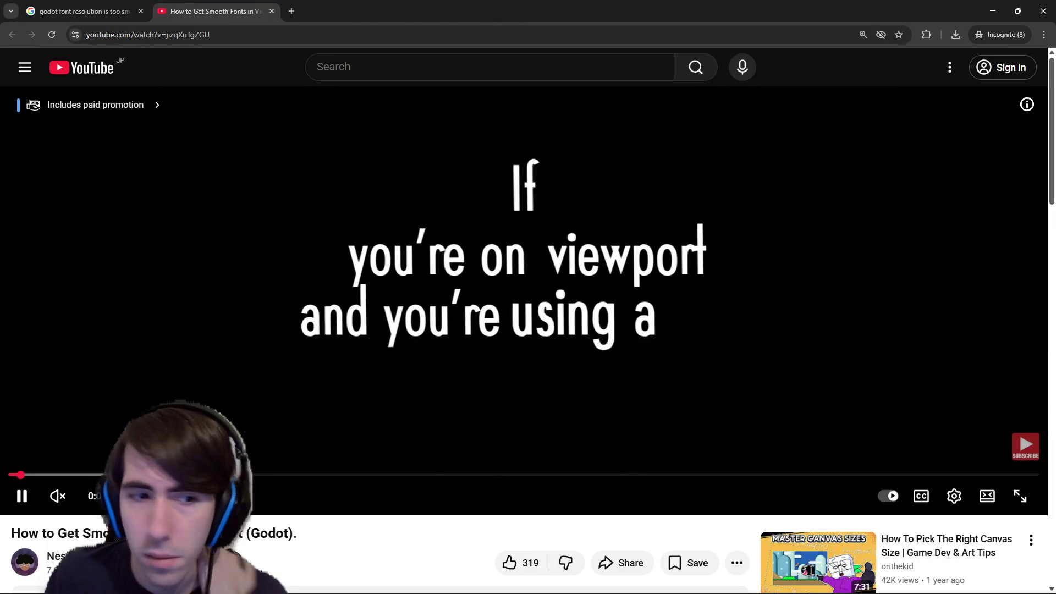
{"action": "left_click_drag", "start_coordinate": [20, 474], "coordinate": [870, 475]}
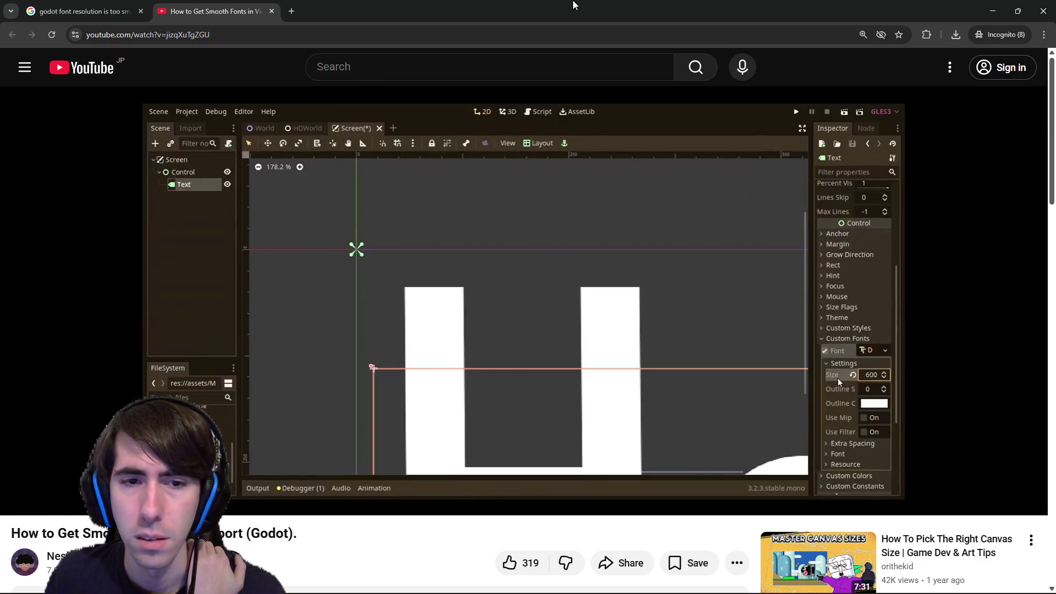
Switch back to Godot's Advanced Import Settings, then over to the ChatGPT window.
{"action": "key", "text": "alt+Tab"}
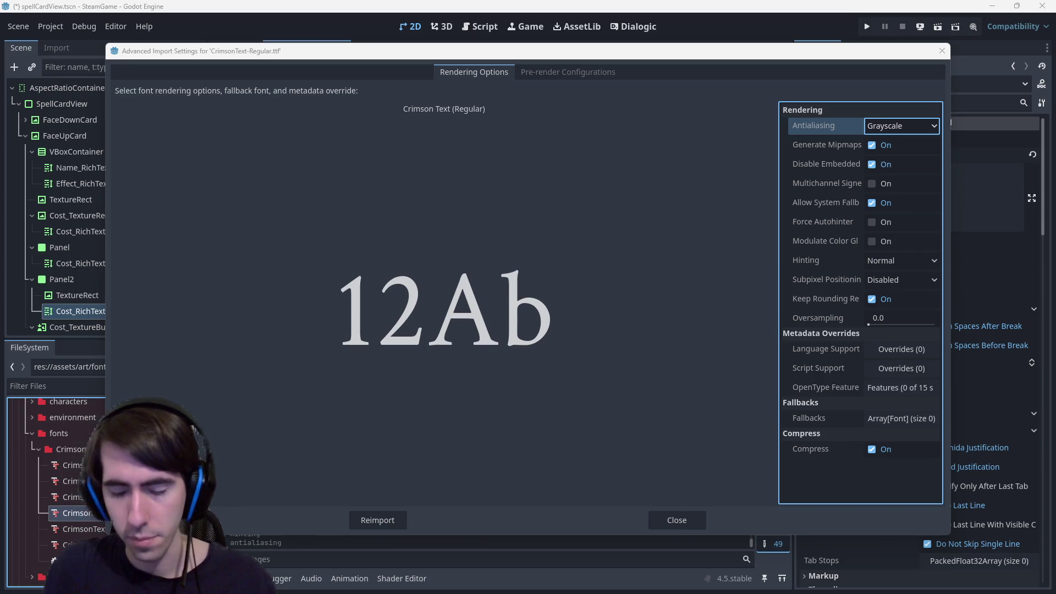
{"action": "key", "text": "alt+Tab"}
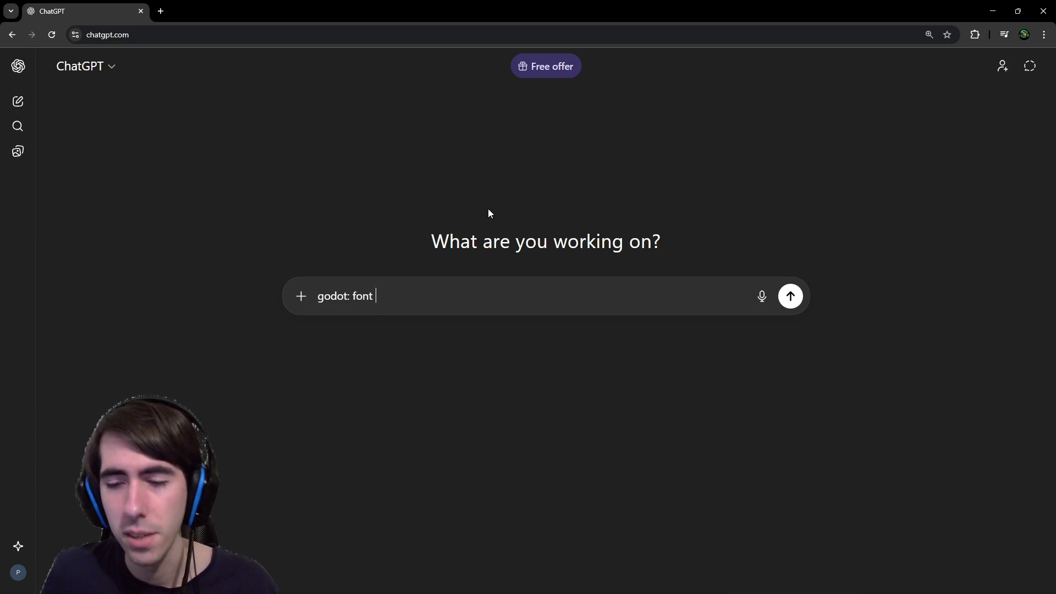
Read the start of ChatGPT's answer and close Godot's Advanced Import Settings dialog.
{"action": "key", "text": "alt+Tab"}
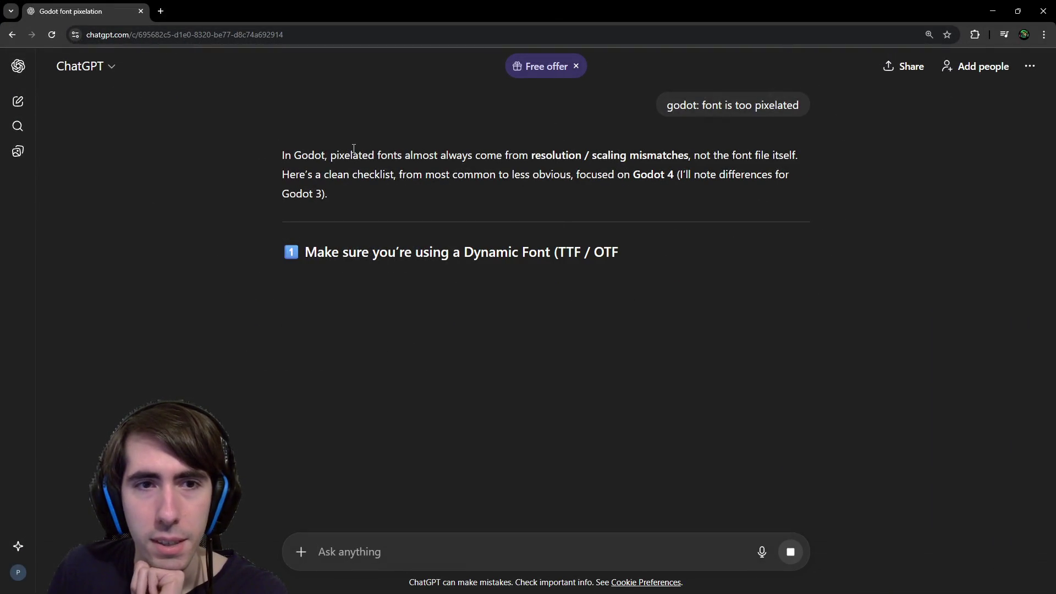
{"action": "left_click_drag", "start_coordinate": [353, 148], "coordinate": [472, 159]}
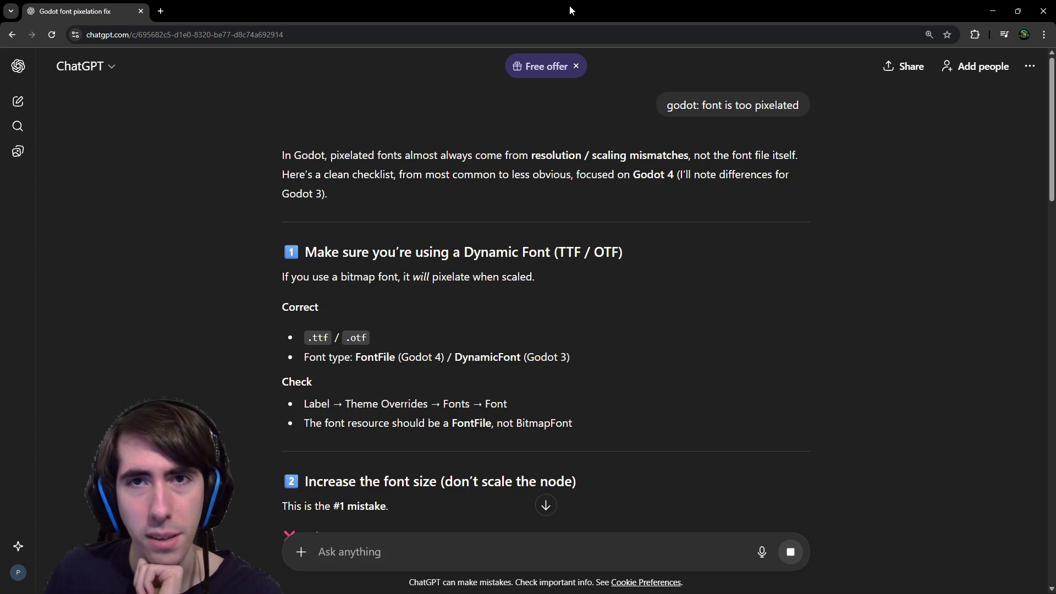
{"action": "left_click_drag", "start_coordinate": [569, 5], "coordinate": [795, 216]}
{"action": "left_click", "coordinate": [749, 169]}
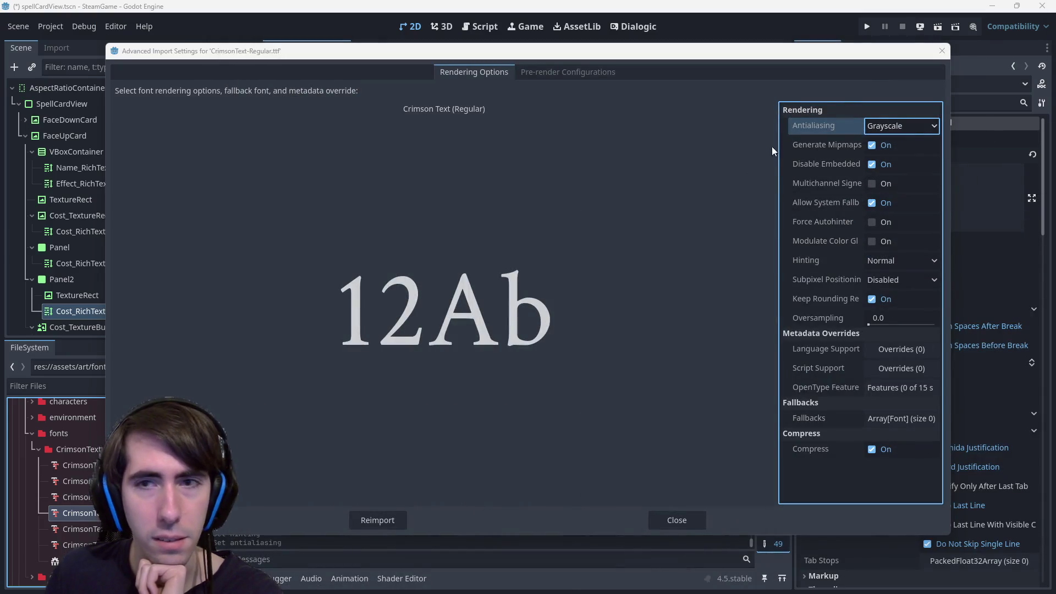
{"action": "left_click", "coordinate": [941, 51]}
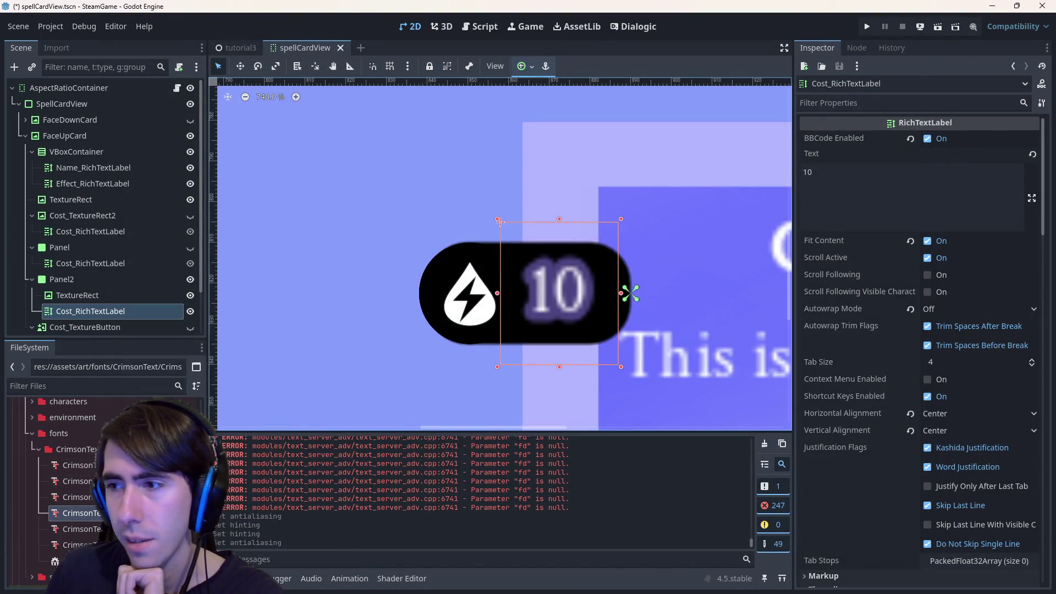
{"action": "key", "text": "alt+Tab"}
Read the font check instructions, comparing briefly against the Godot editor.
{"action": "scroll", "coordinate": [497, 338], "scroll_direction": "down", "scroll_amount": 1}
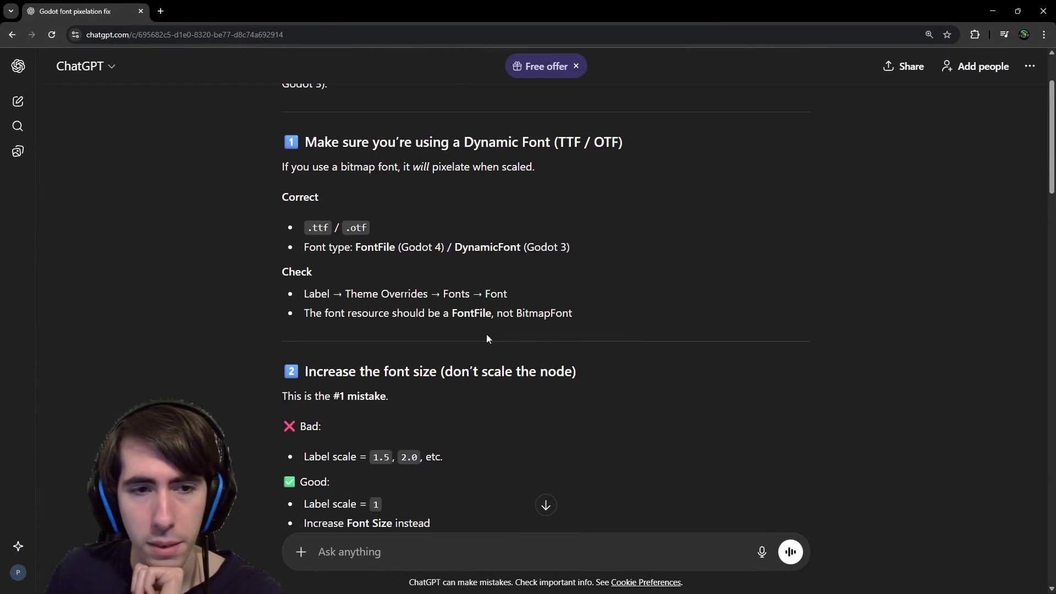
{"action": "left_click_drag", "start_coordinate": [304, 294], "coordinate": [407, 294]}
{"action": "left_click", "coordinate": [407, 295]}
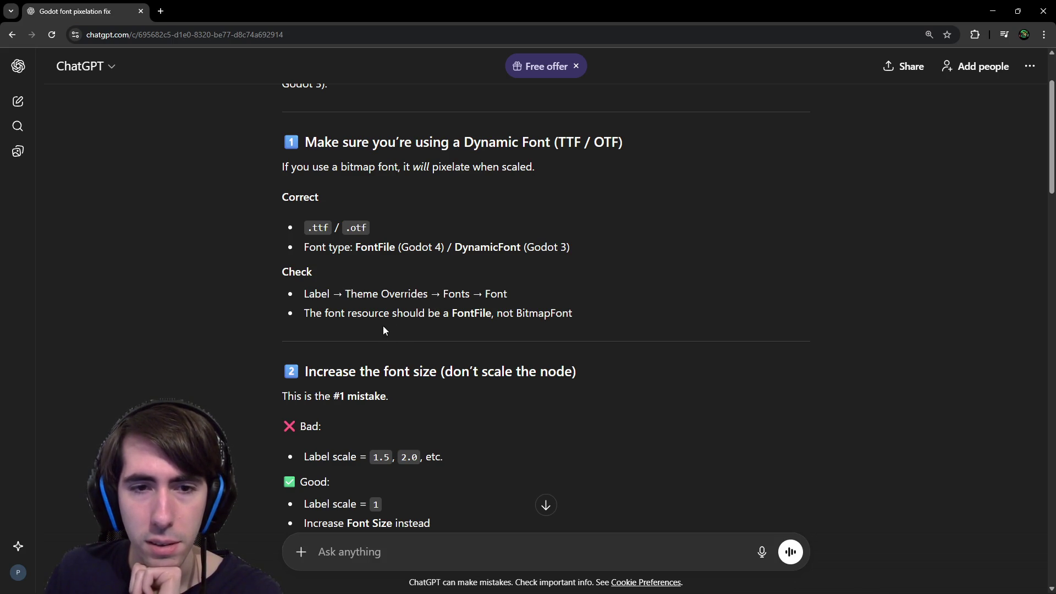
{"action": "left_click_drag", "start_coordinate": [555, 313], "coordinate": [362, 314]}
{"action": "scroll", "coordinate": [529, 282], "scroll_direction": "down", "scroll_amount": 3}
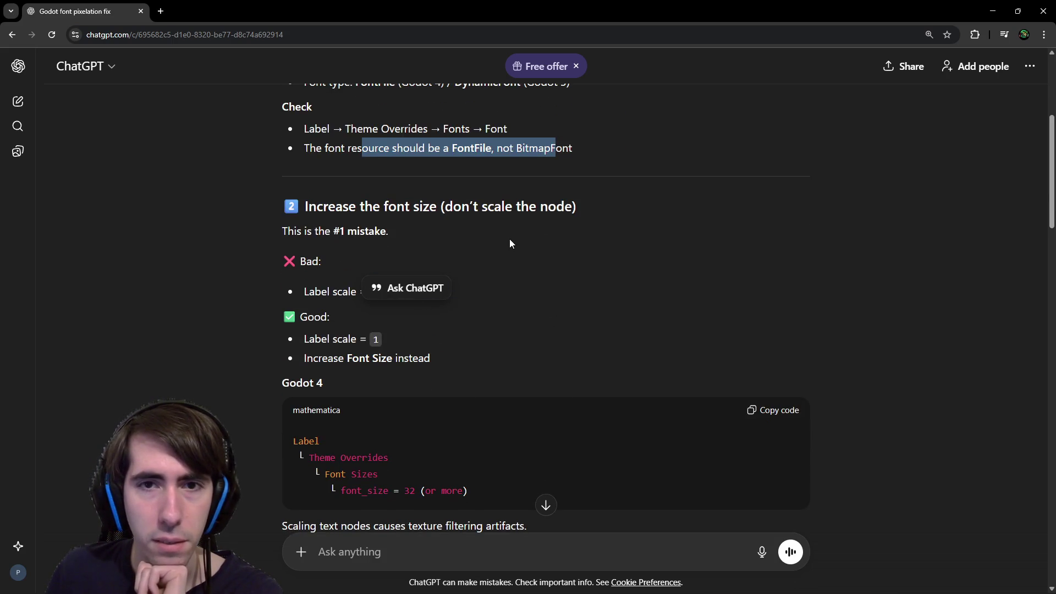
{"action": "key", "text": "alt+Tab"}
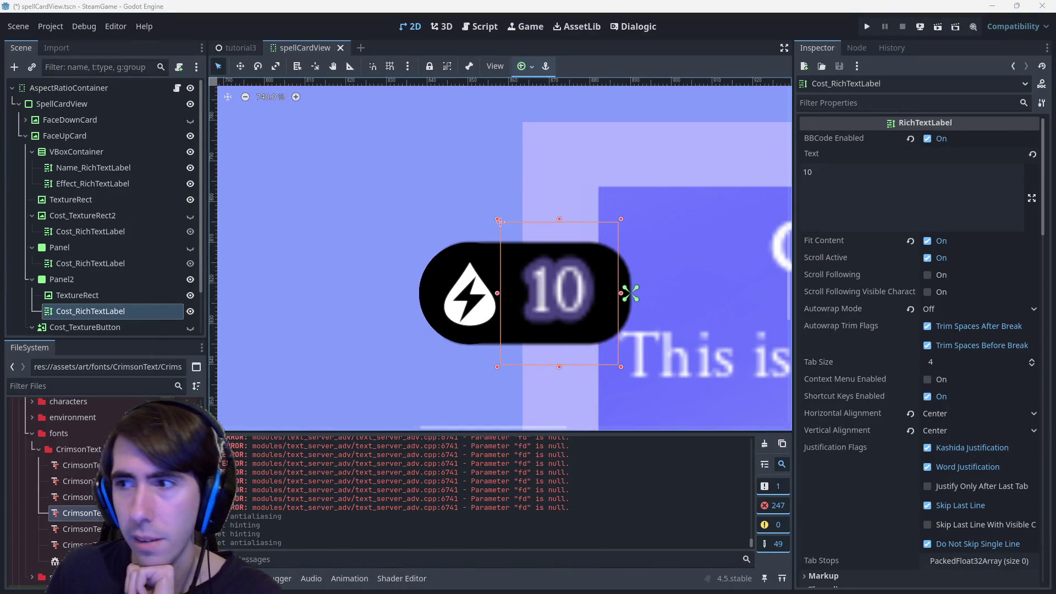
{"action": "key", "text": "alt+Tab"}
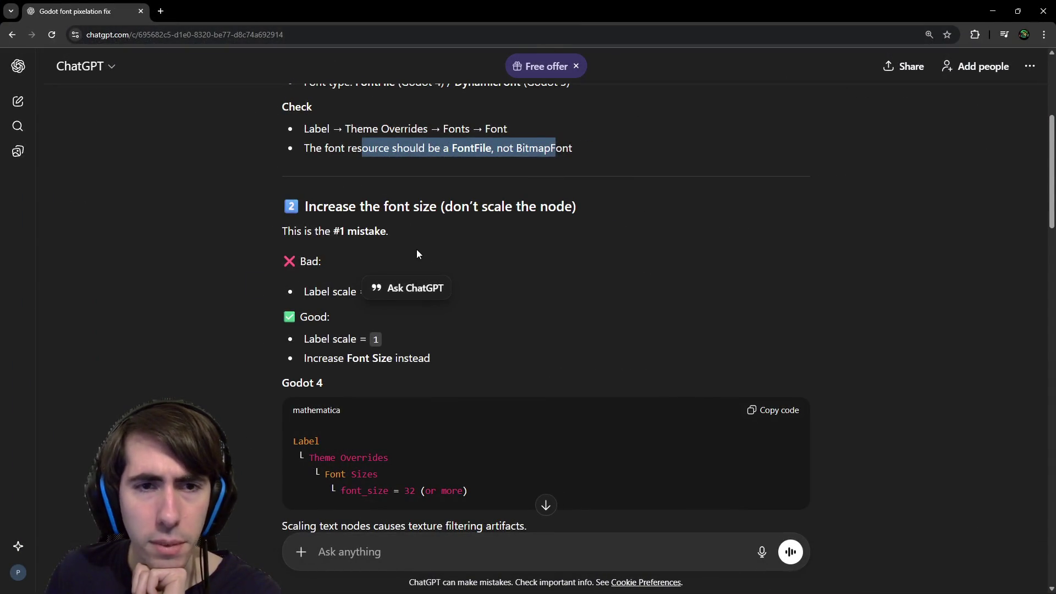
Read the remaining pixelation fixes in ChatGPT's answer, then return to Godot.
{"action": "scroll", "coordinate": [417, 249], "scroll_direction": "down", "scroll_amount": 1}
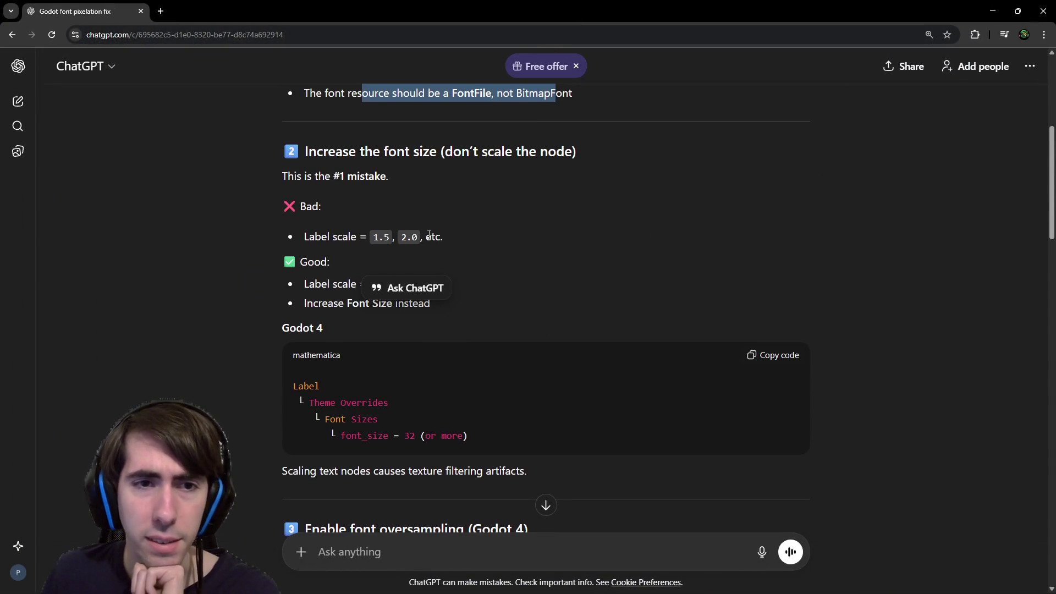
{"action": "scroll", "coordinate": [429, 235], "scroll_direction": "down", "scroll_amount": 1}
{"action": "left_click_drag", "start_coordinate": [365, 182], "coordinate": [481, 186]}
{"action": "left_click", "coordinate": [480, 186]}
{"action": "scroll", "coordinate": [480, 185], "scroll_direction": "down", "scroll_amount": 2}
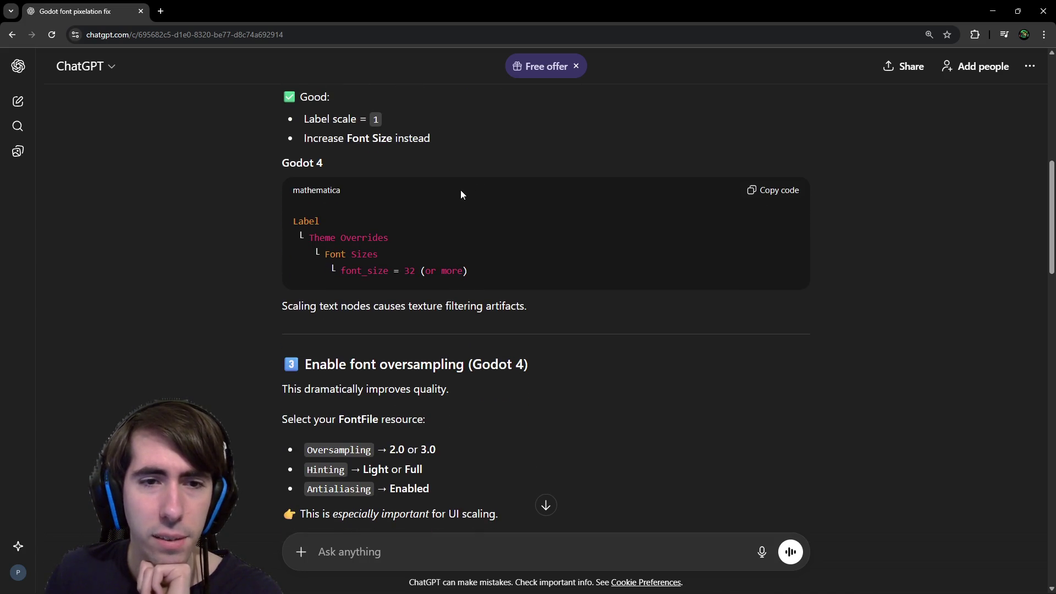
{"action": "scroll", "coordinate": [412, 198], "scroll_direction": "down", "scroll_amount": 4}
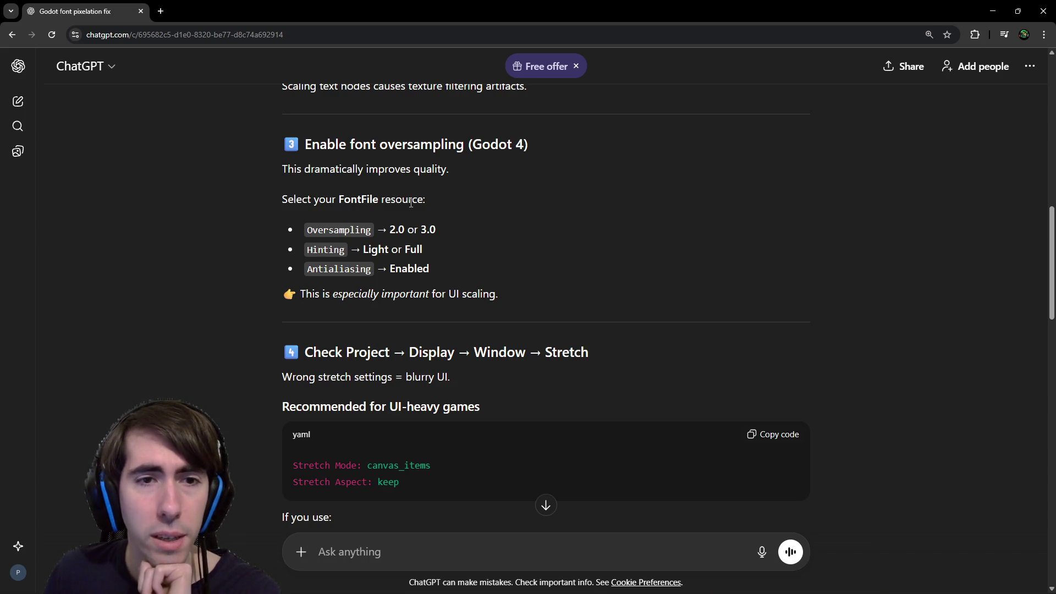
{"action": "key", "text": "alt+Tab"}
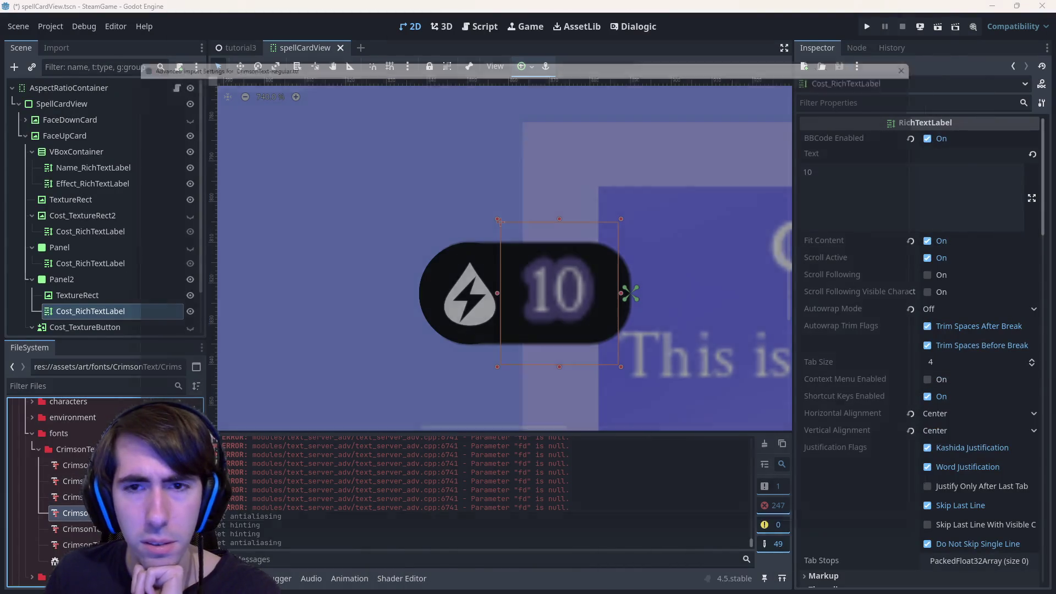
Open CrimsonText-Regular.ttf import settings and try oversampling, leaving it at 0.0.
{"action": "double_click", "coordinate": [71, 512]}
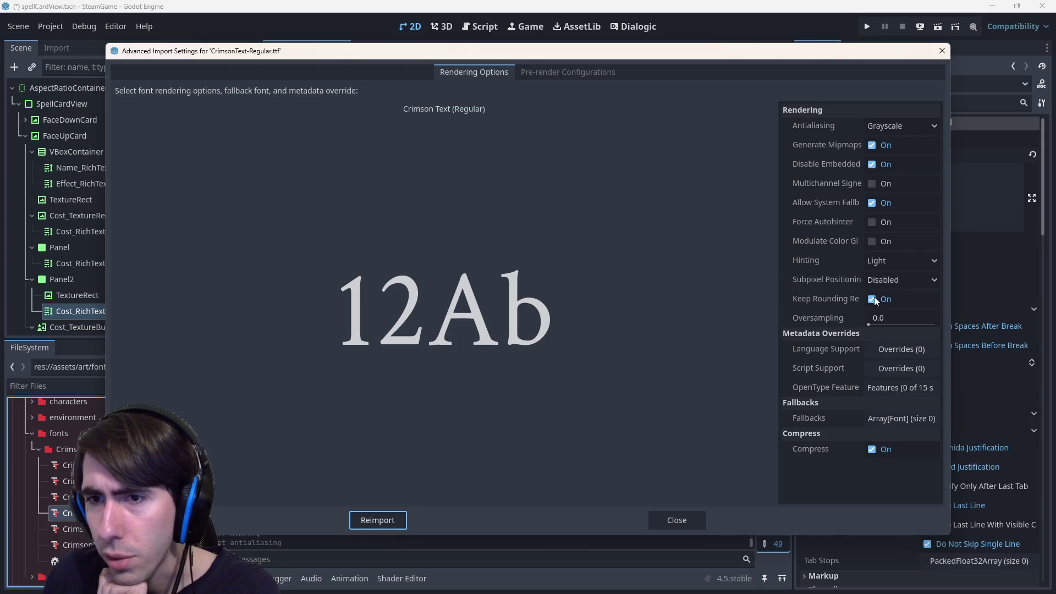
{"action": "mouse_move", "coordinate": [870, 327]}
{"action": "left_mouse_down"}
{"action": "mouse_move", "coordinate": [922, 326]}
{"action": "mouse_move", "coordinate": [804, 327]}
{"action": "left_mouse_up"}
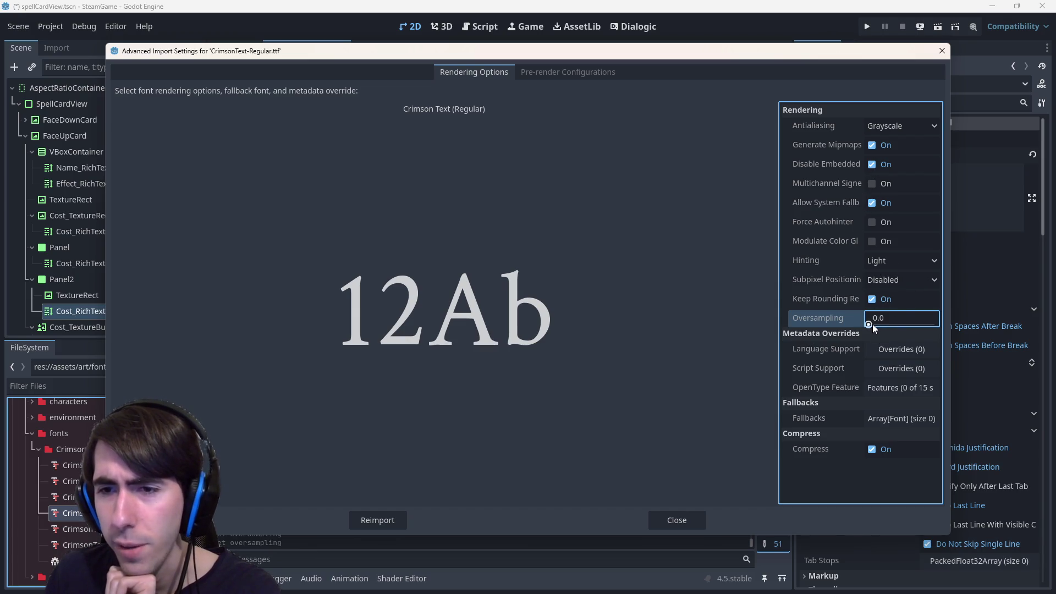
{"action": "mouse_move", "coordinate": [868, 324]}
{"action": "left_mouse_down"}
{"action": "mouse_move", "coordinate": [897, 327]}
{"action": "mouse_move", "coordinate": [771, 334]}
{"action": "left_mouse_up"}
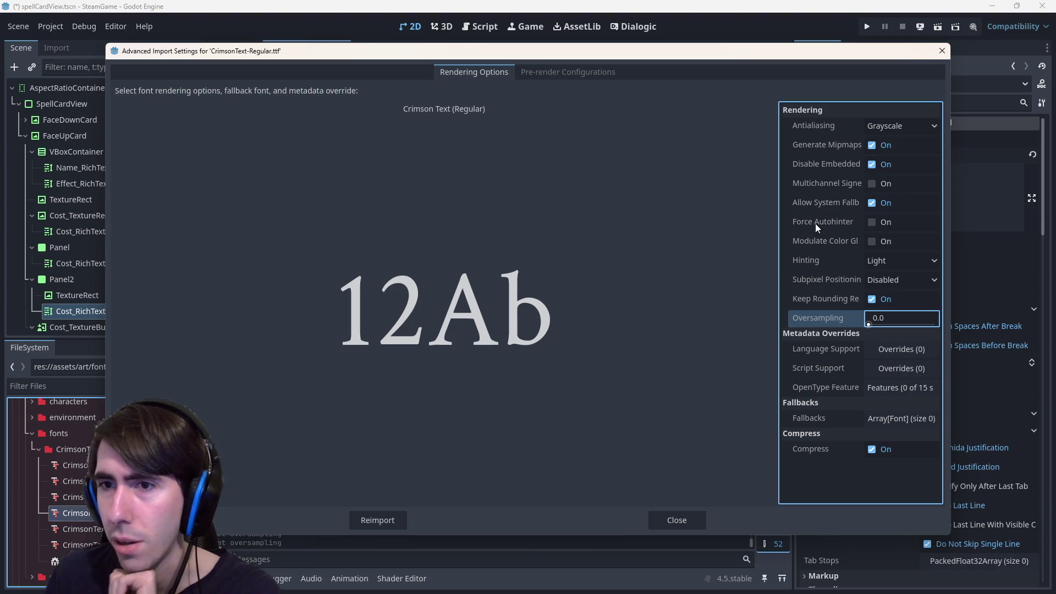
Set hinting to Normal and subpixel positioning to Auto (Except Pixel Fonts).
{"action": "left_click", "coordinate": [886, 260]}
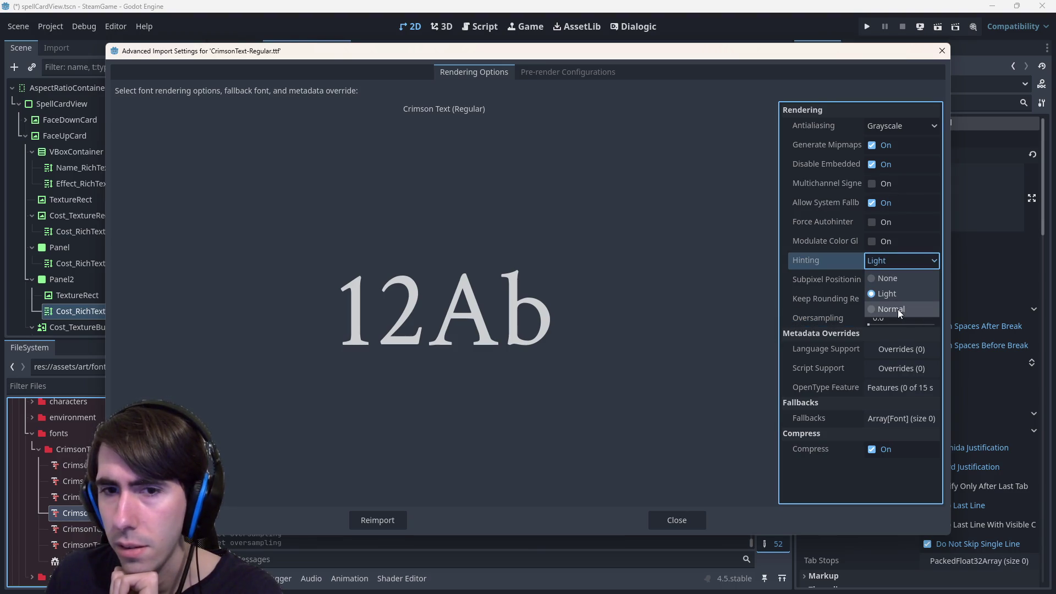
{"action": "left_click", "coordinate": [899, 309]}
{"action": "left_click", "coordinate": [889, 259]}
{"action": "left_click", "coordinate": [894, 295]}
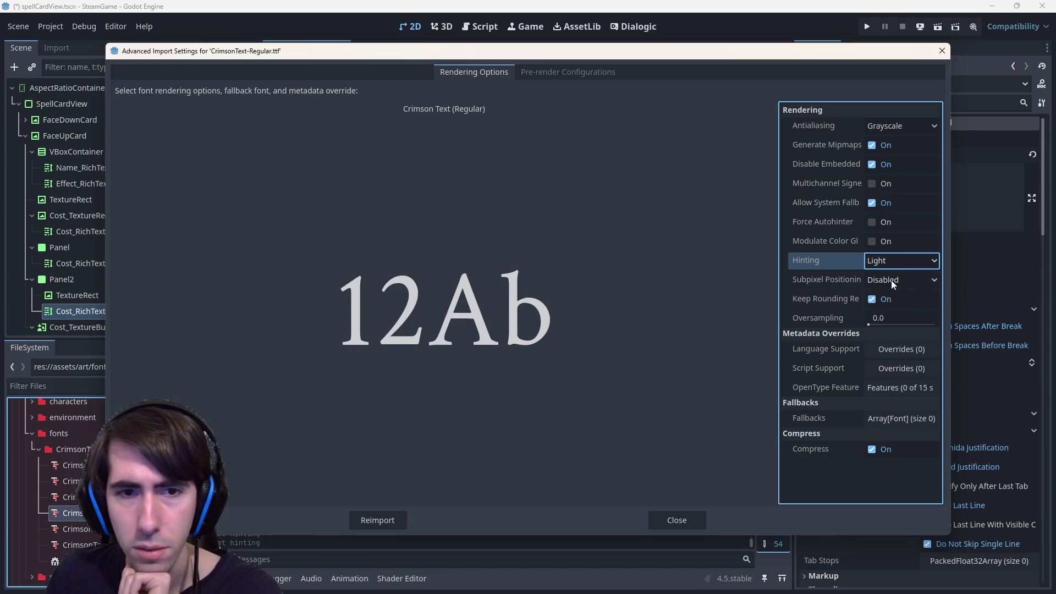
{"action": "left_click", "coordinate": [889, 261]}
{"action": "left_click", "coordinate": [898, 309]}
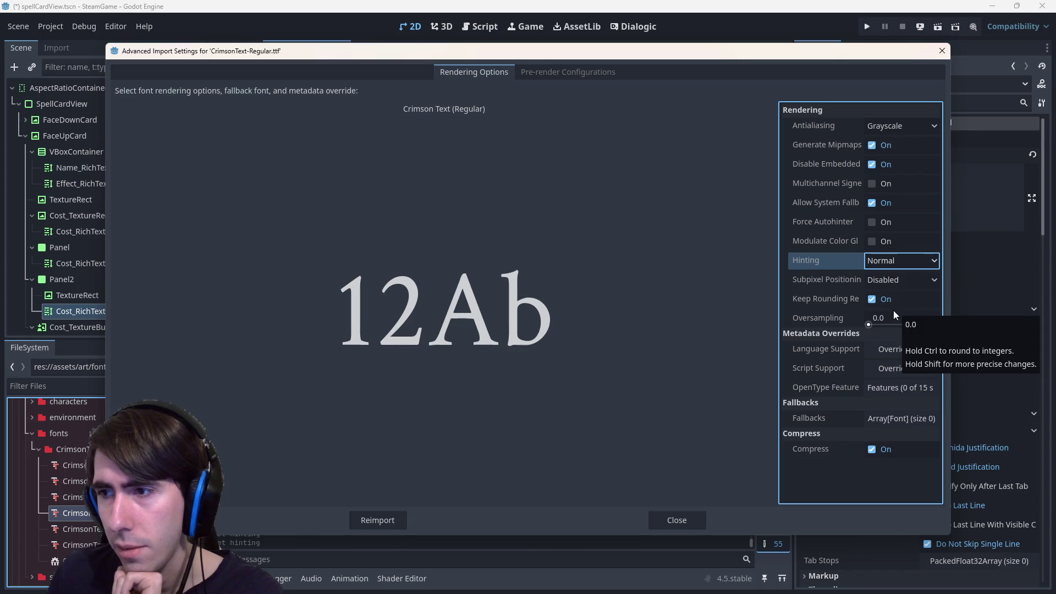
{"action": "left_click", "coordinate": [899, 280]}
{"action": "left_click", "coordinate": [899, 279]}
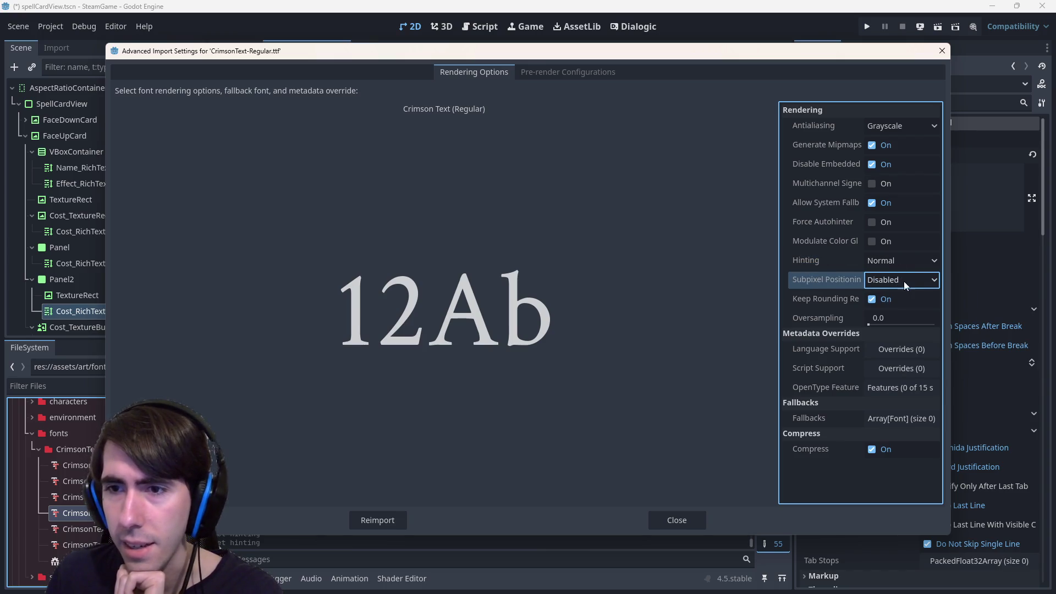
{"action": "left_click", "coordinate": [903, 276]}
{"action": "key", "text": "Escape"}
{"action": "left_click", "coordinate": [920, 353]}
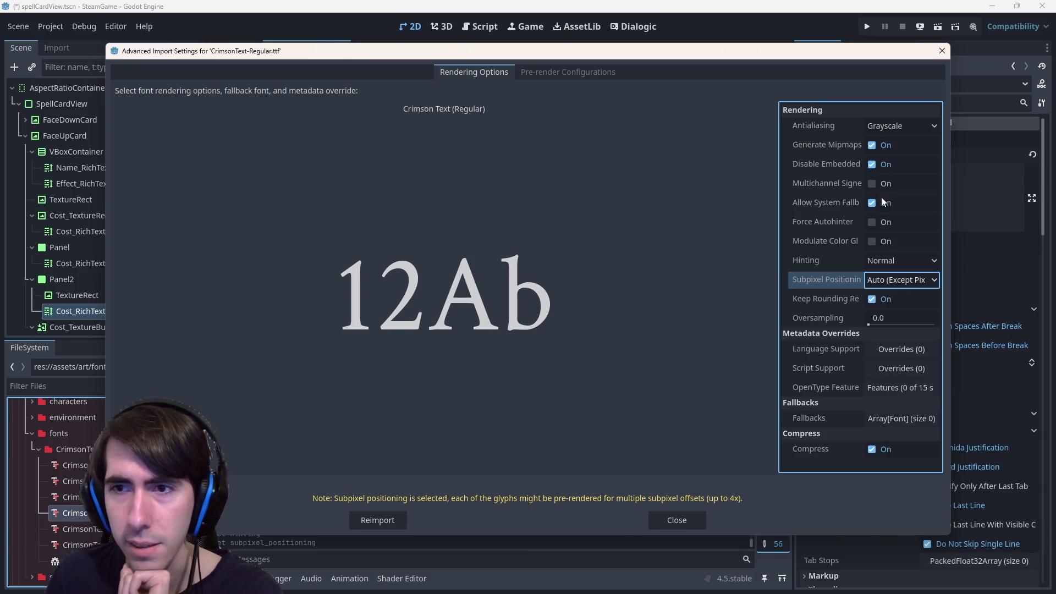
Keep antialiasing at Grayscale and reimport the font.
{"action": "left_click", "coordinate": [896, 126]}
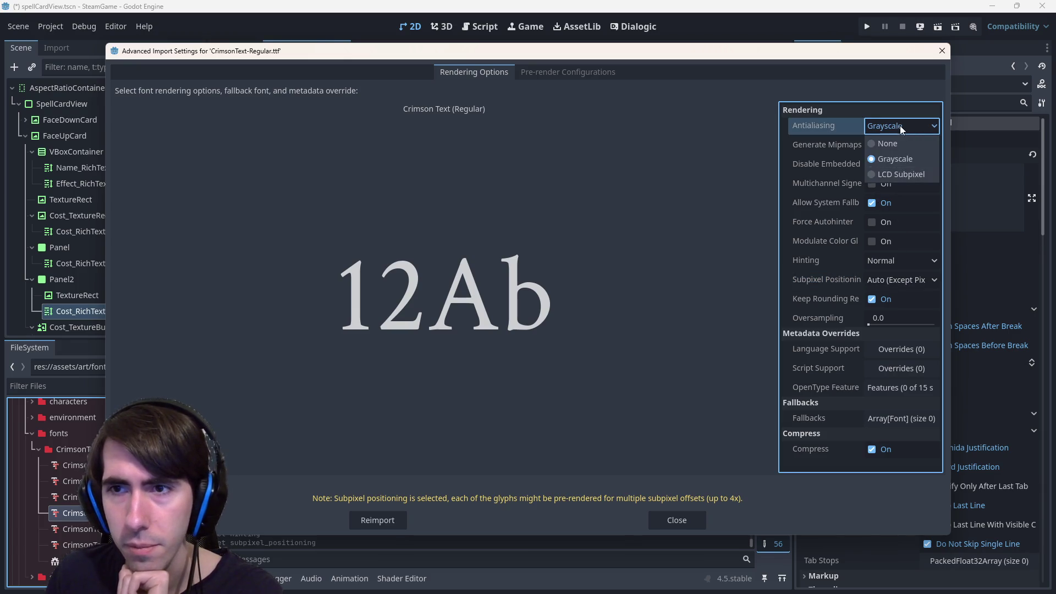
{"action": "left_click", "coordinate": [902, 155]}
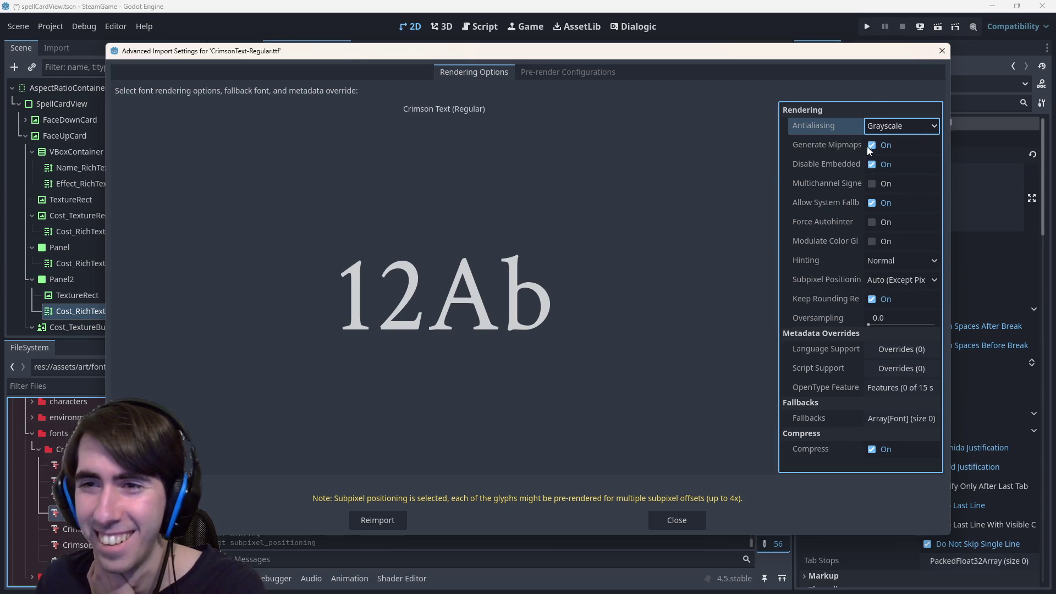
{"action": "left_click", "coordinate": [934, 125]}
{"action": "left_click", "coordinate": [846, 78]}
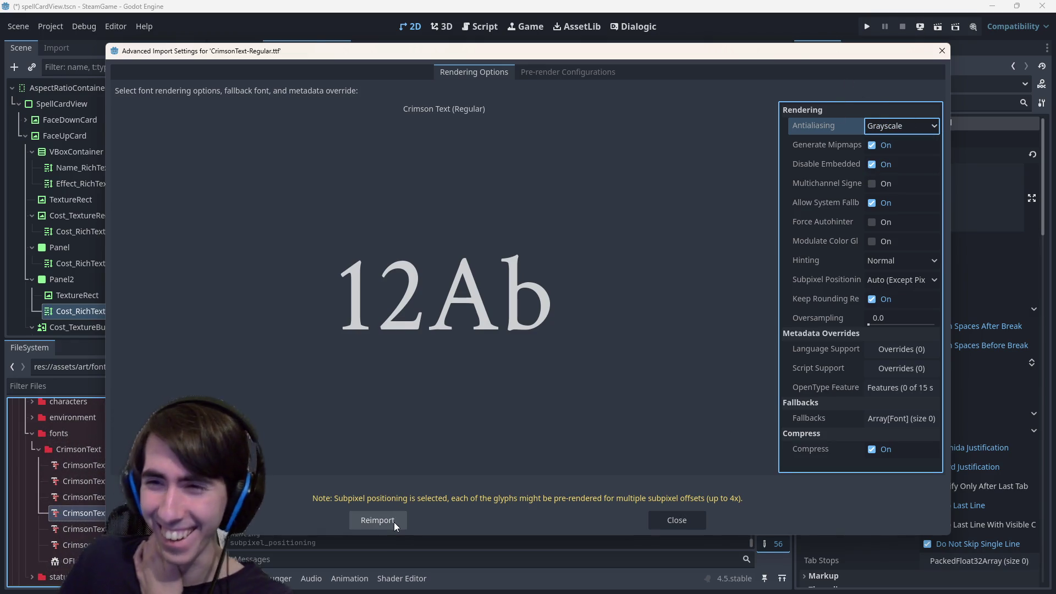
{"action": "left_click", "coordinate": [377, 521]}
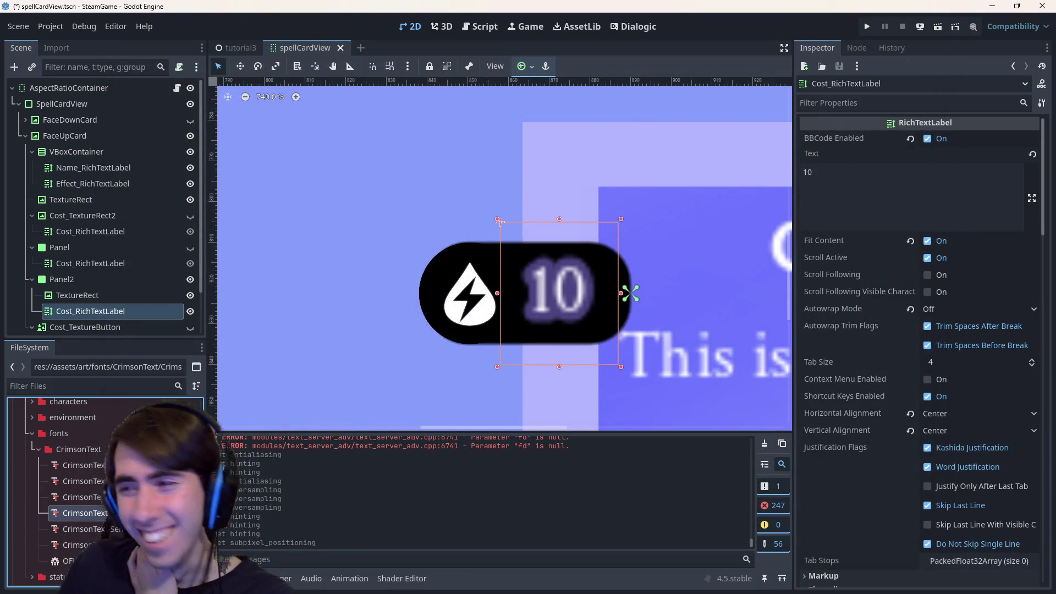
Raise CrimsonText-Regular.ttf's oversampling and reimport the font.
{"action": "double_click", "coordinate": [82, 512]}
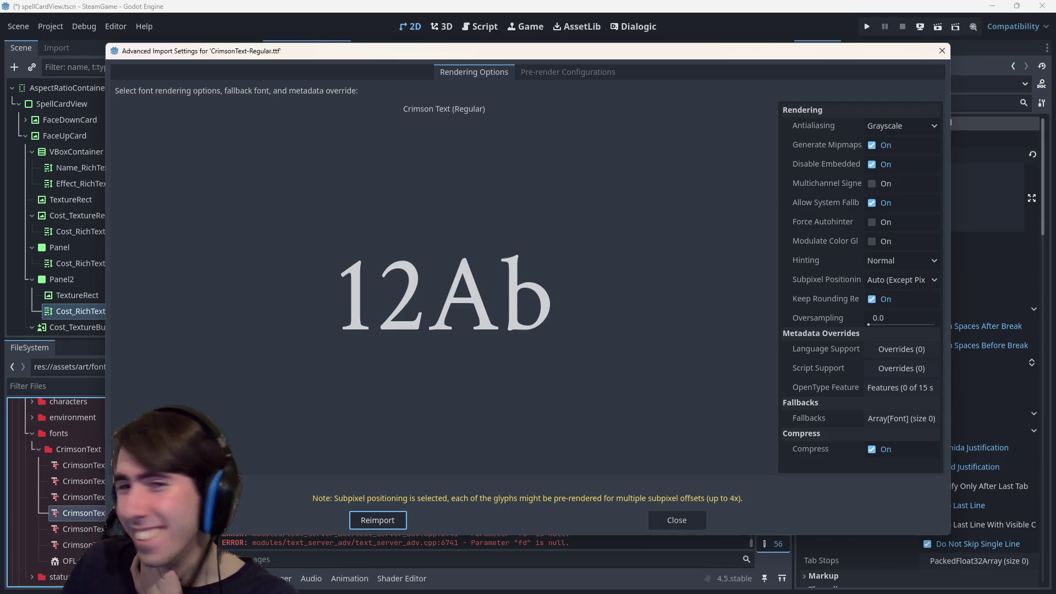
{"action": "left_click", "coordinate": [688, 525]}
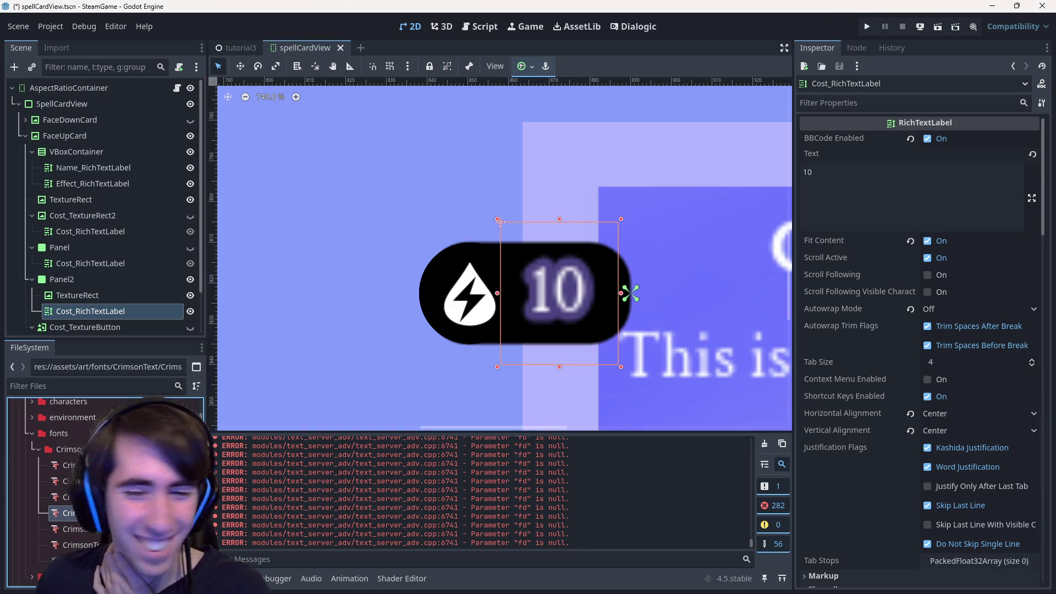
{"action": "double_click", "coordinate": [82, 513]}
{"action": "left_click_drag", "start_coordinate": [877, 319], "coordinate": [941, 328]}
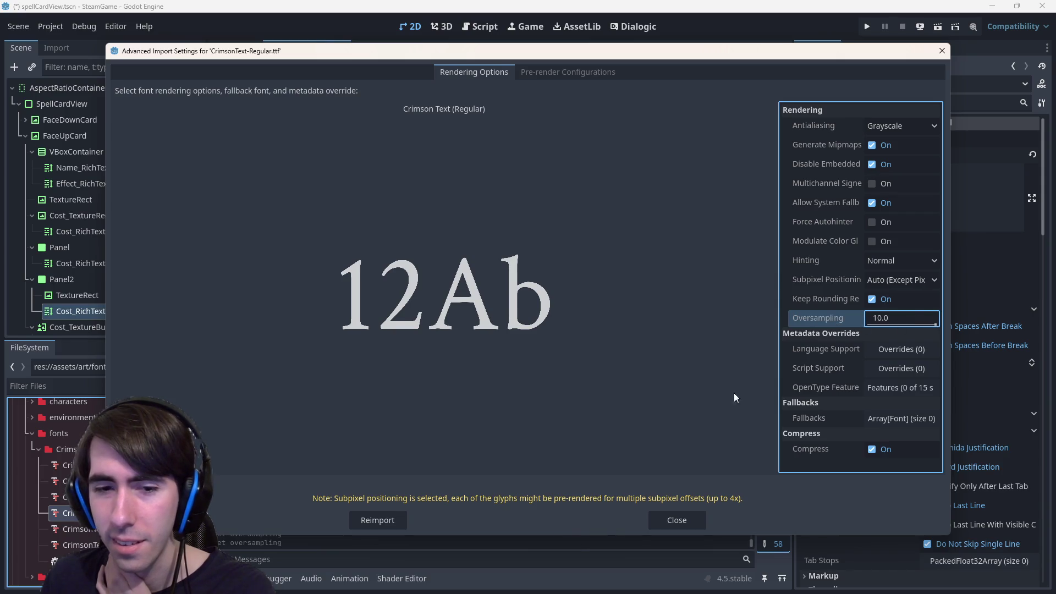
{"action": "left_click", "coordinate": [381, 523]}
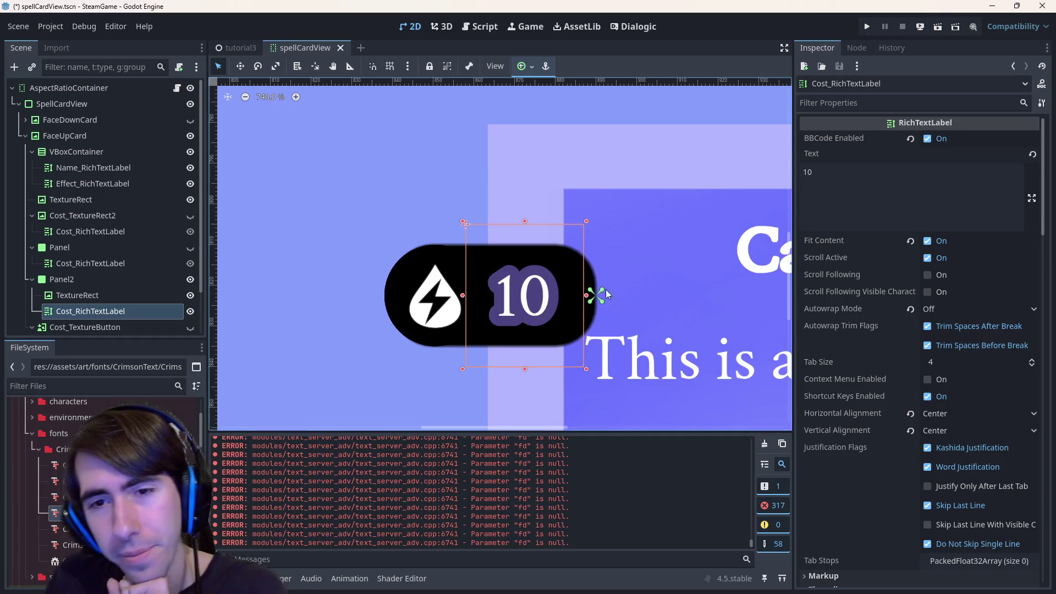
Reopen the Crimson Text import settings, enter oversampling 5, and reimport.
{"action": "double_click", "coordinate": [122, 309]}
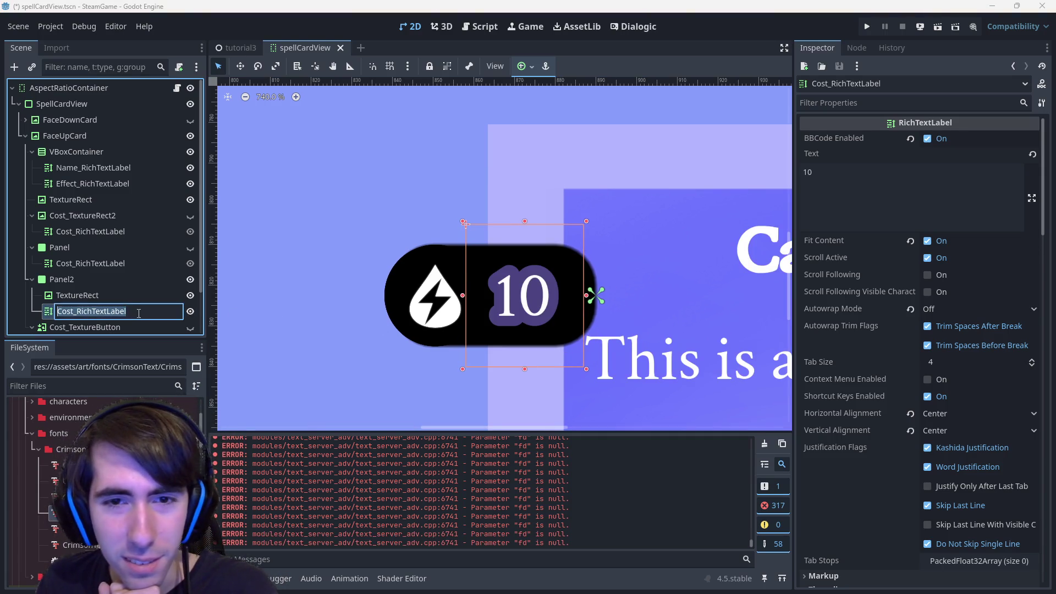
{"action": "key", "text": "Escape"}
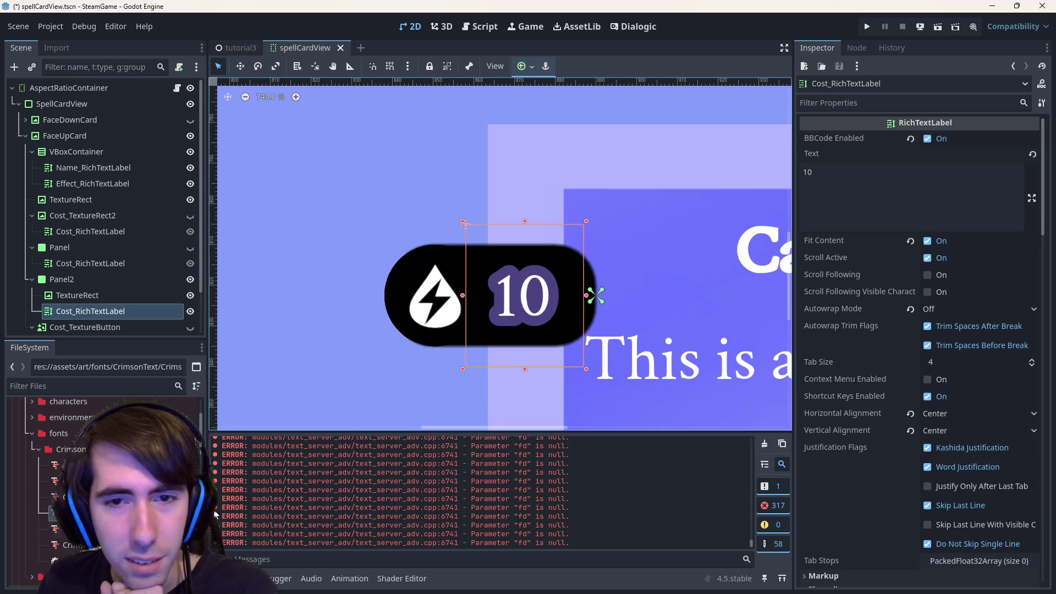
{"action": "double_click", "coordinate": [72, 513]}
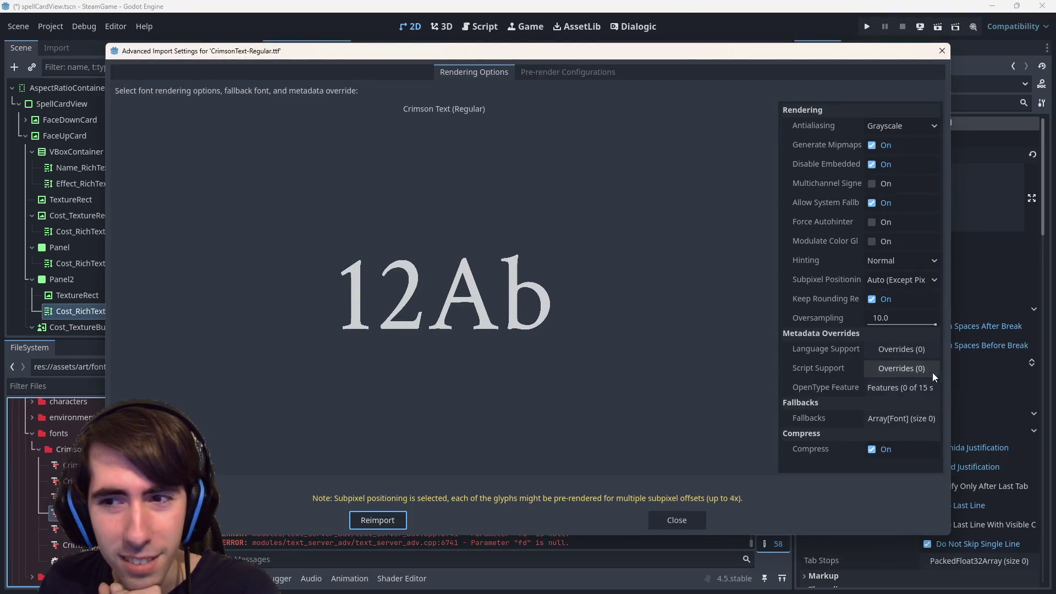
{"action": "left_click_drag", "start_coordinate": [935, 325], "coordinate": [911, 324]}
{"action": "left_click", "coordinate": [911, 324]}
{"action": "type", "text": "55"}
{"action": "key", "text": "Return"}
{"action": "left_click", "coordinate": [377, 520]}
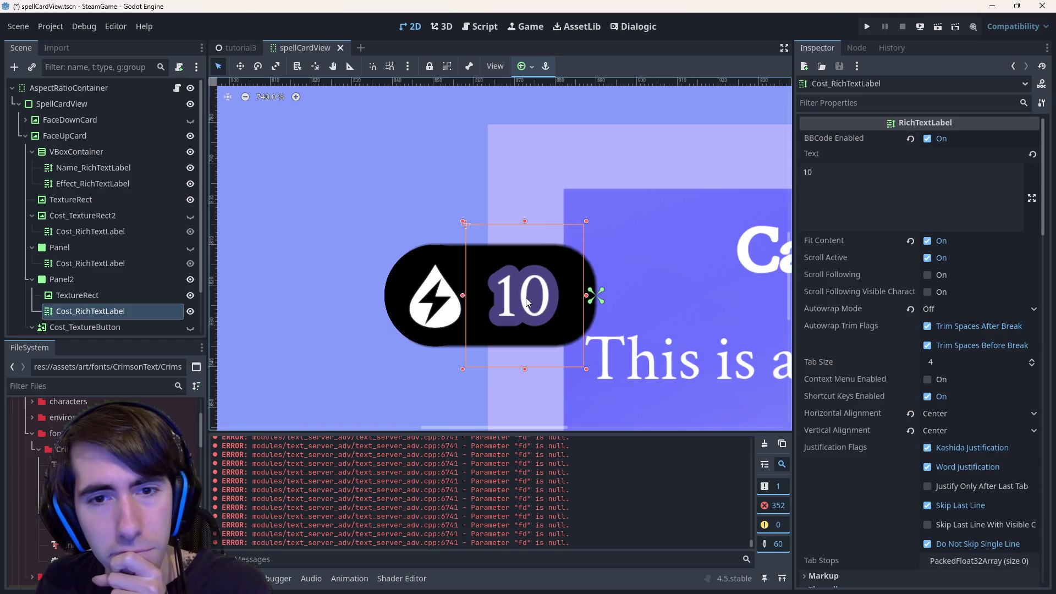
Reimport CrimsonText-Regular.ttf with oversampling set to 10.
{"action": "scroll", "coordinate": [523, 303], "scroll_direction": "down", "scroll_amount": 4}
{"action": "scroll", "coordinate": [493, 333], "scroll_direction": "up", "scroll_amount": 6}
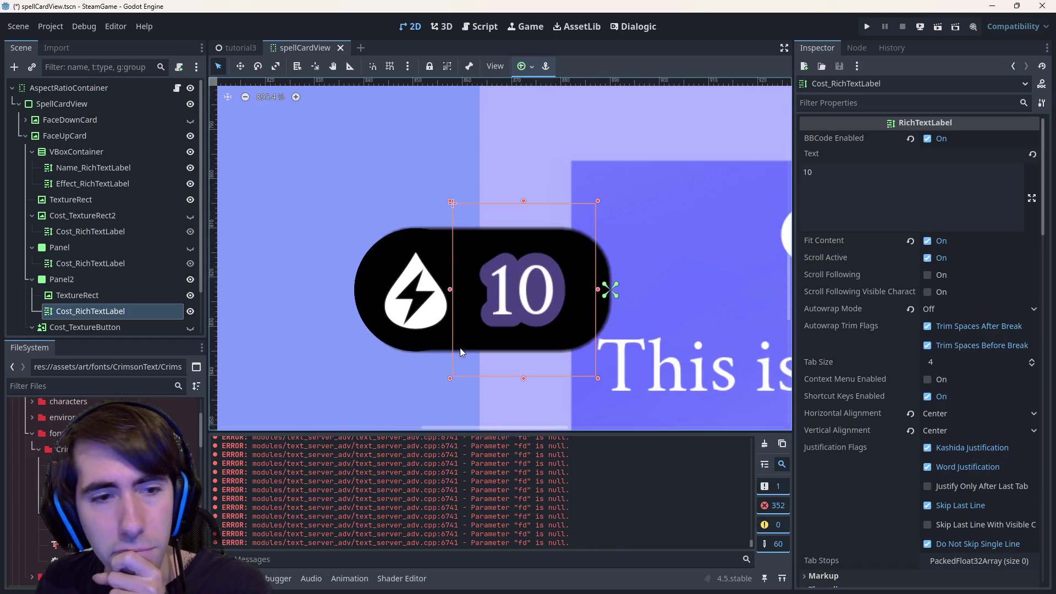
{"action": "double_click", "coordinate": [77, 544]}
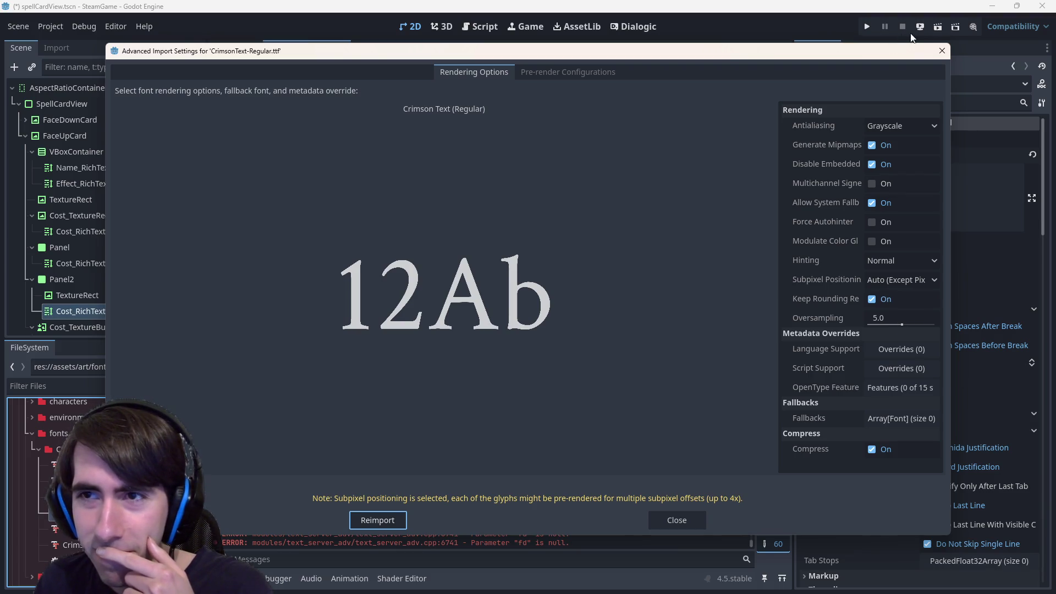
{"action": "left_click", "coordinate": [942, 51]}
{"action": "double_click", "coordinate": [71, 529]}
{"action": "left_click", "coordinate": [902, 319]}
{"action": "type", "text": "10"}
{"action": "key", "text": "Return"}
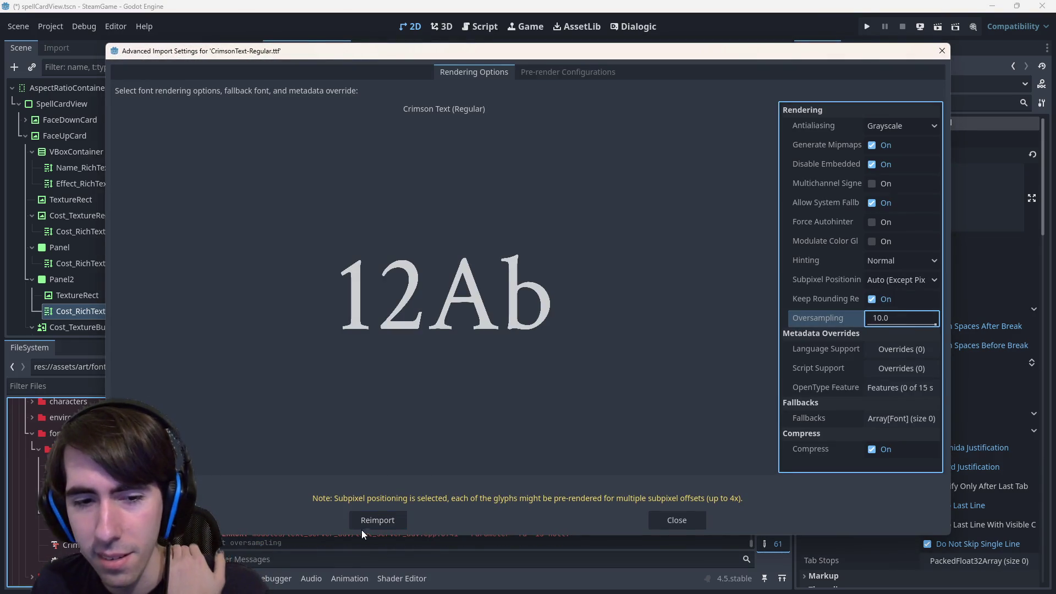
{"action": "left_click", "coordinate": [359, 528]}
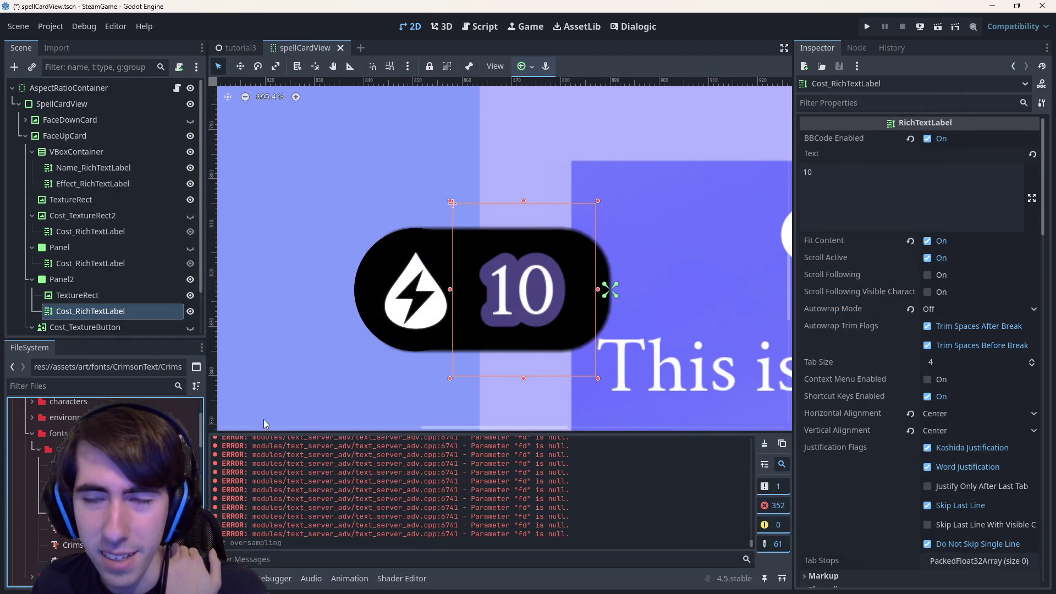
Select the card's TextureRect, then Cost_RichTextLabel again on the canvas.
{"action": "scroll", "coordinate": [548, 339], "scroll_direction": "down", "scroll_amount": 5}
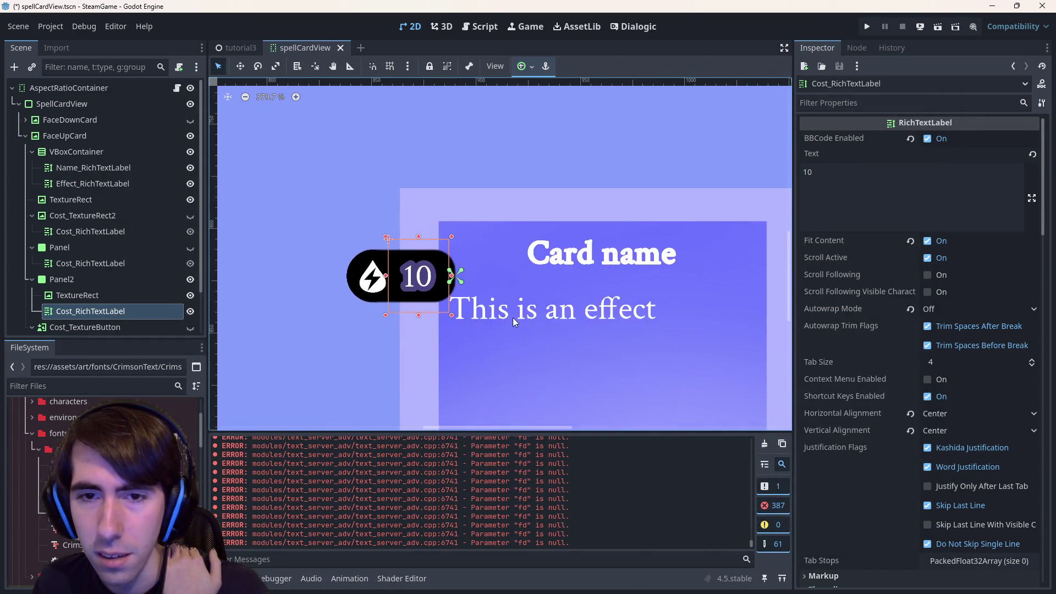
{"action": "left_click", "coordinate": [534, 305]}
{"action": "scroll", "coordinate": [535, 305], "scroll_direction": "down", "scroll_amount": 2}
{"action": "scroll", "coordinate": [571, 298], "scroll_direction": "up", "scroll_amount": 11}
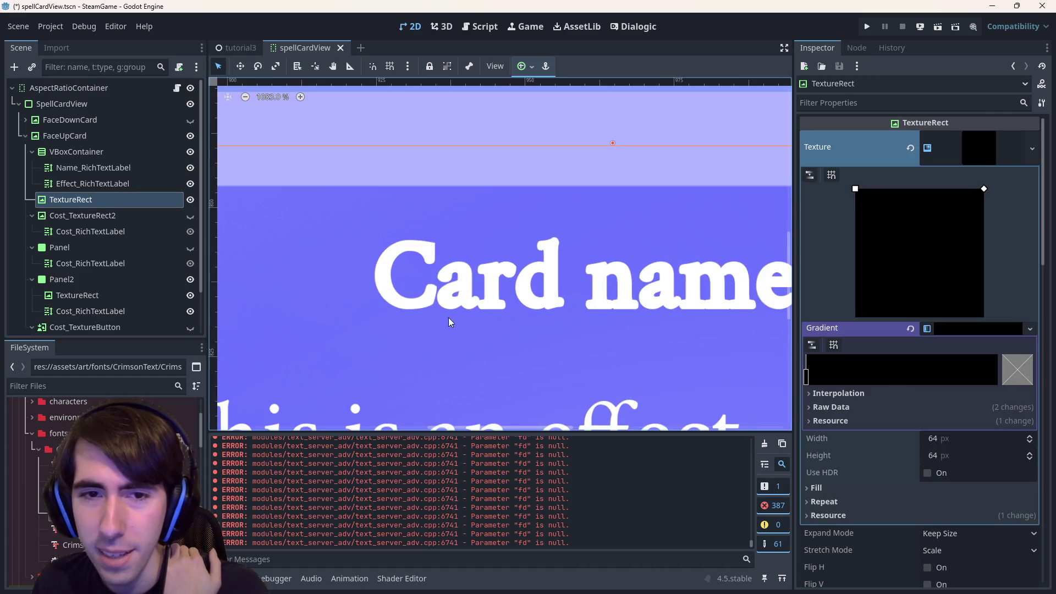
{"action": "scroll", "coordinate": [496, 308], "scroll_direction": "down", "scroll_amount": 5}
{"action": "scroll", "coordinate": [501, 312], "scroll_direction": "up", "scroll_amount": 7}
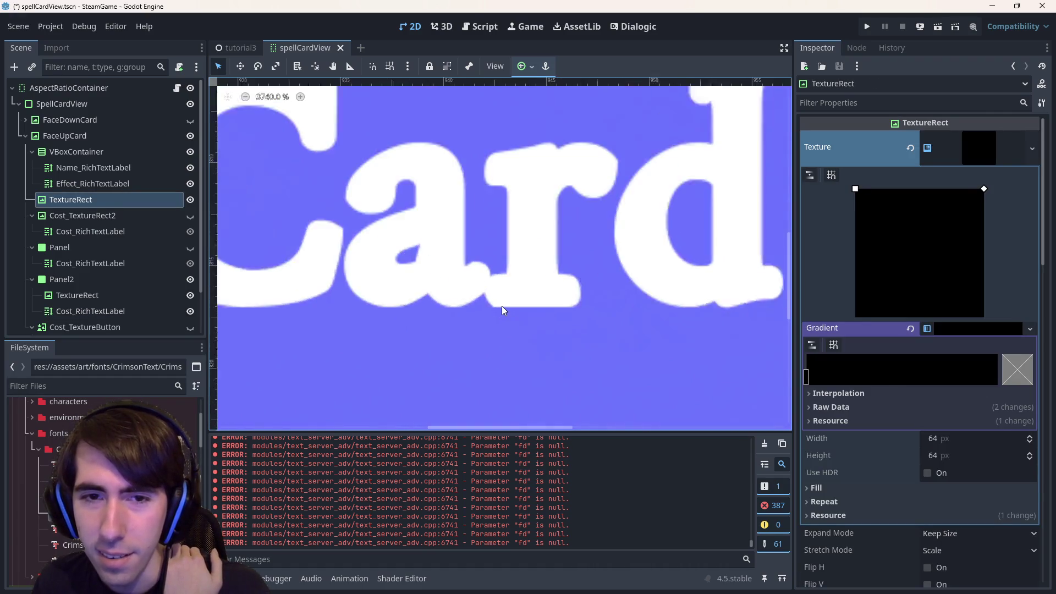
{"action": "scroll", "coordinate": [501, 307], "scroll_direction": "down", "scroll_amount": 7}
{"action": "scroll", "coordinate": [433, 328], "scroll_direction": "left", "scroll_amount": 5}
{"action": "left_click", "coordinate": [424, 266]}
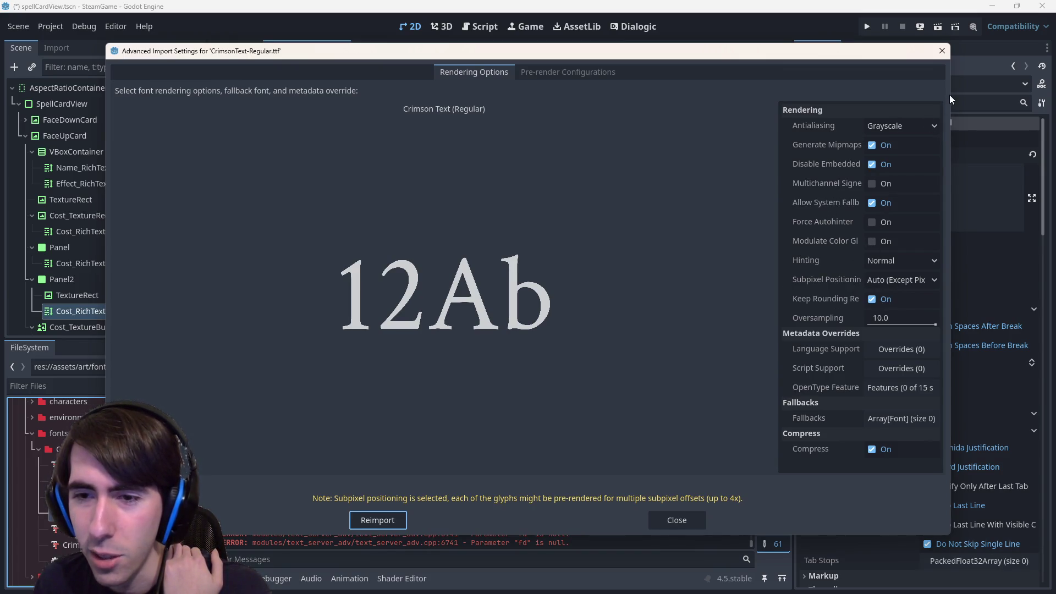
Expand and collapse the OpenType feature, script support and language support override lists.
{"action": "left_click", "coordinate": [886, 384]}
{"action": "left_click", "coordinate": [886, 384]}
{"action": "left_click", "coordinate": [893, 367]}
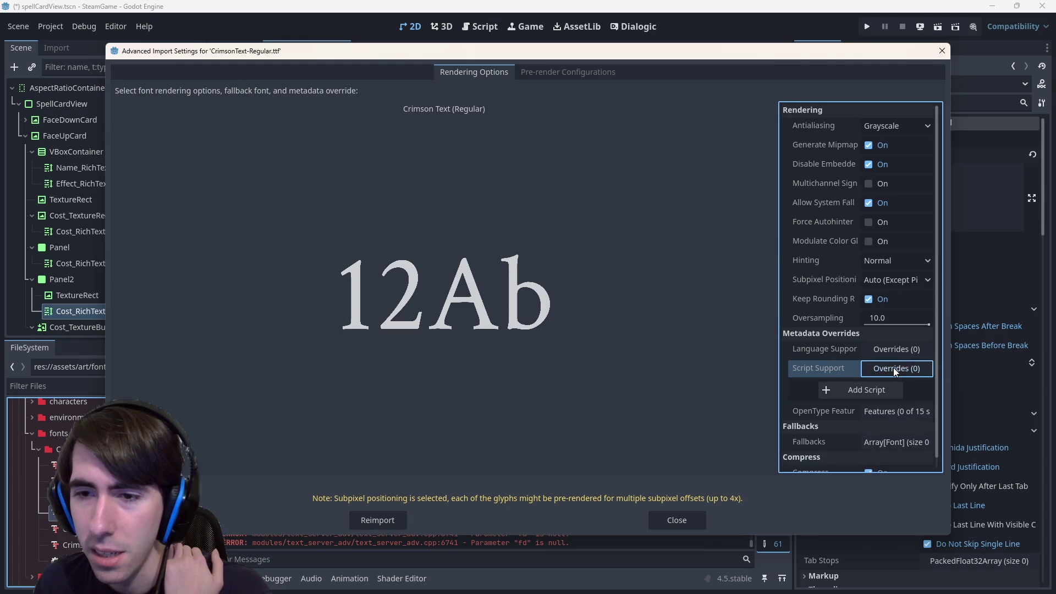
{"action": "left_click", "coordinate": [893, 367]}
{"action": "left_click", "coordinate": [895, 355]}
{"action": "left_click", "coordinate": [896, 346]}
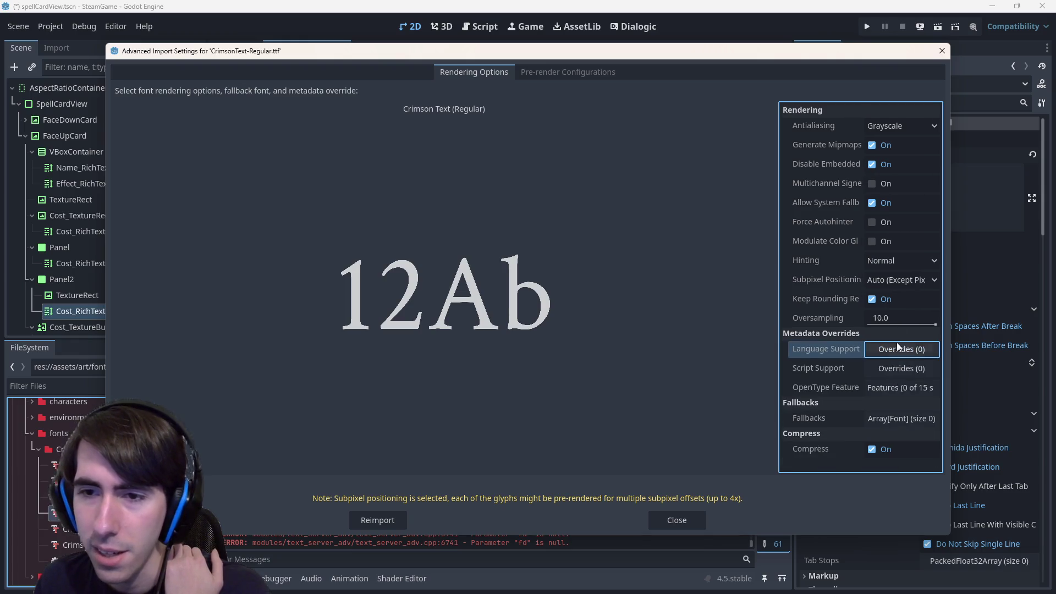
Close the font import settings and scroll through Cost_RichTextLabel's Theme Overrides.
{"action": "left_click", "coordinate": [941, 50]}
{"action": "scroll", "coordinate": [498, 339], "scroll_direction": "down", "scroll_amount": 2}
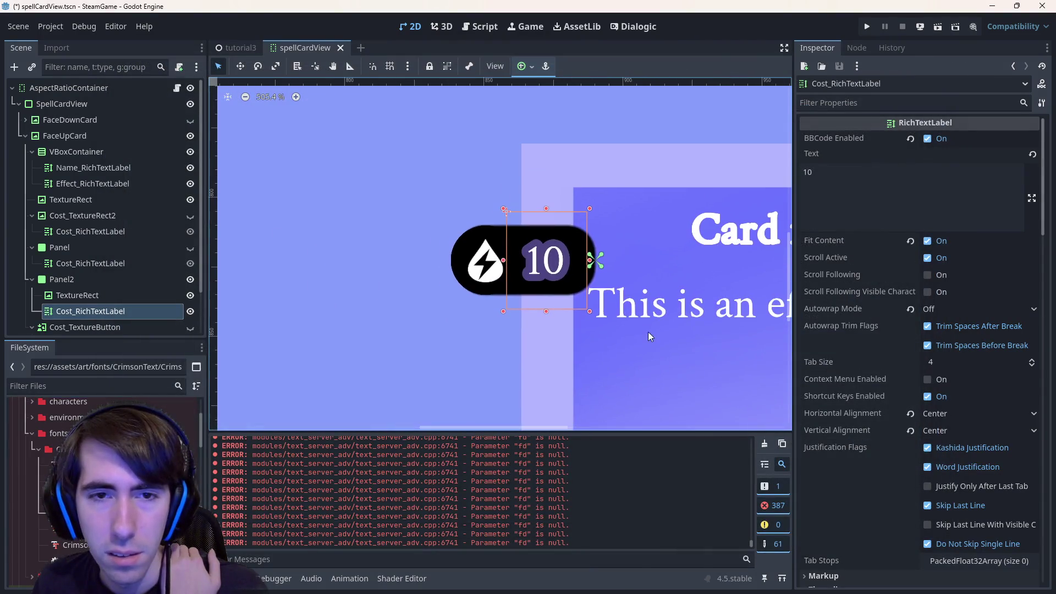
{"action": "scroll", "coordinate": [922, 468], "scroll_direction": "down", "scroll_amount": 10}
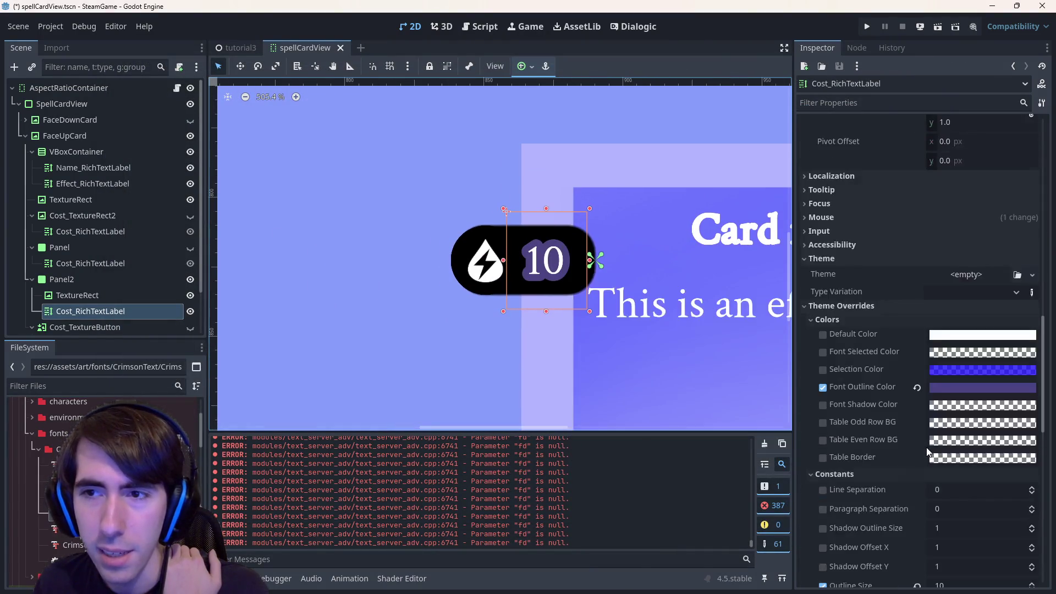
{"action": "scroll", "coordinate": [920, 463], "scroll_direction": "down", "scroll_amount": 10}
{"action": "scroll", "coordinate": [920, 464], "scroll_direction": "up", "scroll_amount": 5}
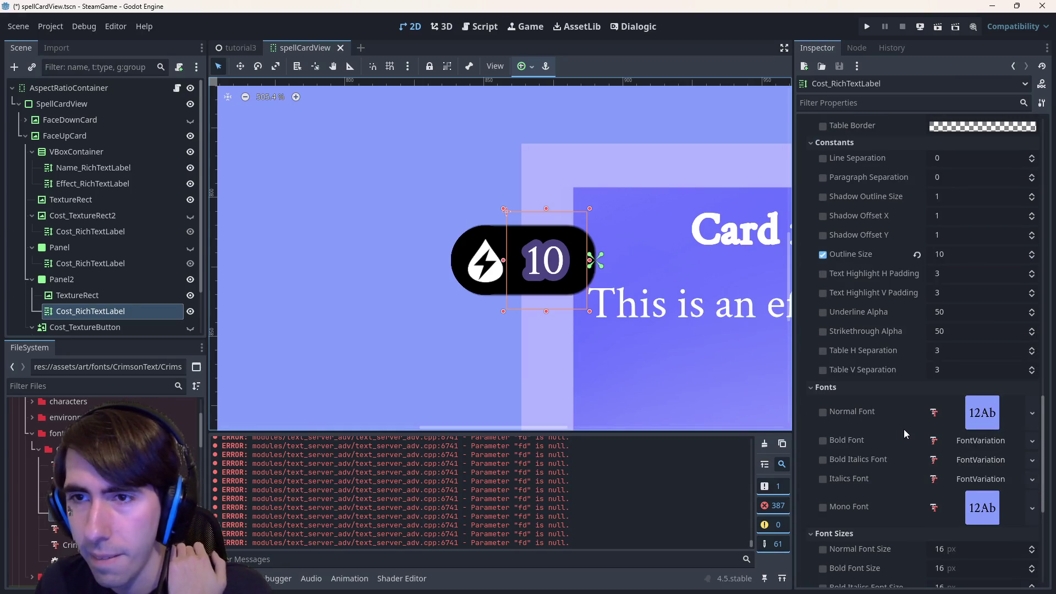
{"action": "scroll", "coordinate": [903, 429], "scroll_direction": "up", "scroll_amount": 4}
{"action": "scroll", "coordinate": [903, 429], "scroll_direction": "down", "scroll_amount": 5}
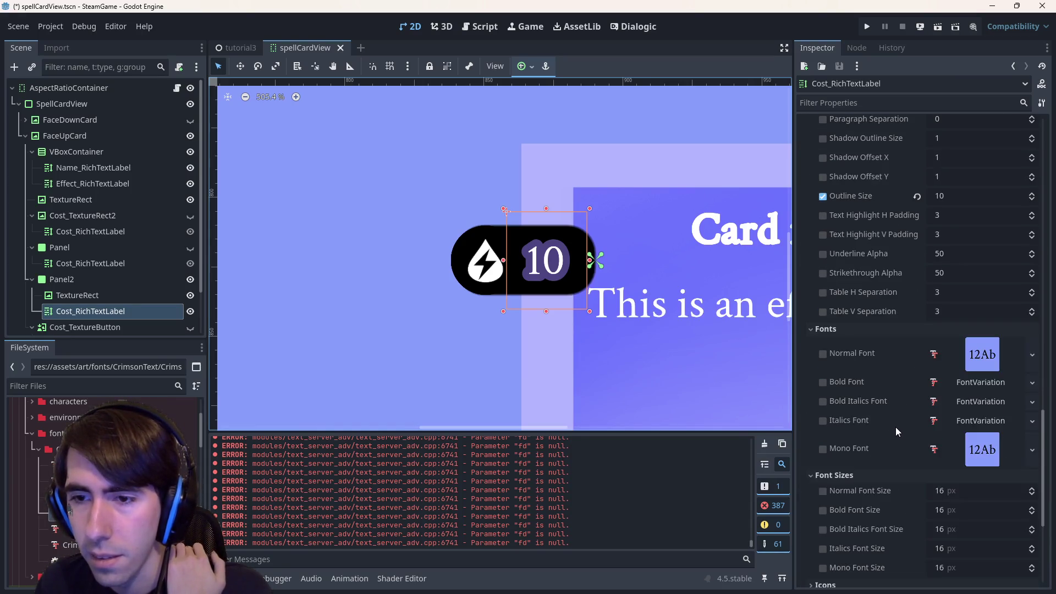
{"action": "scroll", "coordinate": [895, 426], "scroll_direction": "down", "scroll_amount": 3}
Expand the cost label's Styles overrides and scroll through them.
{"action": "left_click", "coordinate": [826, 425]}
{"action": "scroll", "coordinate": [846, 424], "scroll_direction": "down", "scroll_amount": 2}
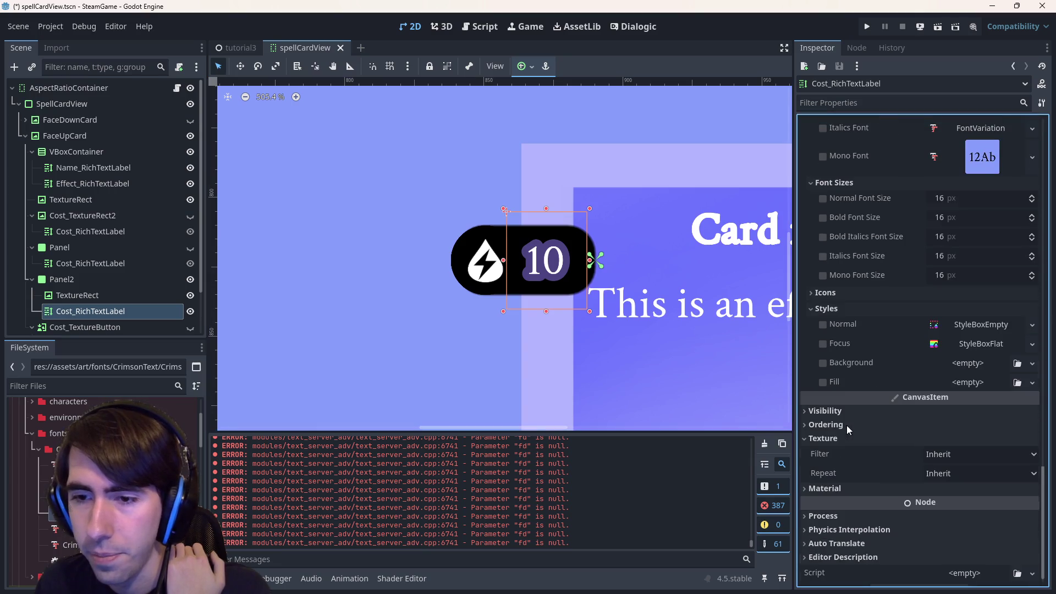
{"action": "scroll", "coordinate": [849, 312], "scroll_direction": "up", "scroll_amount": 8}
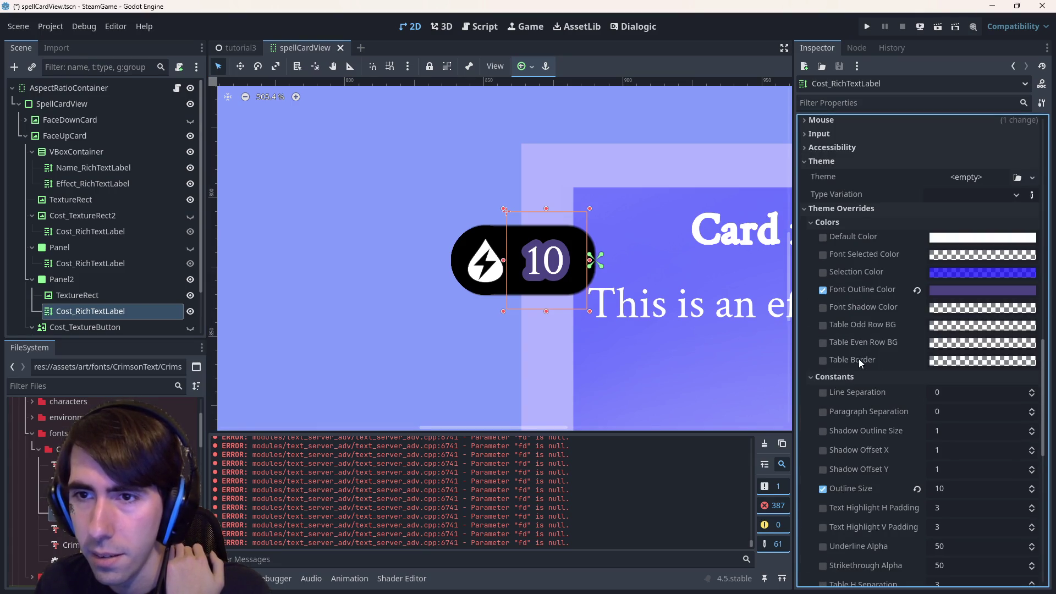
{"action": "scroll", "coordinate": [880, 420], "scroll_direction": "down", "scroll_amount": 2}
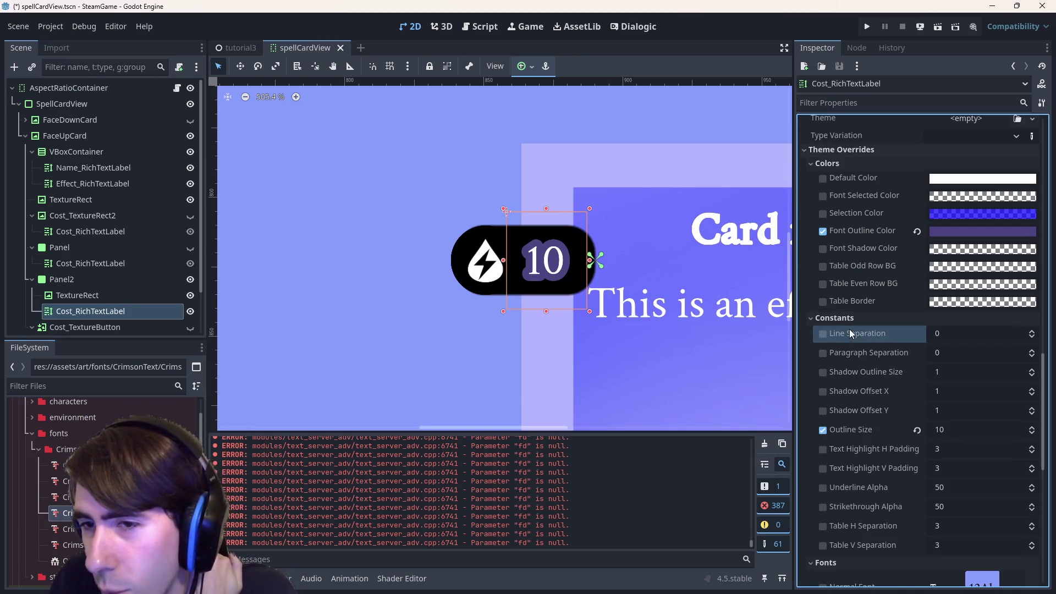
{"action": "scroll", "coordinate": [853, 352], "scroll_direction": "down", "scroll_amount": 8}
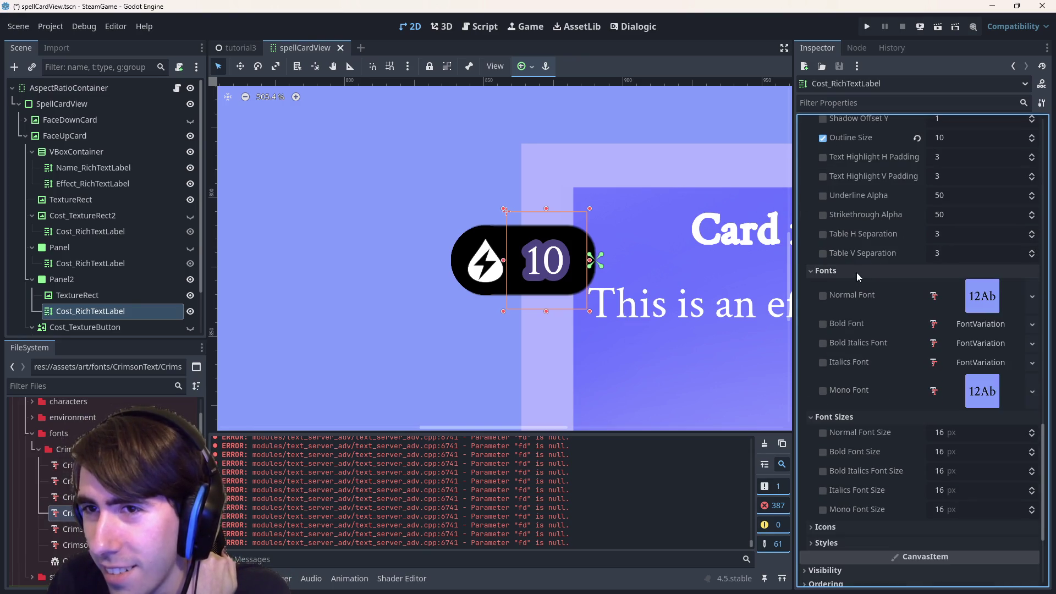
{"action": "scroll", "coordinate": [859, 302], "scroll_direction": "up", "scroll_amount": 4}
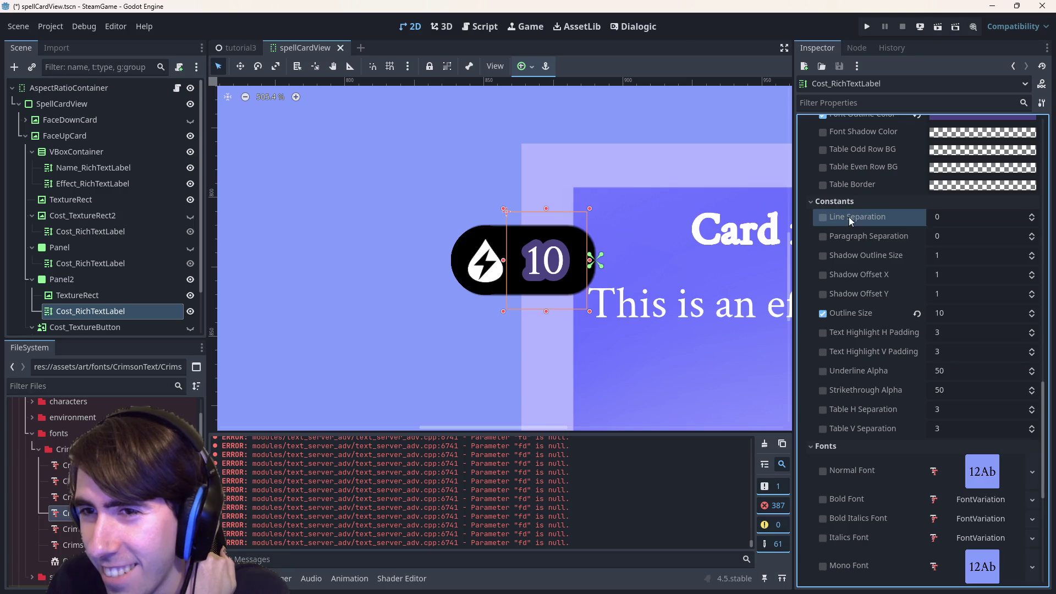
{"action": "scroll", "coordinate": [846, 267], "scroll_direction": "up", "scroll_amount": 12}
{"action": "scroll", "coordinate": [845, 260], "scroll_direction": "down", "scroll_amount": 10}
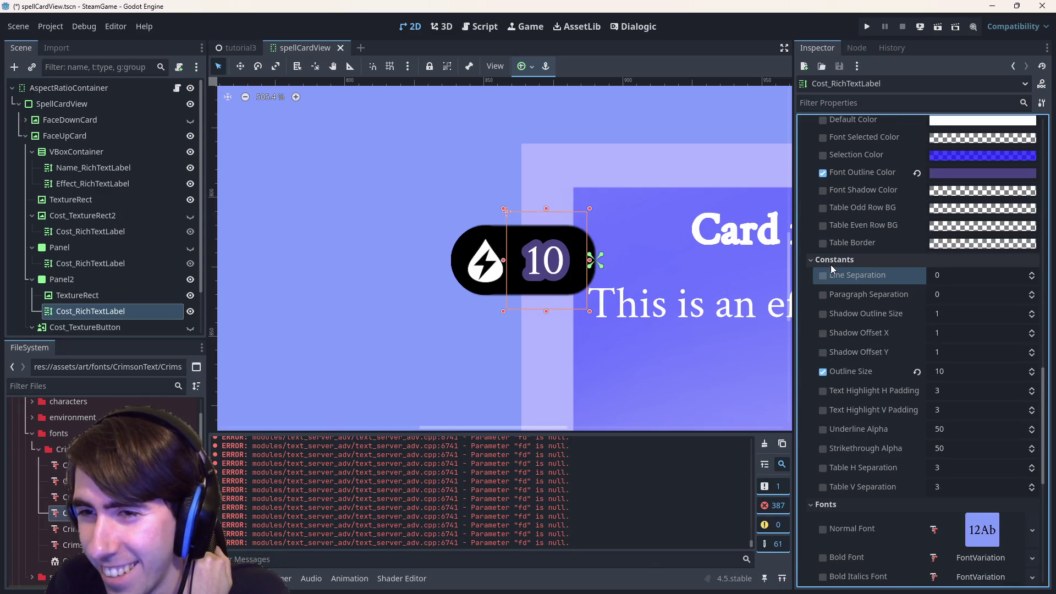
{"action": "scroll", "coordinate": [830, 265], "scroll_direction": "down", "scroll_amount": 8}
{"action": "scroll", "coordinate": [880, 308], "scroll_direction": "up", "scroll_amount": 4}
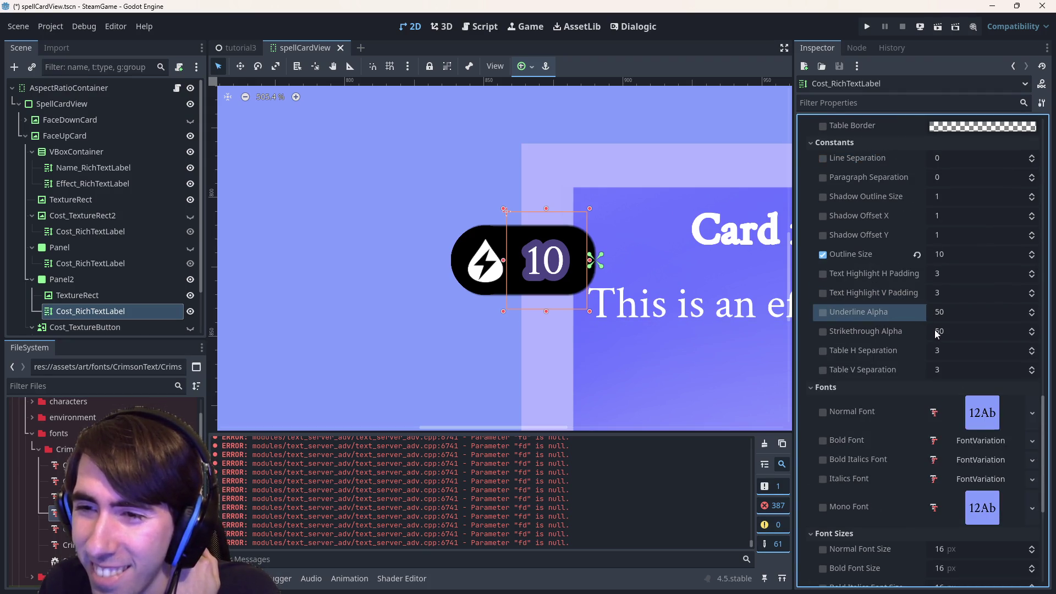
Try a Table H Separation of 666 on the cost label, then cancel and undo it.
{"action": "left_click", "coordinate": [938, 351]}
{"action": "type", "text": "666"}
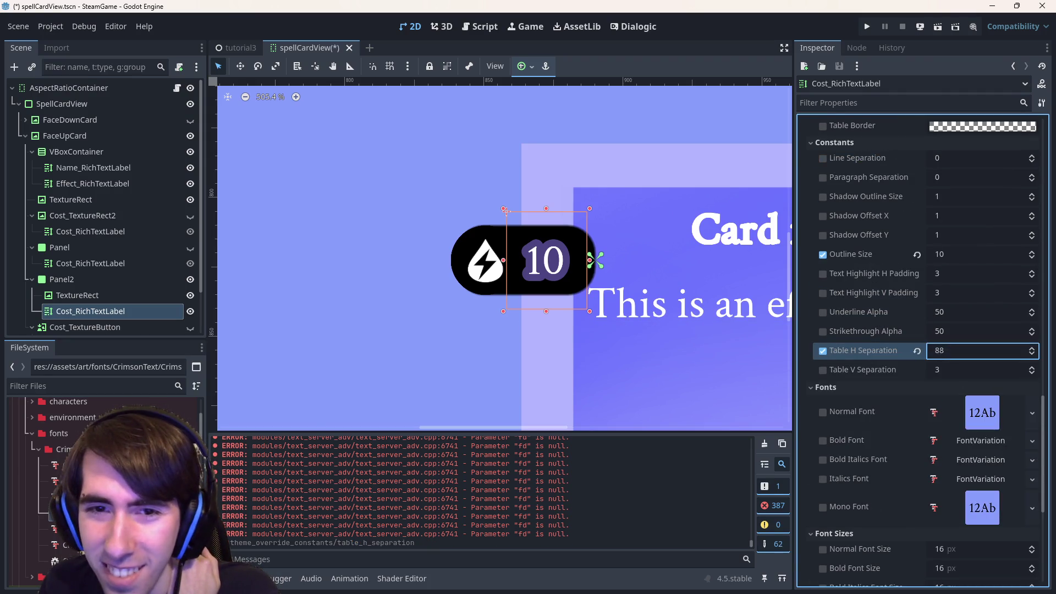
{"action": "key", "text": "Escape"}
{"action": "key", "text": "ctrl+z"}
Test, then revert the separation, shadow, highlight padding and outline size overrides to defaults.
{"action": "left_click_drag", "start_coordinate": [946, 370], "coordinate": [979, 370]}
{"action": "left_click", "coordinate": [917, 370]}
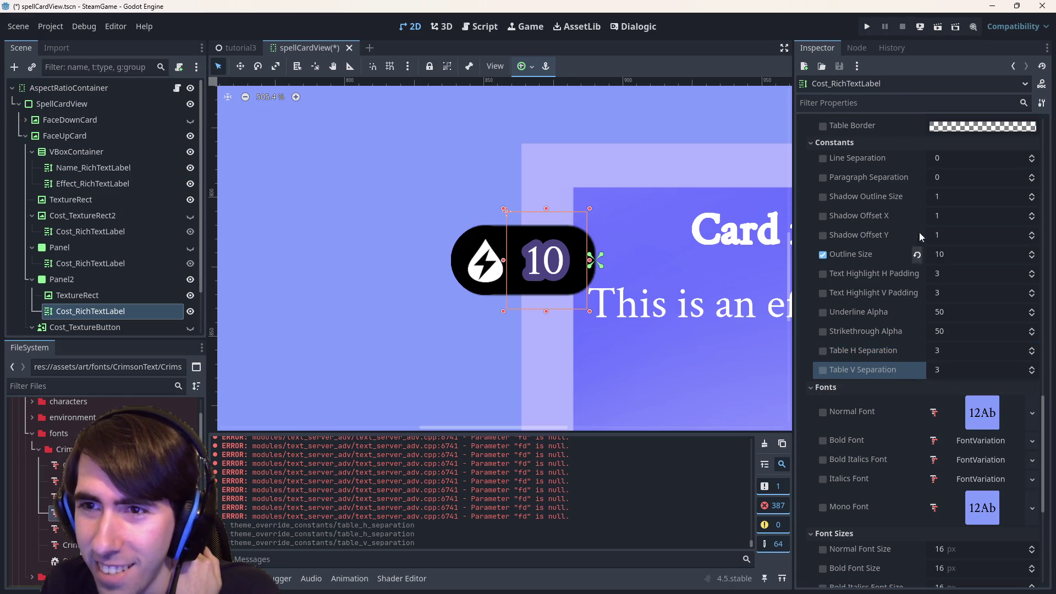
{"action": "mouse_move", "coordinate": [948, 177]}
{"action": "left_mouse_down"}
{"action": "mouse_move", "coordinate": [984, 177]}
{"action": "mouse_move", "coordinate": [974, 196]}
{"action": "mouse_move", "coordinate": [985, 196]}
{"action": "mouse_move", "coordinate": [985, 235]}
{"action": "left_mouse_up"}
{"action": "left_click", "coordinate": [917, 177]}
{"action": "left_click", "coordinate": [916, 196]}
{"action": "left_click", "coordinate": [917, 216]}
{"action": "left_click", "coordinate": [917, 235]}
{"action": "mouse_move", "coordinate": [943, 273]}
{"action": "left_mouse_down"}
{"action": "mouse_move", "coordinate": [978, 273]}
{"action": "mouse_move", "coordinate": [963, 292]}
{"action": "mouse_move", "coordinate": [984, 293]}
{"action": "left_mouse_up"}
{"action": "left_click", "coordinate": [916, 255]}
{"action": "left_click", "coordinate": [917, 274]}
{"action": "left_click", "coordinate": [917, 292]}
Restore the cost number's outline, setting its size to 2 and then 5.
{"action": "mouse_move", "coordinate": [943, 254]}
{"action": "left_mouse_down"}
{"action": "mouse_move", "coordinate": [985, 254]}
{"action": "mouse_move", "coordinate": [949, 254]}
{"action": "left_mouse_up"}
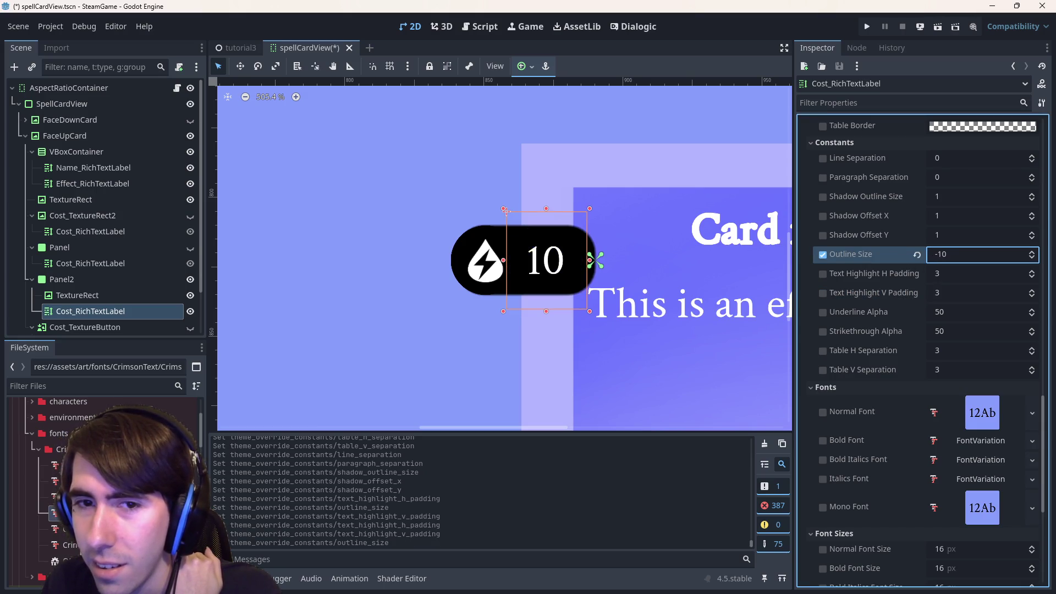
{"action": "left_click", "coordinate": [951, 254]}
{"action": "type", "text": "2"}
{"action": "key", "text": "Return"}
{"action": "left_click", "coordinate": [951, 254]}
{"action": "type", "text": "5"}
{"action": "key", "text": "Return"}
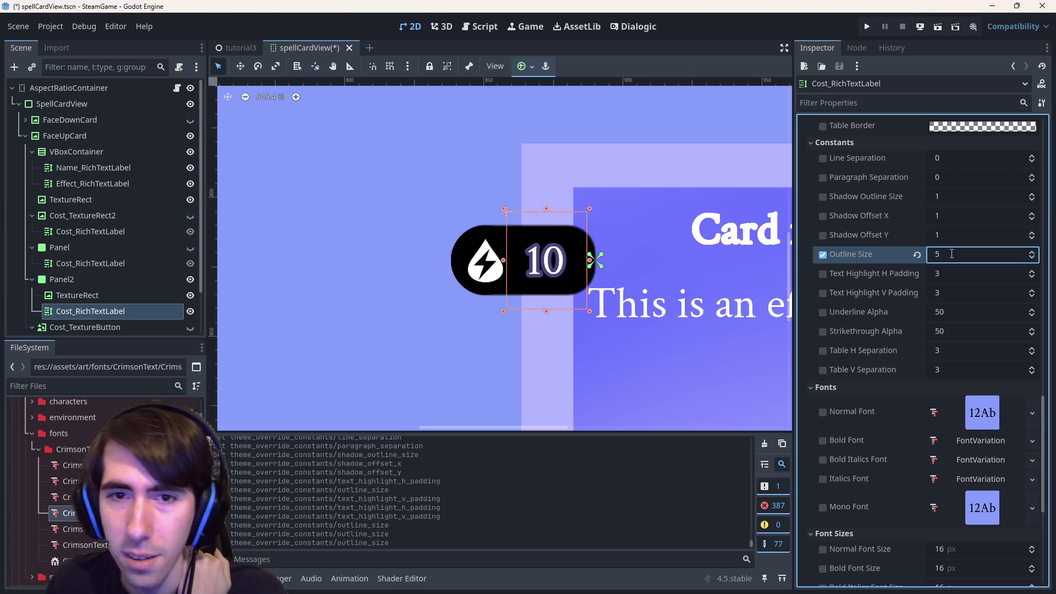
Override the cost label's Normal Font Size with 24.
{"action": "scroll", "coordinate": [545, 265], "scroll_direction": "up", "scroll_amount": 8}
{"action": "scroll", "coordinate": [561, 297], "scroll_direction": "down", "scroll_amount": 5}
{"action": "scroll", "coordinate": [527, 280], "scroll_direction": "down", "scroll_amount": 5}
{"action": "scroll", "coordinate": [555, 305], "scroll_direction": "up", "scroll_amount": 2}
{"action": "scroll", "coordinate": [547, 307], "scroll_direction": "down", "scroll_amount": 1}
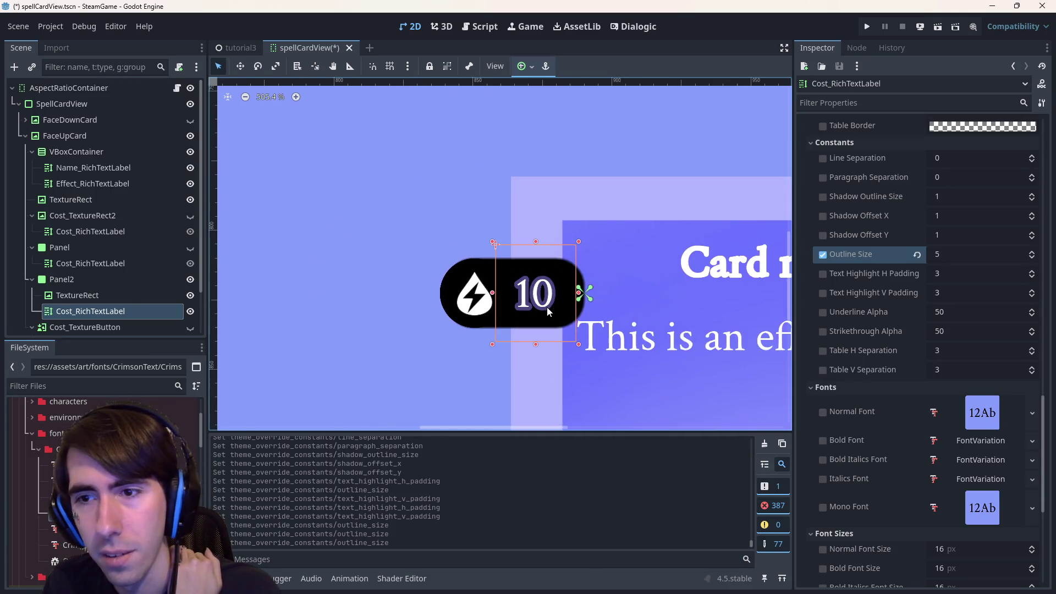
{"action": "scroll", "coordinate": [949, 393], "scroll_direction": "down", "scroll_amount": 5}
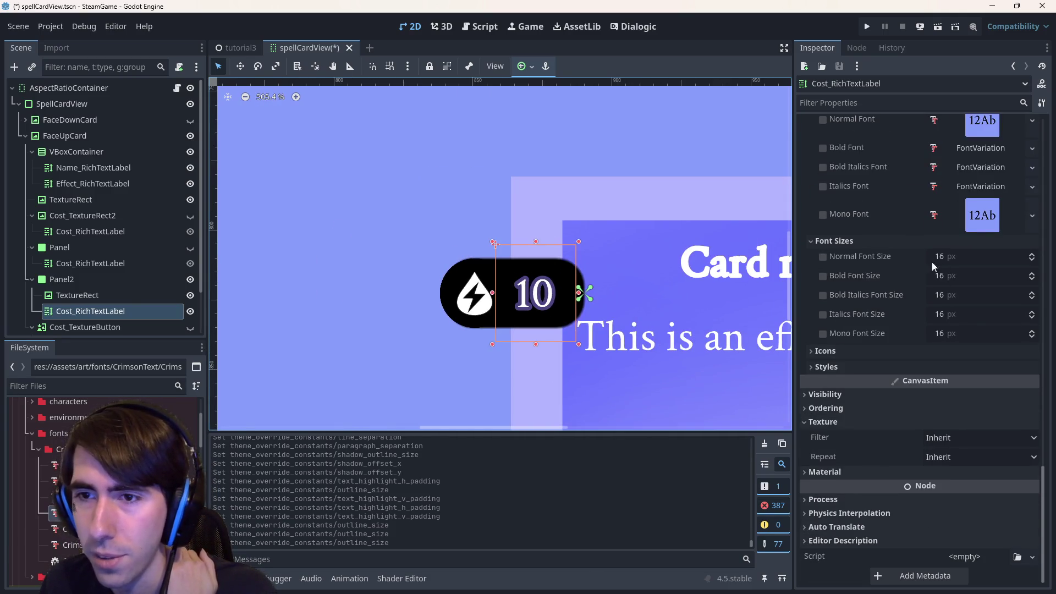
{"action": "left_click", "coordinate": [823, 256]}
{"action": "left_click", "coordinate": [968, 257]}
{"action": "type", "text": "24"}
{"action": "key", "text": "Return"}
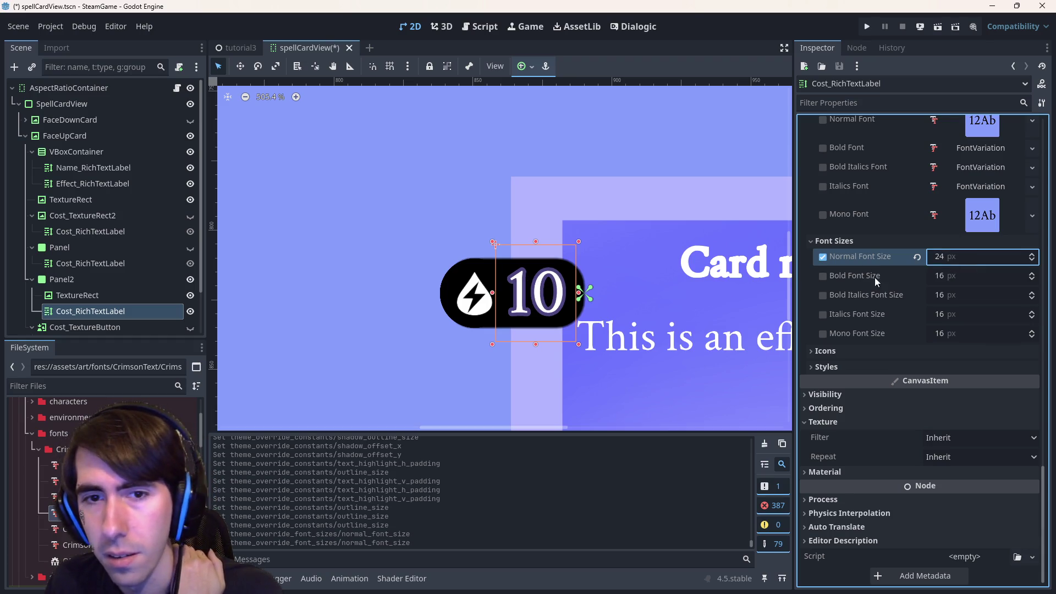
Lower the Normal Font Size to 20, save spellCardView, and switch to tutorial3.
{"action": "scroll", "coordinate": [675, 308], "scroll_direction": "down", "scroll_amount": 5}
{"action": "left_click", "coordinate": [954, 257]}
{"action": "type", "text": "20"}
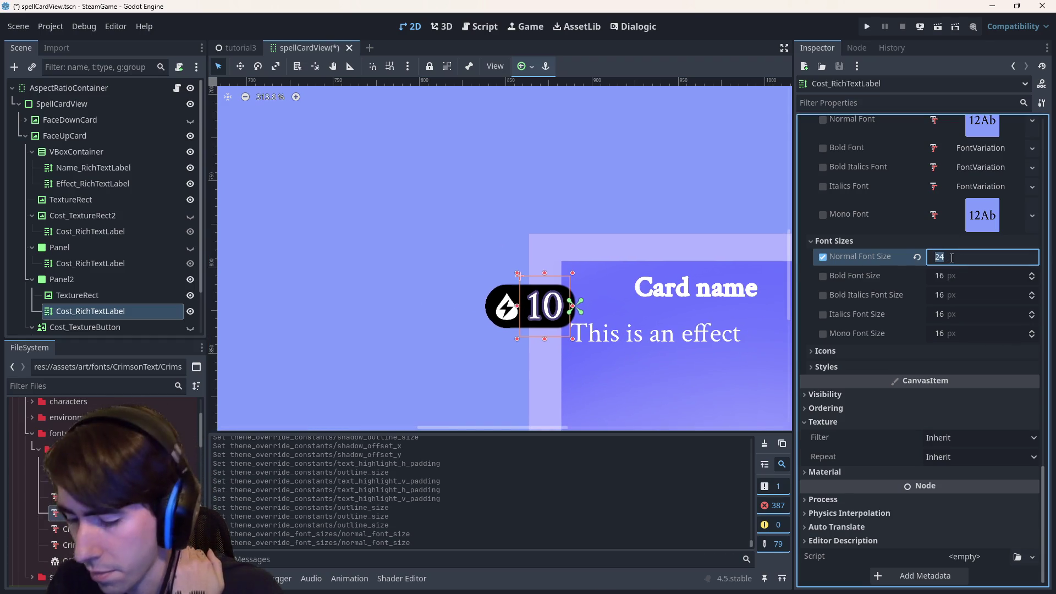
{"action": "key", "text": "Return"}
{"action": "scroll", "coordinate": [557, 291], "scroll_direction": "down", "scroll_amount": 6}
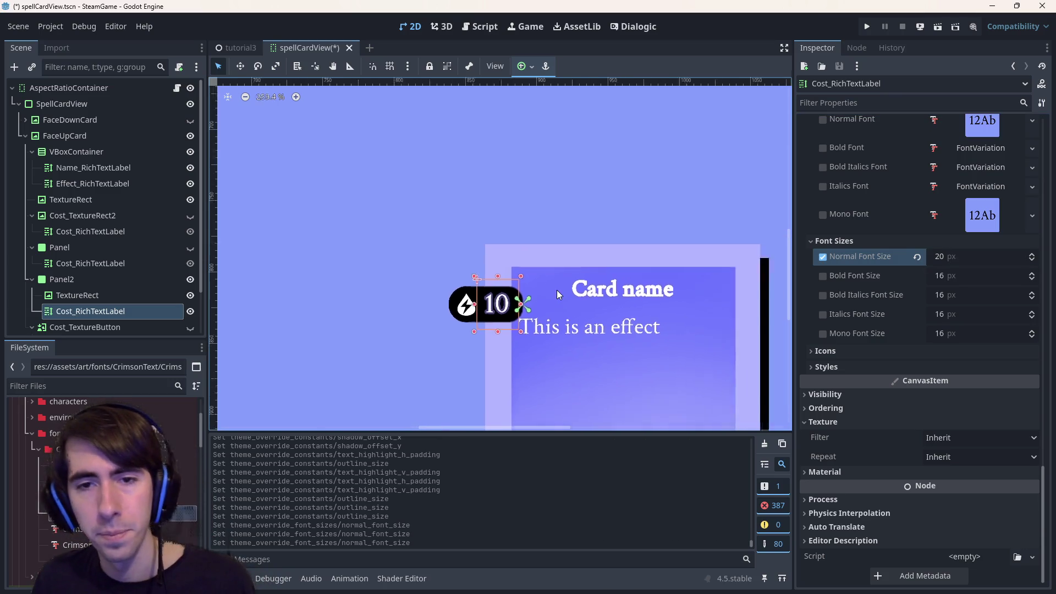
{"action": "key", "text": "ctrl+s"}
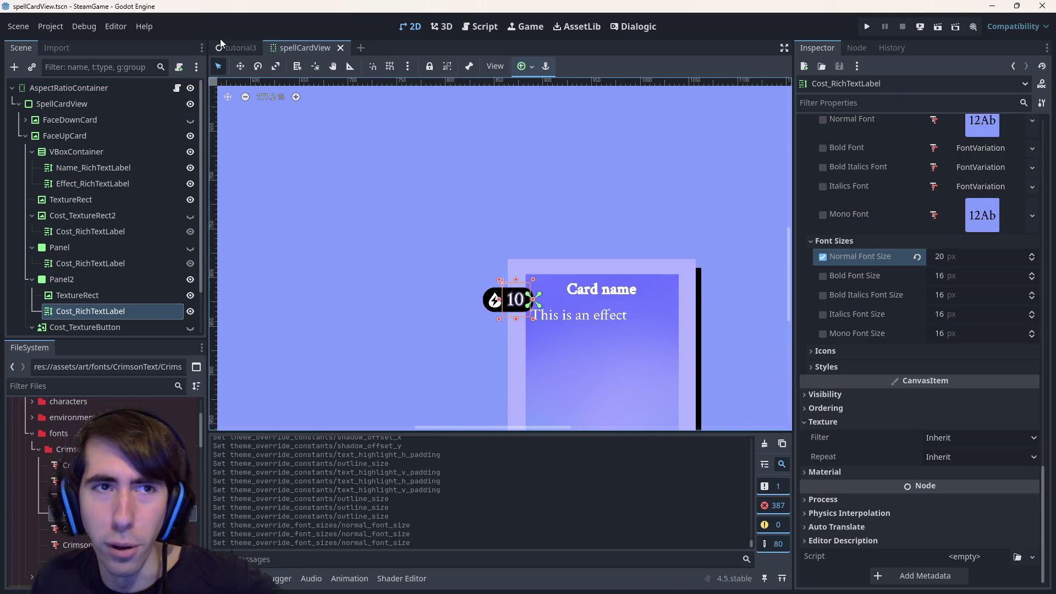
{"action": "left_click", "coordinate": [239, 48]}
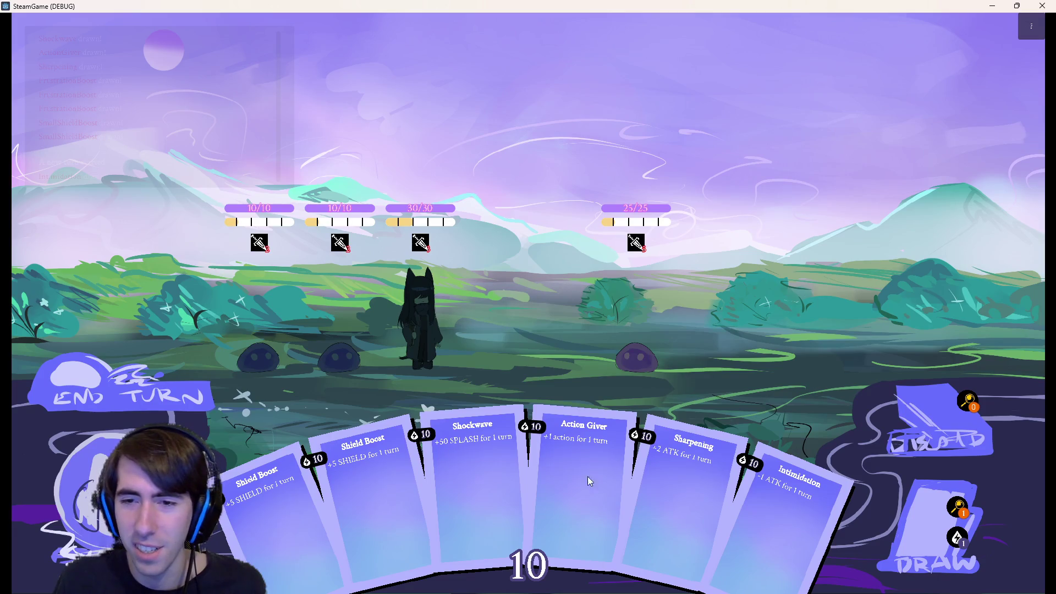
Test-drag the Action Giver card in the running game, then close the game.
{"action": "left_click_drag", "start_coordinate": [587, 487], "coordinate": [513, 389]}
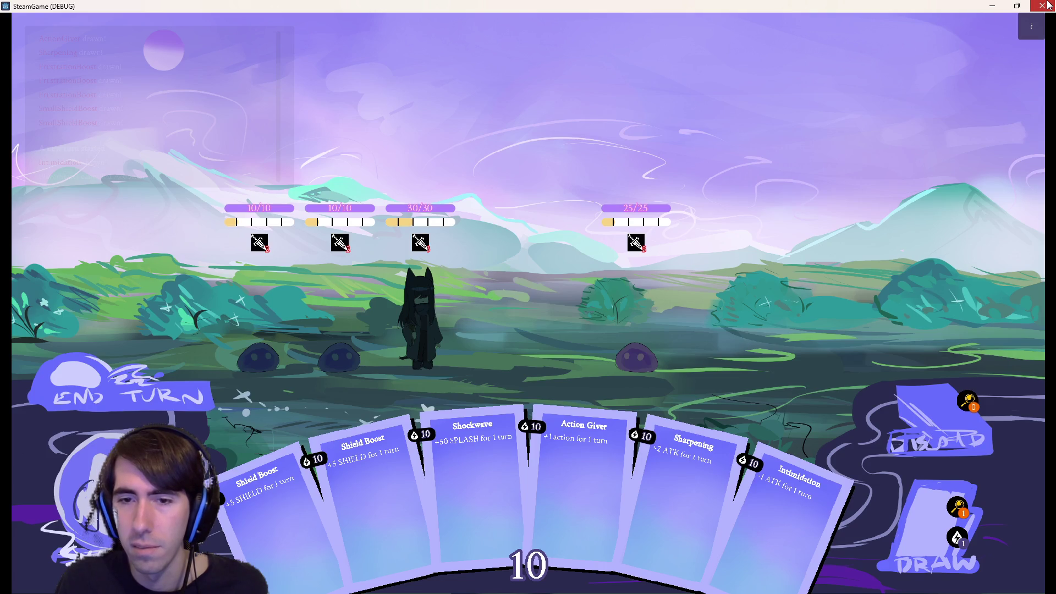
{"action": "left_click", "coordinate": [1043, 6]}
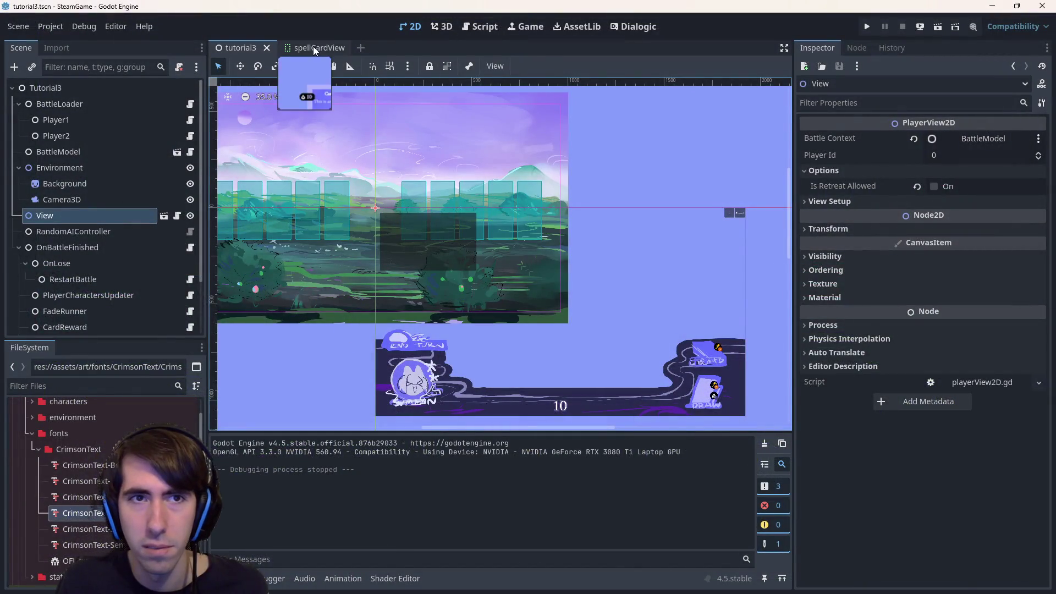
In spellCardView, try a much larger cost label font size, then undo it.
{"action": "left_click", "coordinate": [313, 48]}
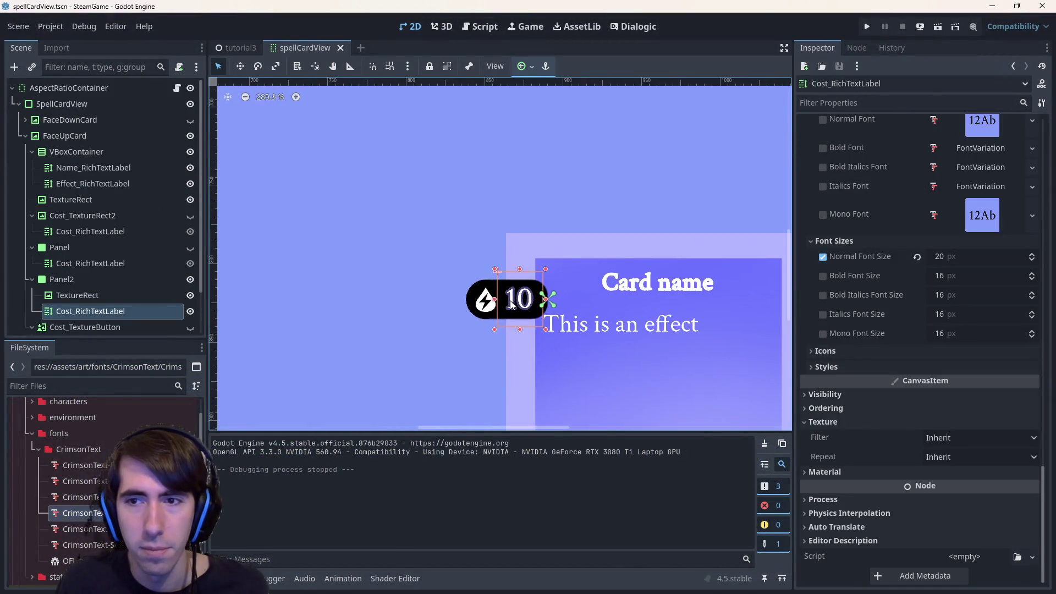
{"action": "scroll", "coordinate": [511, 306], "scroll_direction": "up", "scroll_amount": 6}
{"action": "left_click_drag", "start_coordinate": [944, 259], "coordinate": [1028, 259]}
{"action": "scroll", "coordinate": [501, 340], "scroll_direction": "down", "scroll_amount": 5}
{"action": "scroll", "coordinate": [502, 340], "scroll_direction": "down", "scroll_amount": 4}
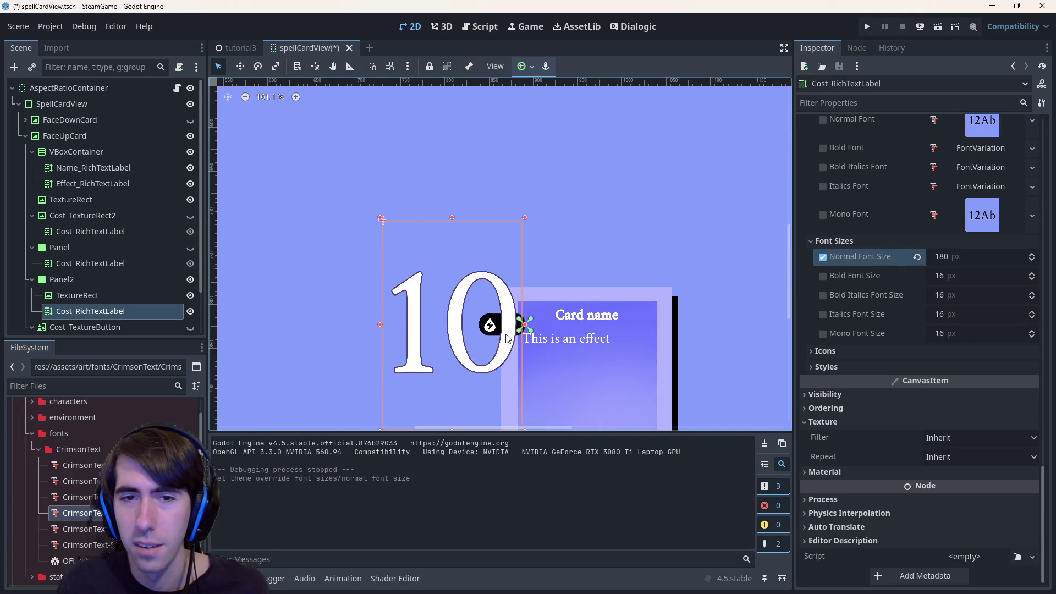
{"action": "scroll", "coordinate": [606, 275], "scroll_direction": "down", "scroll_amount": 5}
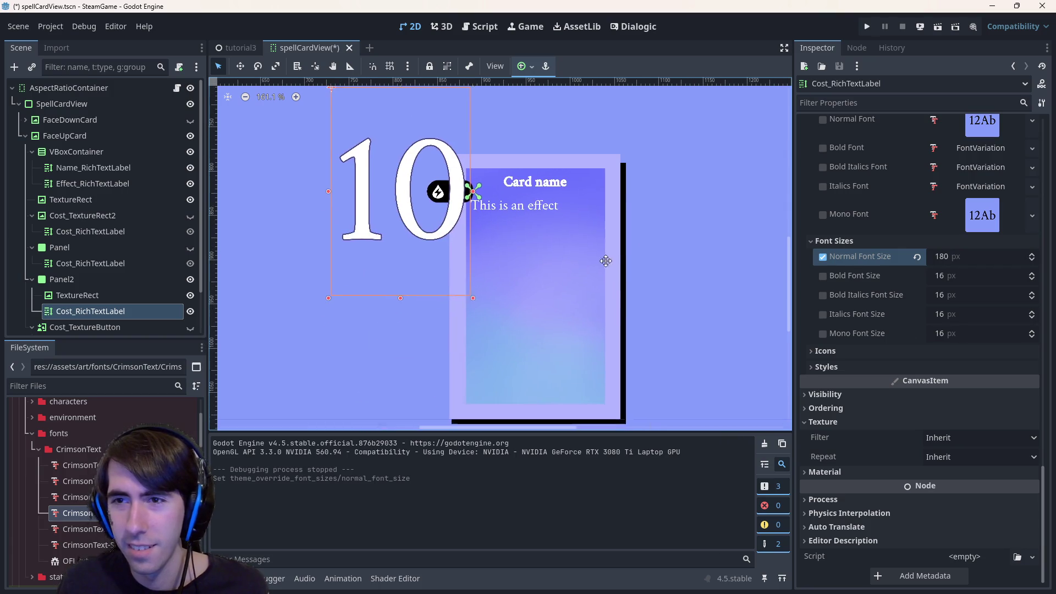
{"action": "left_click_drag", "start_coordinate": [632, 313], "coordinate": [609, 319]}
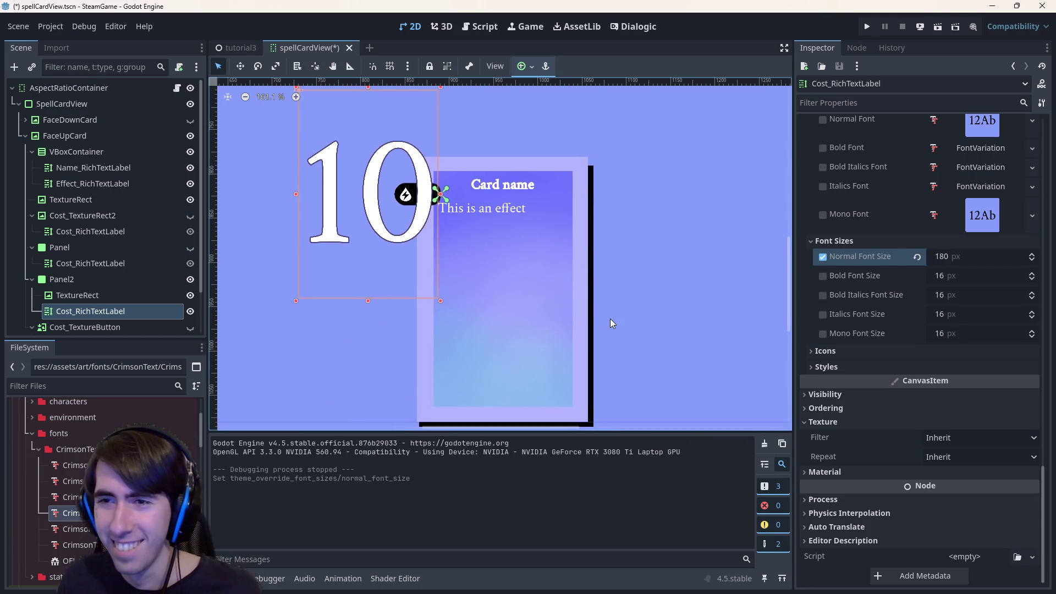
{"action": "key", "text": "ctrl+z"}
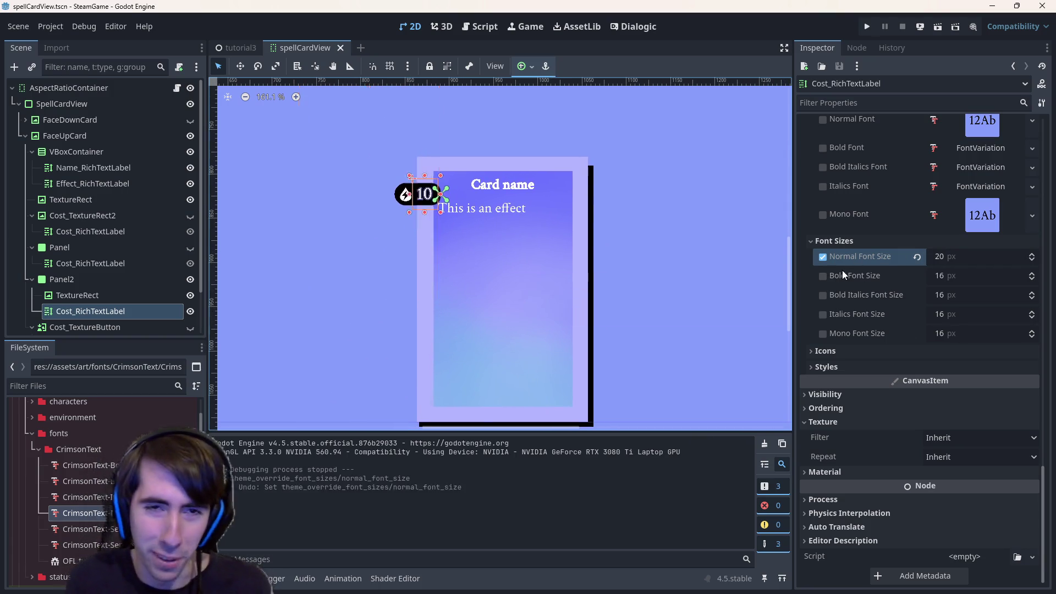
Set the cost label's Normal Font Size to 28 and save the scene.
{"action": "left_click", "coordinate": [956, 254]}
{"action": "type", "text": "25"}
{"action": "key", "text": "Return"}
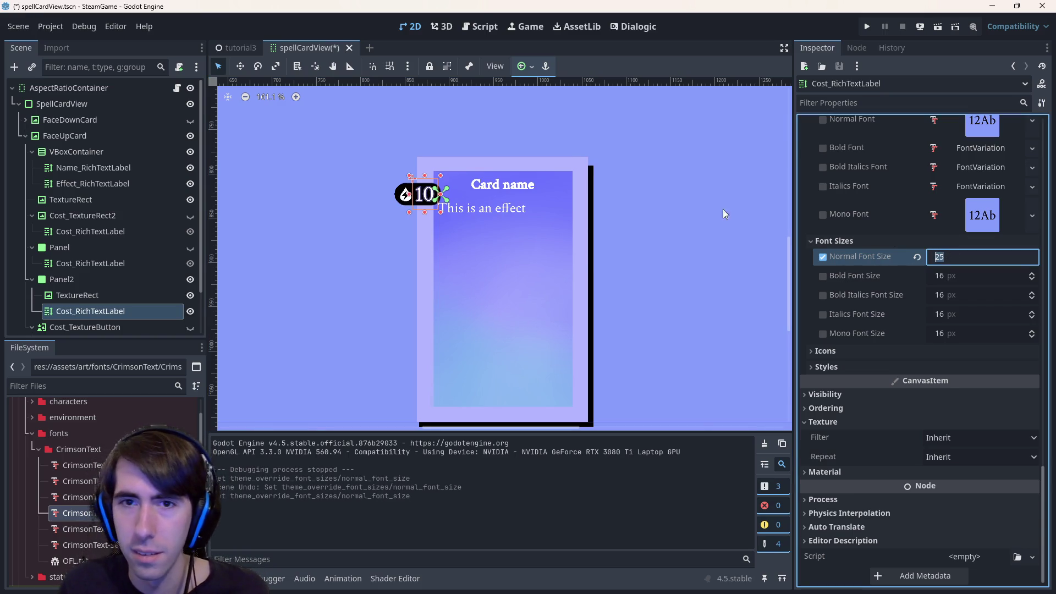
{"action": "scroll", "coordinate": [415, 190], "scroll_direction": "up", "scroll_amount": 9}
{"action": "scroll", "coordinate": [379, 182], "scroll_direction": "up", "scroll_amount": 5}
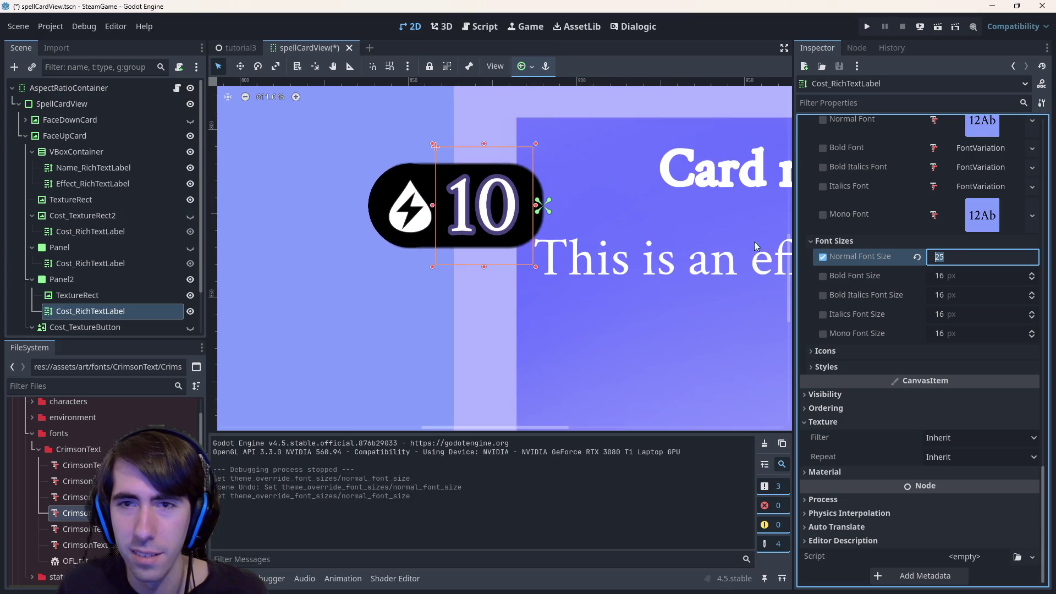
{"action": "left_click", "coordinate": [976, 257]}
{"action": "type", "text": "8"}
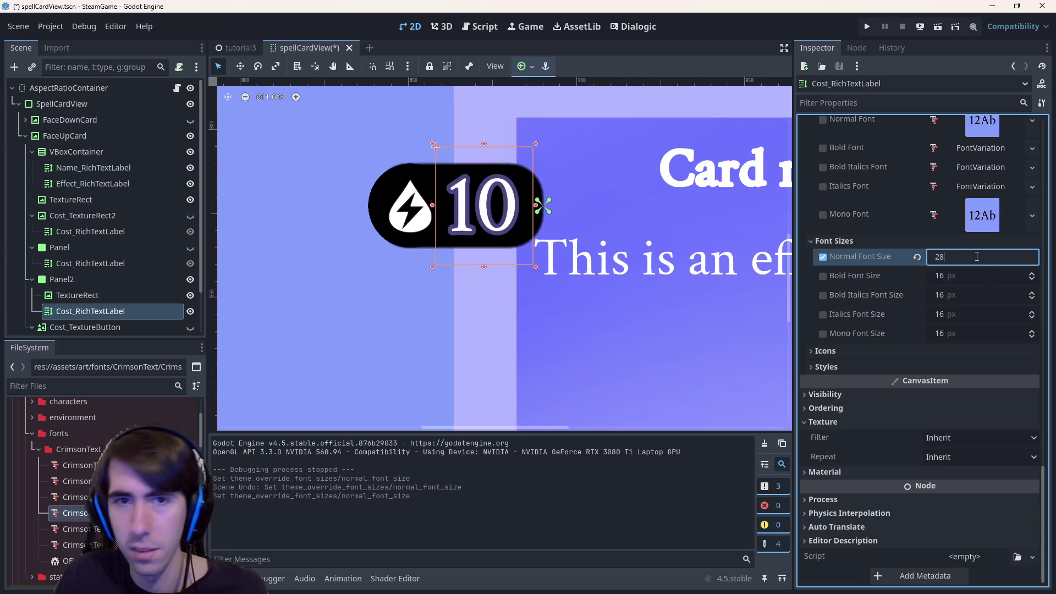
{"action": "key", "text": "Return"}
{"action": "scroll", "coordinate": [411, 328], "scroll_direction": "down", "scroll_amount": 4}
{"action": "left_click_drag", "start_coordinate": [411, 328], "coordinate": [382, 321]}
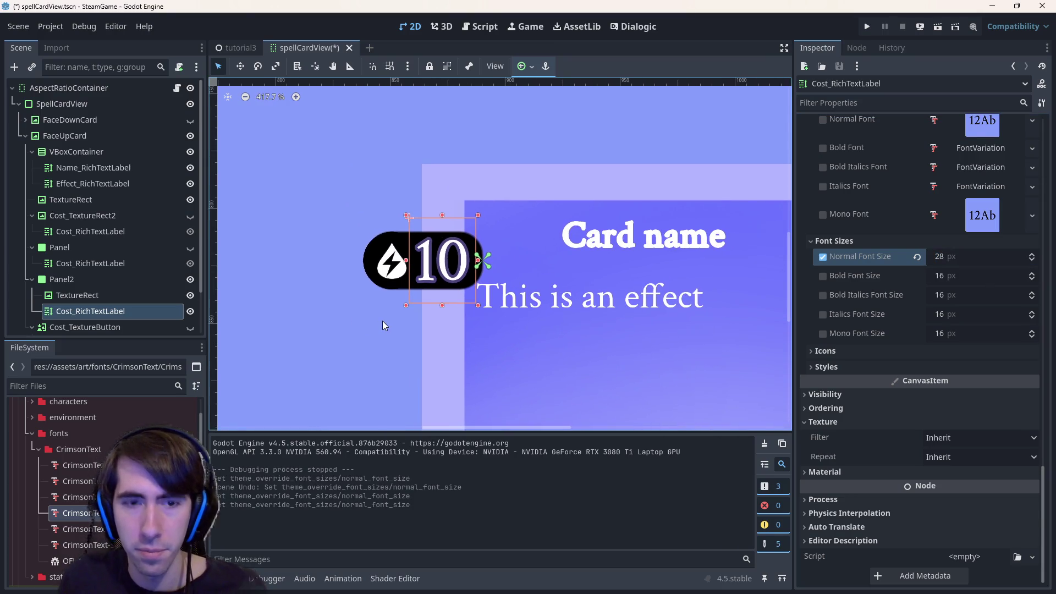
{"action": "key", "text": "ctrl+s"}
Change the cost label's text to 19, save, and return to tutorial3.
{"action": "scroll", "coordinate": [935, 247], "scroll_direction": "up", "scroll_amount": 15}
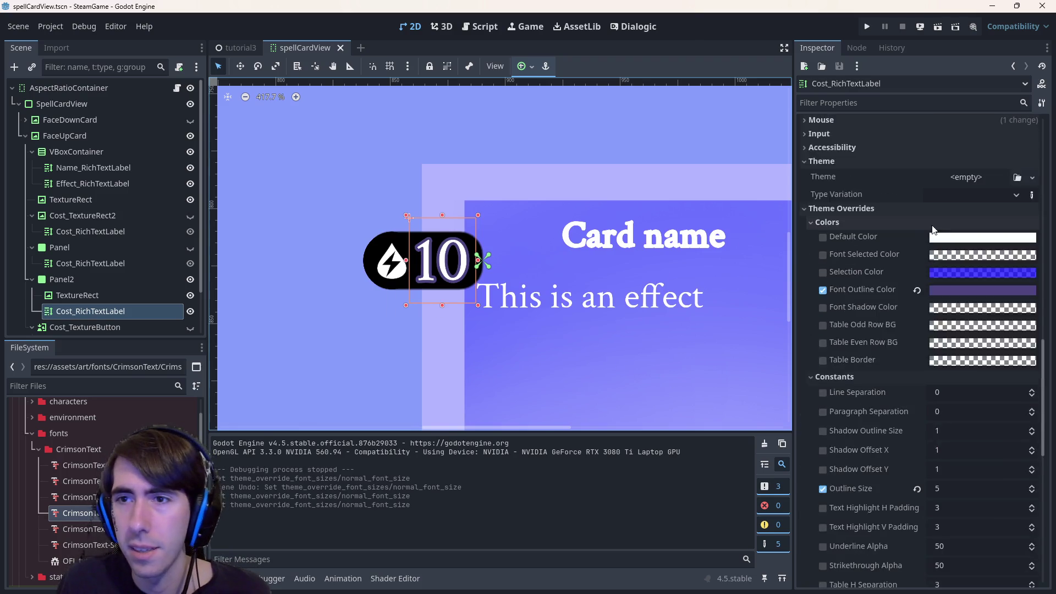
{"action": "left_click", "coordinate": [945, 195]}
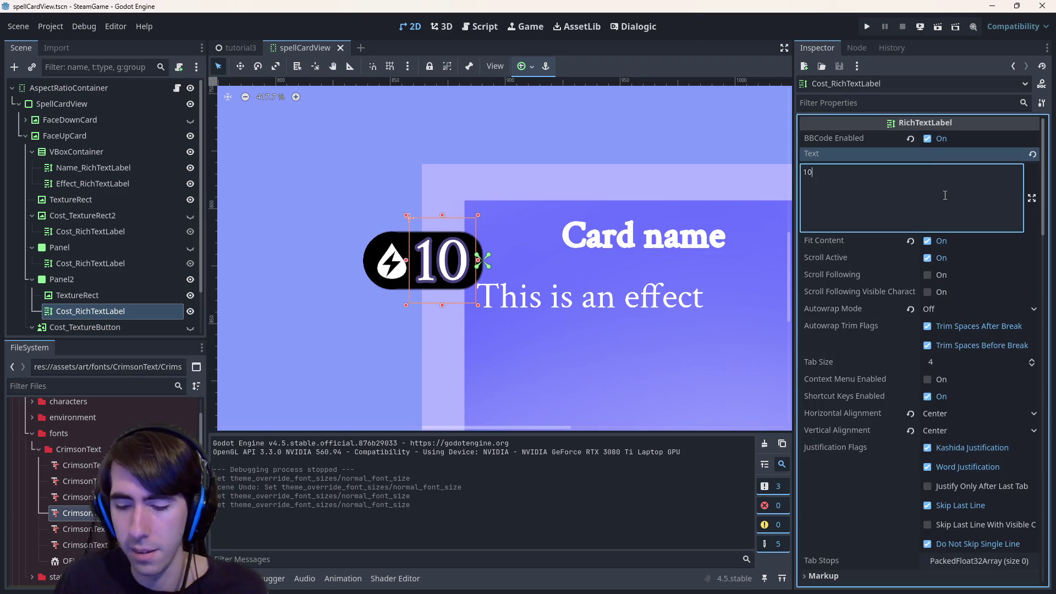
{"action": "key", "text": "BackSpace"}
{"action": "key", "text": "BackSpace"}
{"action": "type", "text": "99"}
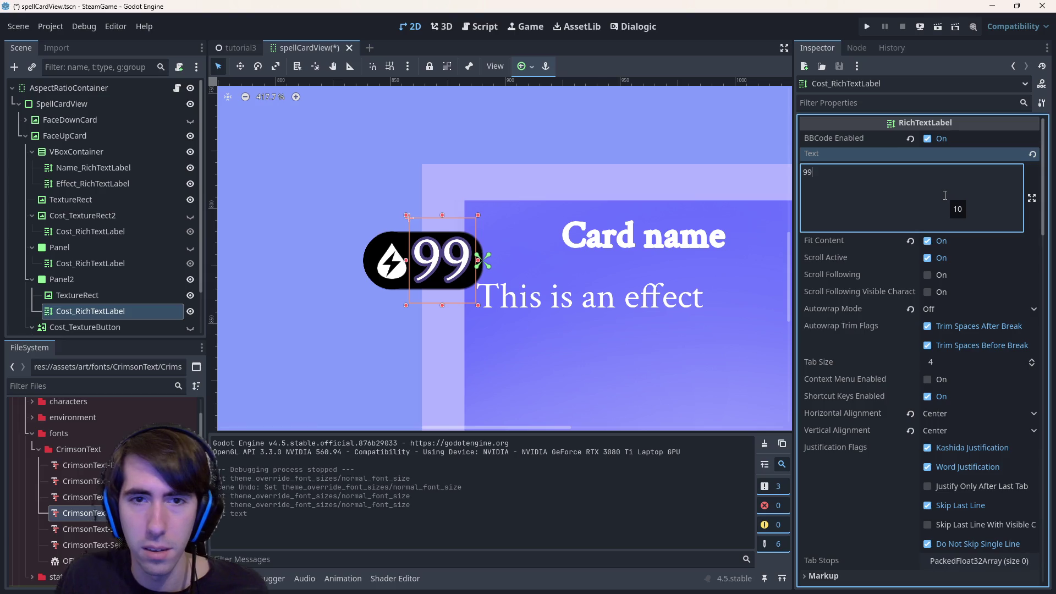
{"action": "key", "text": "BackSpace"}
{"action": "key", "text": "BackSpace"}
{"action": "type", "text": "19"}
{"action": "key", "text": "ctrl+s"}
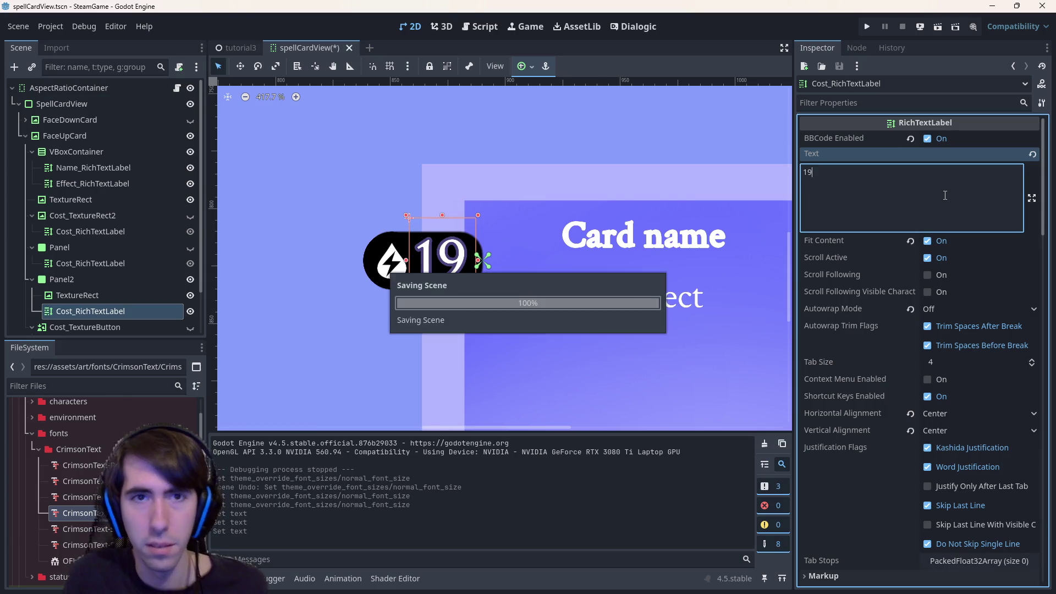
{"action": "left_click", "coordinate": [238, 53]}
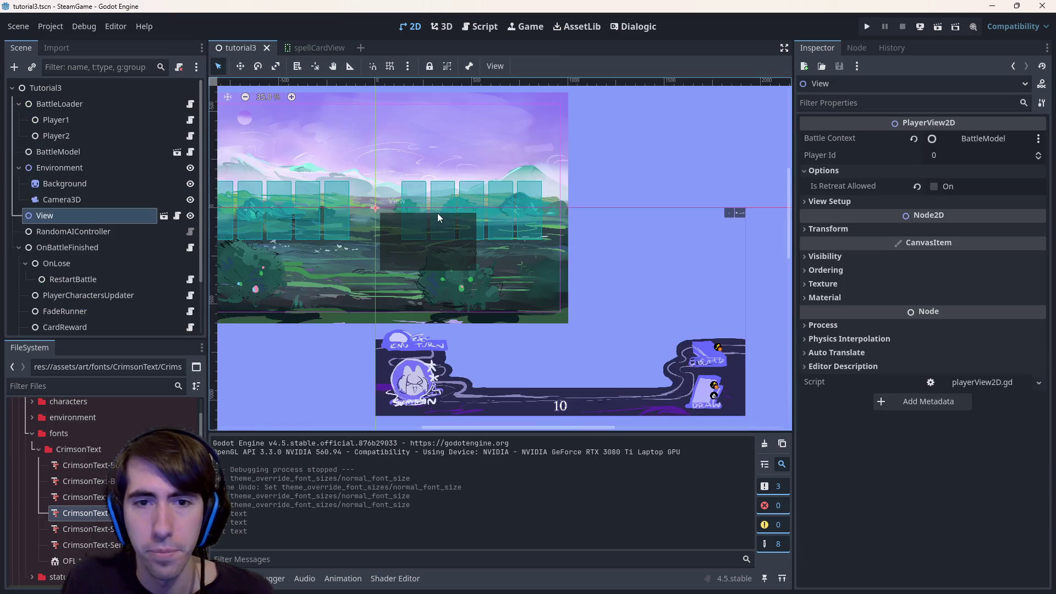
Run tutorial3, place the character and slimes, test-drag the Sharpening card, then close the game.
{"action": "left_click", "coordinate": [936, 29]}
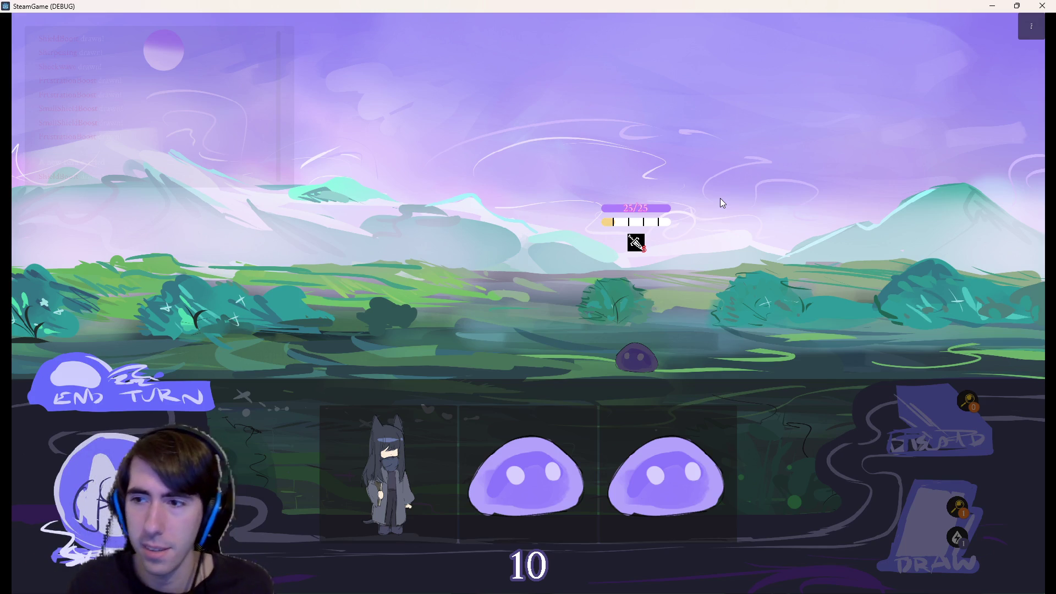
{"action": "left_click_drag", "start_coordinate": [410, 435], "coordinate": [440, 336]}
{"action": "mouse_move", "coordinate": [457, 476]}
{"action": "left_mouse_down"}
{"action": "mouse_move", "coordinate": [354, 314]}
{"action": "mouse_move", "coordinate": [351, 335]}
{"action": "left_mouse_up"}
{"action": "mouse_move", "coordinate": [524, 472]}
{"action": "left_mouse_down"}
{"action": "mouse_move", "coordinate": [345, 401]}
{"action": "mouse_move", "coordinate": [272, 352]}
{"action": "left_mouse_up"}
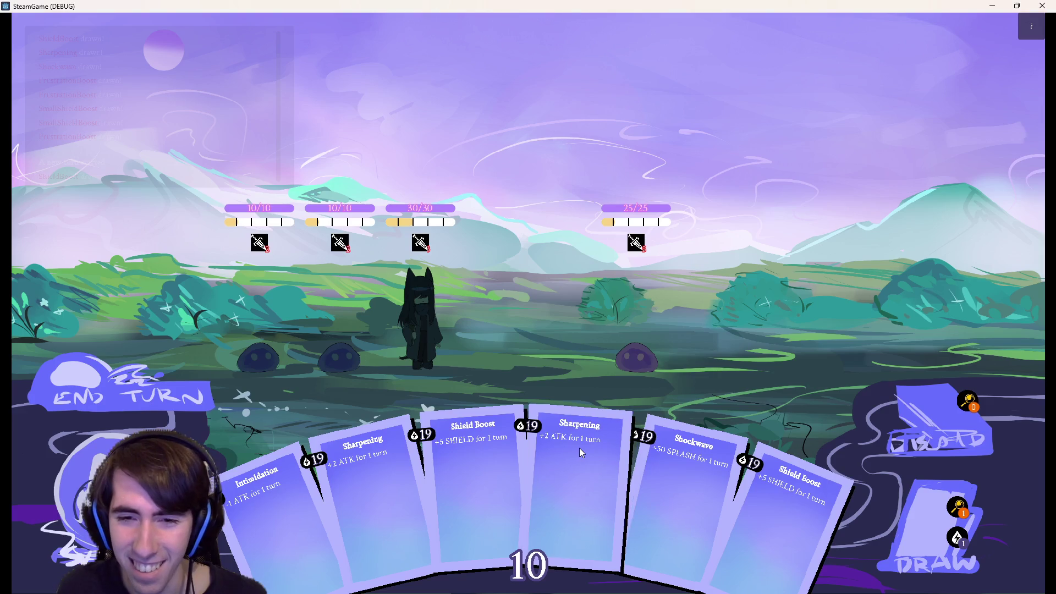
{"action": "mouse_move", "coordinate": [576, 446]}
{"action": "left_mouse_down"}
{"action": "mouse_move", "coordinate": [526, 381]}
{"action": "mouse_move", "coordinate": [519, 315]}
{"action": "left_mouse_up"}
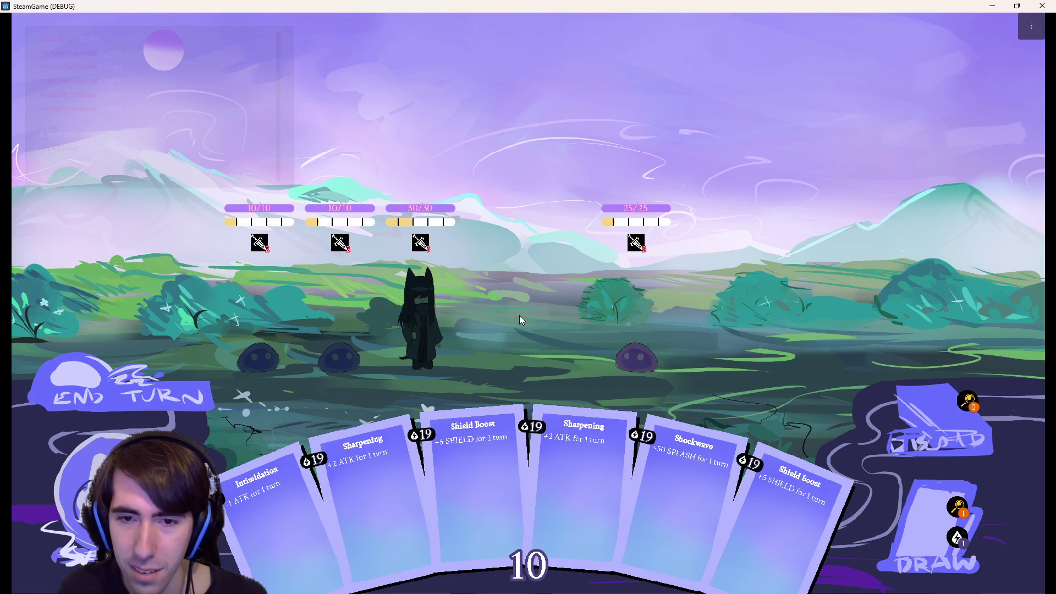
{"action": "left_click", "coordinate": [1043, 6]}
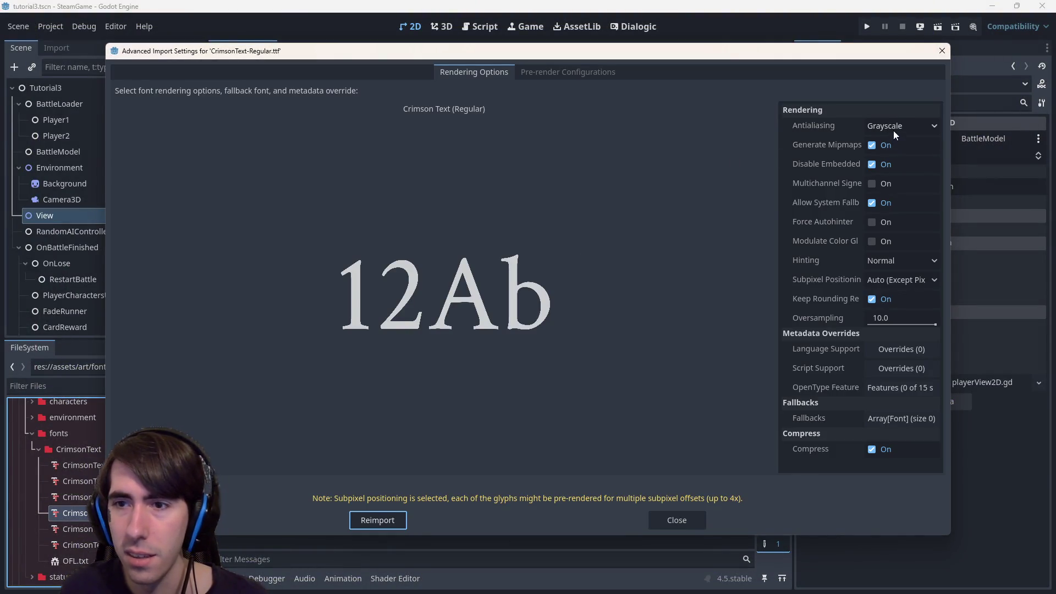
{"action": "left_click", "coordinate": [880, 259]}
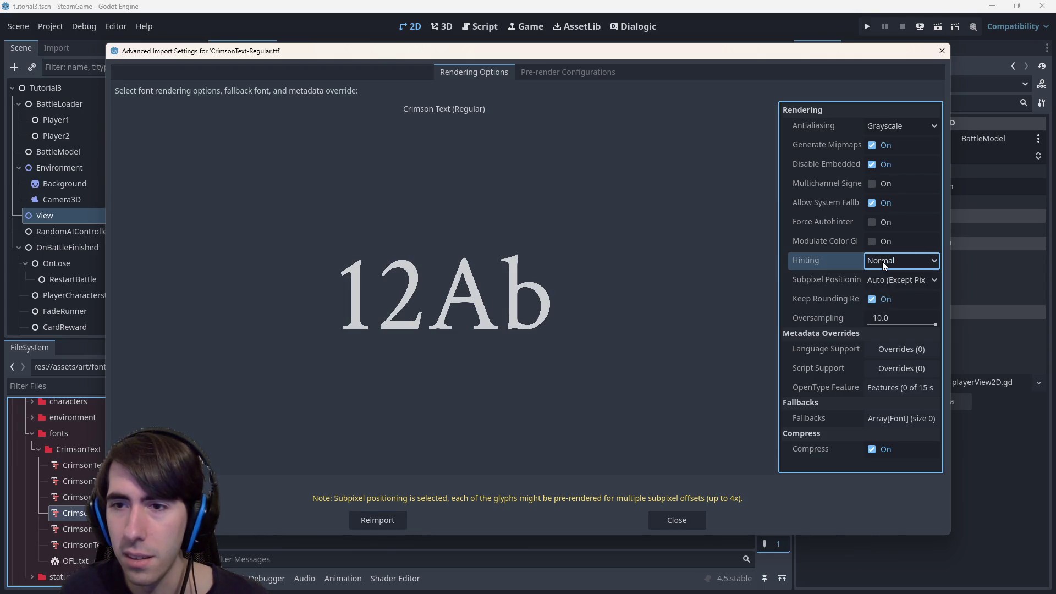
{"action": "left_click", "coordinate": [888, 275]}
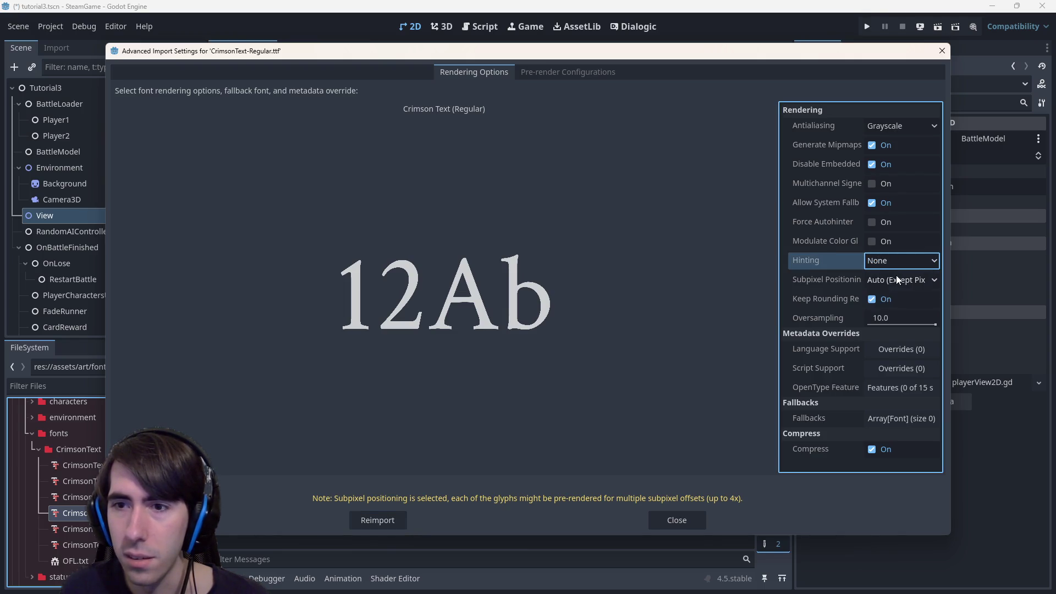
{"action": "left_click", "coordinate": [894, 276]}
{"action": "left_click", "coordinate": [901, 299]}
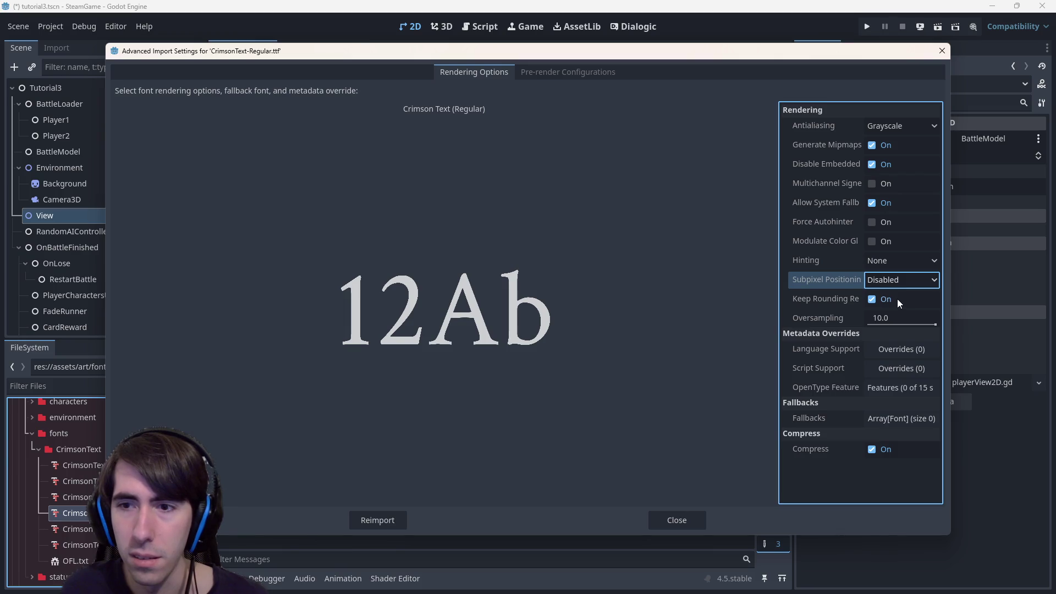
{"action": "mouse_move", "coordinate": [937, 325]}
{"action": "left_mouse_down"}
{"action": "mouse_move", "coordinate": [846, 329]}
{"action": "mouse_move", "coordinate": [994, 335]}
{"action": "left_mouse_up"}
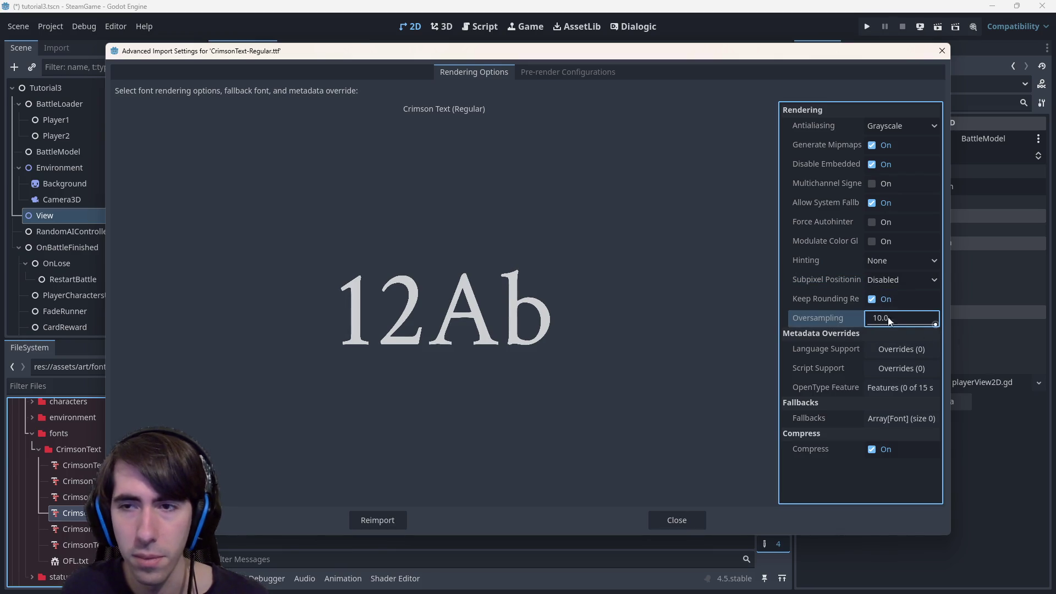
{"action": "left_click", "coordinate": [878, 184]}
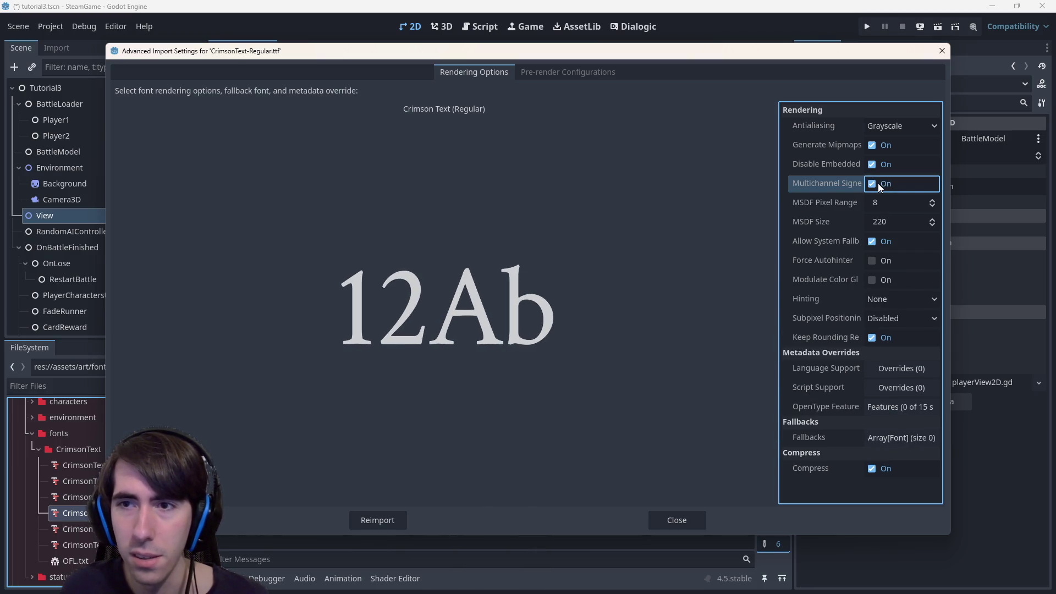
{"action": "left_click", "coordinate": [387, 526]}
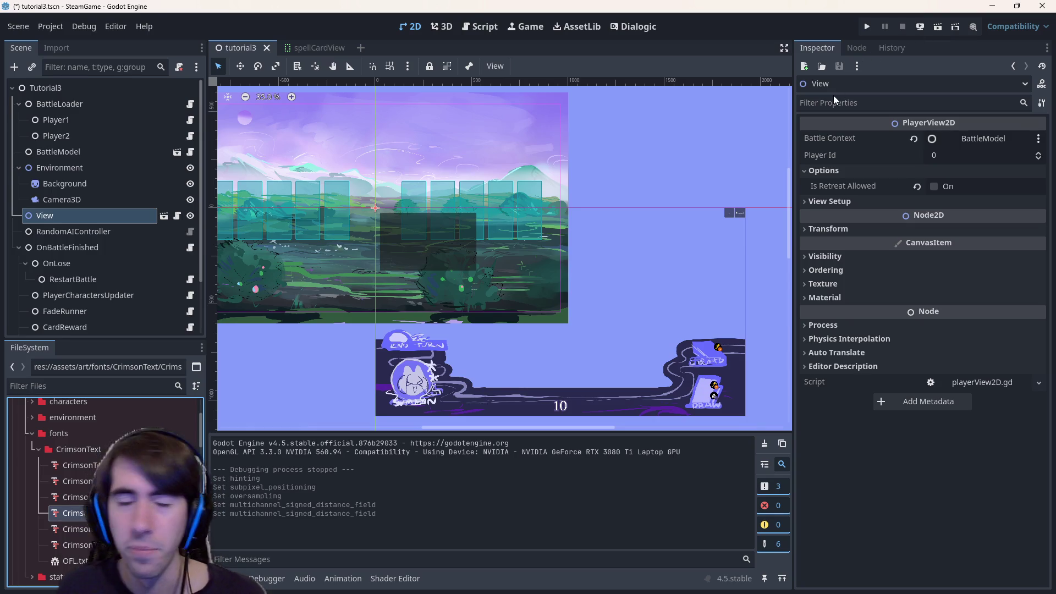
Launch the project to view the 19-cost card hand, close it, and open the Project menu.
{"action": "left_click", "coordinate": [937, 26]}
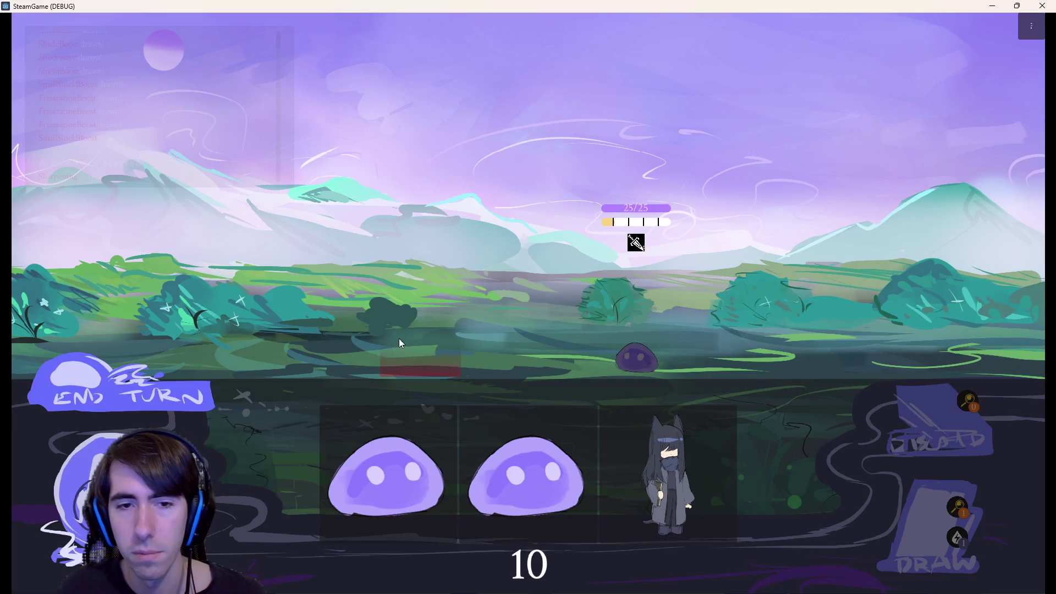
{"action": "mouse_move", "coordinate": [290, 467]}
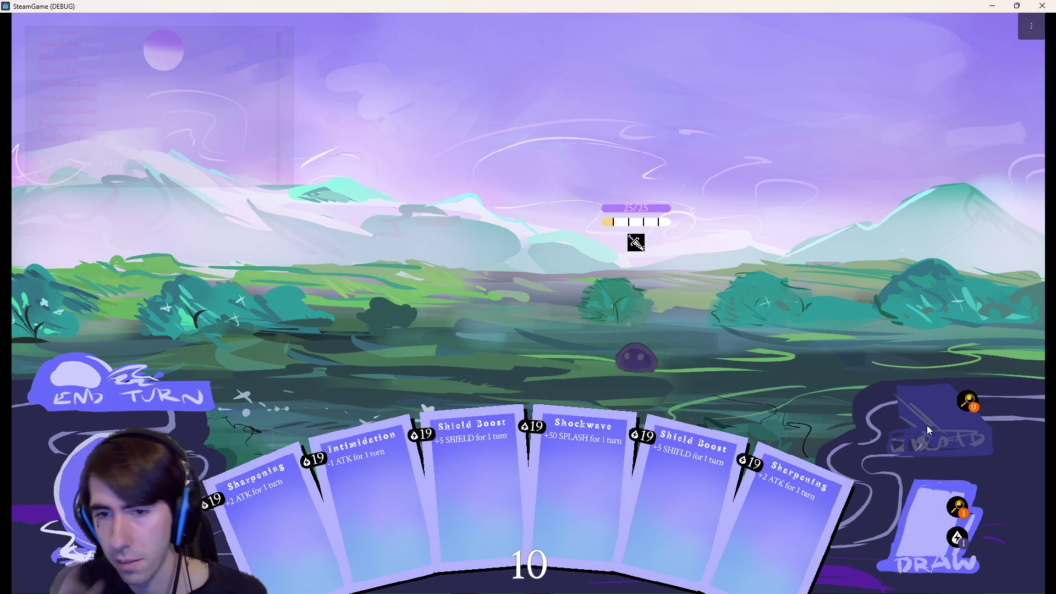
{"action": "left_click", "coordinate": [1039, 14]}
{"action": "left_click", "coordinate": [50, 26]}
{"action": "left_click", "coordinate": [64, 42]}
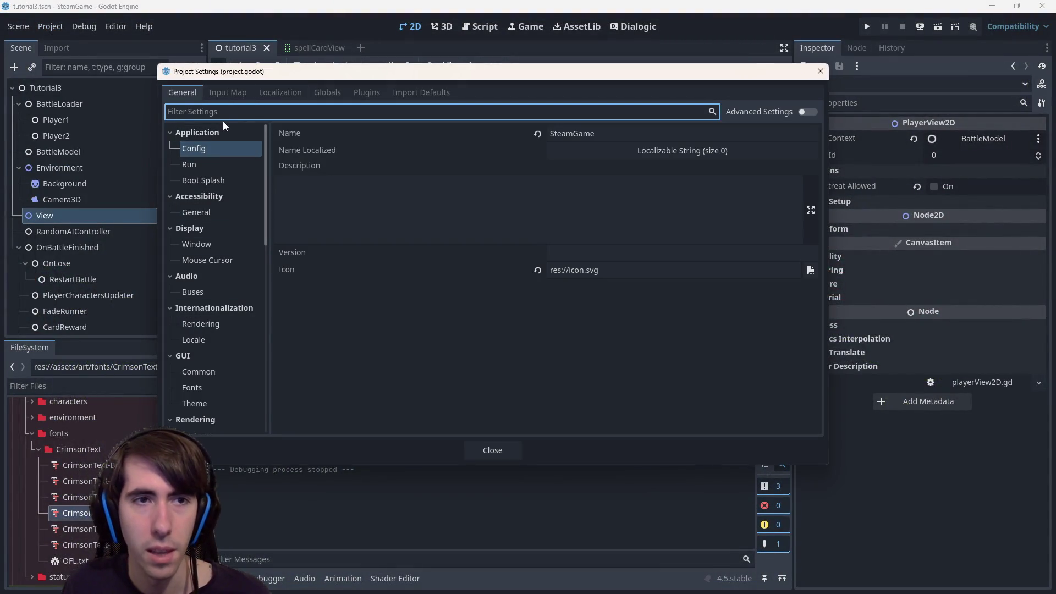
{"action": "type", "text": "font"}
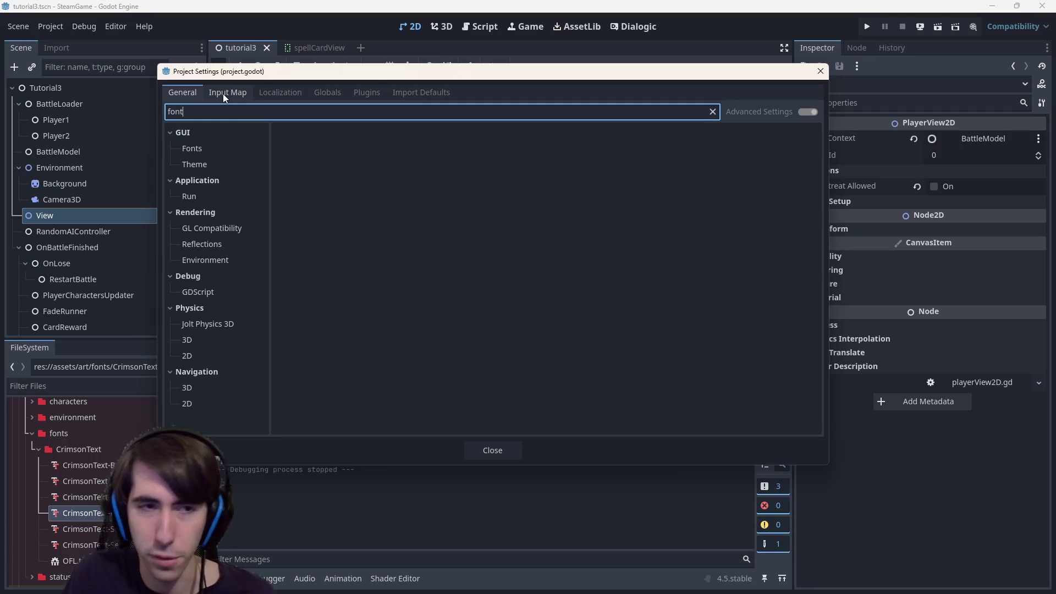
{"action": "left_click", "coordinate": [199, 147]}
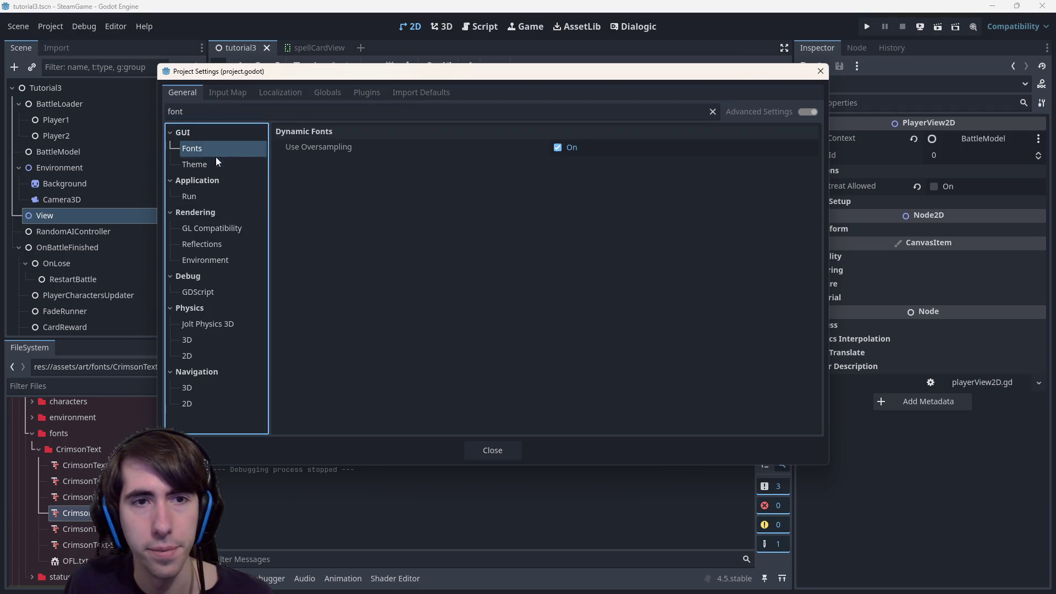
{"action": "left_click", "coordinate": [216, 163]}
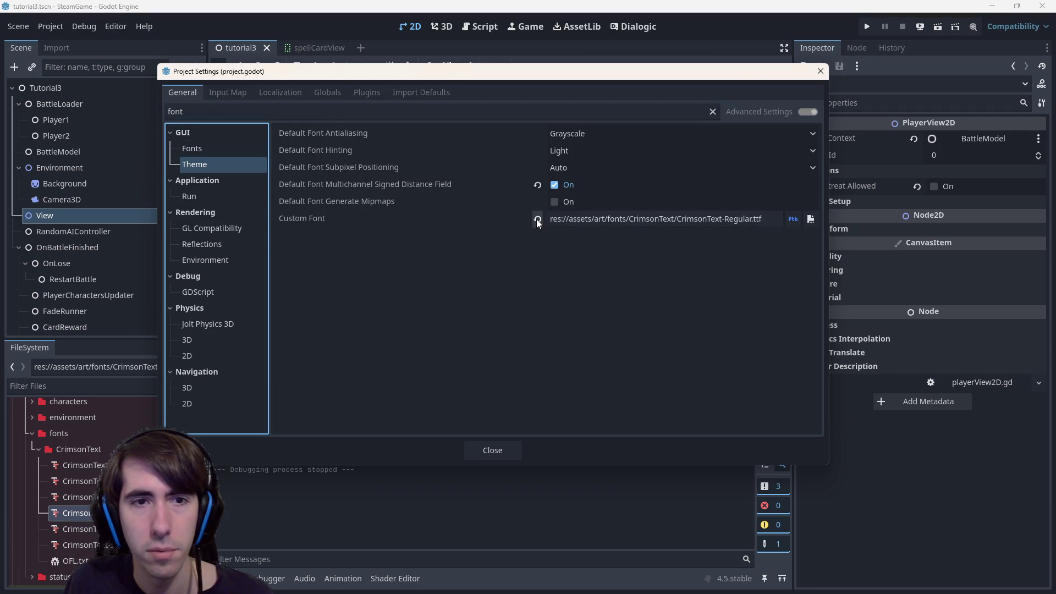
{"action": "mouse_move", "coordinate": [536, 219]}
{"action": "mouse_move", "coordinate": [367, 187]}
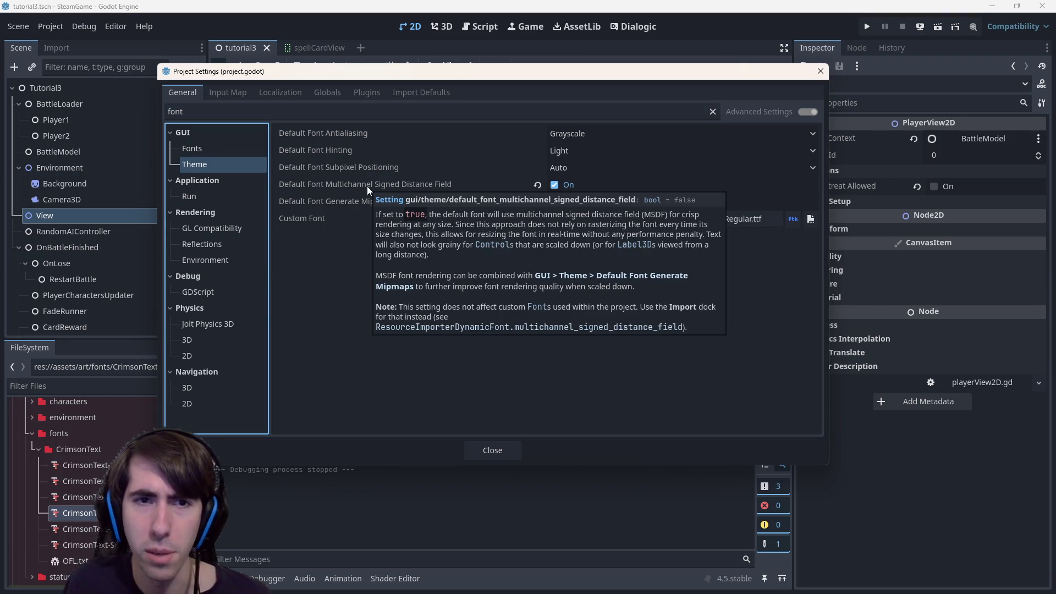
{"action": "left_click", "coordinate": [577, 147]}
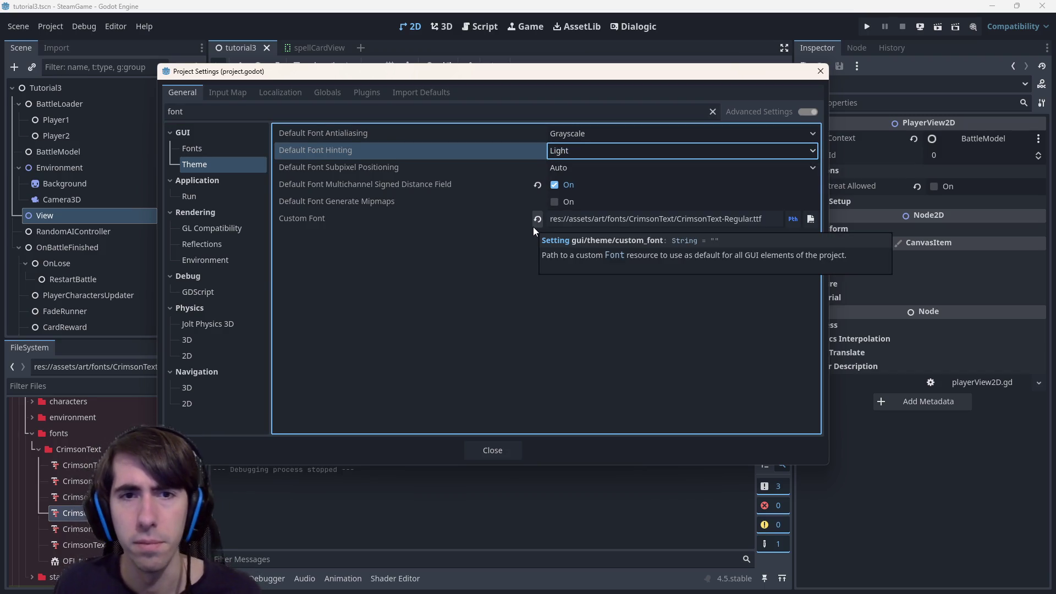
{"action": "left_click", "coordinate": [820, 71]}
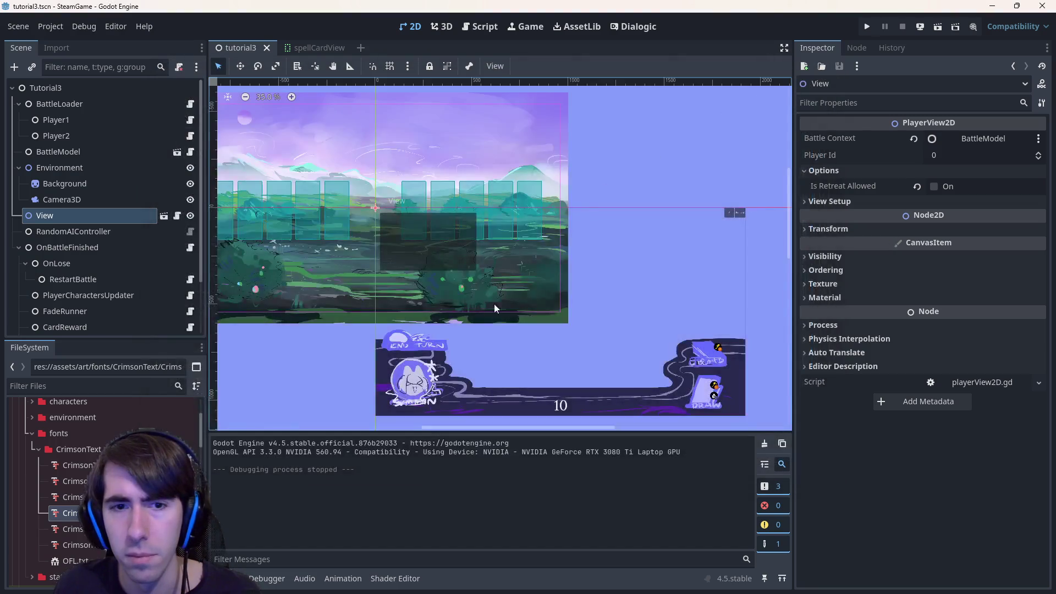
Open spellCardView, zoom in on the 19 cost badge, then switch to Chrome.
{"action": "left_click", "coordinate": [317, 47]}
{"action": "scroll", "coordinate": [424, 339], "scroll_direction": "up", "scroll_amount": 4}
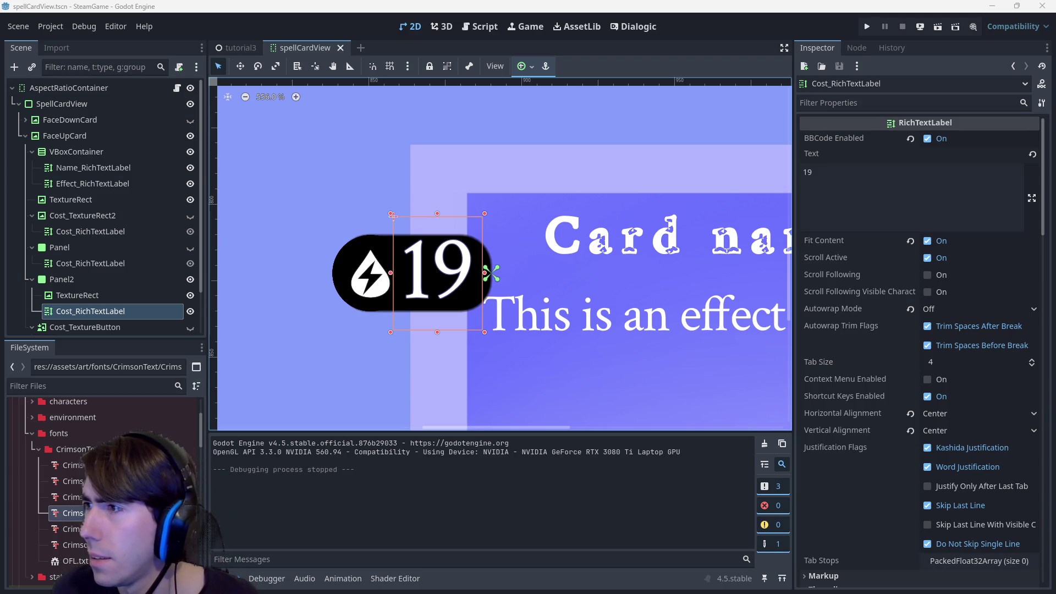
{"action": "key", "text": "alt+Tab"}
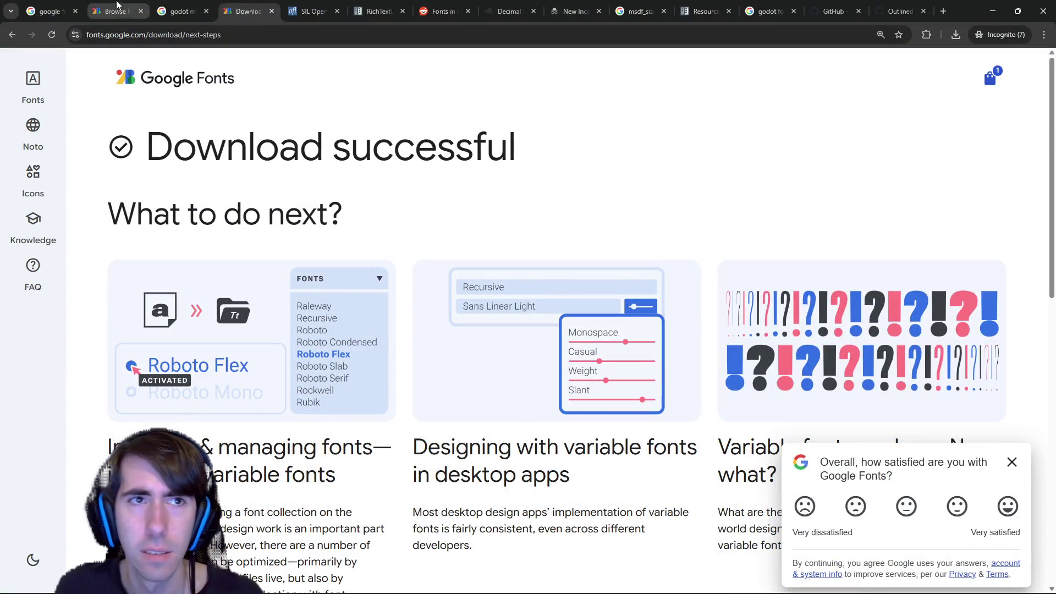
Flip through the Browse Fonts, download, RichTextLabel docs and SIL licence tabs in Chrome.
{"action": "left_click", "coordinate": [158, 6]}
{"action": "left_click", "coordinate": [132, 8]}
{"action": "left_click", "coordinate": [232, 8]}
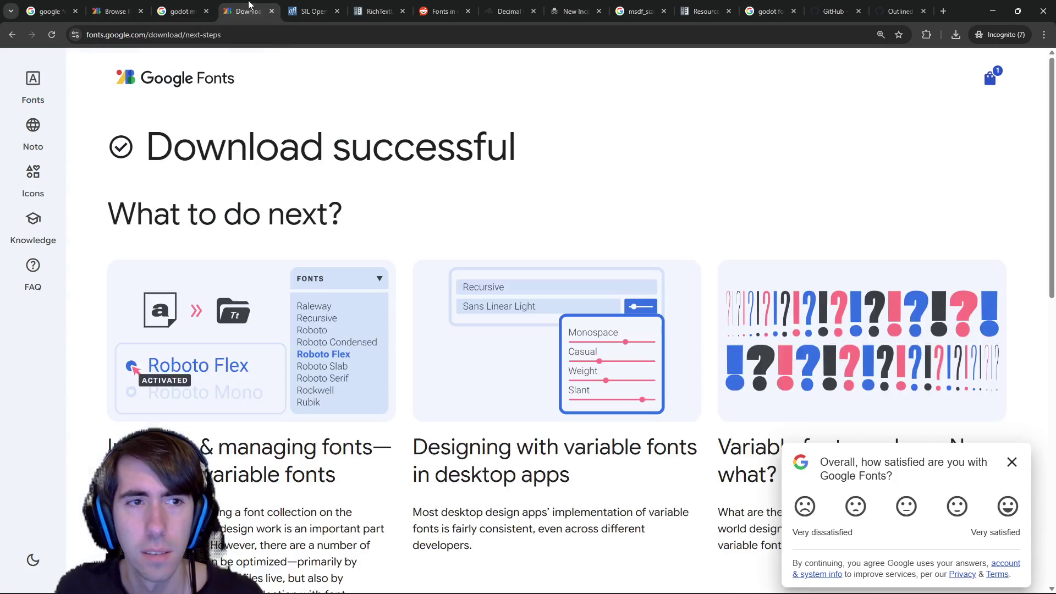
{"action": "left_click", "coordinate": [135, 6]}
{"action": "left_click", "coordinate": [377, 11]}
{"action": "left_click", "coordinate": [313, 11]}
{"action": "left_click", "coordinate": [252, 5]}
{"action": "scroll", "coordinate": [361, 244], "scroll_direction": "down", "scroll_amount": 5}
{"action": "scroll", "coordinate": [341, 226], "scroll_direction": "up", "scroll_amount": 5}
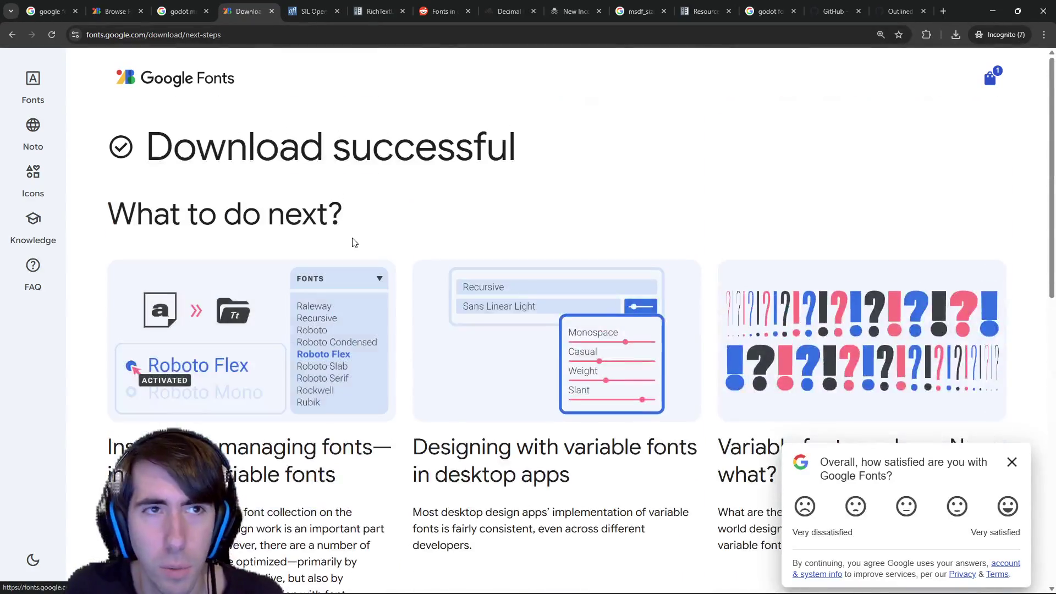
Look over the Google Fonts and Godot MSDF search tabs, then return to Godot.
{"action": "left_click", "coordinate": [55, 10]}
{"action": "left_click", "coordinate": [182, 11]}
{"action": "scroll", "coordinate": [469, 252], "scroll_direction": "up", "scroll_amount": 2}
{"action": "left_click", "coordinate": [637, 11]}
{"action": "key", "text": "alt+Tab"}
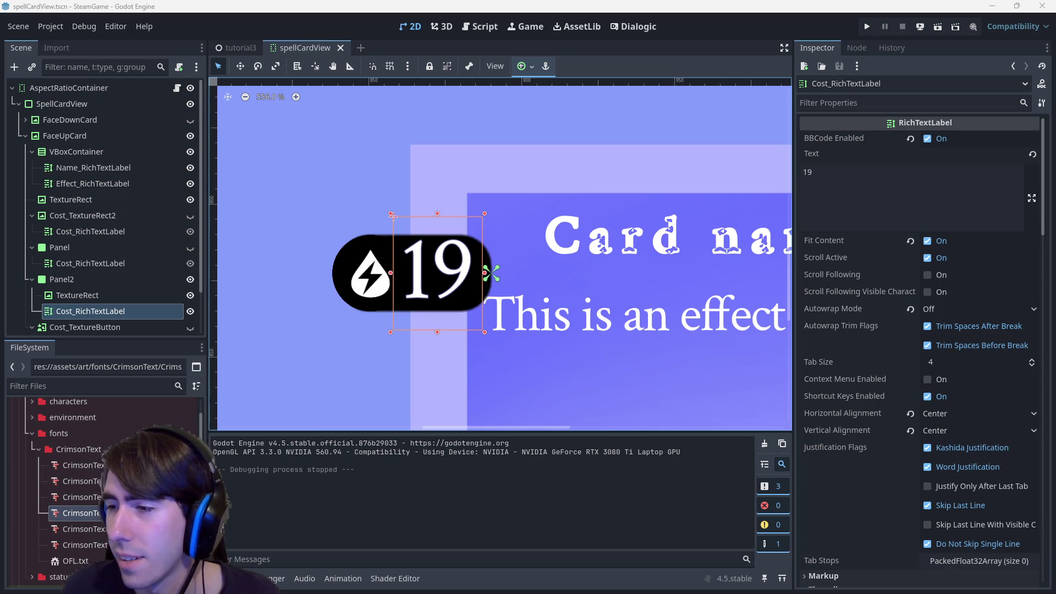
{"action": "key", "text": "alt+Tab"}
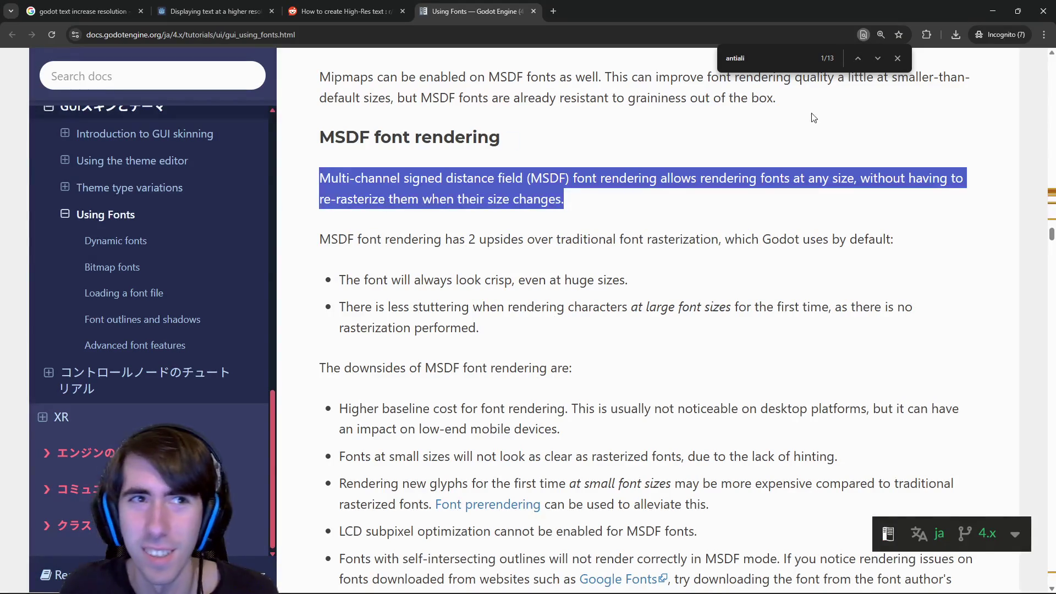
{"action": "left_click", "coordinate": [1039, 7]}
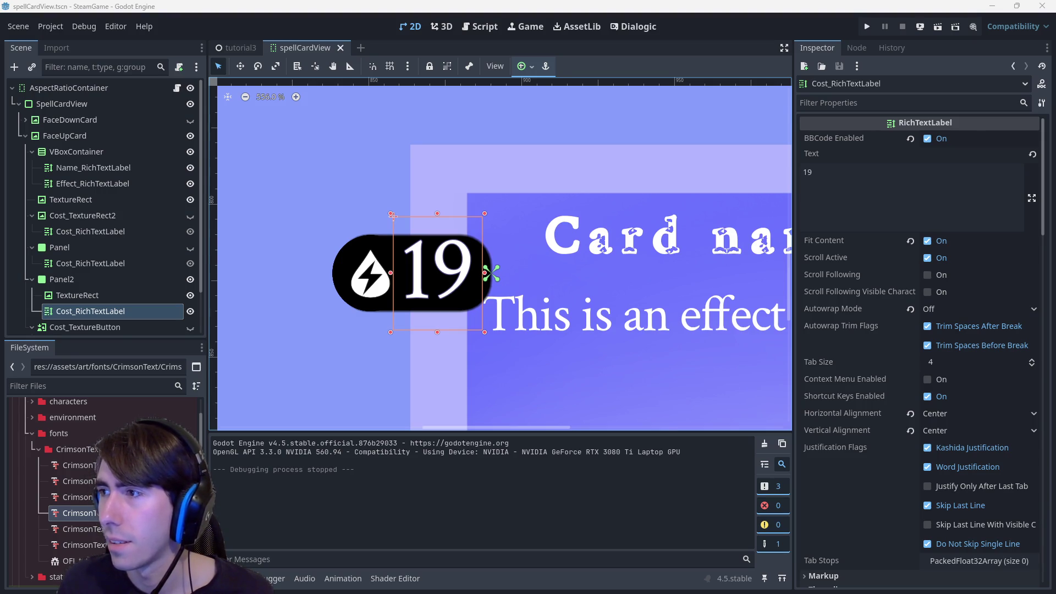
{"action": "key", "text": "alt+Tab"}
Go back two pages and search Google Fonts for 'mono' fonts at 100% zoom.
{"action": "key", "text": "alt+Left"}
{"action": "key", "text": "alt+Left"}
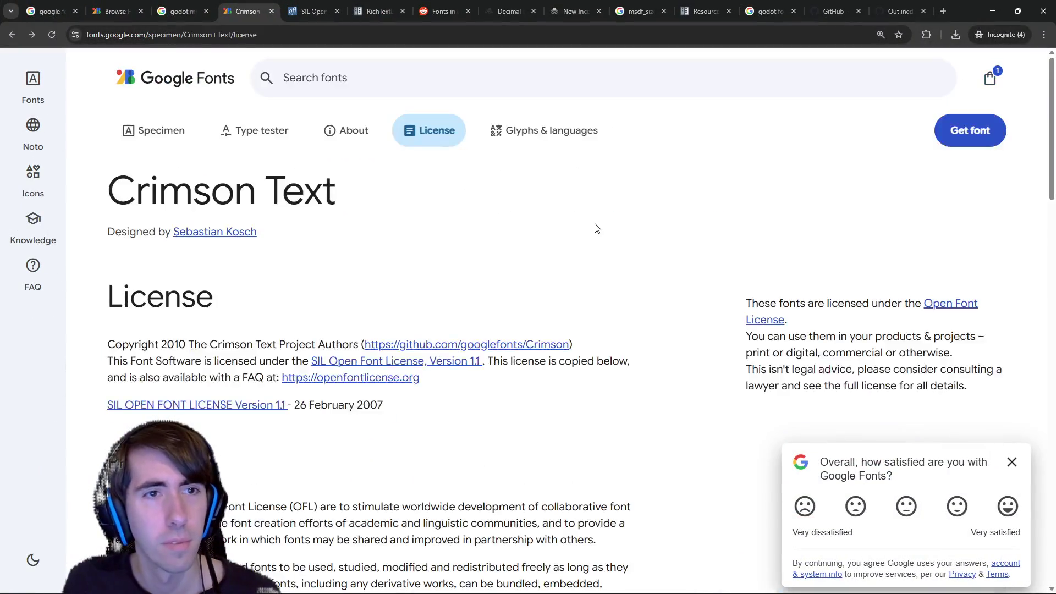
{"action": "key", "text": "alt+Left"}
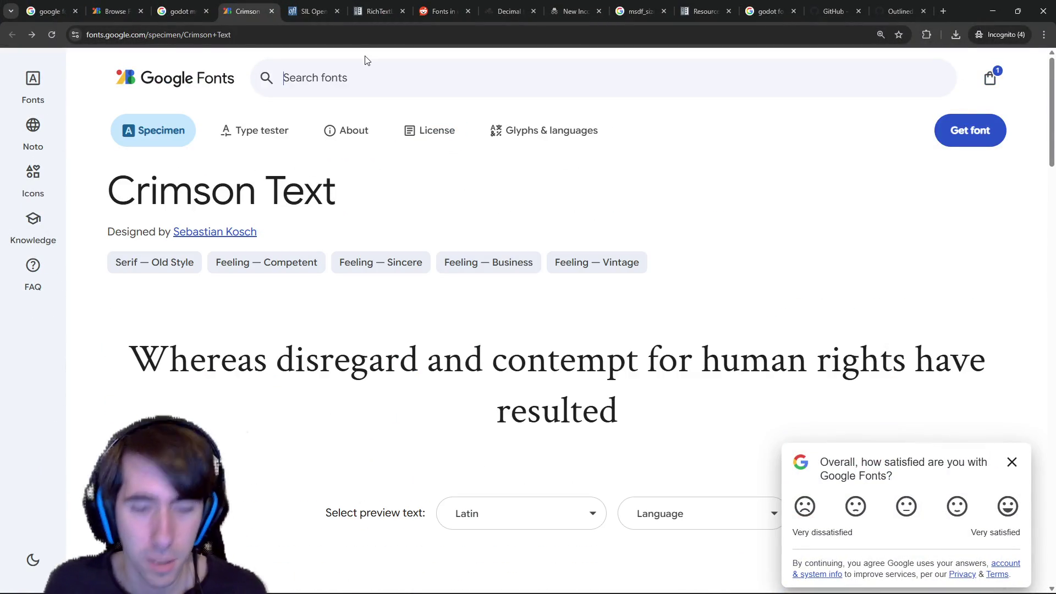
{"action": "type", "text": "monofont"}
{"action": "key", "text": "Return"}
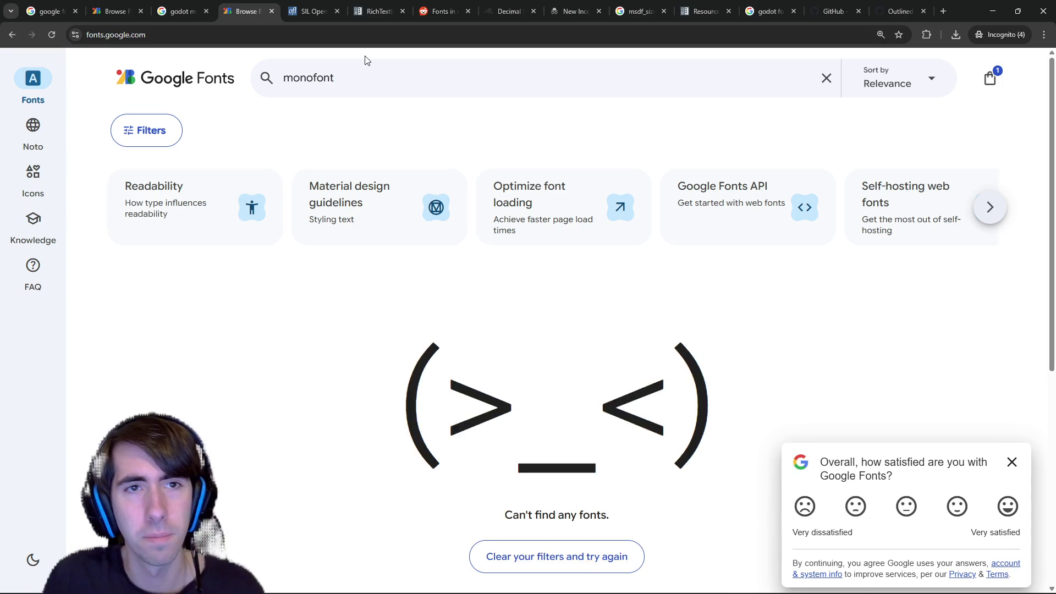
{"action": "key", "text": "BackSpace"}
{"action": "key", "text": "BackSpace"}
{"action": "key", "text": "BackSpace"}
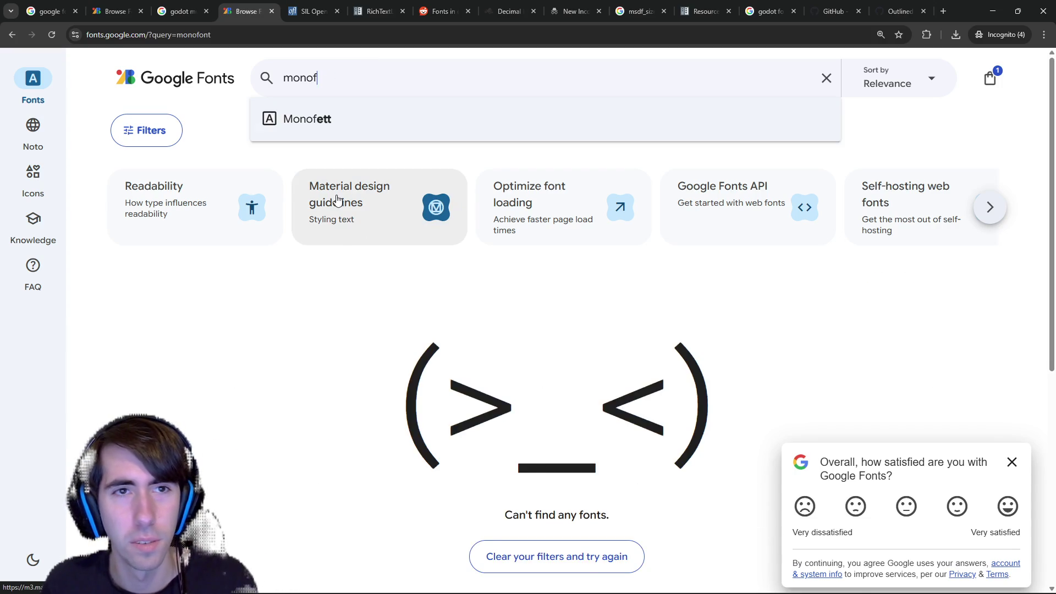
{"action": "key", "text": "BackSpace"}
{"action": "scroll", "coordinate": [319, 330], "scroll_direction": "down", "scroll_amount": 3}
{"action": "key", "text": "ctrl+minus"}
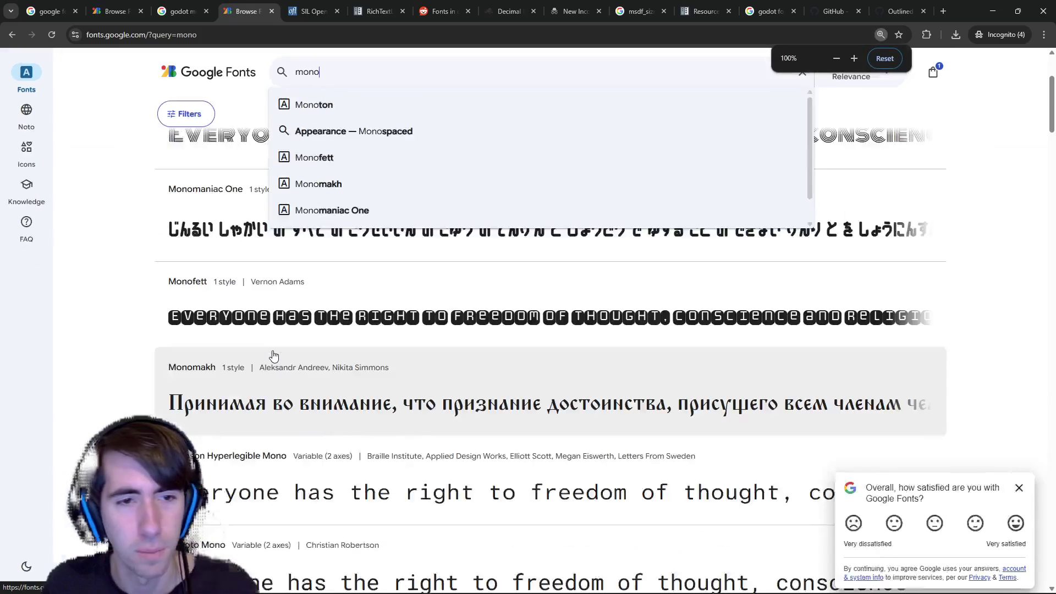
{"action": "key", "text": "Escape"}
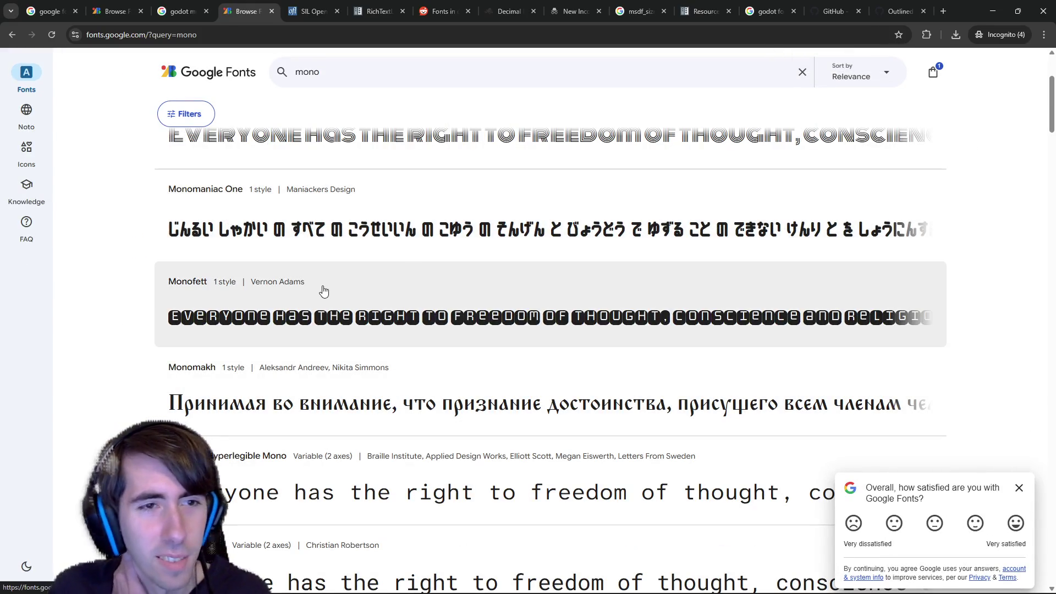
Browse the mono results, open Martian Mono in a new tab and view it.
{"action": "scroll", "coordinate": [321, 288], "scroll_direction": "down", "scroll_amount": 1}
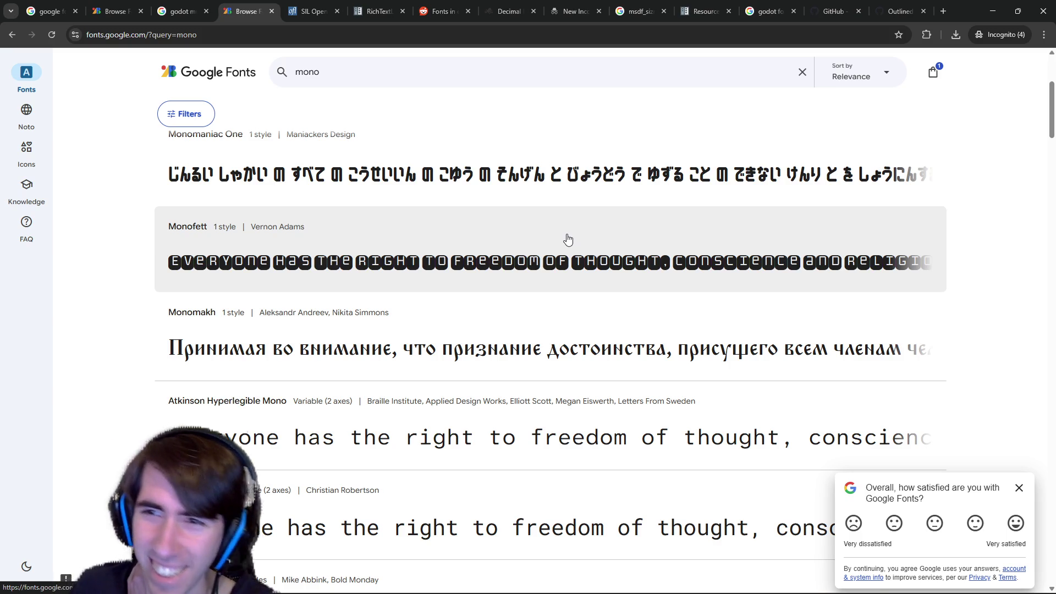
{"action": "scroll", "coordinate": [412, 352], "scroll_direction": "down", "scroll_amount": 2}
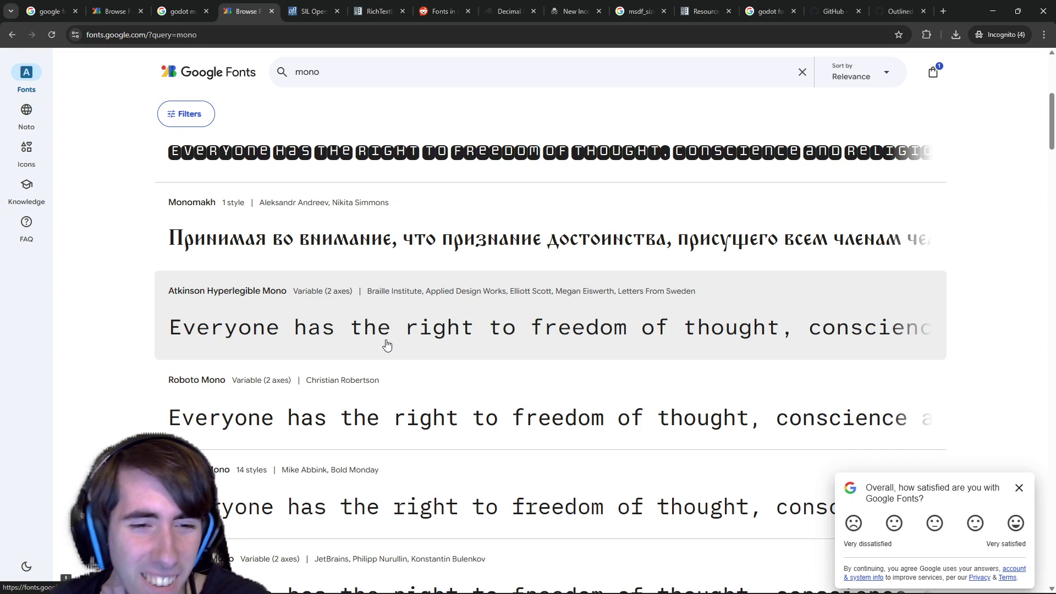
{"action": "scroll", "coordinate": [387, 344], "scroll_direction": "down", "scroll_amount": 1}
{"action": "scroll", "coordinate": [386, 343], "scroll_direction": "down", "scroll_amount": 7}
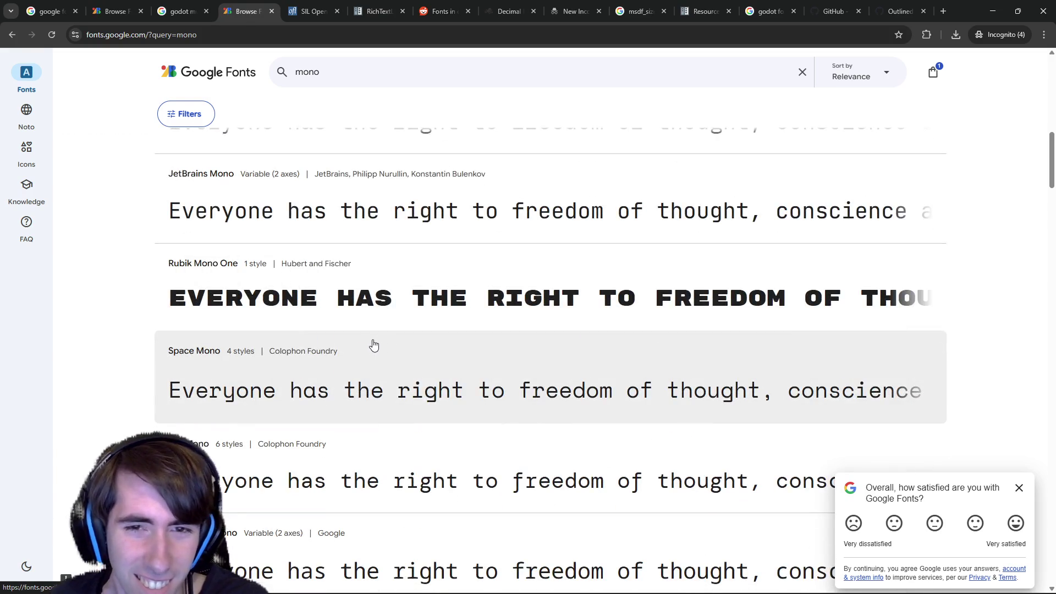
{"action": "scroll", "coordinate": [368, 345], "scroll_direction": "down", "scroll_amount": 2}
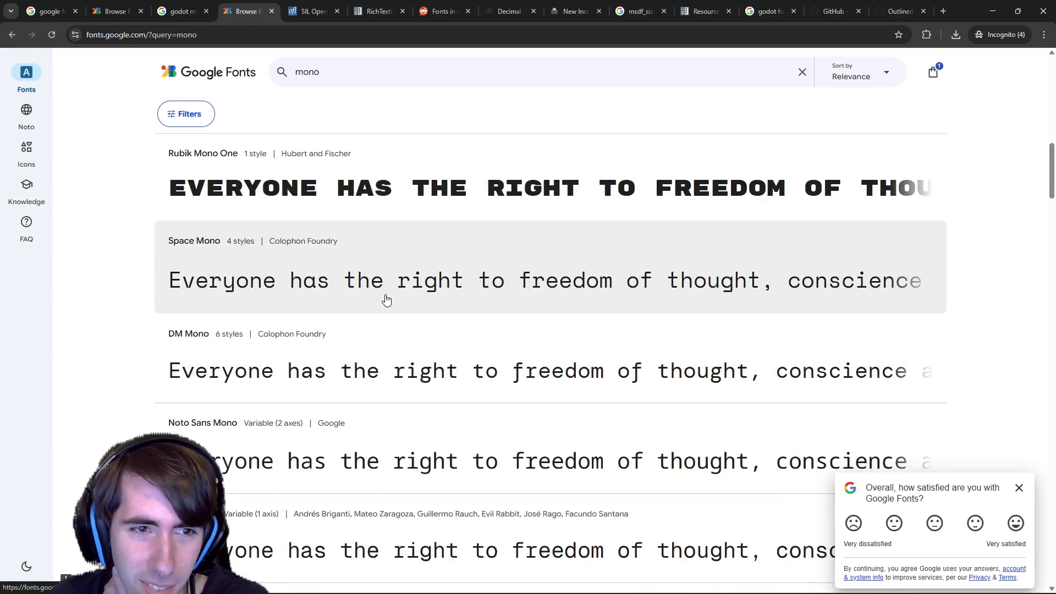
{"action": "scroll", "coordinate": [369, 294], "scroll_direction": "down", "scroll_amount": 2}
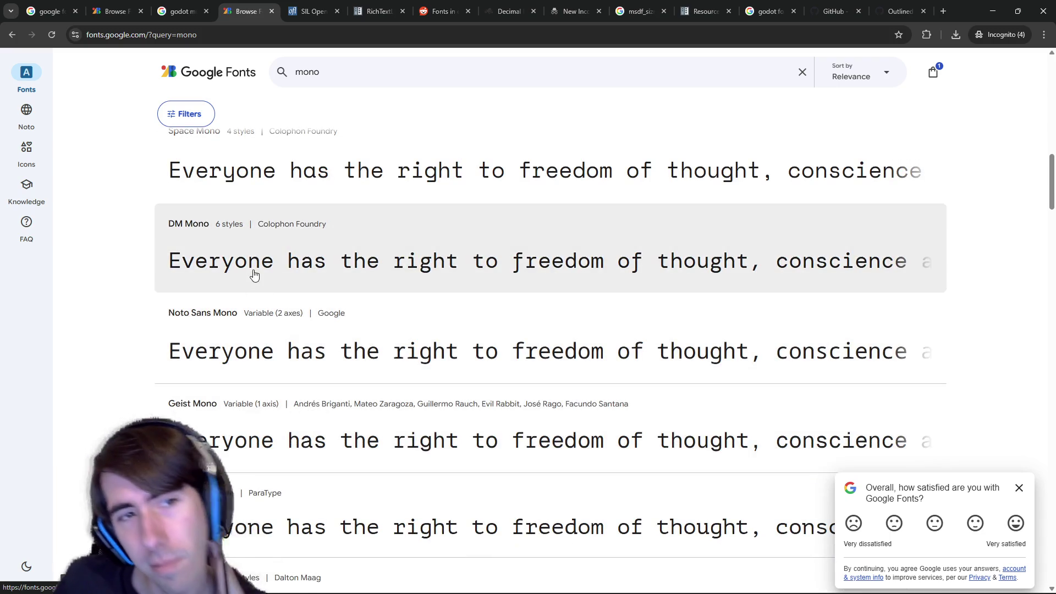
{"action": "scroll", "coordinate": [254, 264], "scroll_direction": "up", "scroll_amount": 3}
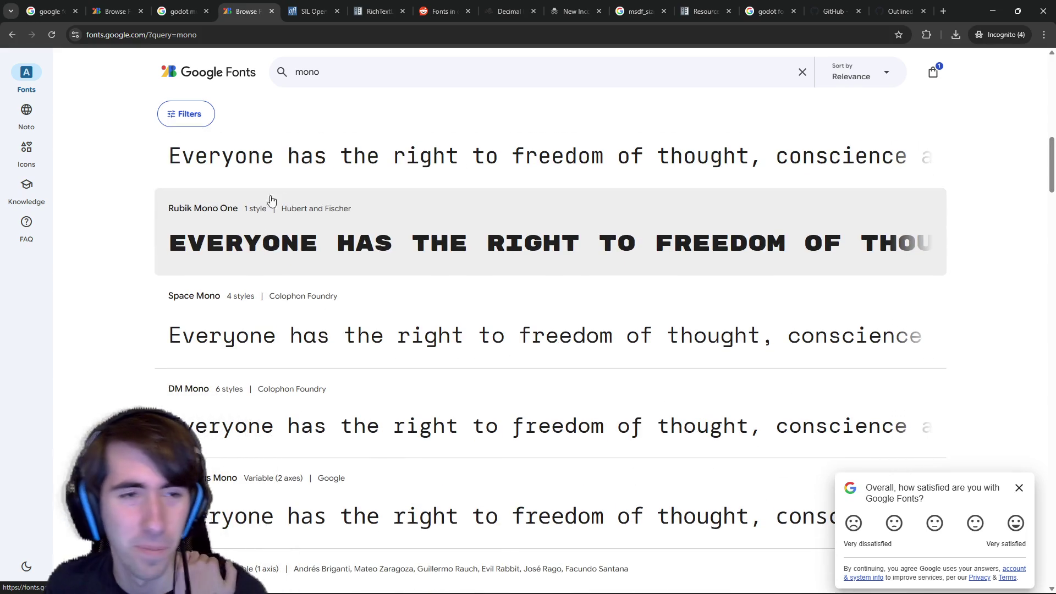
{"action": "scroll", "coordinate": [324, 259], "scroll_direction": "up", "scroll_amount": 2}
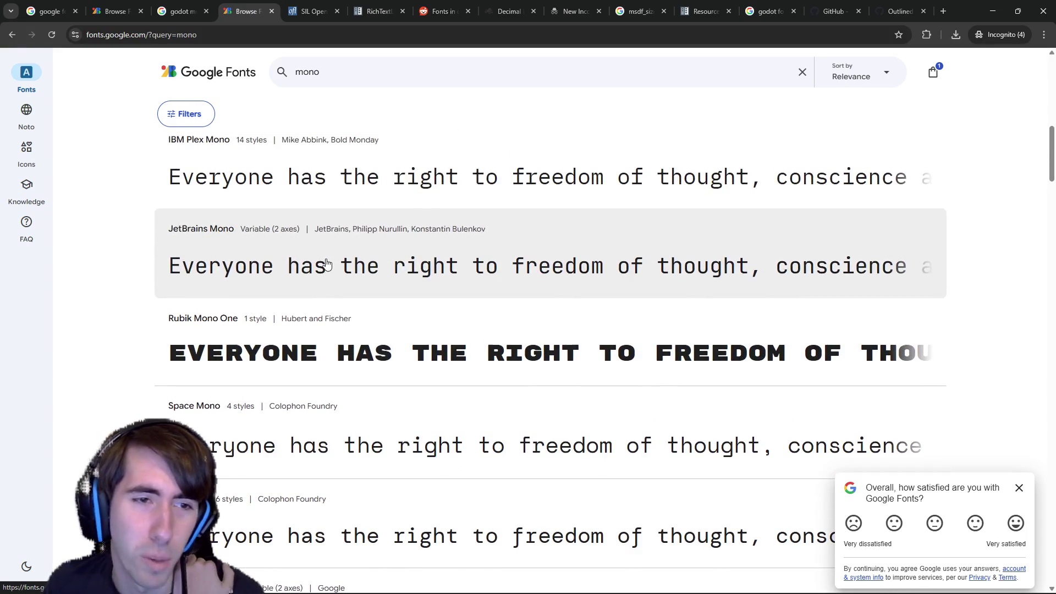
{"action": "scroll", "coordinate": [308, 318], "scroll_direction": "up", "scroll_amount": 8}
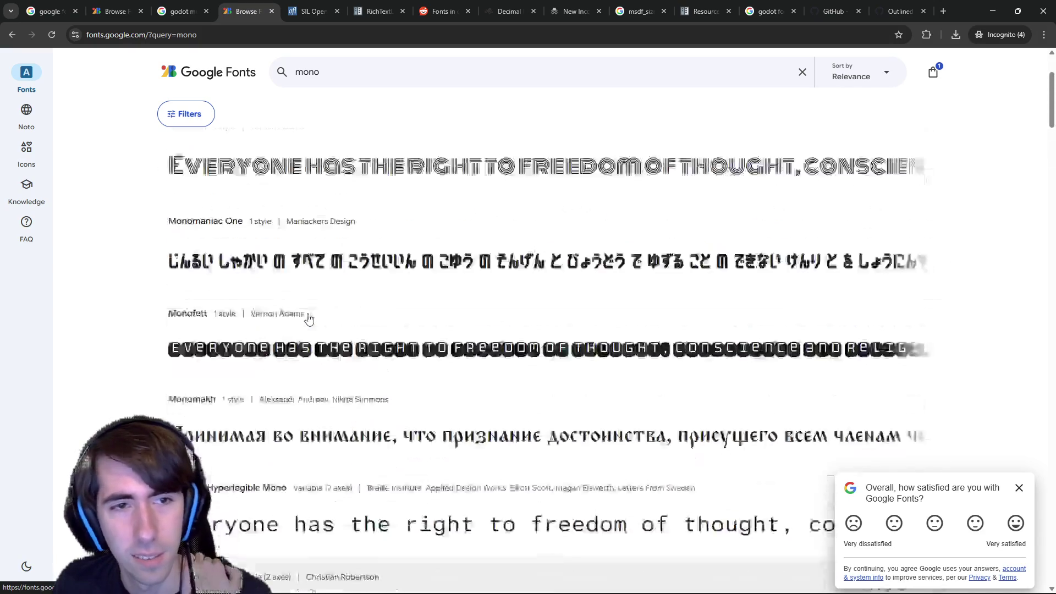
{"action": "scroll", "coordinate": [308, 314], "scroll_direction": "down", "scroll_amount": 15}
{"action": "scroll", "coordinate": [322, 348], "scroll_direction": "down", "scroll_amount": 12}
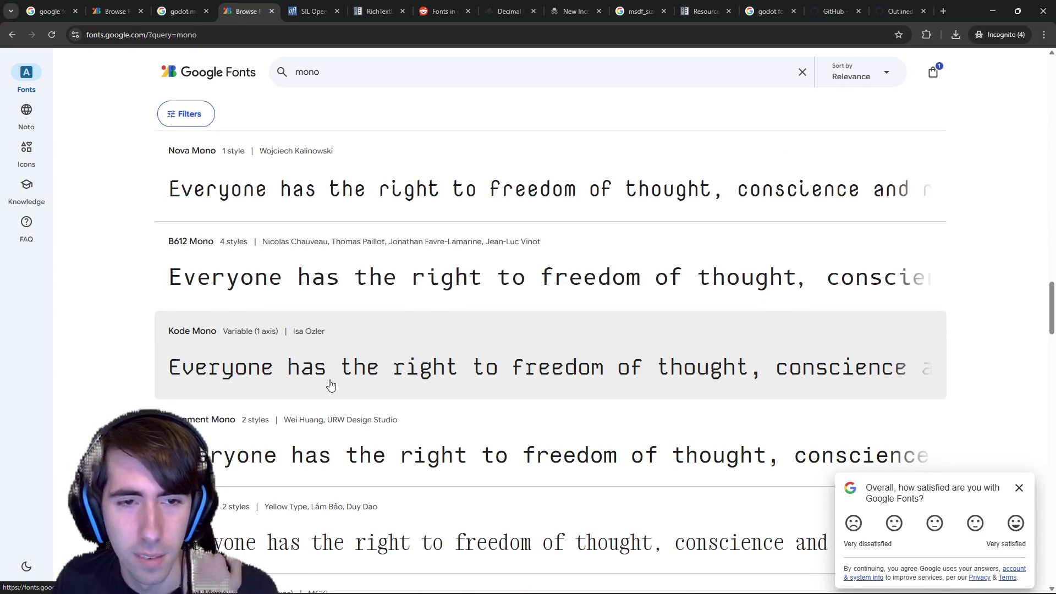
{"action": "scroll", "coordinate": [331, 384], "scroll_direction": "down", "scroll_amount": 8}
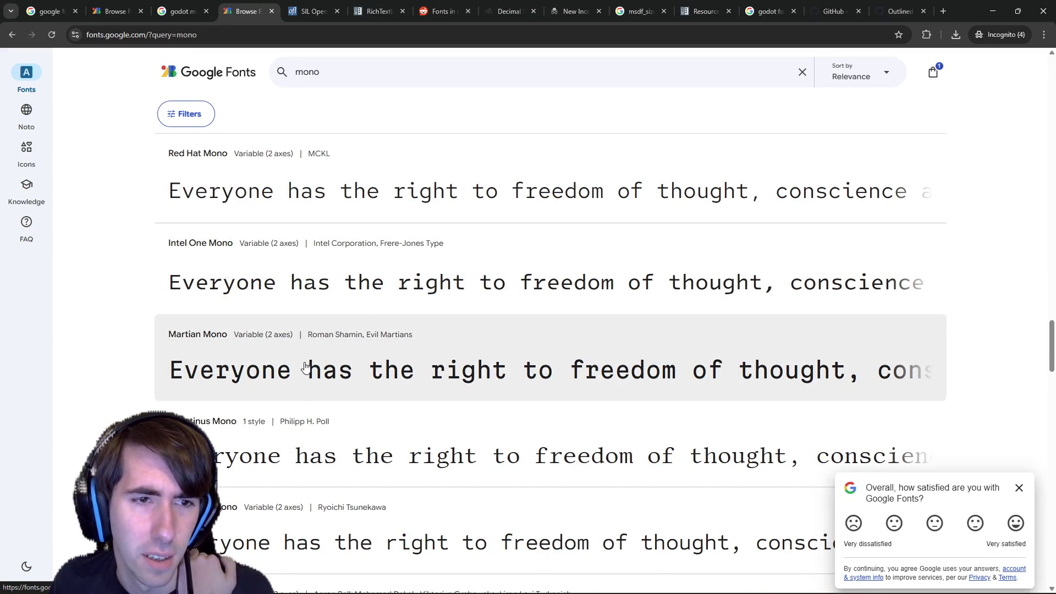
{"action": "middle_click", "coordinate": [306, 370]}
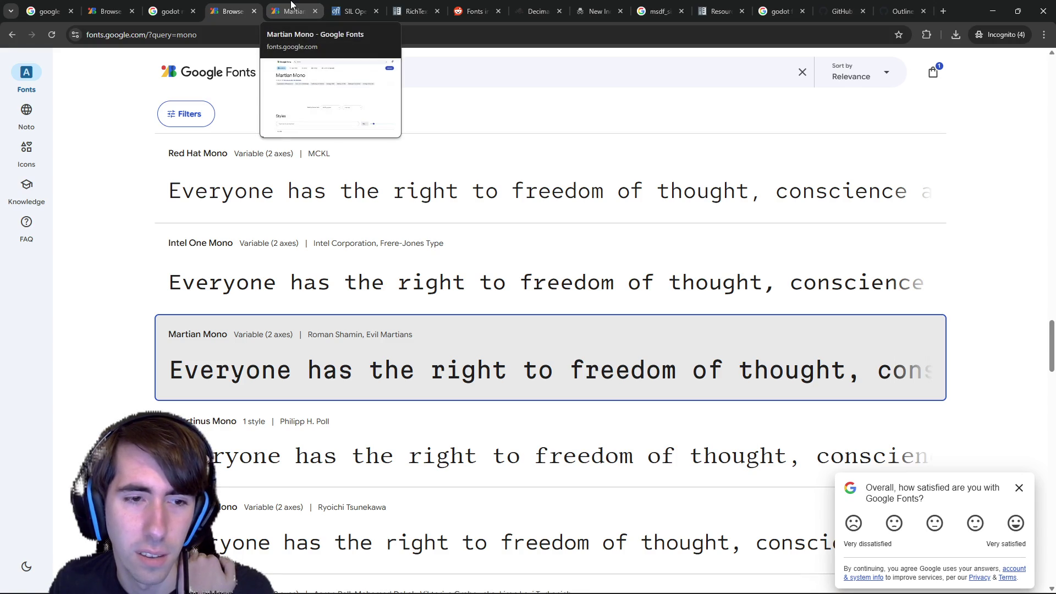
{"action": "left_click", "coordinate": [292, 5]}
Switch from the Martian Mono page back to the Godot editor.
{"action": "key", "text": "alt+Tab"}
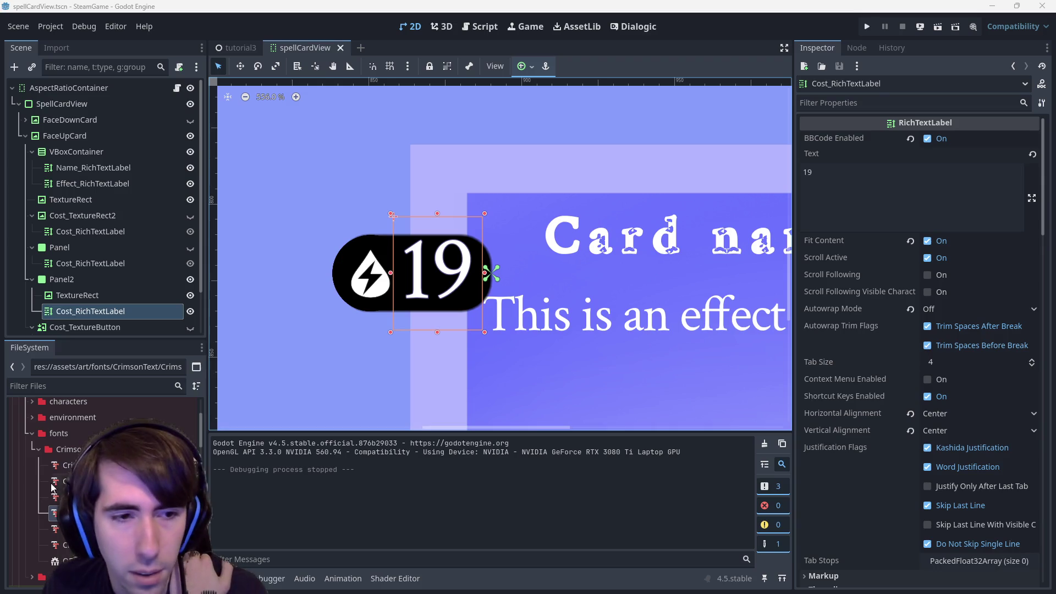
Inspect the Martian_Mono folder's OFL.txt and font import settings, then open Project Settings.
{"action": "left_click", "coordinate": [65, 435]}
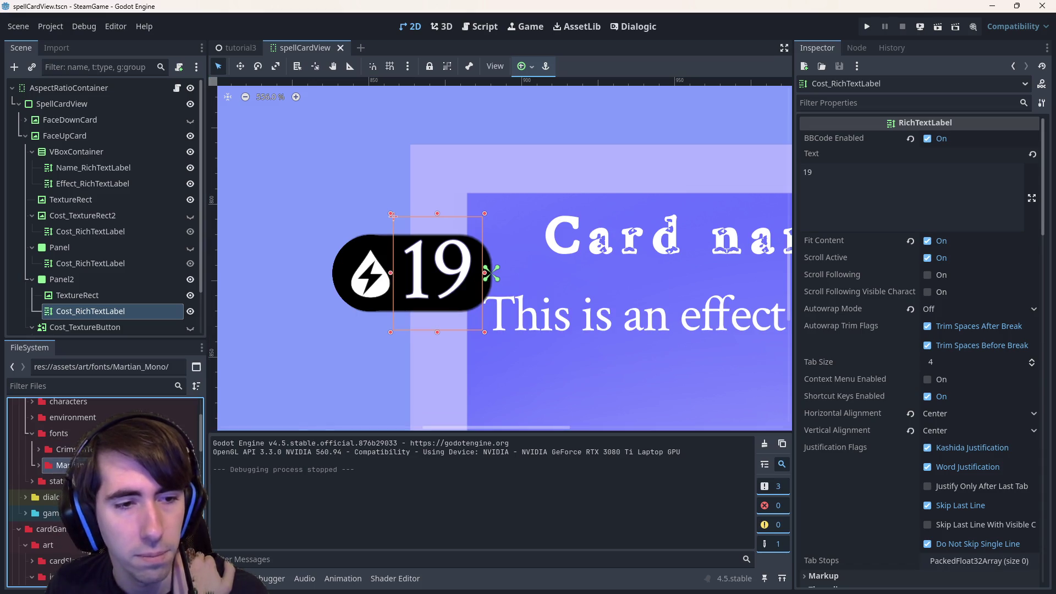
{"action": "left_click", "coordinate": [68, 481]}
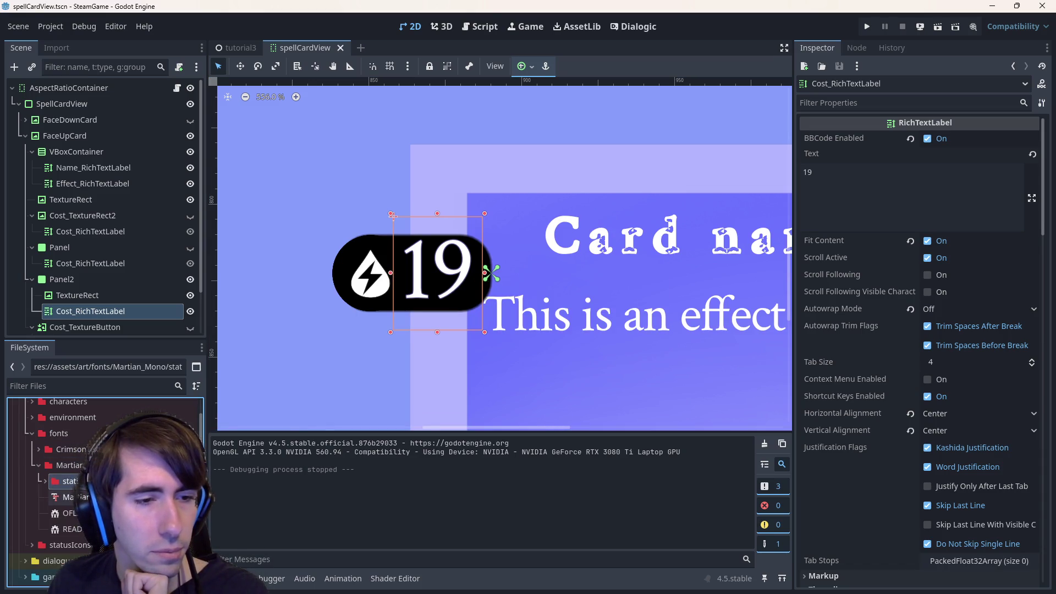
{"action": "double_click", "coordinate": [69, 513]}
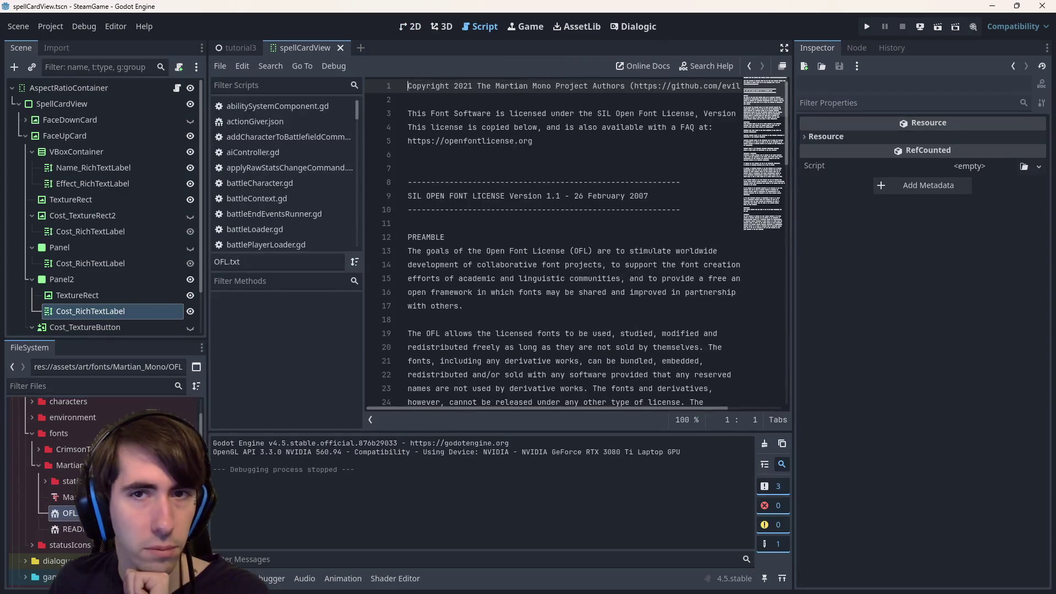
{"action": "double_click", "coordinate": [69, 497]}
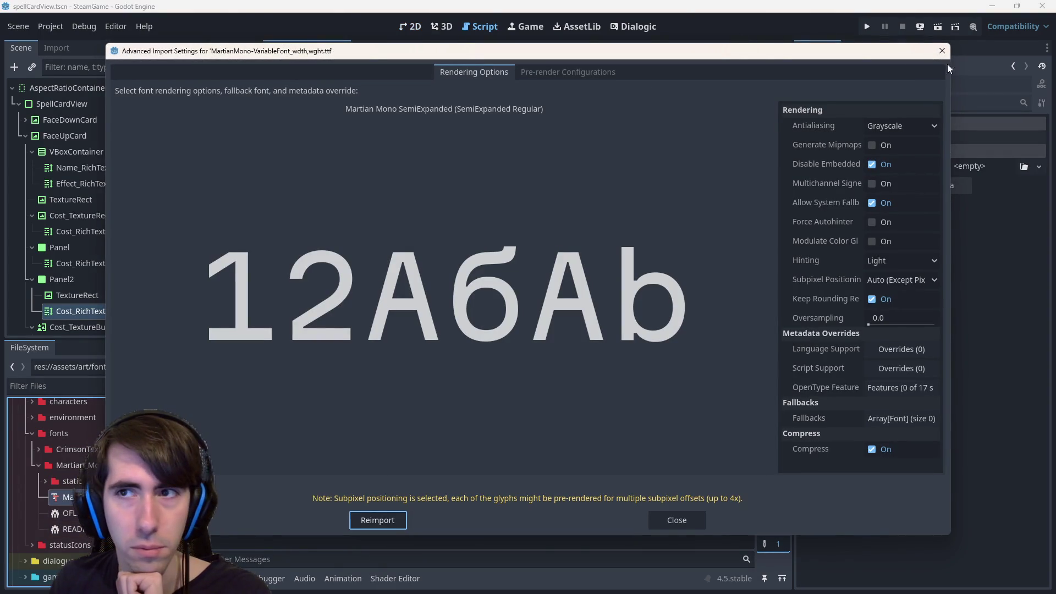
{"action": "left_click", "coordinate": [942, 50]}
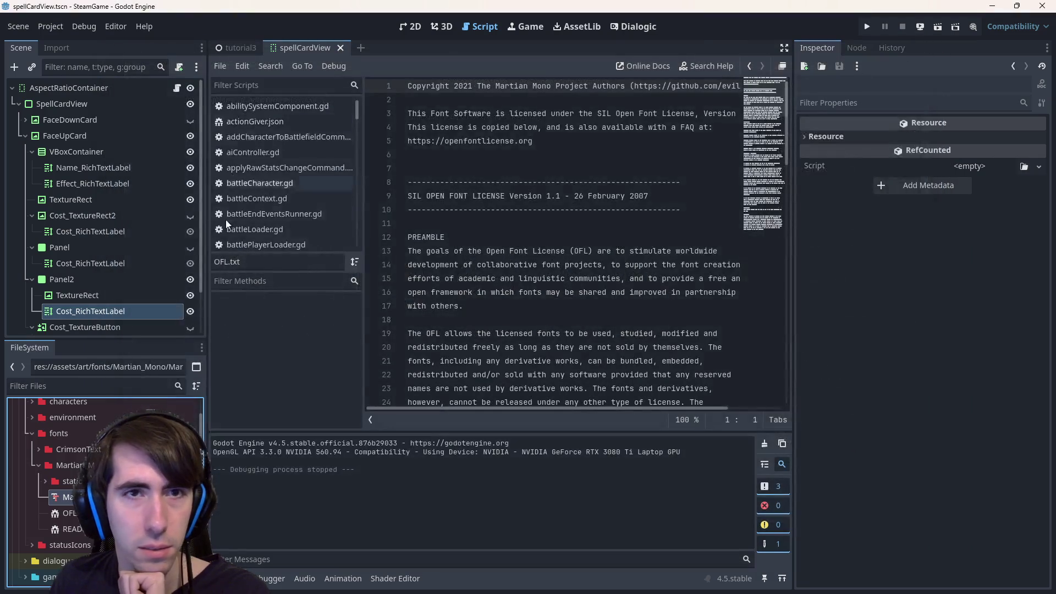
{"action": "left_click", "coordinate": [57, 27]}
{"action": "left_click", "coordinate": [68, 39]}
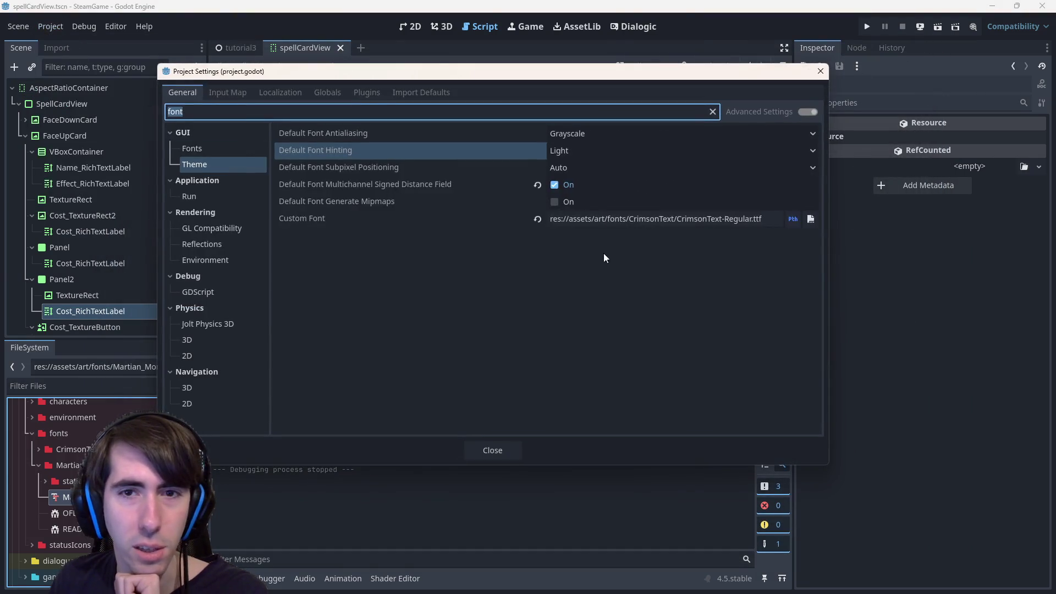
Set the default Custom Font to Martian_Mono/MartianMono-VariableFont, then Save & Restart.
{"action": "left_click", "coordinate": [811, 220]}
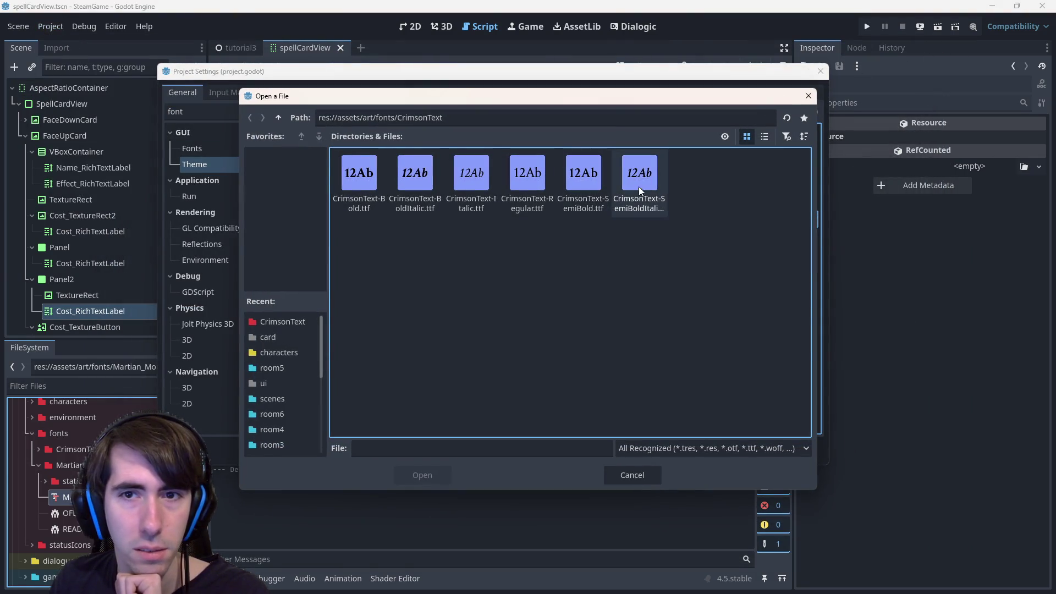
{"action": "left_click", "coordinate": [275, 116]}
{"action": "double_click", "coordinate": [408, 173]}
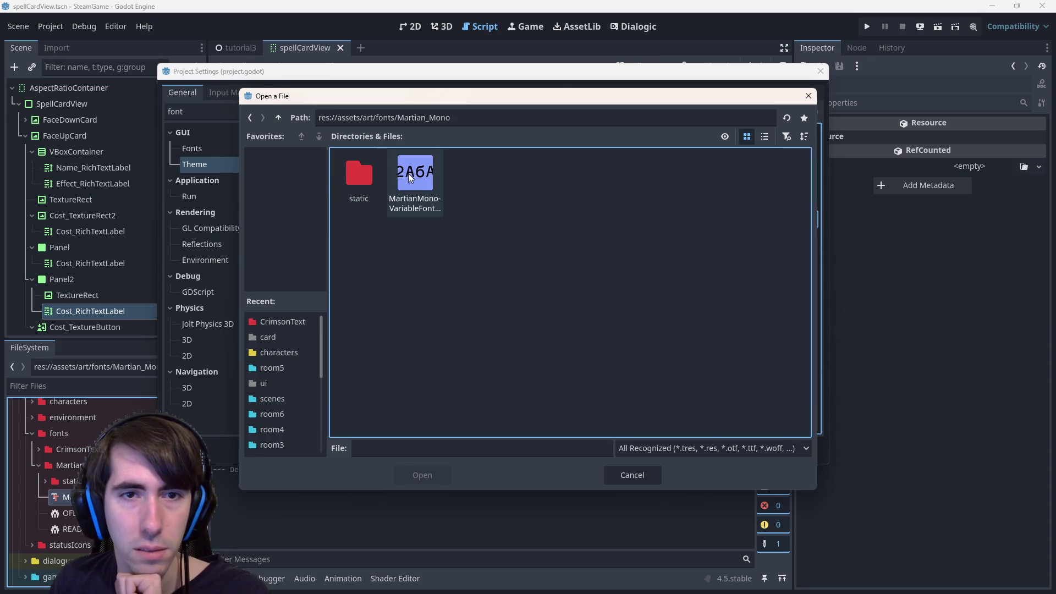
{"action": "double_click", "coordinate": [408, 173]}
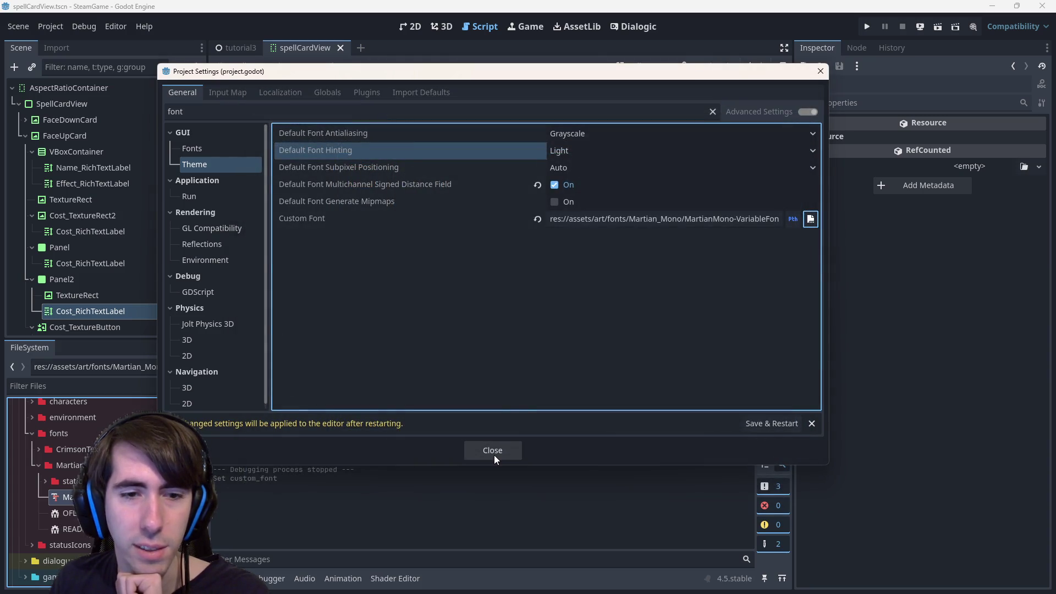
{"action": "left_click", "coordinate": [765, 429]}
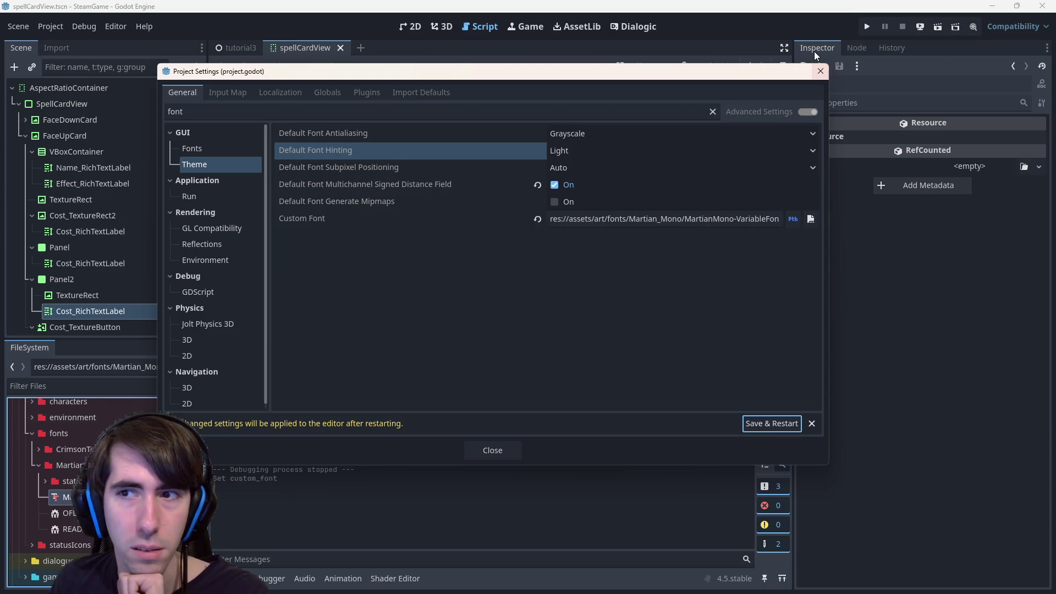
{"action": "left_click", "coordinate": [766, 426]}
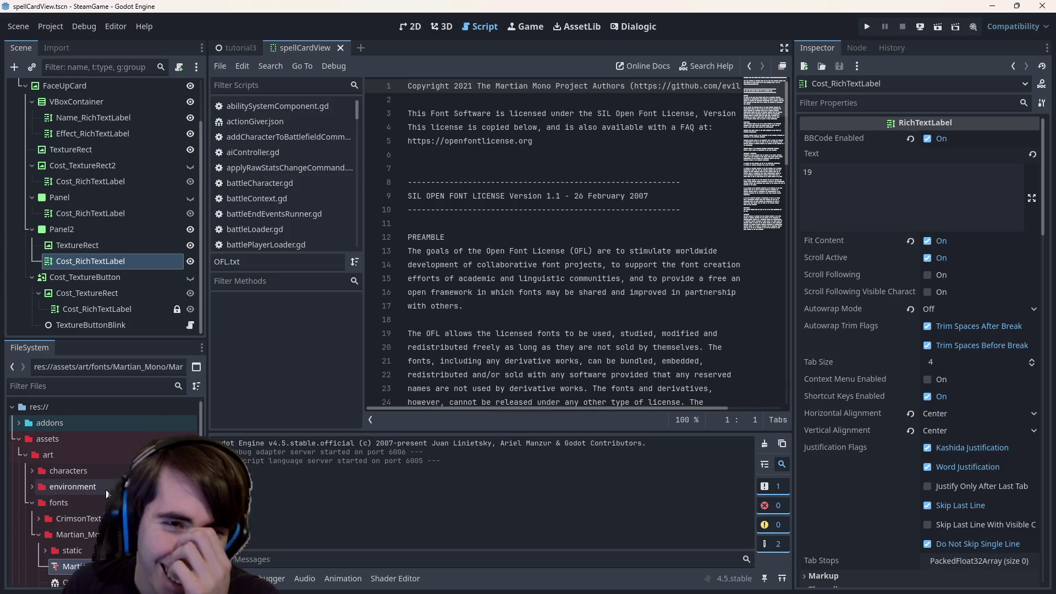
Check the MartianMono import settings twice and view the spell card in 2D.
{"action": "scroll", "coordinate": [126, 437], "scroll_direction": "down", "scroll_amount": 2}
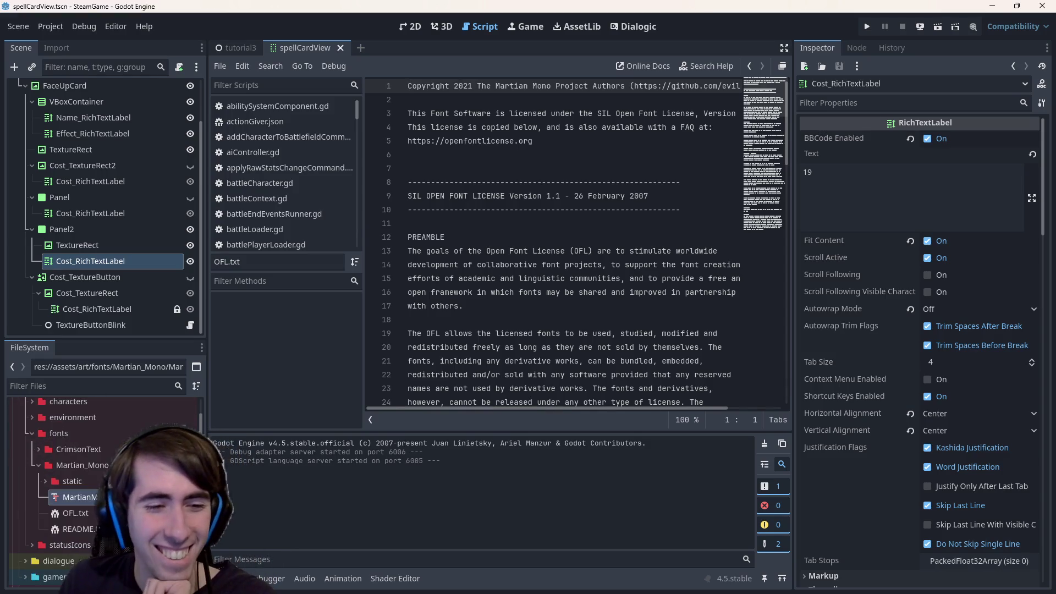
{"action": "double_click", "coordinate": [74, 497]}
{"action": "left_click", "coordinate": [942, 51]}
{"action": "left_click", "coordinate": [321, 51]}
{"action": "scroll", "coordinate": [490, 288], "scroll_direction": "down", "scroll_amount": 2}
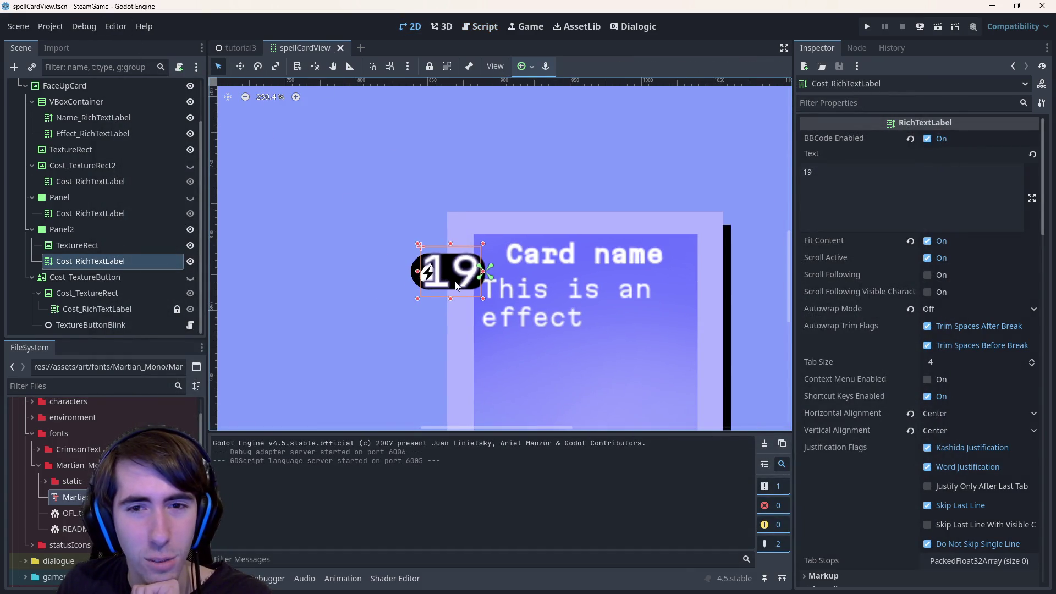
{"action": "scroll", "coordinate": [456, 282], "scroll_direction": "up", "scroll_amount": 2}
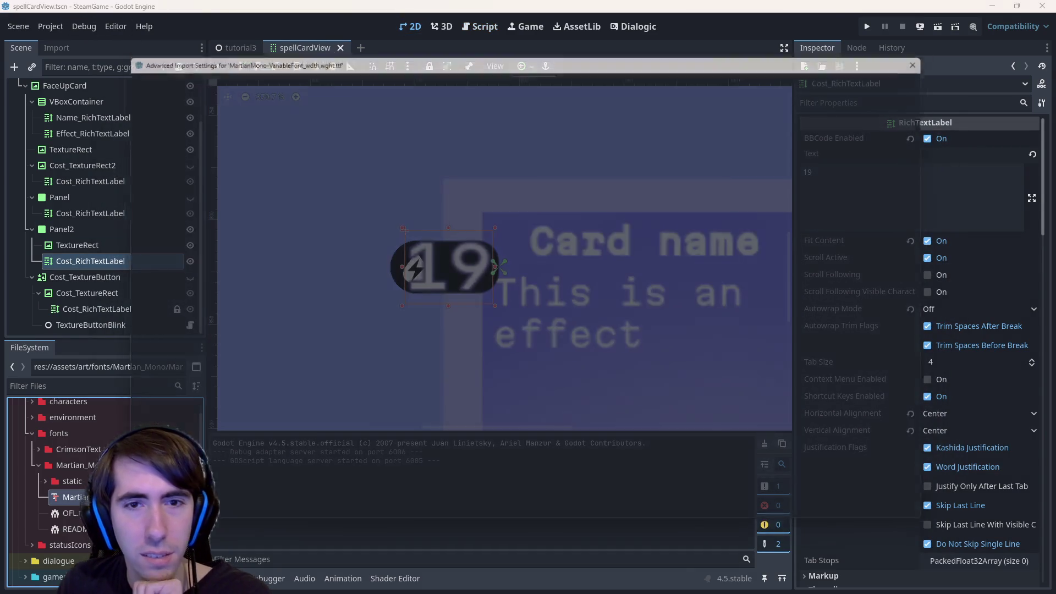
{"action": "double_click", "coordinate": [70, 496]}
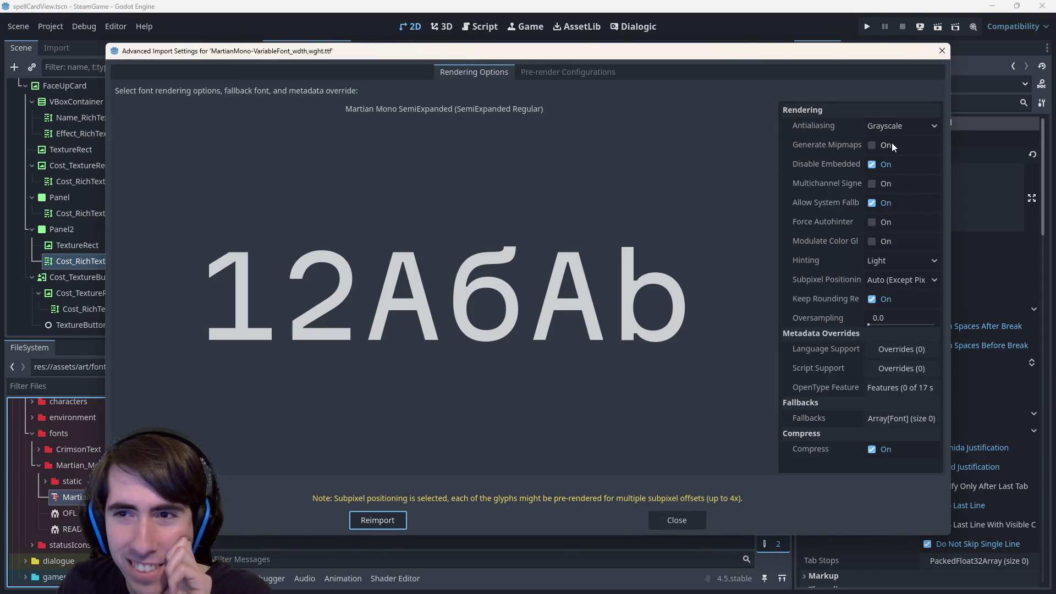
{"action": "mouse_move", "coordinate": [794, 50]}
{"action": "left_mouse_down"}
{"action": "mouse_move", "coordinate": [738, 560]}
{"action": "mouse_move", "coordinate": [738, 538]}
{"action": "mouse_move", "coordinate": [773, 534]}
{"action": "mouse_move", "coordinate": [783, 516]}
{"action": "mouse_move", "coordinate": [718, 36]}
{"action": "mouse_move", "coordinate": [709, 61]}
{"action": "left_mouse_up"}
{"action": "left_click", "coordinate": [964, 57]}
Zoom around the Martian Mono card, select its TextureRect, and switch to Chrome.
{"action": "scroll", "coordinate": [473, 296], "scroll_direction": "up", "scroll_amount": 2}
{"action": "scroll", "coordinate": [358, 318], "scroll_direction": "down", "scroll_amount": 4}
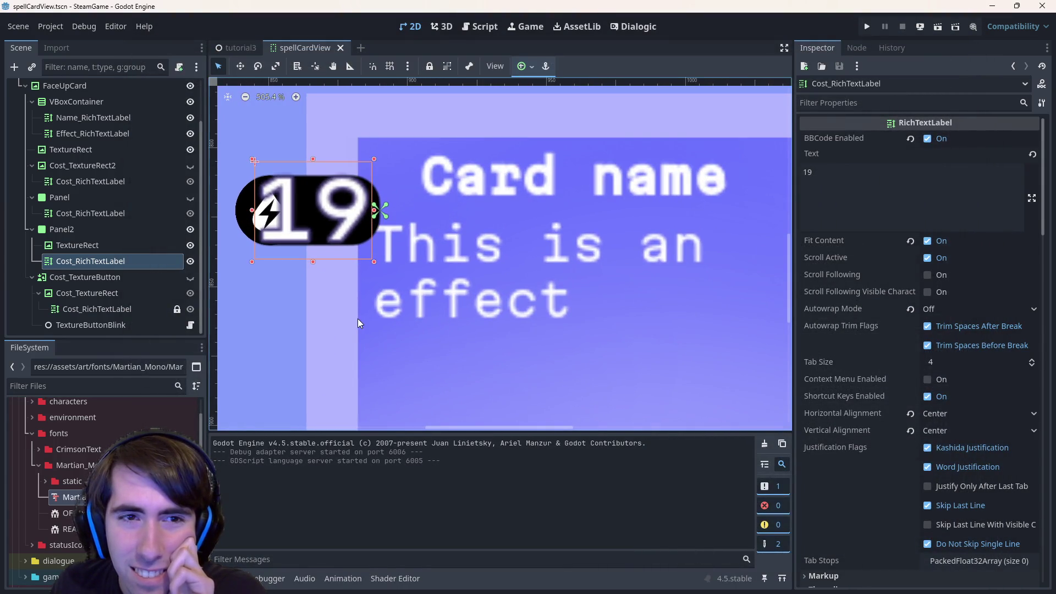
{"action": "scroll", "coordinate": [412, 325], "scroll_direction": "down", "scroll_amount": 3}
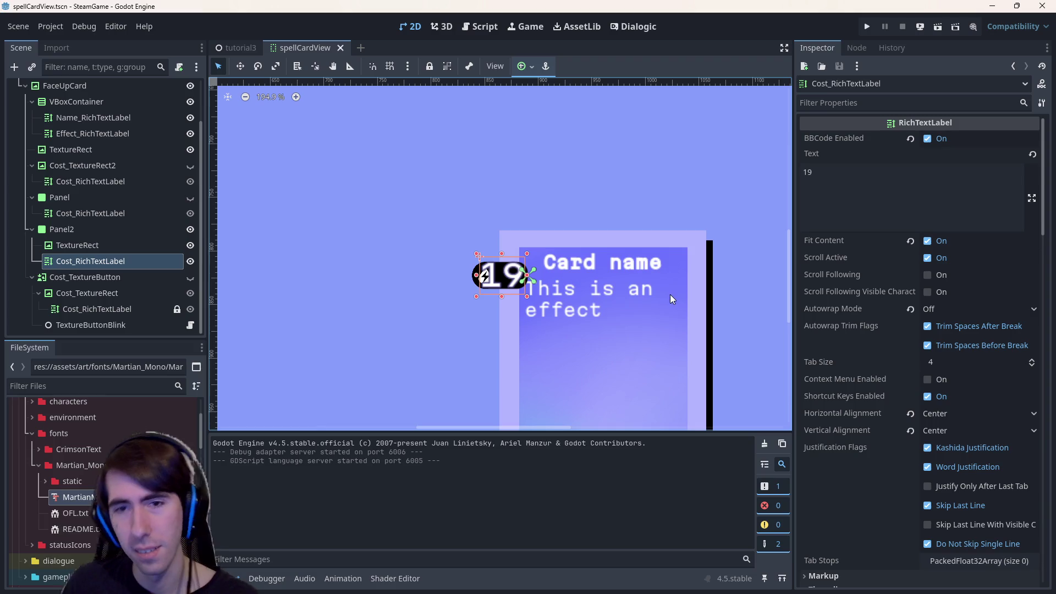
{"action": "scroll", "coordinate": [665, 299], "scroll_direction": "down", "scroll_amount": 6}
{"action": "left_click", "coordinate": [628, 310]}
{"action": "scroll", "coordinate": [632, 309], "scroll_direction": "up", "scroll_amount": 6}
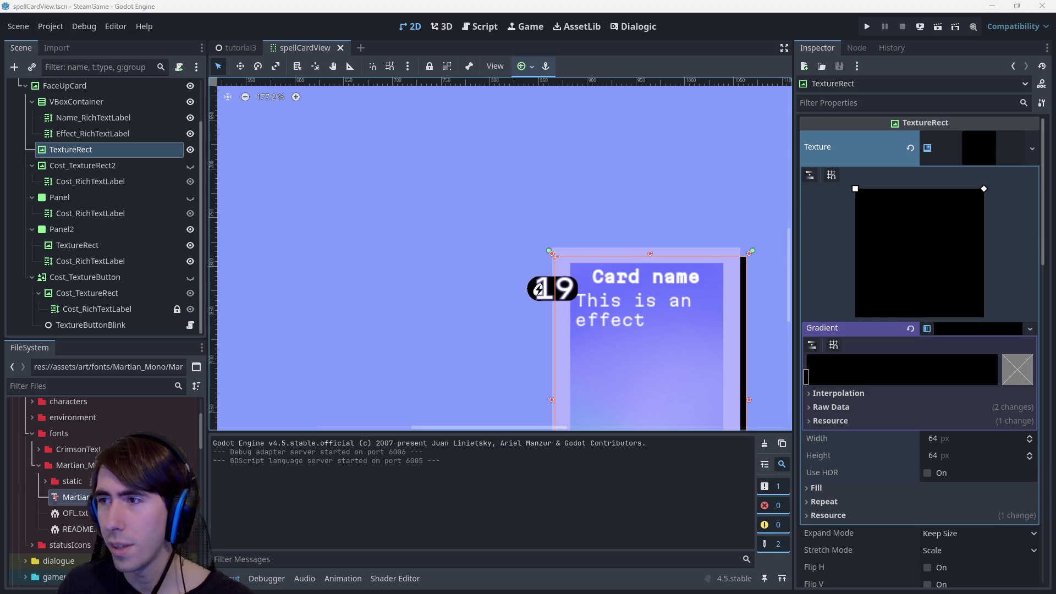
{"action": "key", "text": "alt+Tab"}
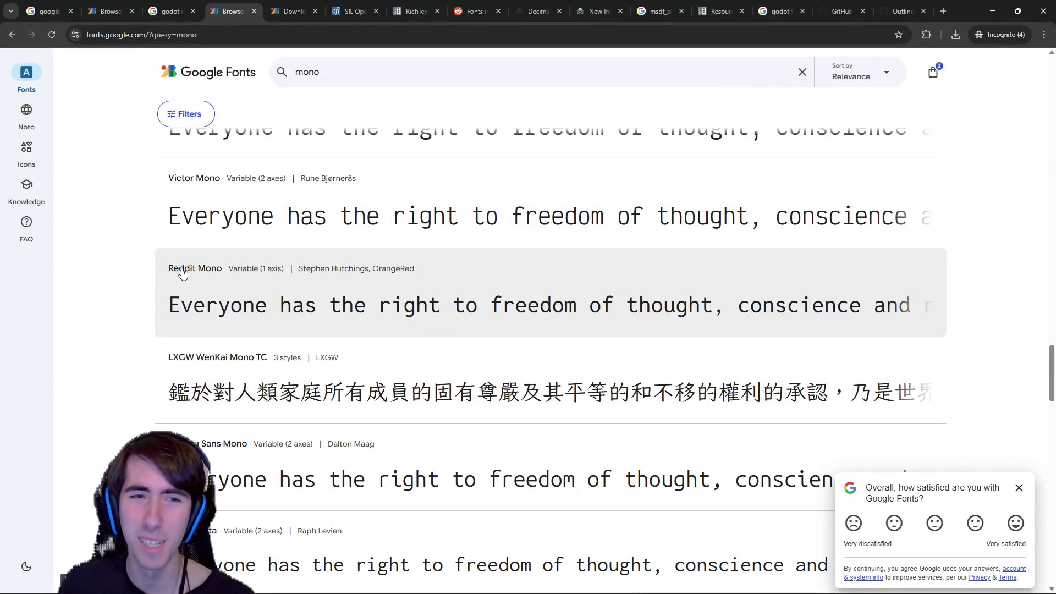
Open the Reddit Mono font page, then return to Godot's fonts folder.
{"action": "left_click", "coordinate": [575, 283]}
{"action": "key", "text": "alt+Tab"}
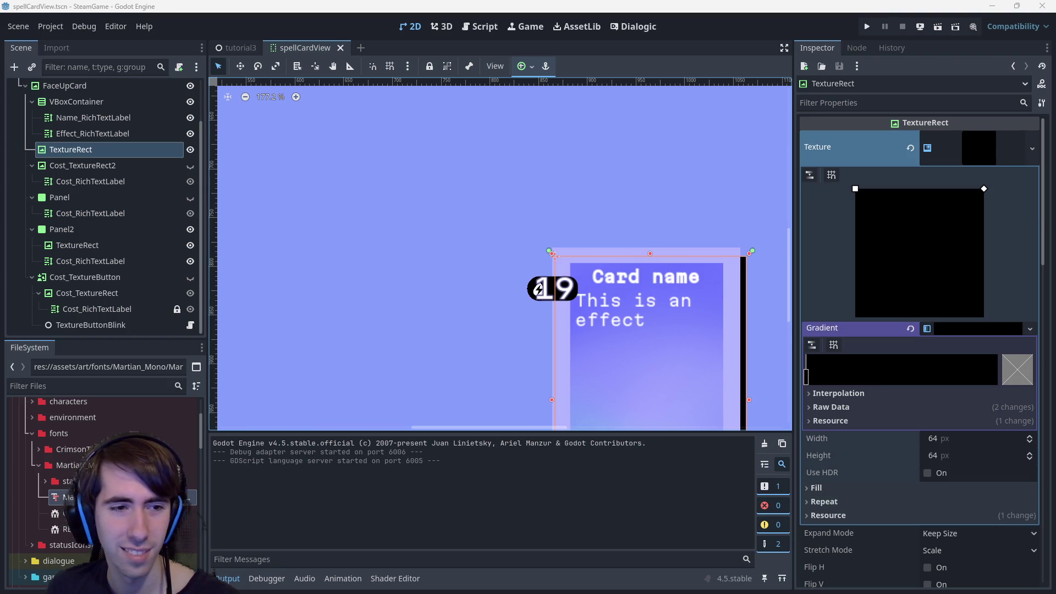
{"action": "left_click", "coordinate": [74, 435]}
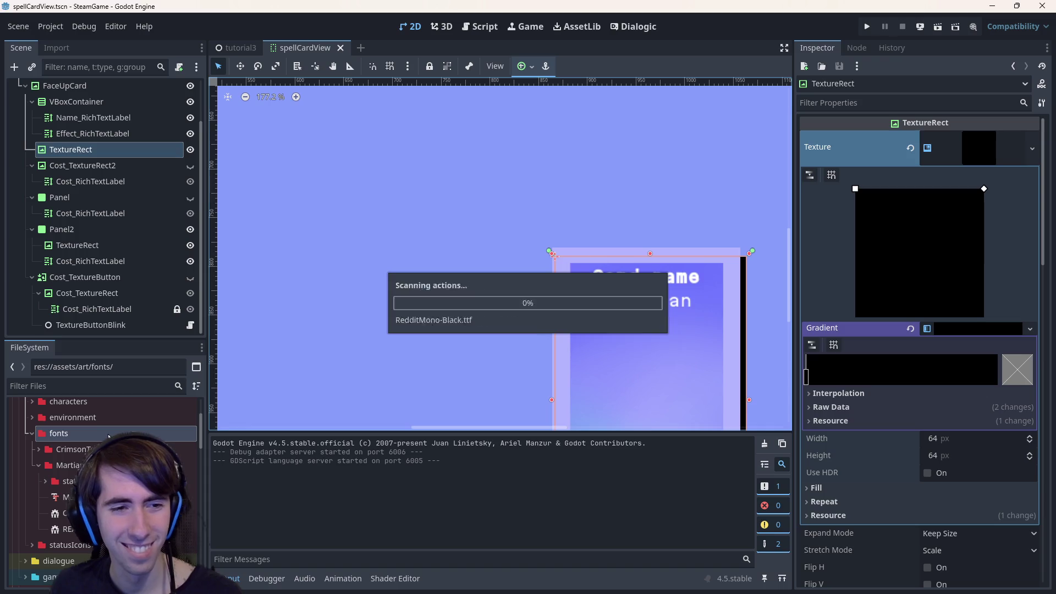
Expand the Reddit_Mono folder and open Project Settings filtered to 'font' at GUI theme.
{"action": "left_click", "coordinate": [39, 465]}
{"action": "double_click", "coordinate": [66, 481]}
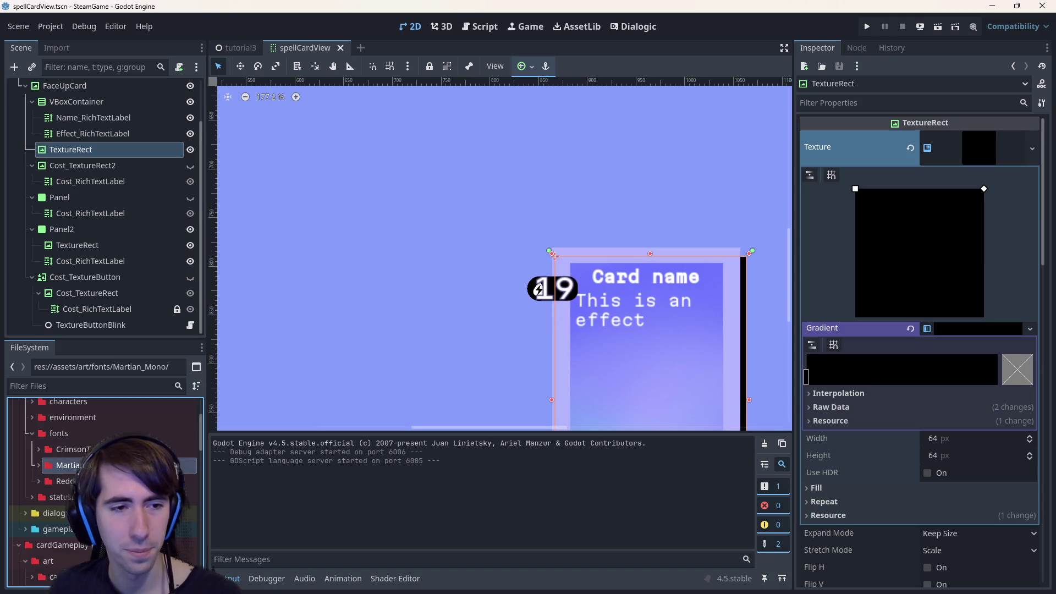
{"action": "left_click", "coordinate": [50, 27]}
{"action": "left_click", "coordinate": [66, 42]}
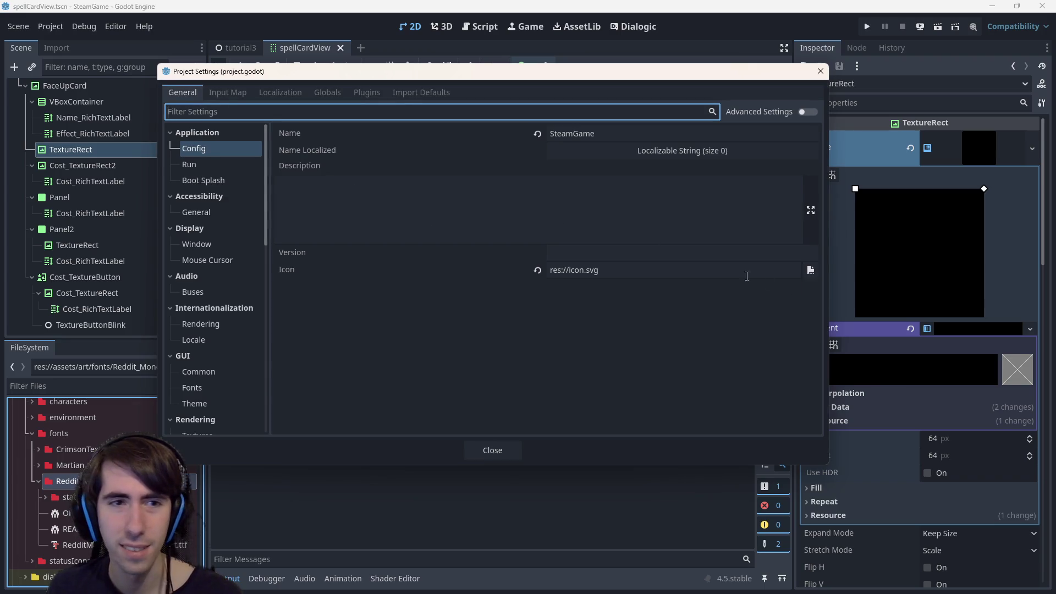
{"action": "type", "text": "font"}
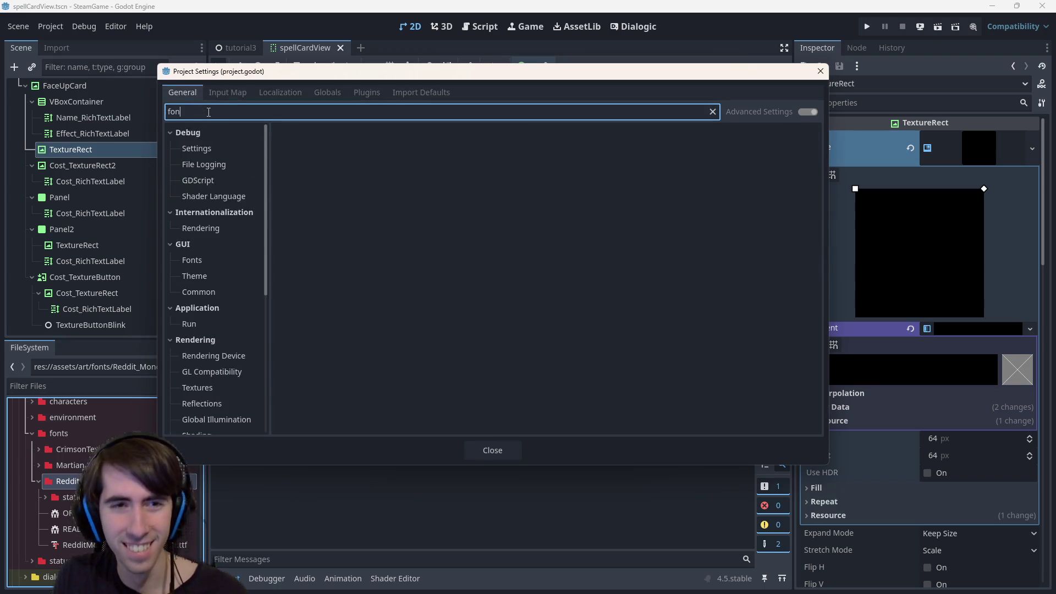
{"action": "left_click", "coordinate": [212, 153]}
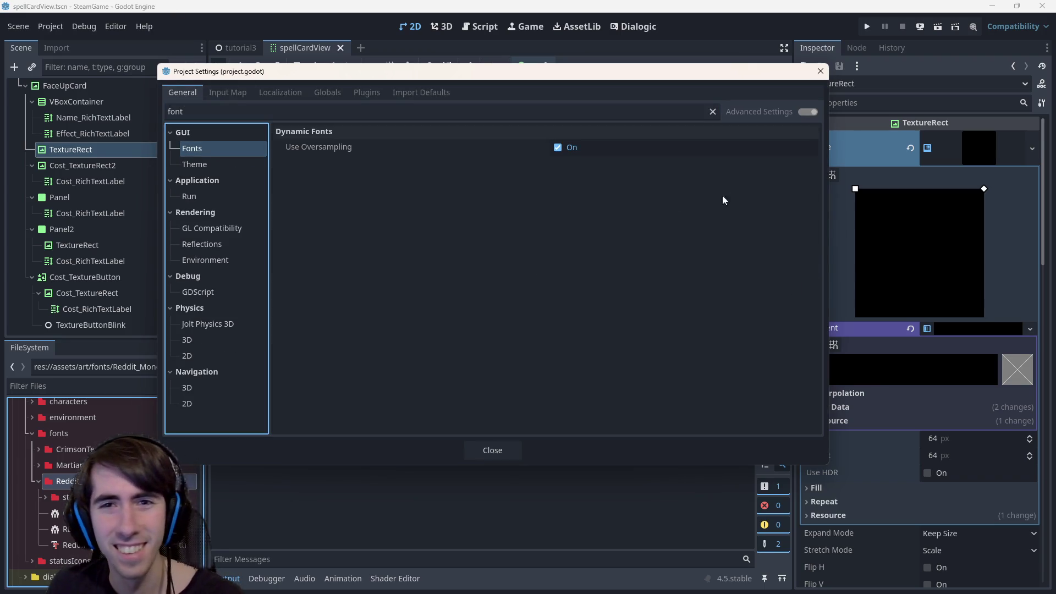
{"action": "left_click", "coordinate": [214, 164]}
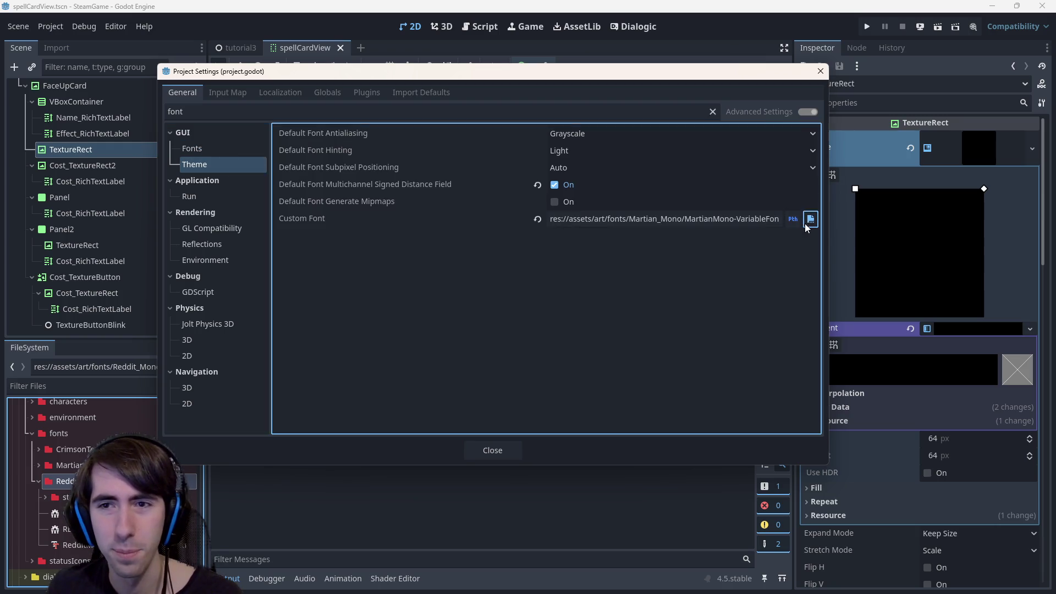
Set the Custom Font to the RedditMono variable font, then Save & Restart.
{"action": "left_click", "coordinate": [810, 219]}
{"action": "left_click", "coordinate": [278, 118]}
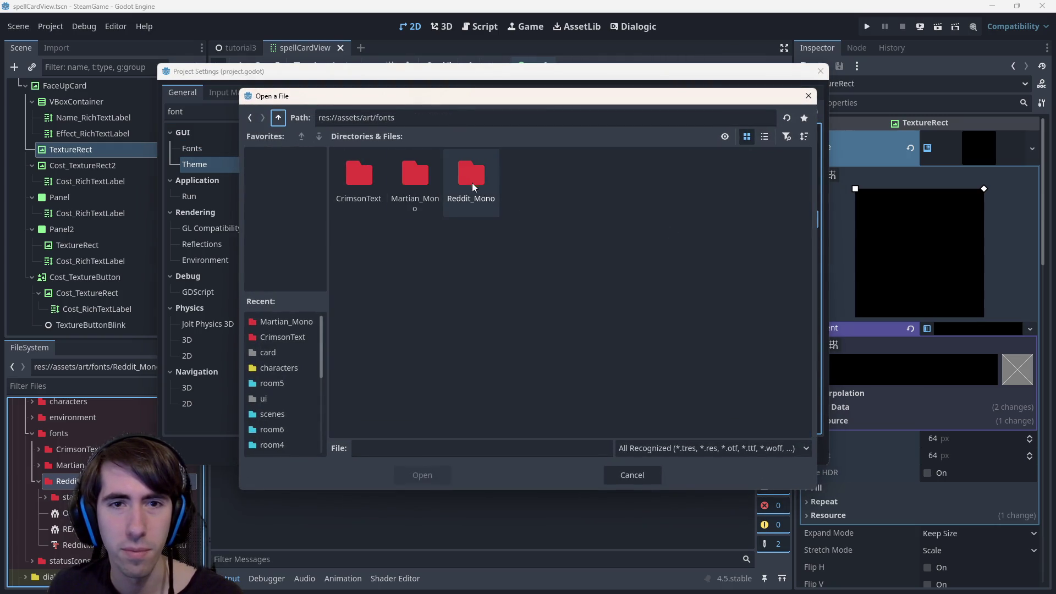
{"action": "double_click", "coordinate": [470, 176]}
{"action": "double_click", "coordinate": [415, 176]}
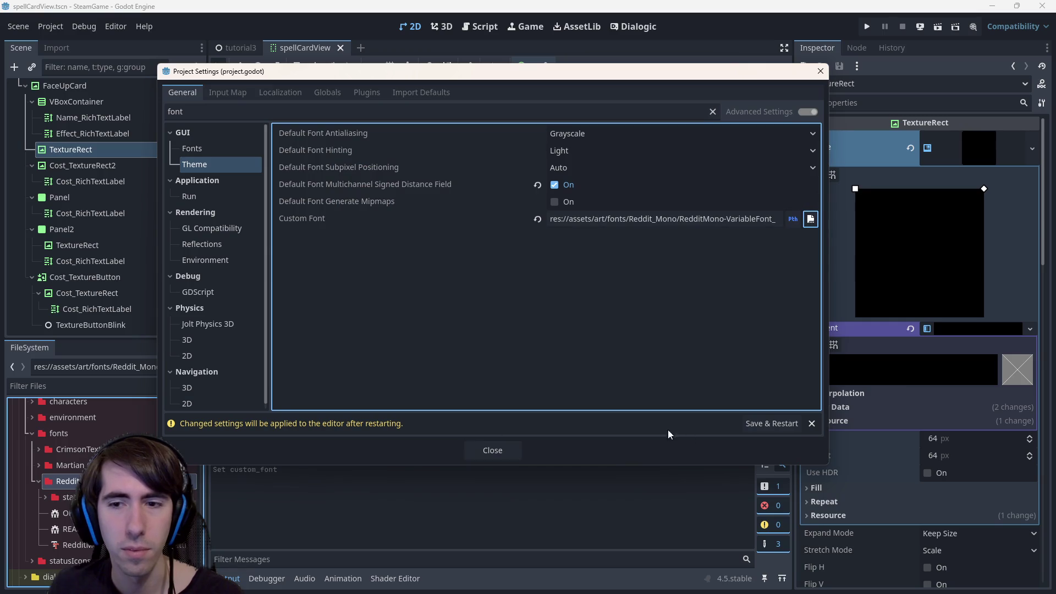
{"action": "left_click", "coordinate": [771, 423]}
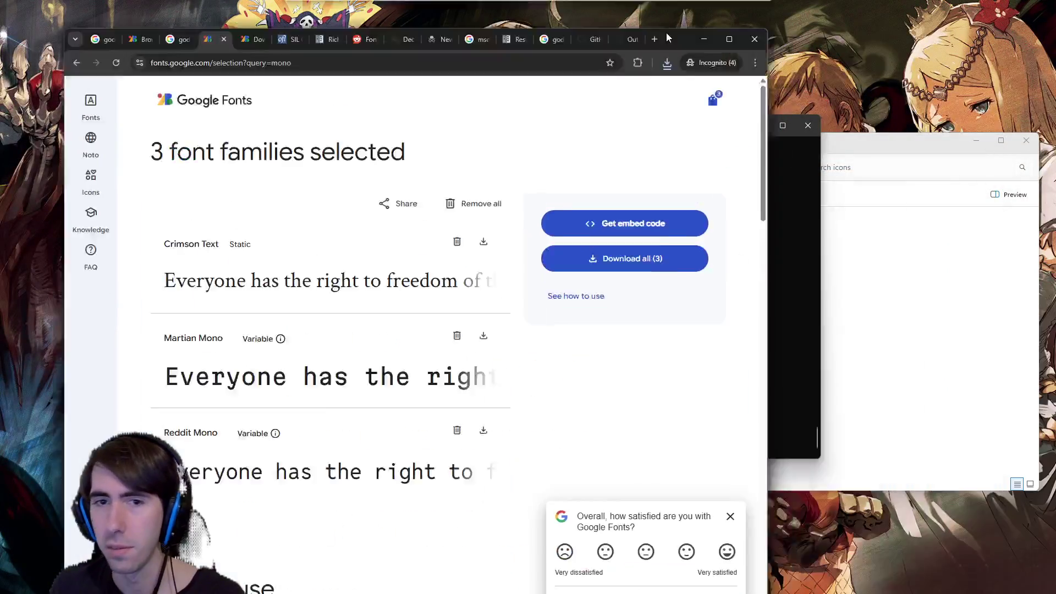
Review the Google Fonts selection page, close its overlay, and minimize Chrome.
{"action": "double_click", "coordinate": [665, 32]}
{"action": "scroll", "coordinate": [514, 271], "scroll_direction": "down", "scroll_amount": 5}
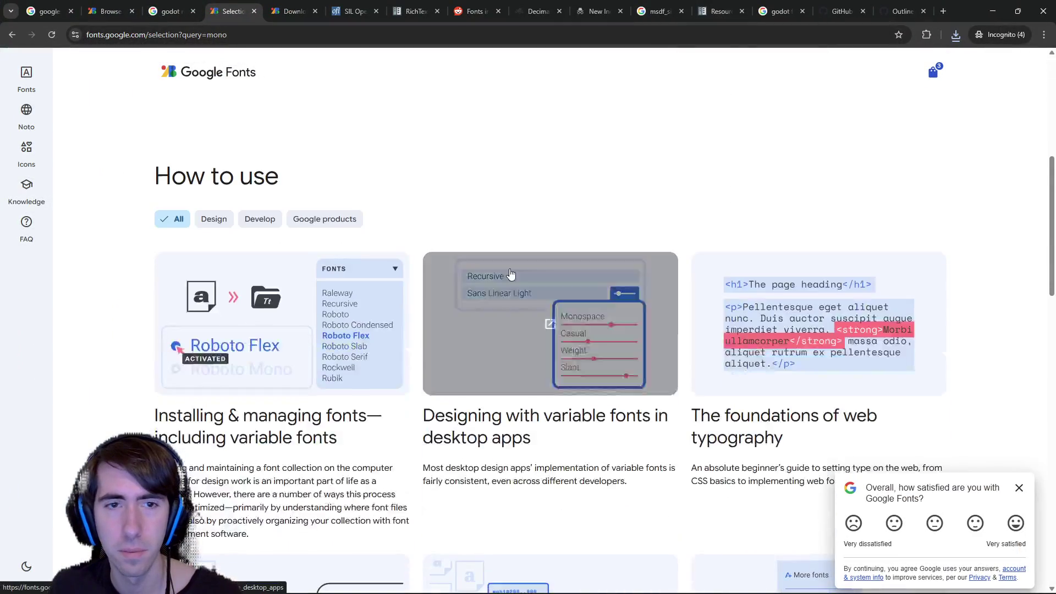
{"action": "scroll", "coordinate": [512, 275], "scroll_direction": "up", "scroll_amount": 7}
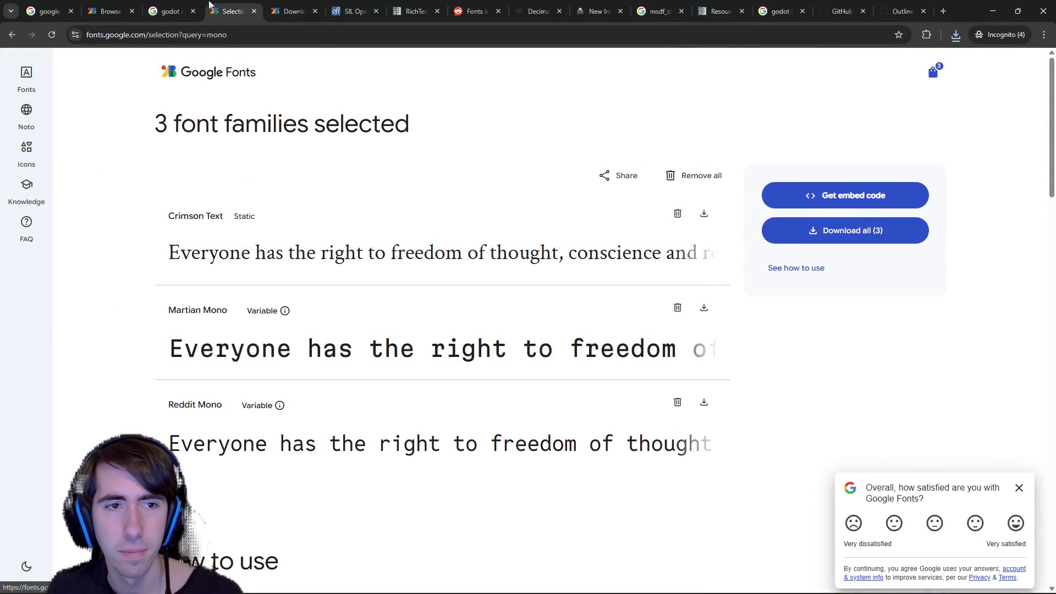
{"action": "left_click", "coordinate": [170, 11]}
{"action": "left_click", "coordinate": [231, 11]}
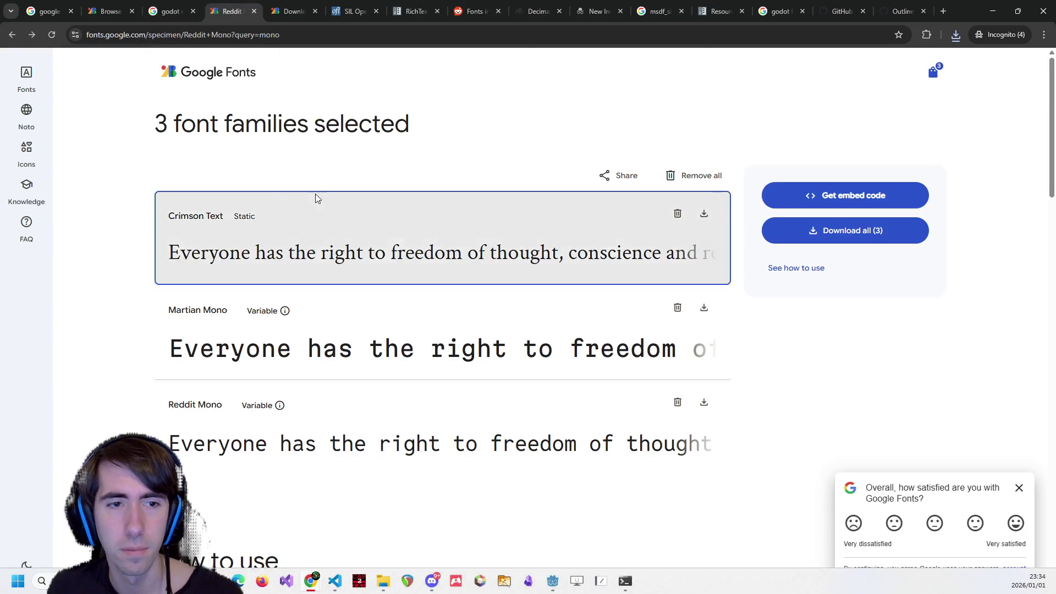
{"action": "key", "text": "Escape"}
{"action": "left_click", "coordinate": [992, 11]}
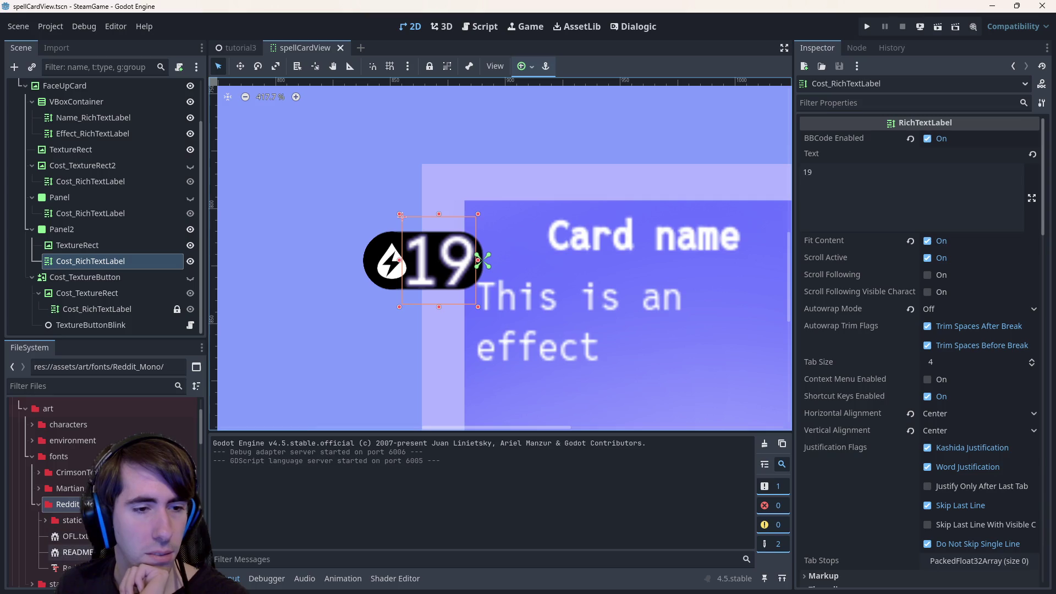
Reimport the Reddit Mono font with oversampling 5.0 and mipmaps off.
{"action": "double_click", "coordinate": [66, 567]}
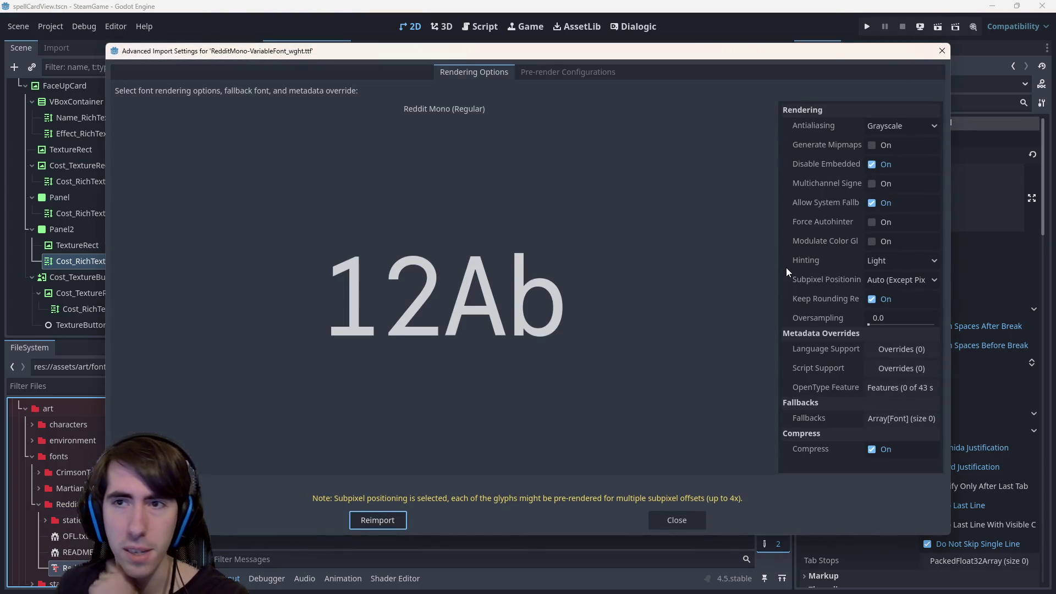
{"action": "left_click", "coordinate": [872, 145]}
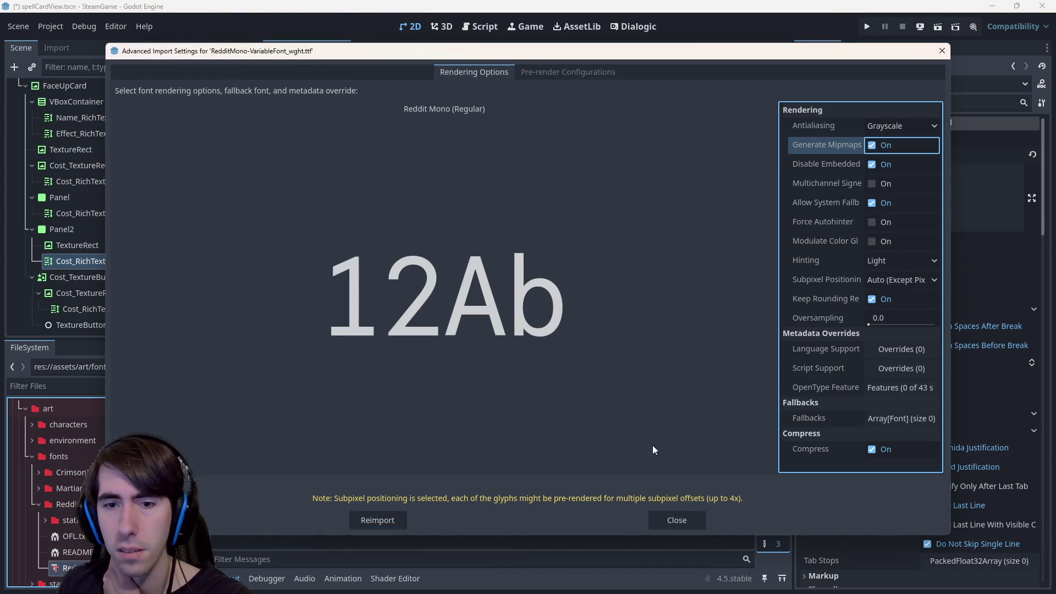
{"action": "left_click", "coordinate": [381, 520]}
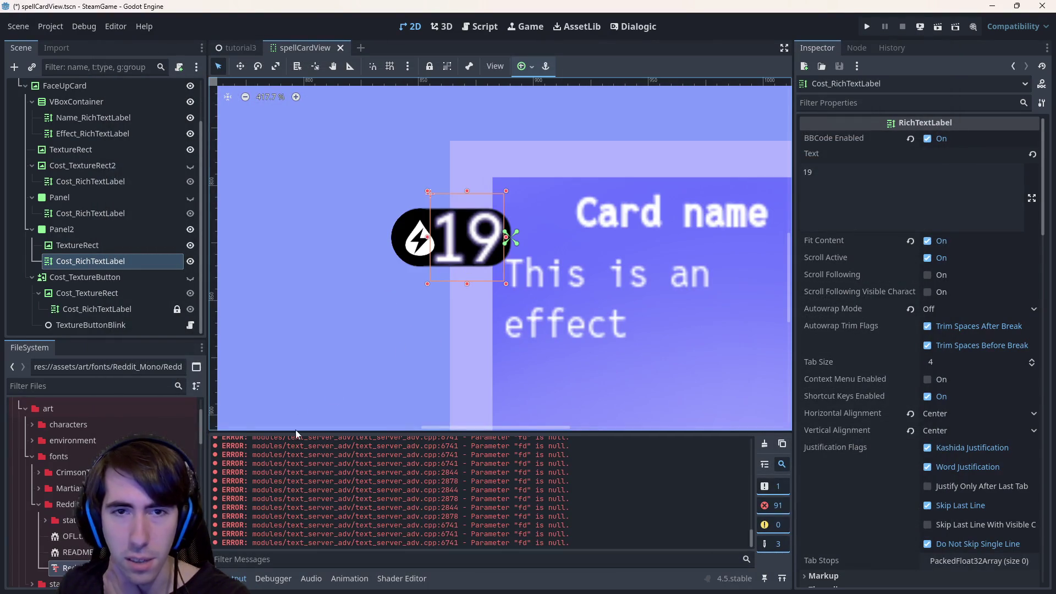
{"action": "double_click", "coordinate": [61, 568]}
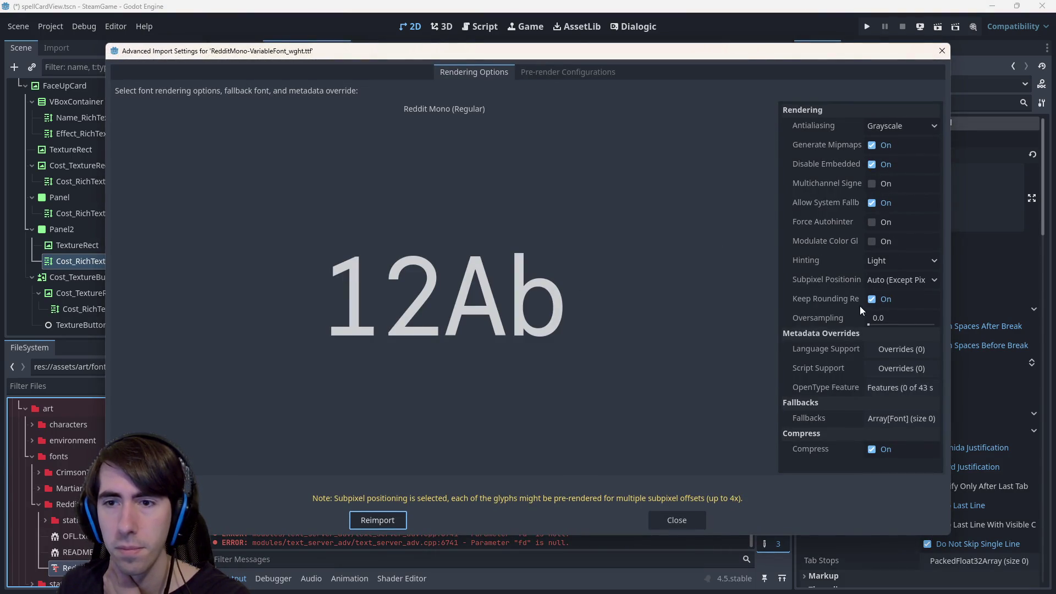
{"action": "left_click", "coordinate": [880, 146]}
{"action": "left_click", "coordinate": [873, 324]}
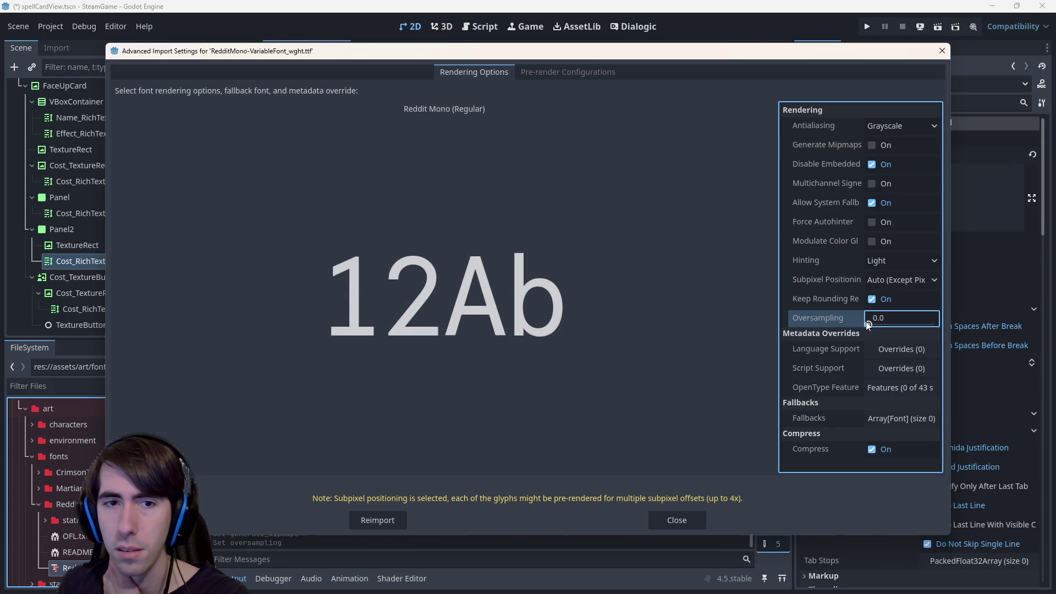
{"action": "double_click", "coordinate": [904, 315]}
{"action": "type", "text": "5"}
{"action": "key", "text": "Return"}
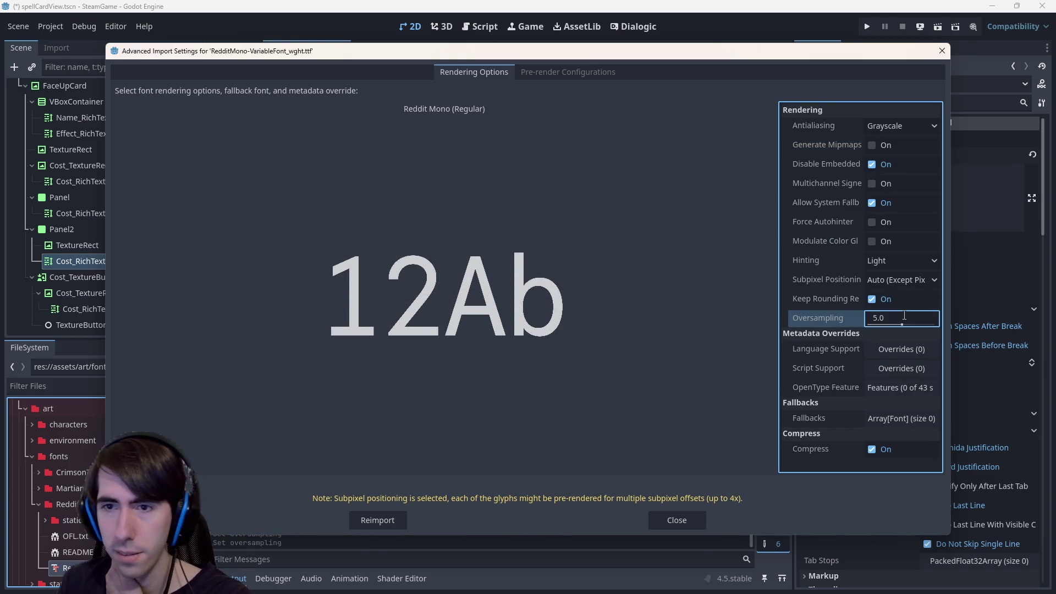
{"action": "left_click", "coordinate": [392, 518]}
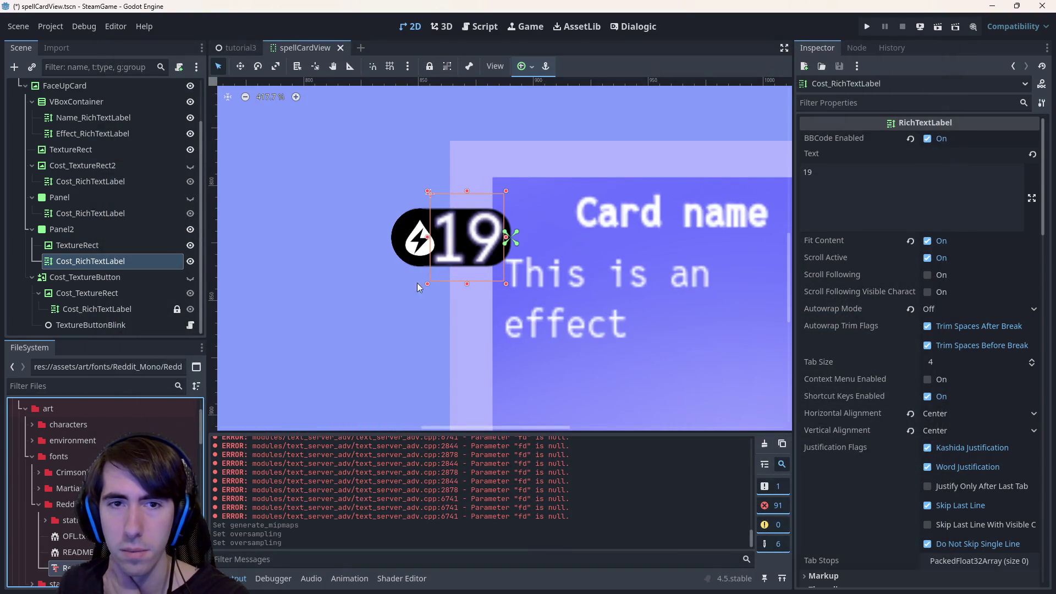
Select the cost label inside the card's cost badge.
{"action": "scroll", "coordinate": [477, 250], "scroll_direction": "down", "scroll_amount": 2}
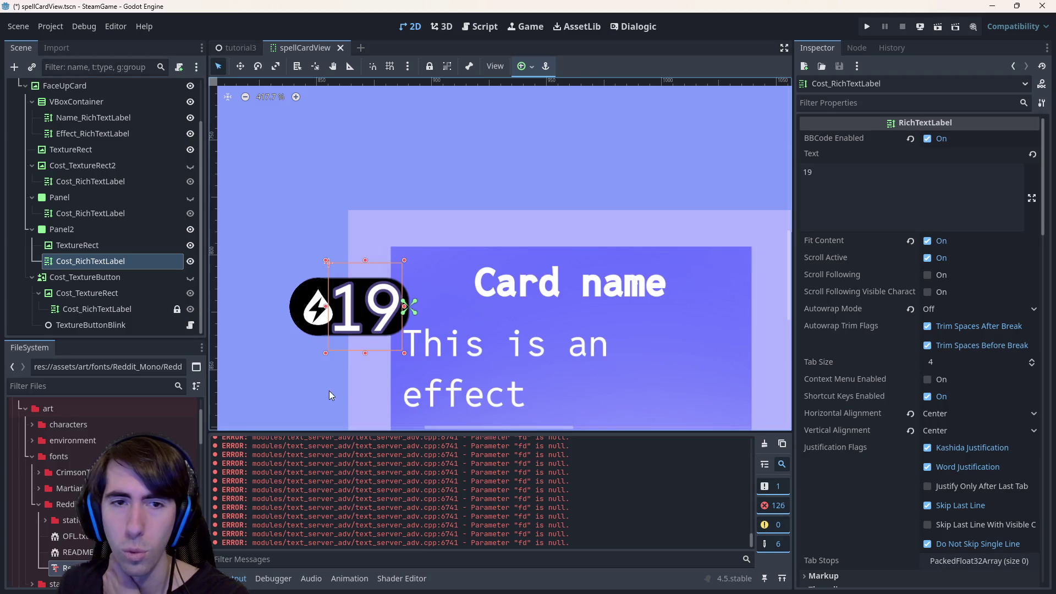
{"action": "left_click", "coordinate": [417, 353]}
{"action": "scroll", "coordinate": [445, 341], "scroll_direction": "up", "scroll_amount": 1}
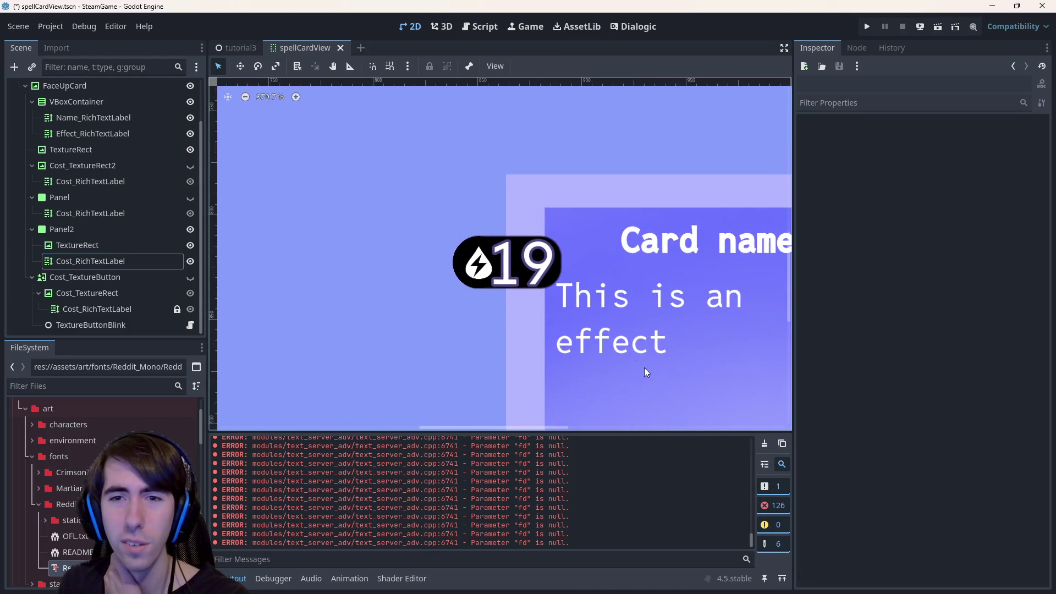
{"action": "left_click_drag", "start_coordinate": [645, 367], "coordinate": [537, 355]}
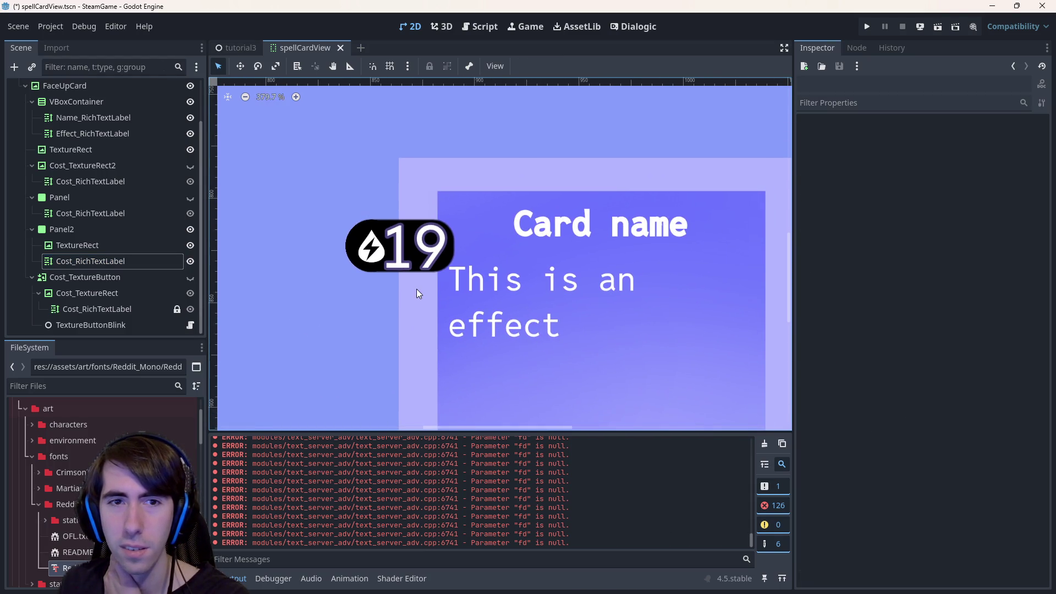
{"action": "left_click", "coordinate": [405, 249]}
{"action": "scroll", "coordinate": [405, 273], "scroll_direction": "up", "scroll_amount": 5}
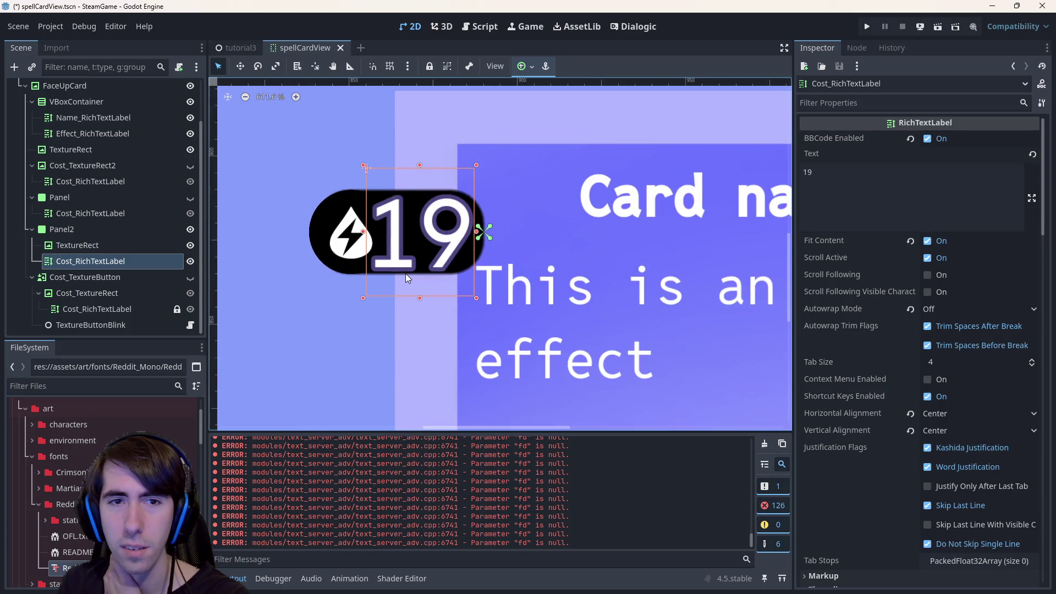
{"action": "scroll", "coordinate": [405, 273], "scroll_direction": "down", "scroll_amount": 6}
{"action": "scroll", "coordinate": [907, 385], "scroll_direction": "down", "scroll_amount": 15}
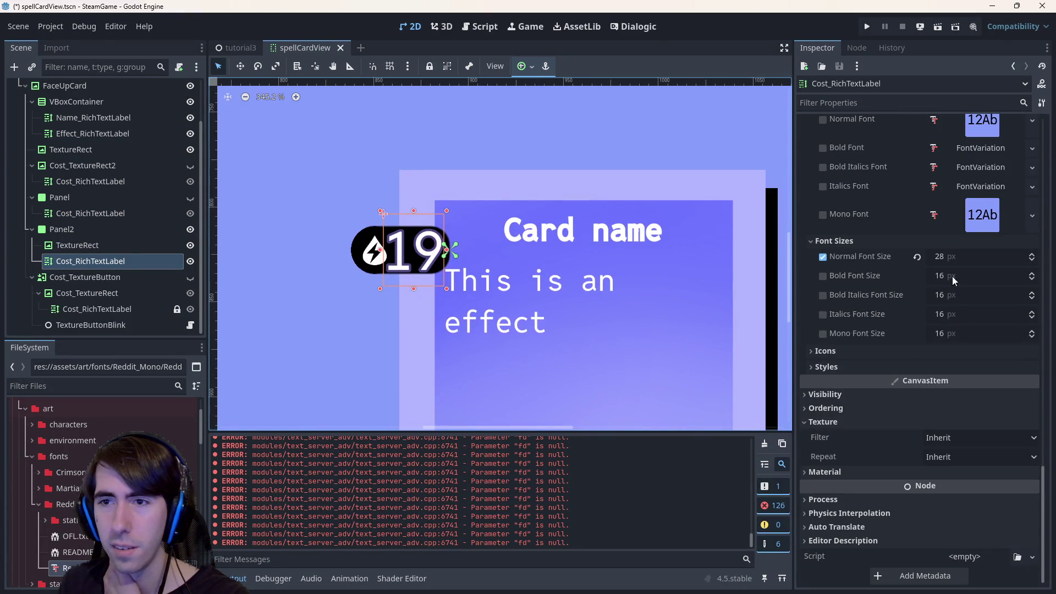
Set the cost label's Normal Font Size to 24, save the scene and run it.
{"action": "left_click", "coordinate": [955, 257]}
{"action": "type", "text": "24"}
{"action": "key", "text": "Return"}
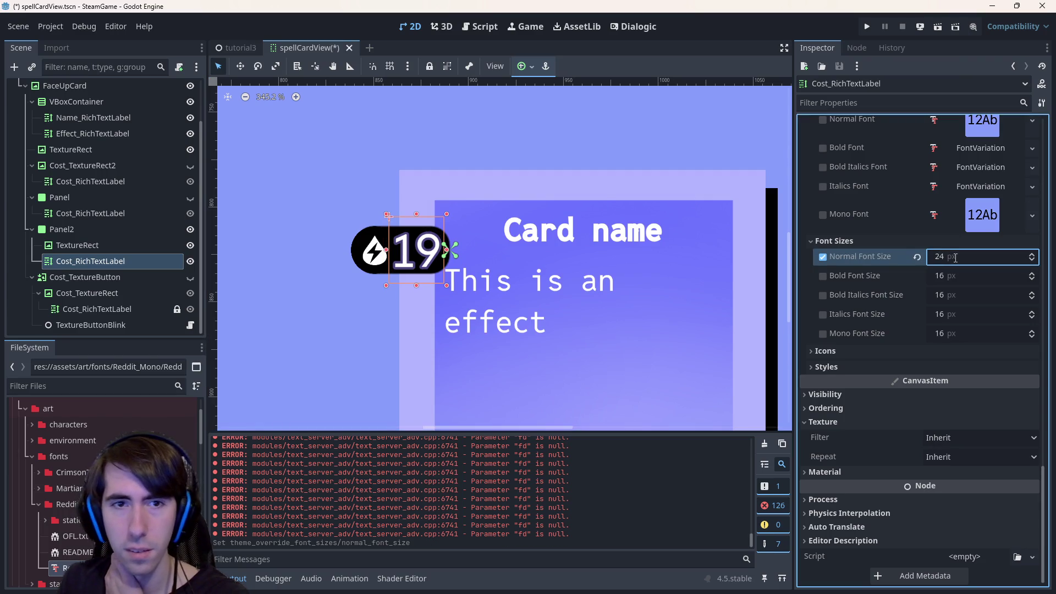
{"action": "key", "text": "ctrl+s"}
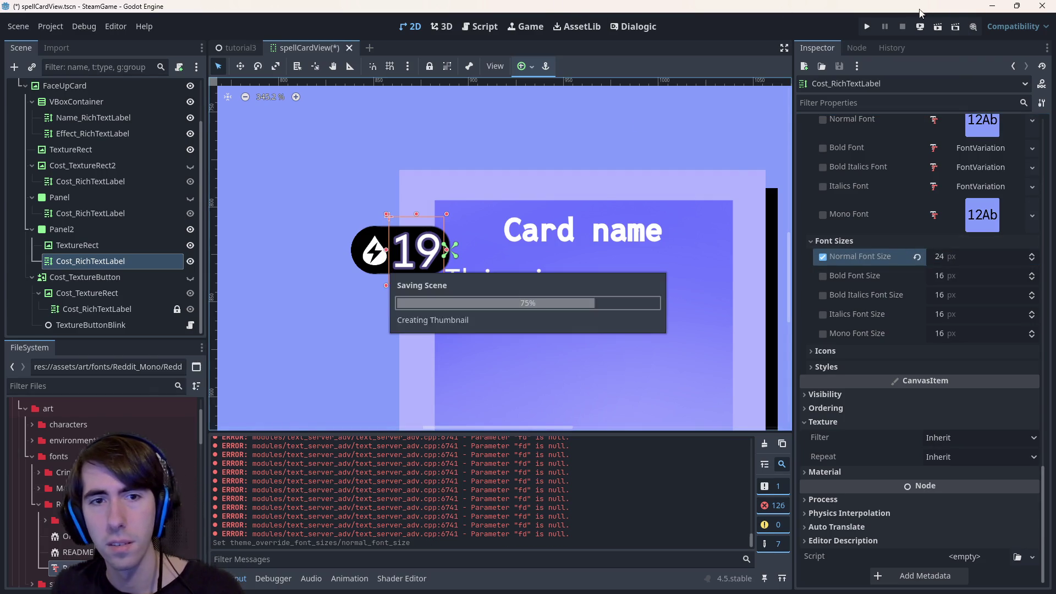
{"action": "left_click", "coordinate": [952, 27]}
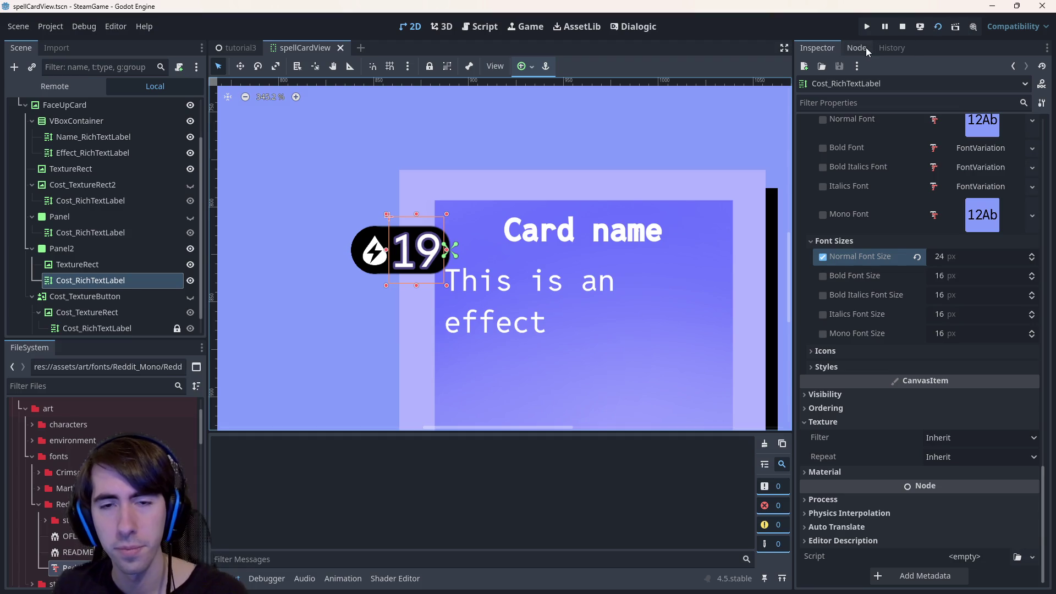